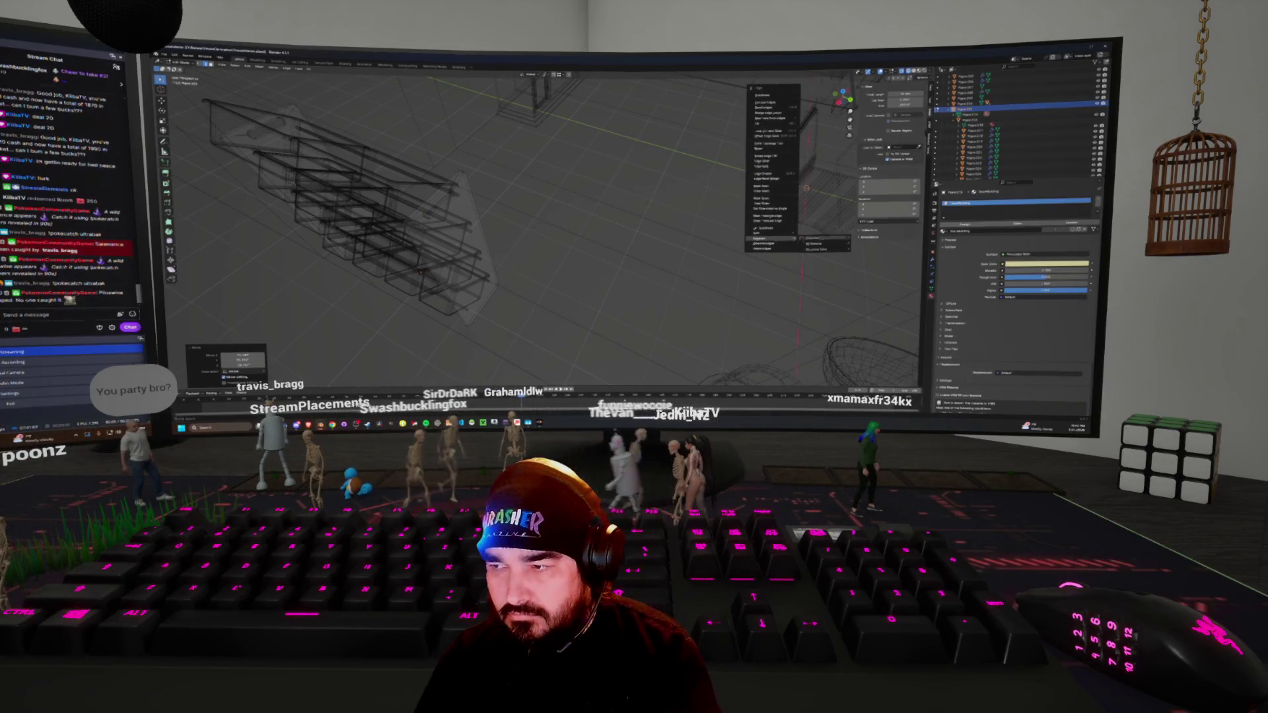
# Apply the chosen operator to the wireframe mesh, re-enter Edit Mode, and switch to Material Preview shading
pyautogui.click(806, 238)
pyautogui.press('Tab')
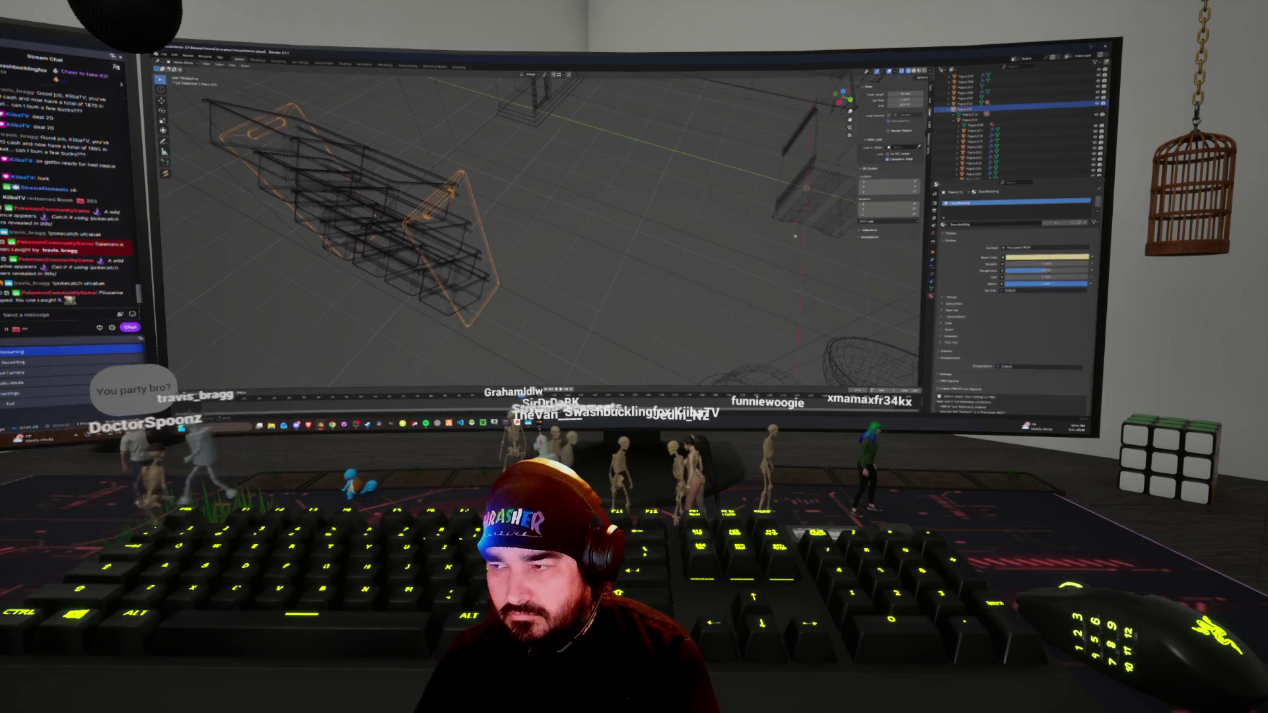
pyautogui.press('Tab')
pyautogui.keyDown('shift'); pyautogui.moveTo(660, 264); pyautogui.dragTo(462, 251, button='middle'); pyautogui.keyUp('shift')
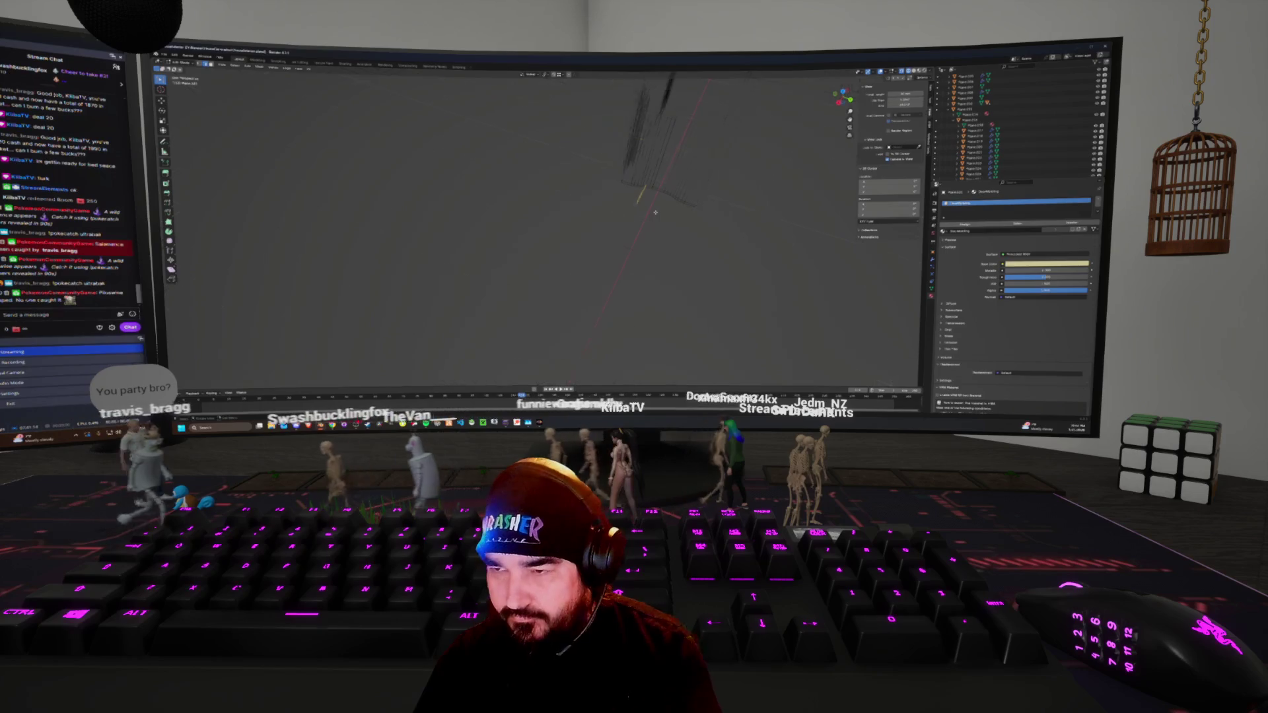
pyautogui.moveTo(541, 231); pyautogui.dragTo(515, 218, button='middle')
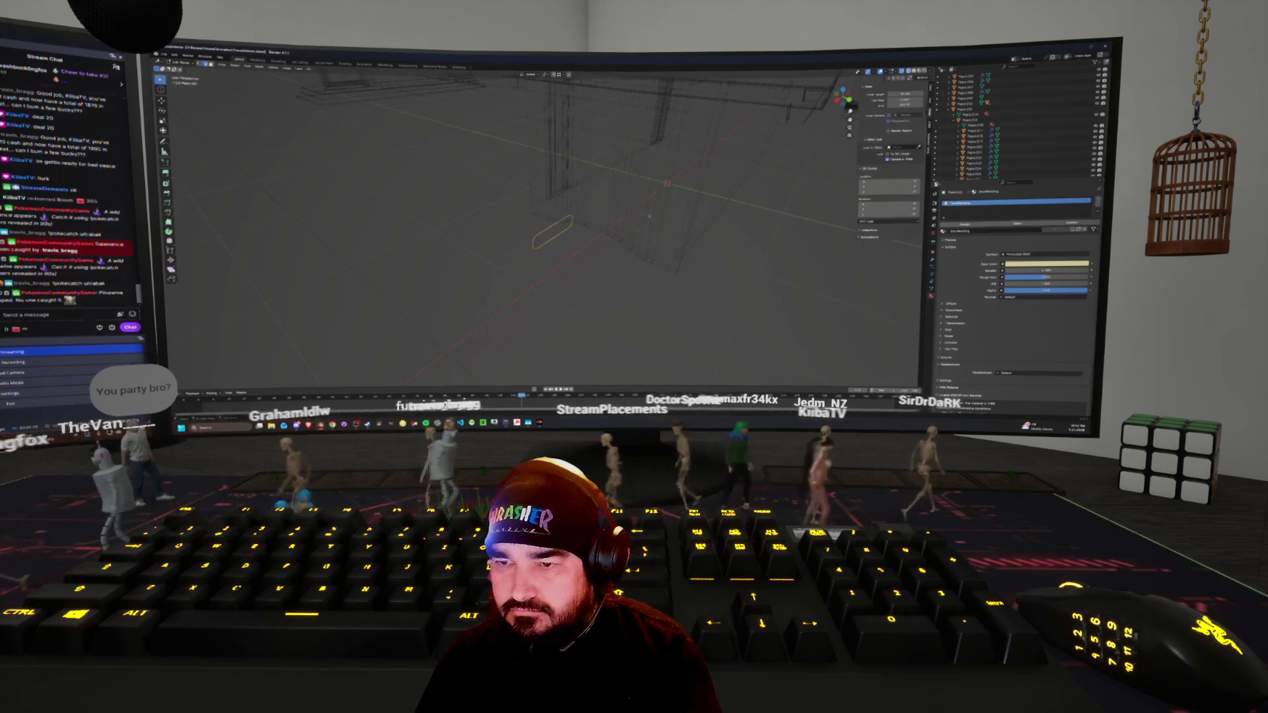
pyautogui.hotkey('shift', 'z')
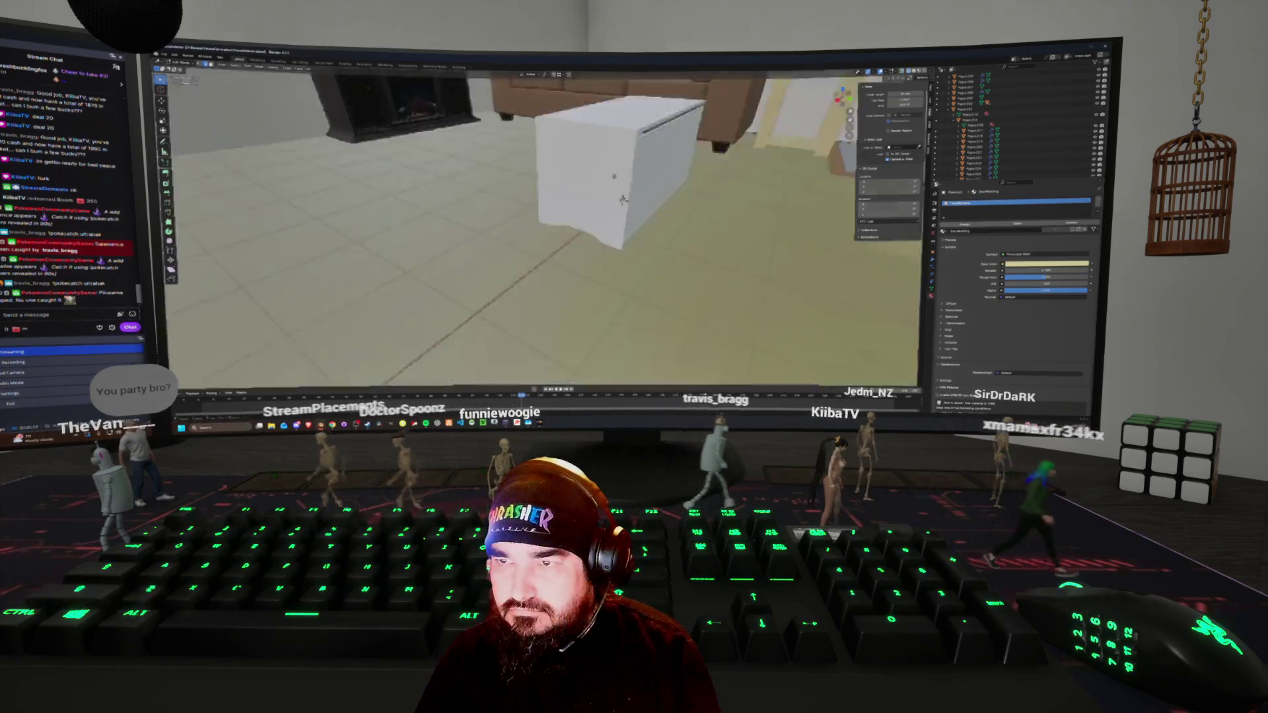
# Scale the white box up, then stretch it along the Y axis
pyautogui.press('g')
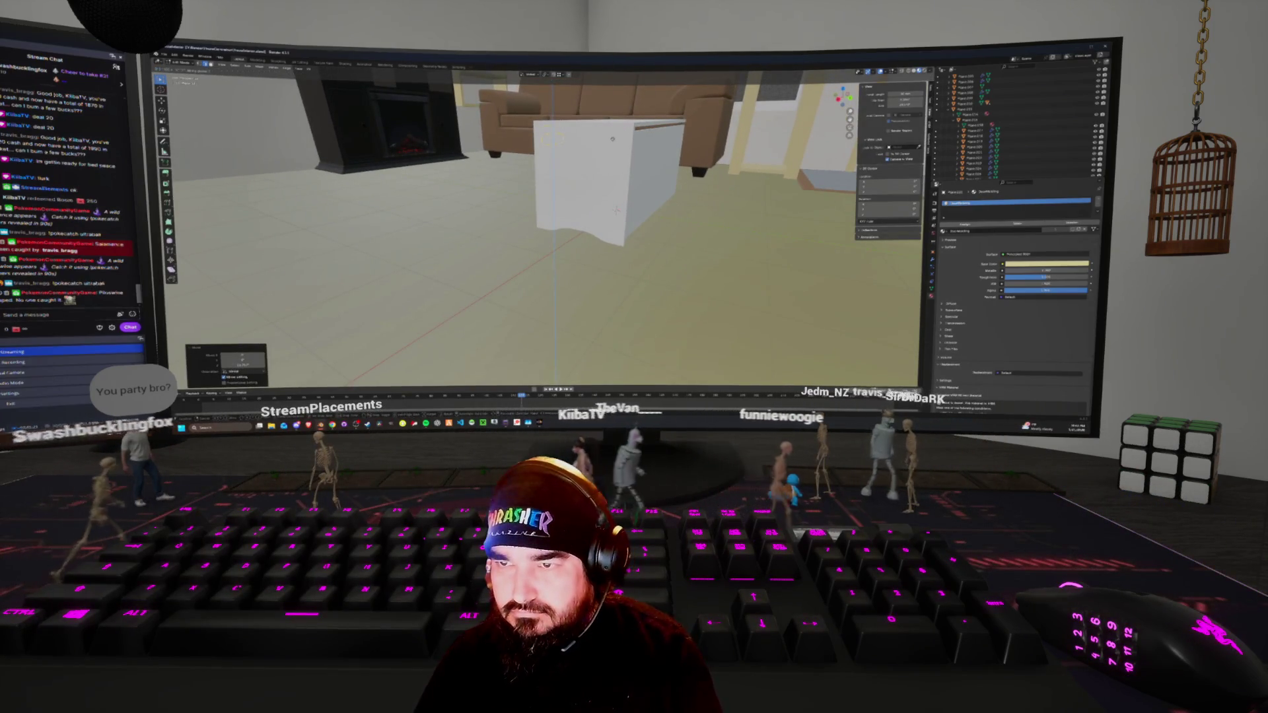
pyautogui.press('s')
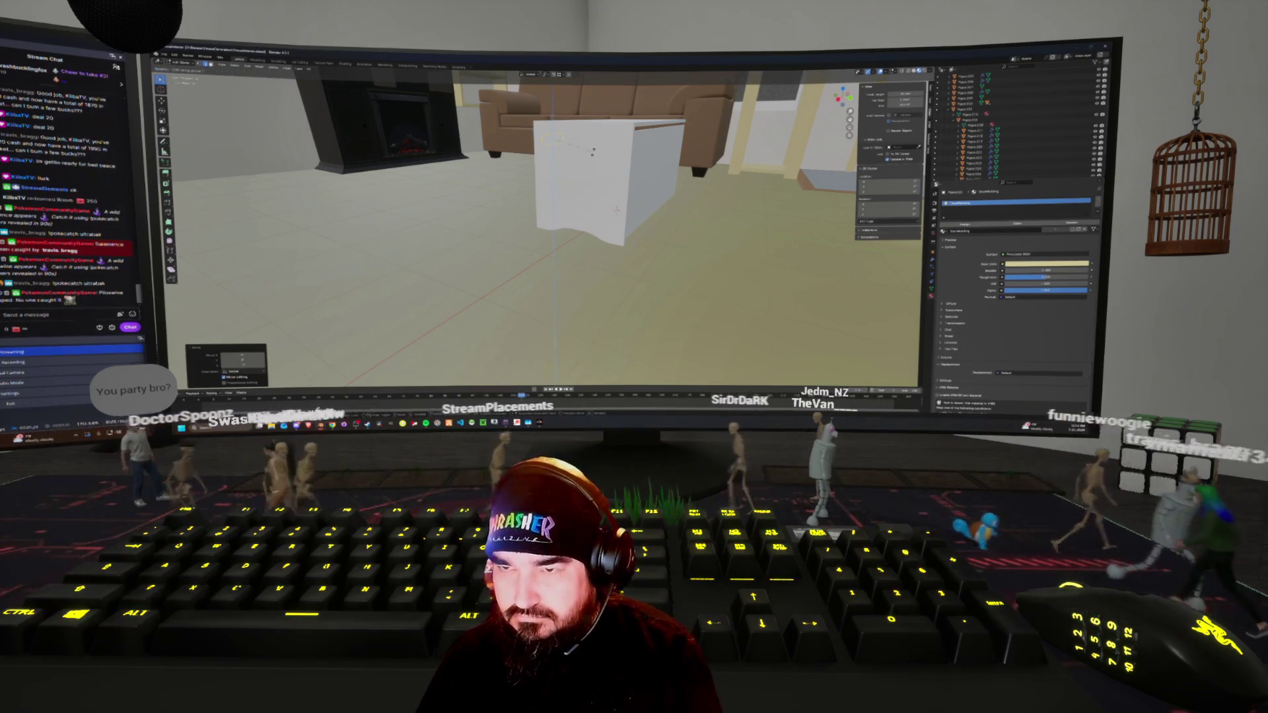
pyautogui.moveTo(592, 152); pyautogui.dragTo(573, 245, button='middle')
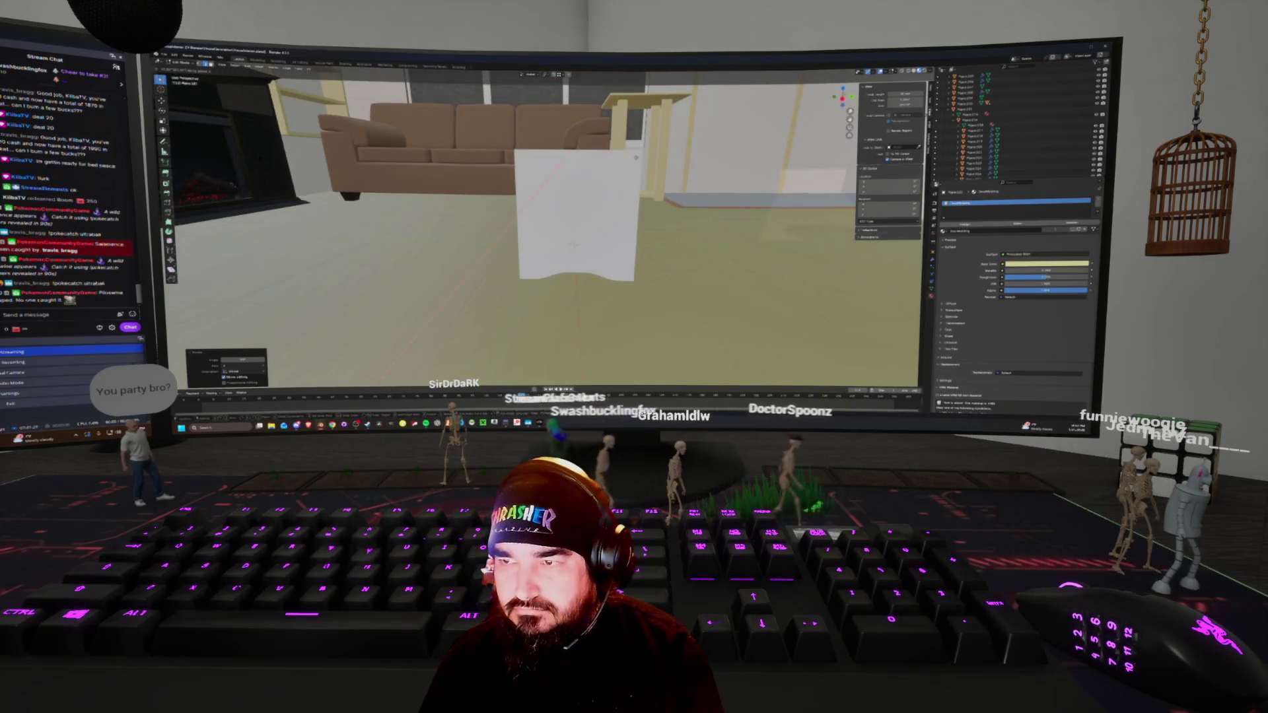
pyautogui.click(573, 246)
pyautogui.press('s')
pyautogui.press('y')
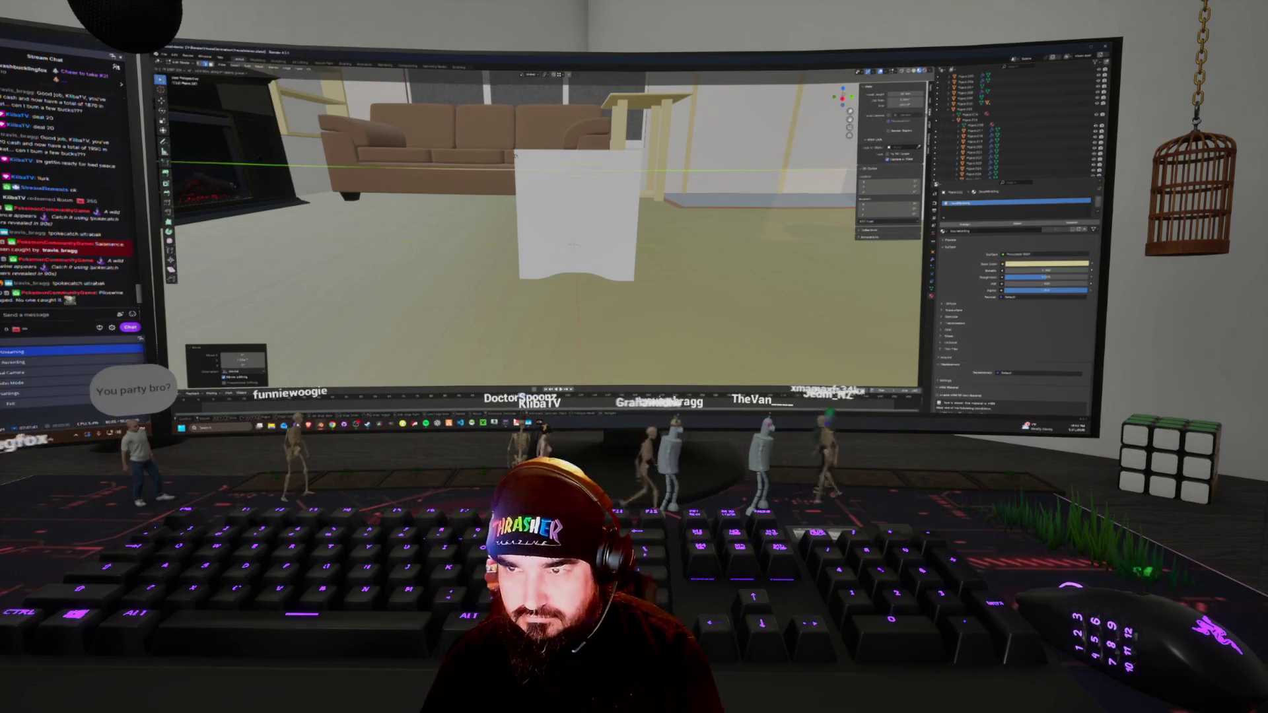
pyautogui.click(515, 156)
# Slide the small handle block along the X axis onto the box's side
pyautogui.moveTo(571, 245); pyautogui.dragTo(639, 166, button='middle')
pyautogui.press('g')
pyautogui.press('x')
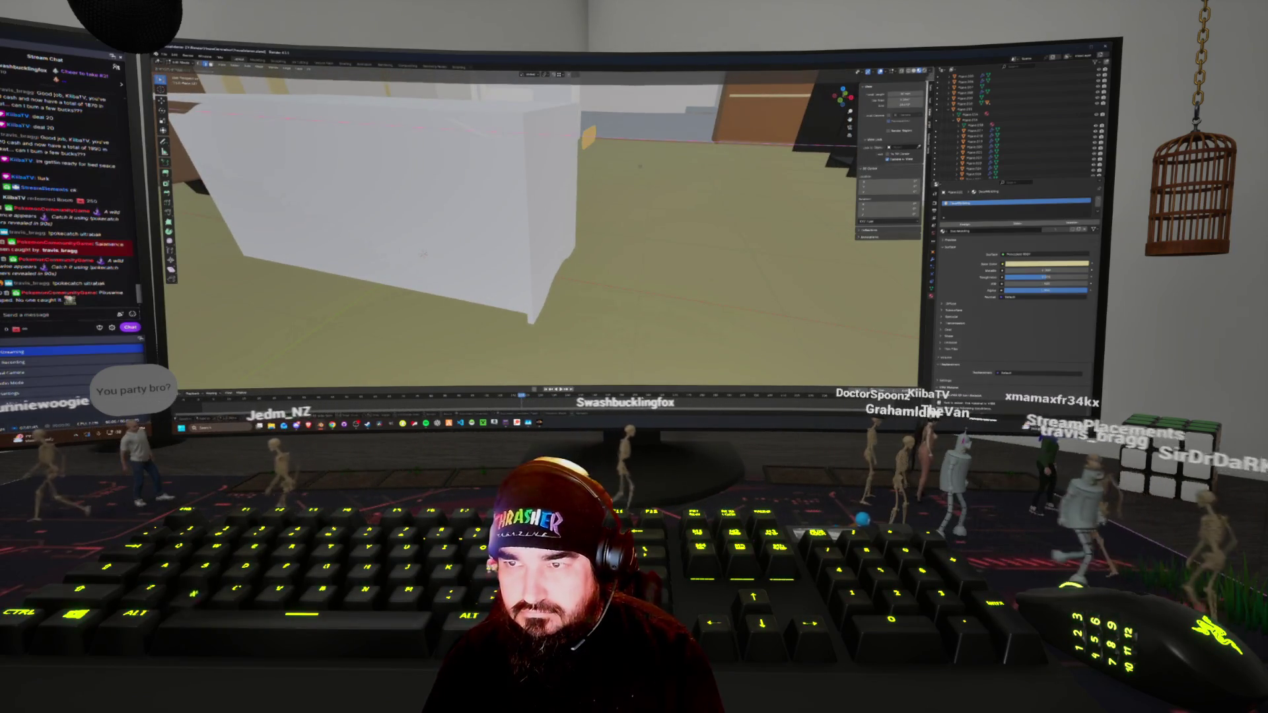
pyautogui.click(423, 253)
# Select the white box and add a new material slot to it
pyautogui.moveTo(422, 254)
pyautogui.mouseDown(button='middle')
pyautogui.moveTo(540, 162)
pyautogui.moveTo(594, 198)
pyautogui.mouseUp(button='middle')
pyautogui.press('z')
pyautogui.click(594, 198)
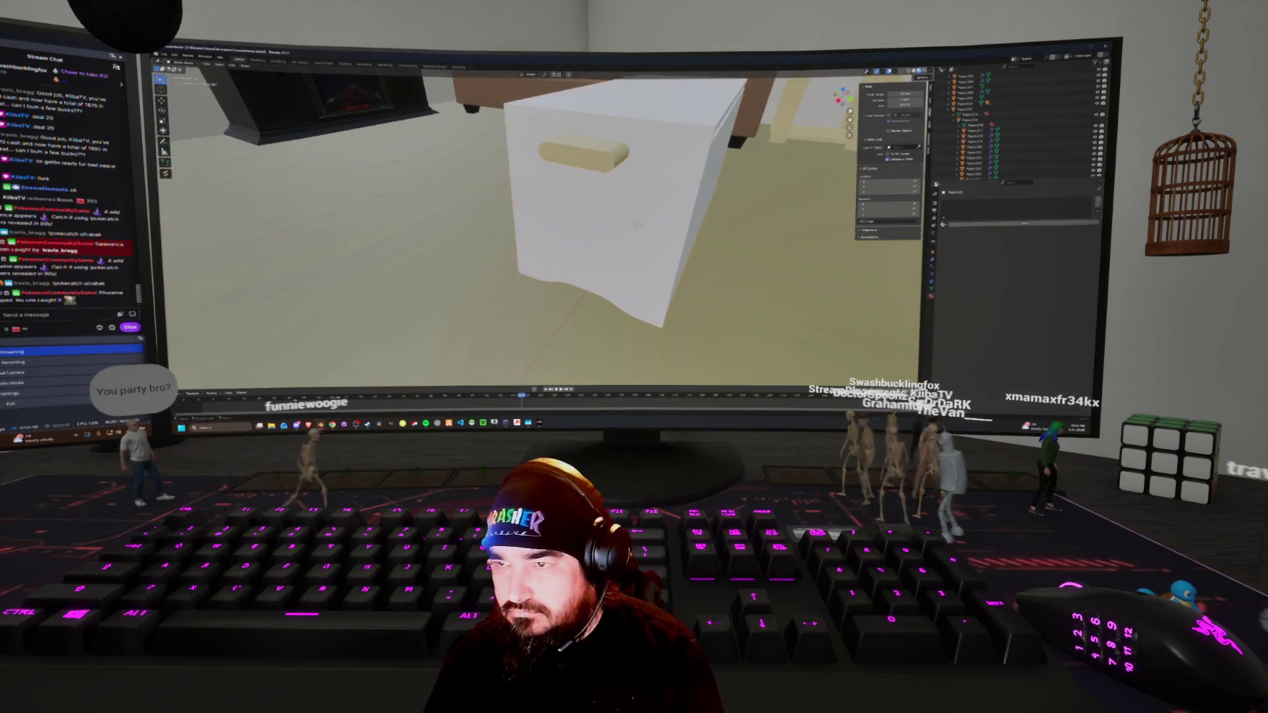
pyautogui.click(1096, 199)
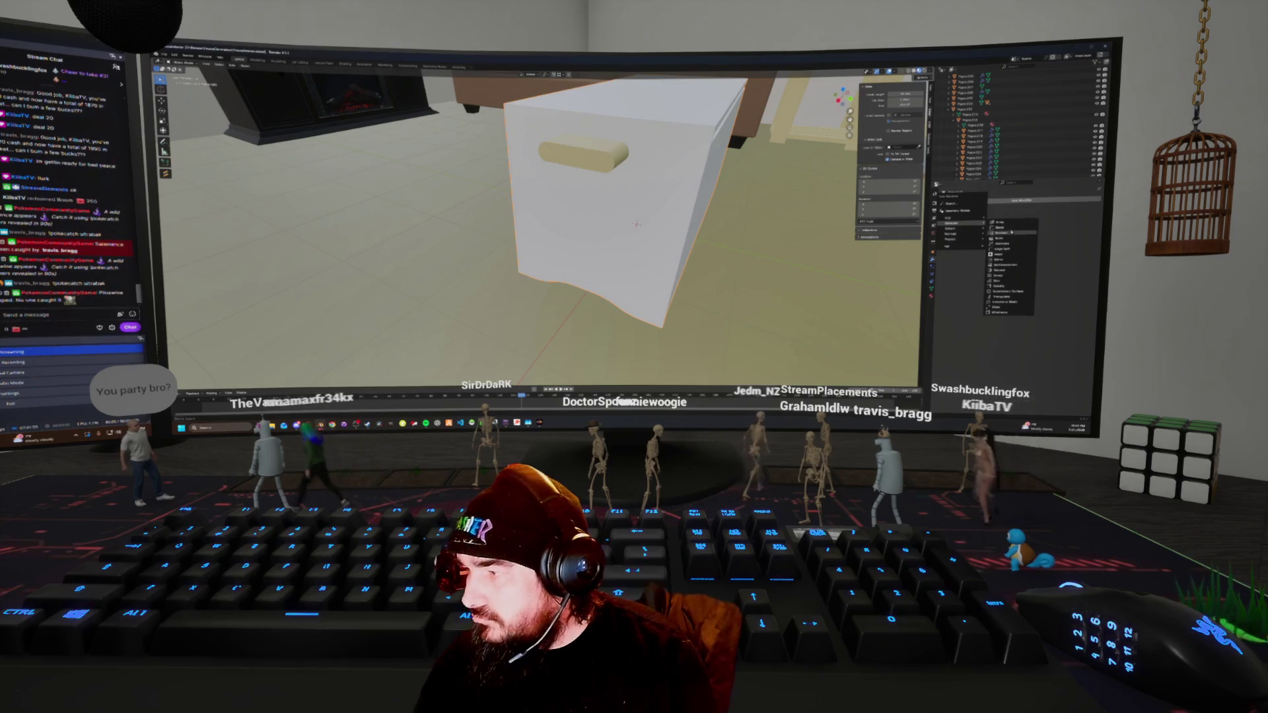
# Add a Boolean modifier to the box with the handle block as cutter
pyautogui.click(1011, 233)
pyautogui.moveTo(541, 225); pyautogui.dragTo(594, 218, button='middle')
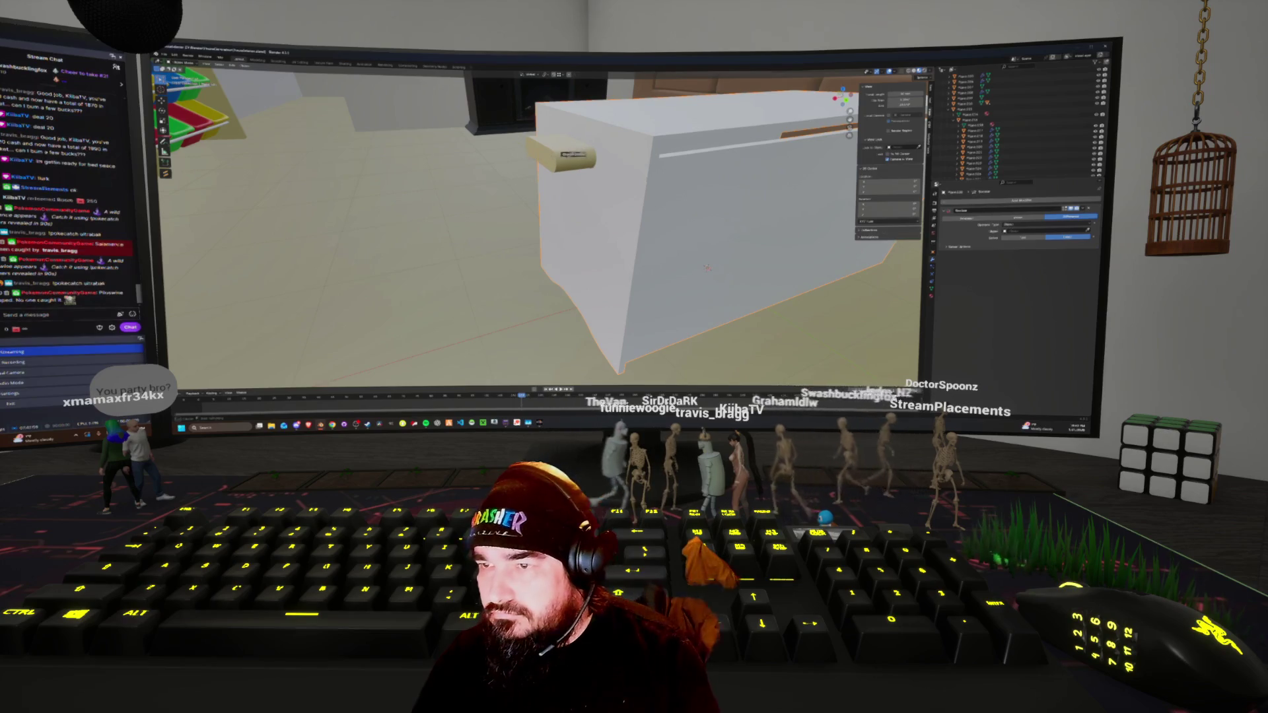
pyautogui.moveTo(594, 224)
pyautogui.mouseDown(button='middle')
pyautogui.moveTo(581, 198)
pyautogui.moveTo(594, 237)
pyautogui.moveTo(631, 197)
pyautogui.mouseUp(button='middle')
pyautogui.scroll(-5, 621, 204)
# Check the box's edge options in Edit Mode, then return to Object Mode
pyautogui.press('z')
pyautogui.press('Tab')
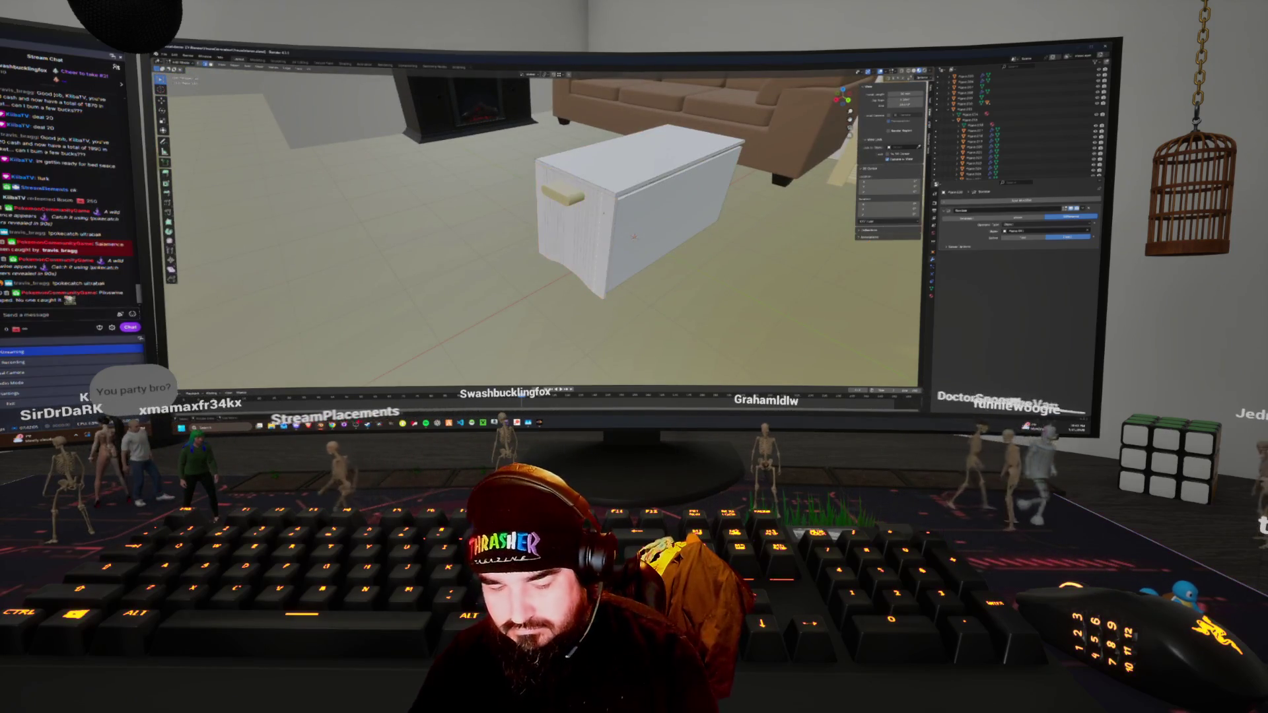
pyautogui.click(567, 218)
pyautogui.hotkey('ctrl', 'e')
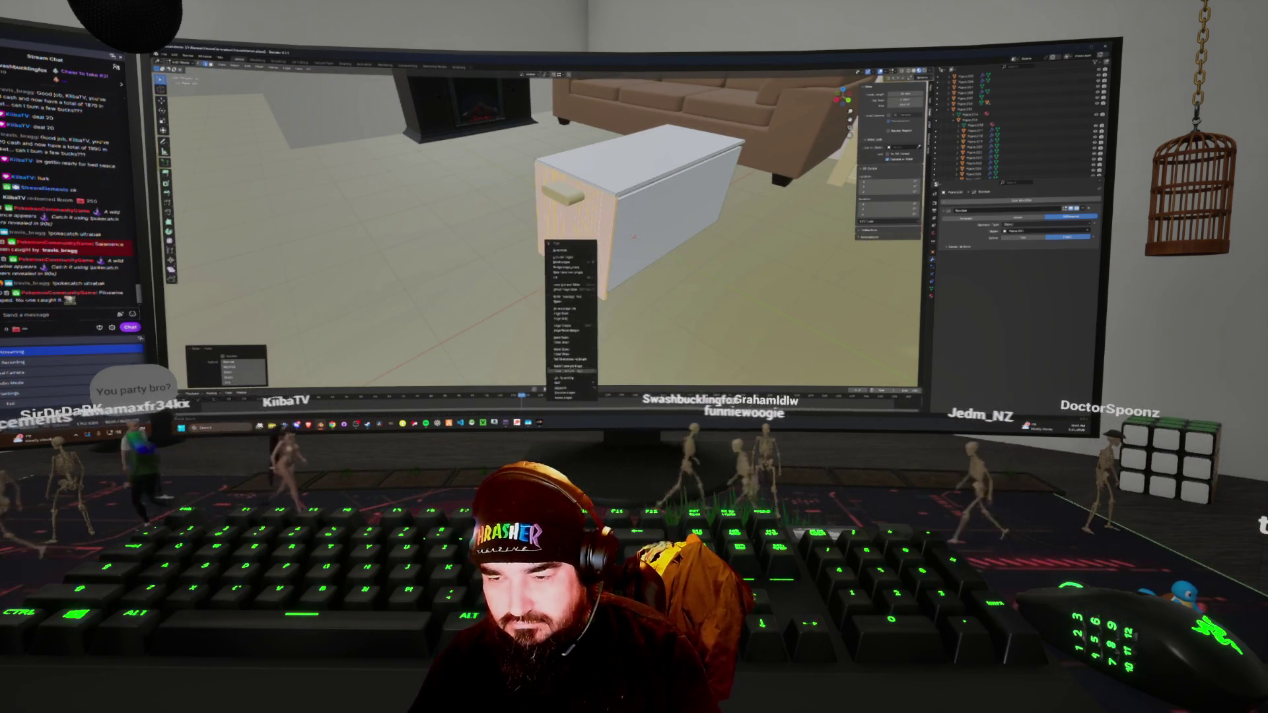
pyautogui.press('Escape')
pyautogui.press('Tab')
pyautogui.press('z')
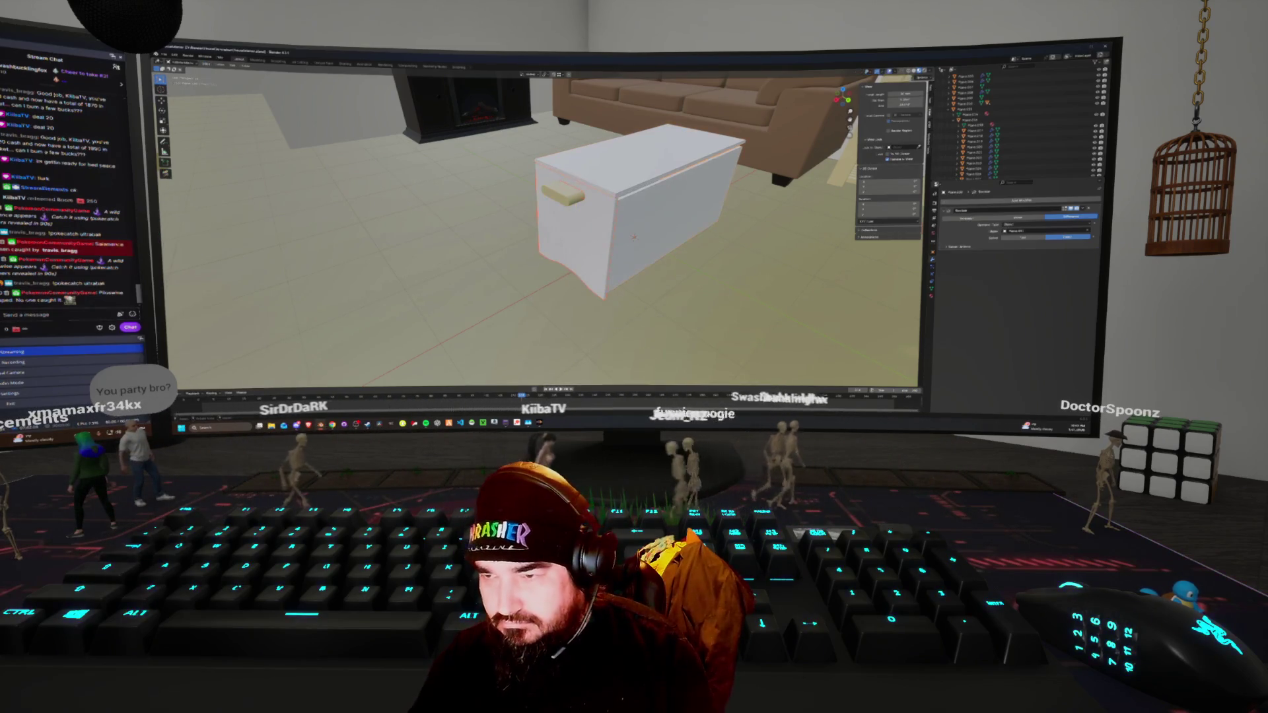
# Apply the Boolean modifier to the box and delete the cutter block
pyautogui.hotkey('ctrl', 'a')
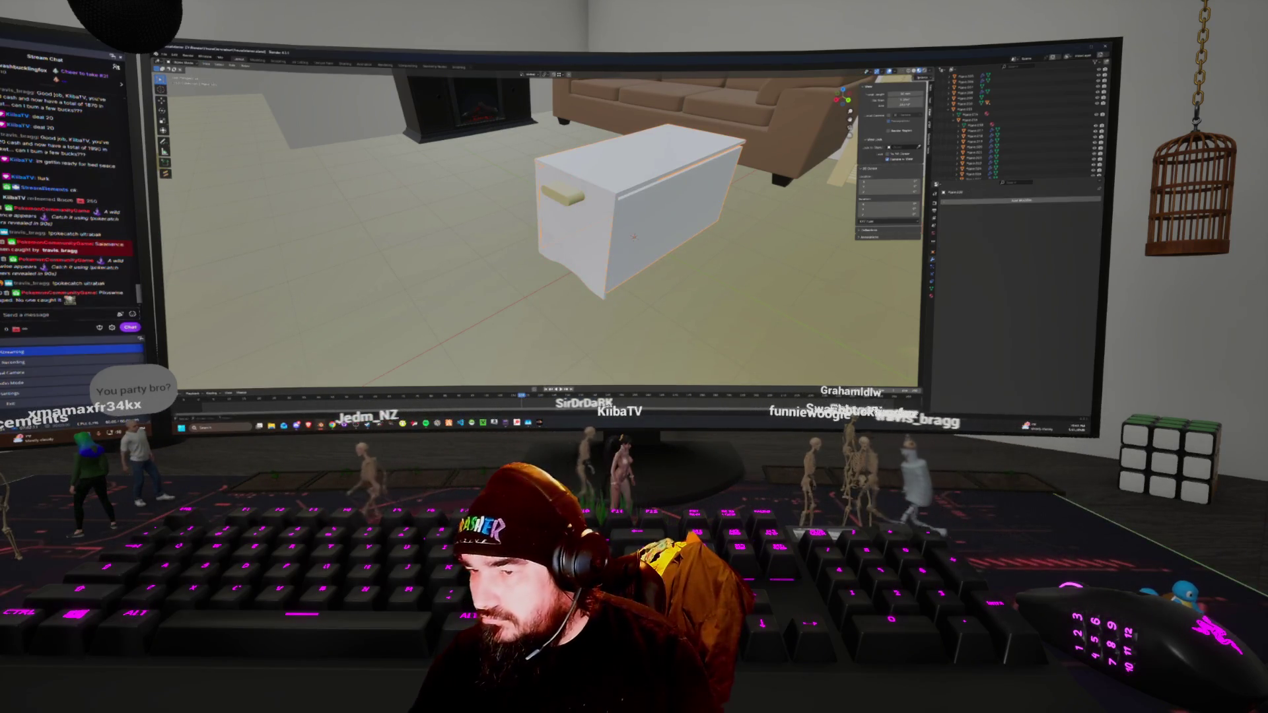
pyautogui.hotkey('ctrl', 'z')
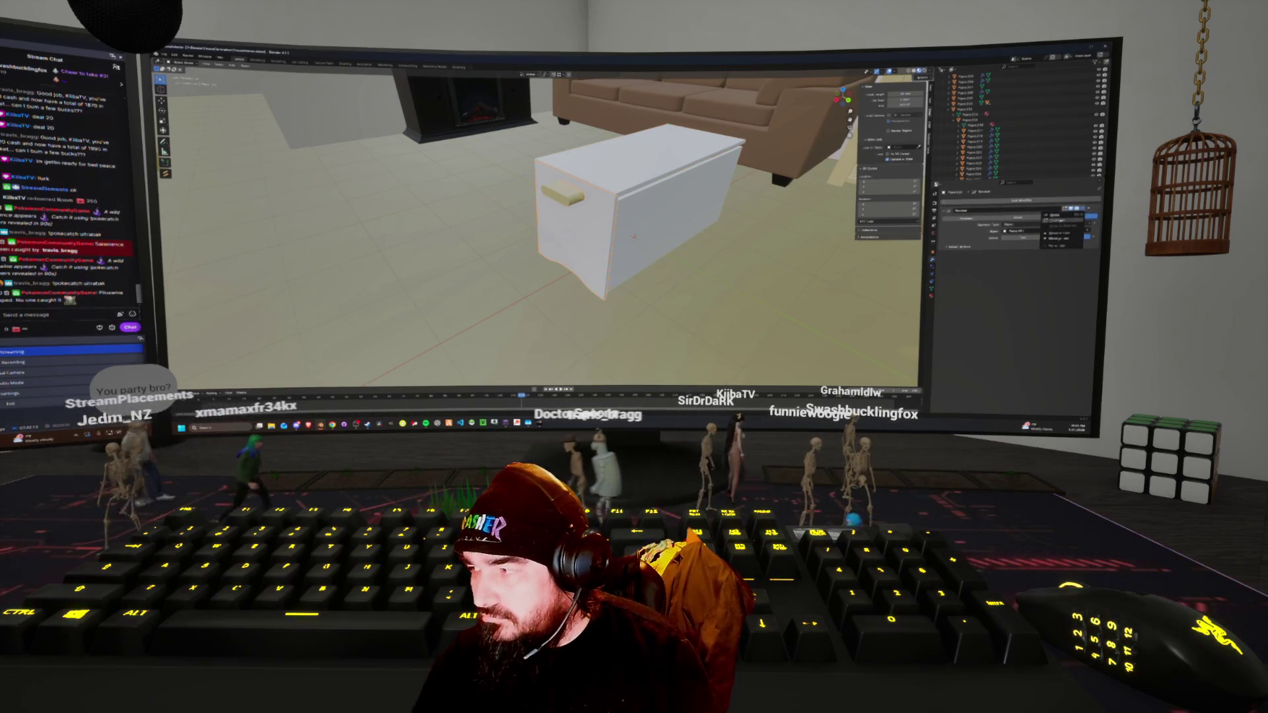
pyautogui.click(1061, 216)
pyautogui.press('x')
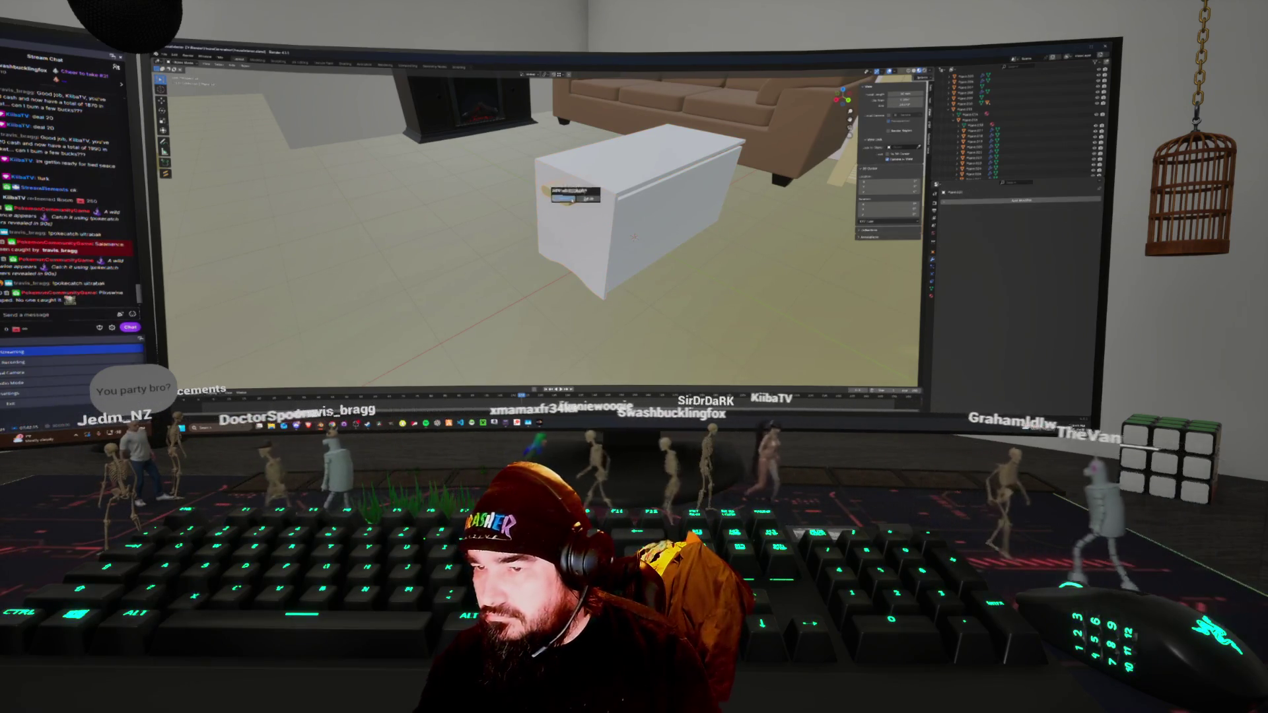
pyautogui.press('Return')
# Set the white box to Shade Smooth
pyautogui.moveTo(595, 231); pyautogui.dragTo(555, 178, button='middle')
pyautogui.moveTo(633, 238); pyautogui.dragTo(613, 213, button='middle')
pyautogui.click(612, 213)
pyautogui.hotkey('shift', 's')
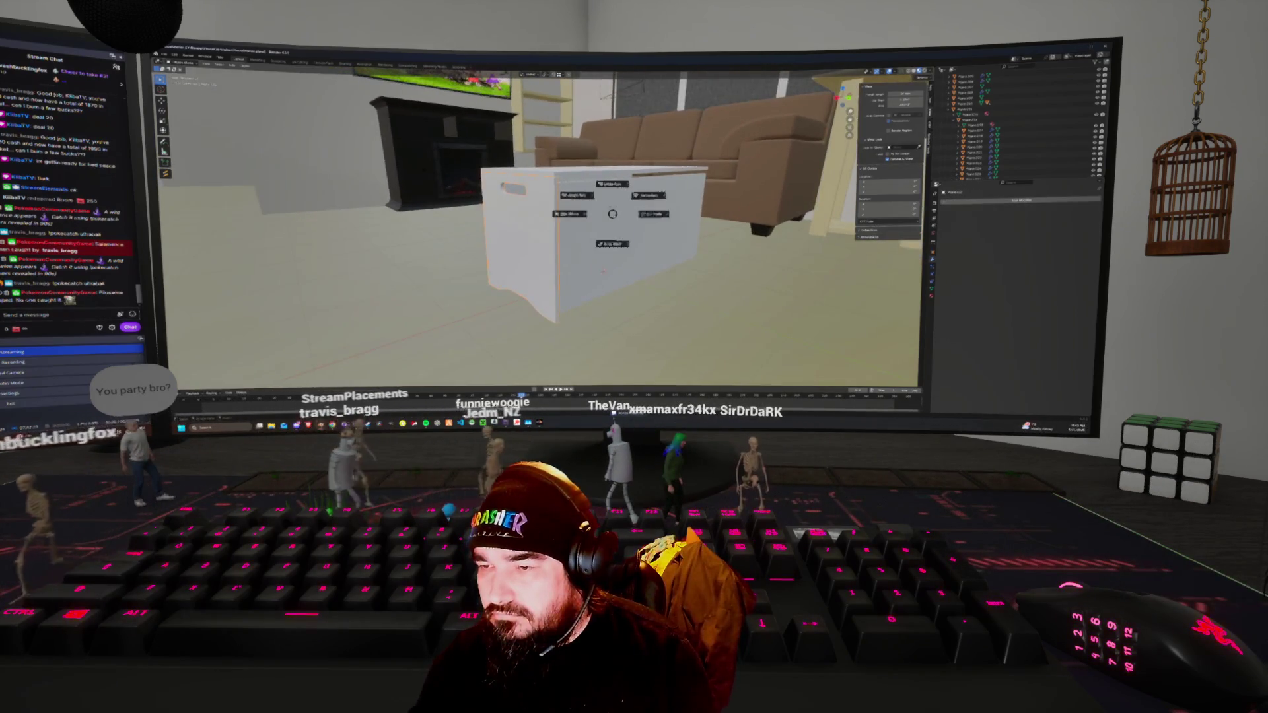
pyautogui.rightClick(587, 222)
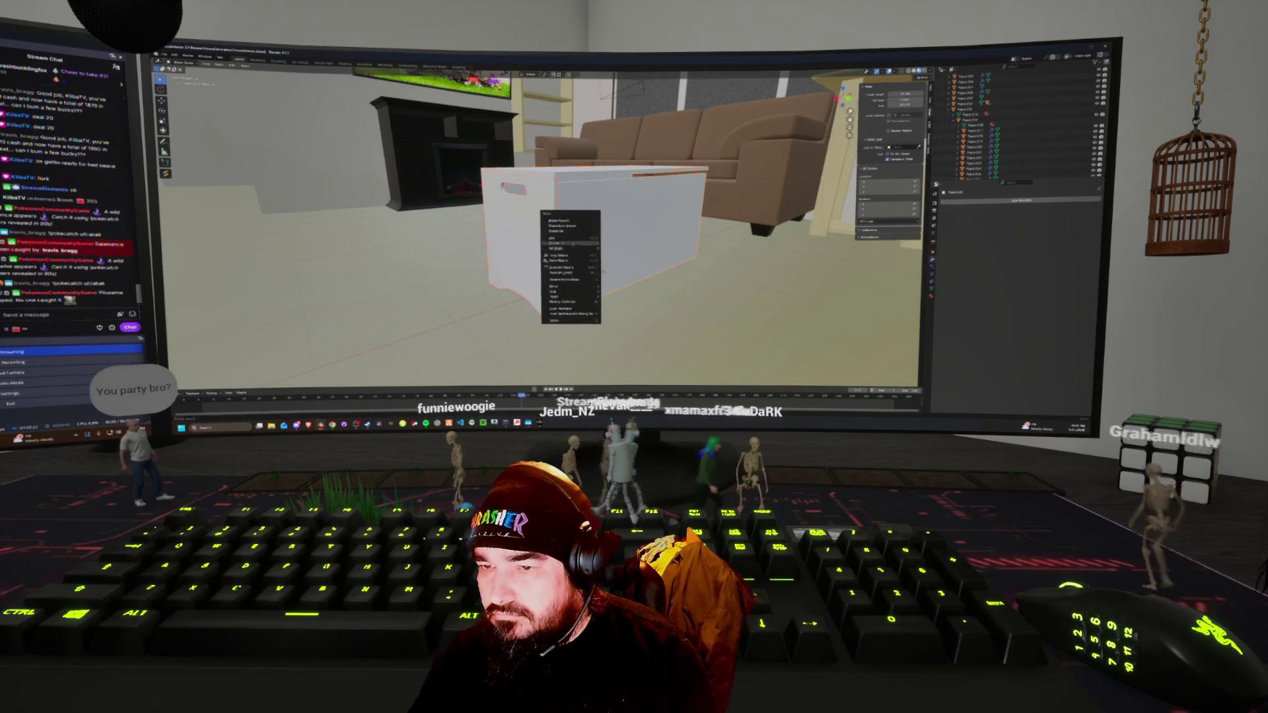
pyautogui.click(580, 232)
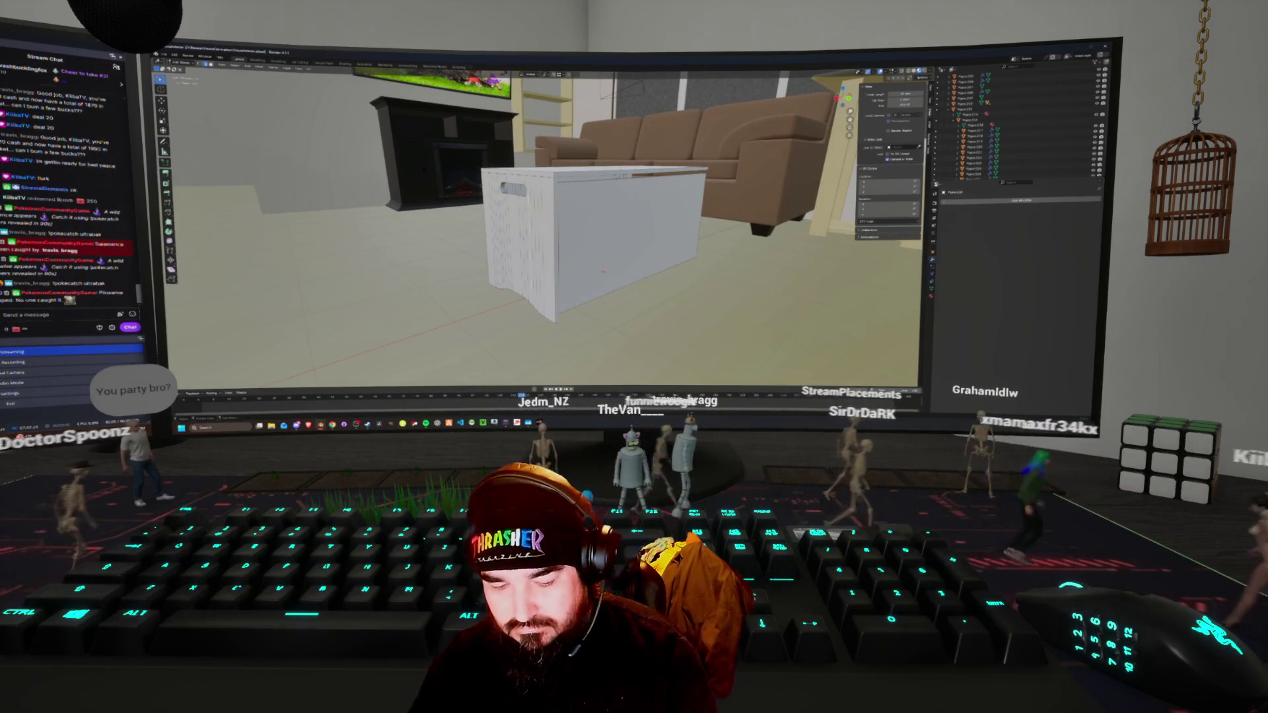
# Shift the selected edges along the X axis, then return to Object Mode
pyautogui.moveTo(579, 233); pyautogui.dragTo(528, 232, button='middle')
pyautogui.press('g')
pyautogui.press('x')
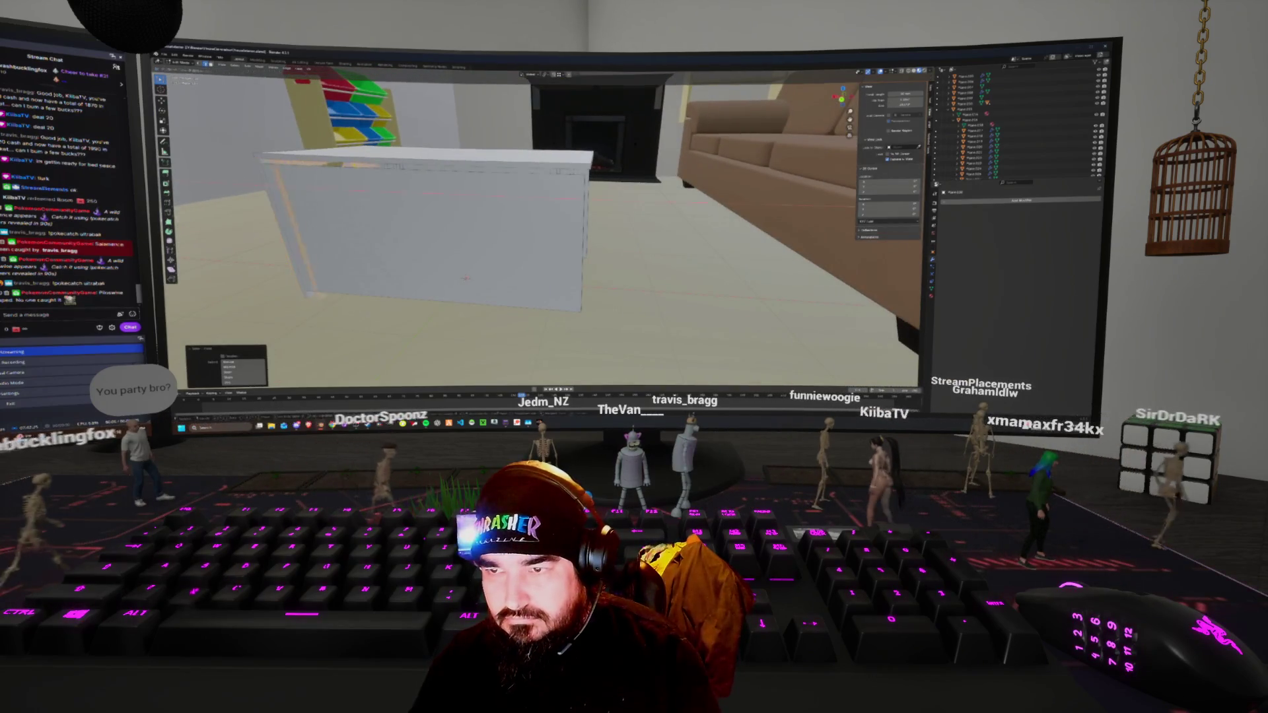
pyautogui.press('Return')
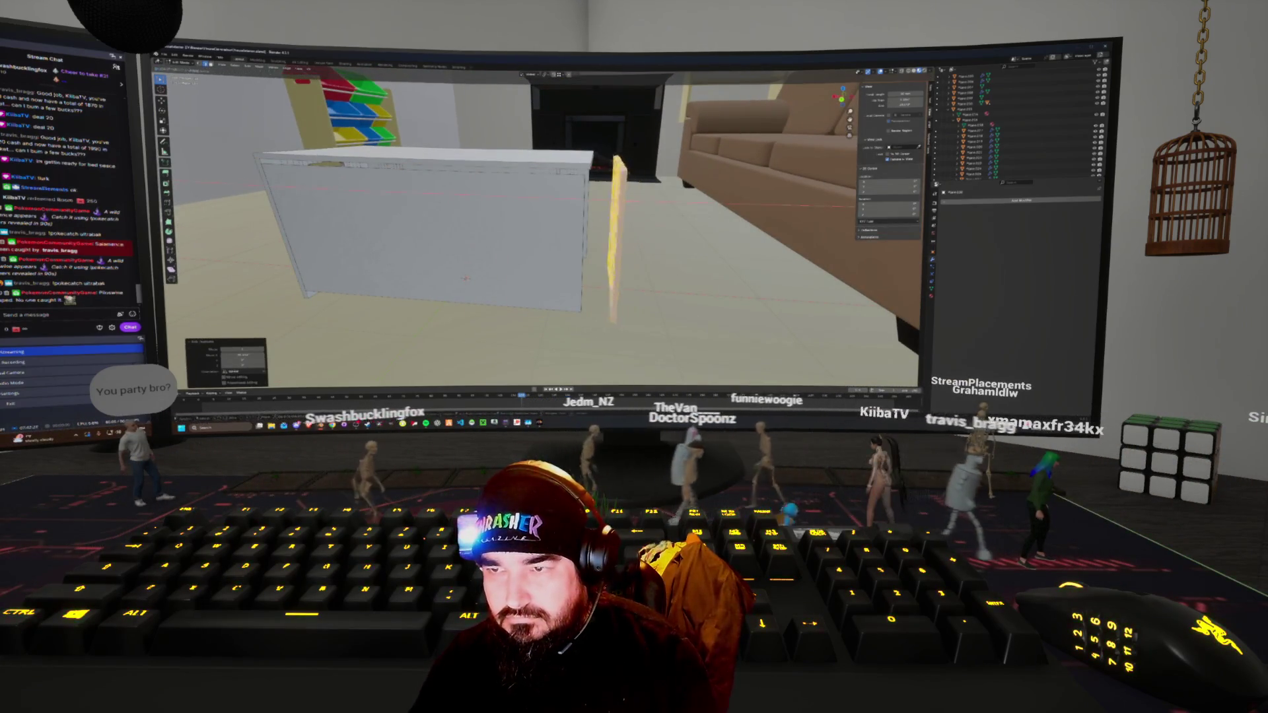
pyautogui.moveTo(529, 231); pyautogui.dragTo(185, 231, button='middle')
pyautogui.click(566, 211)
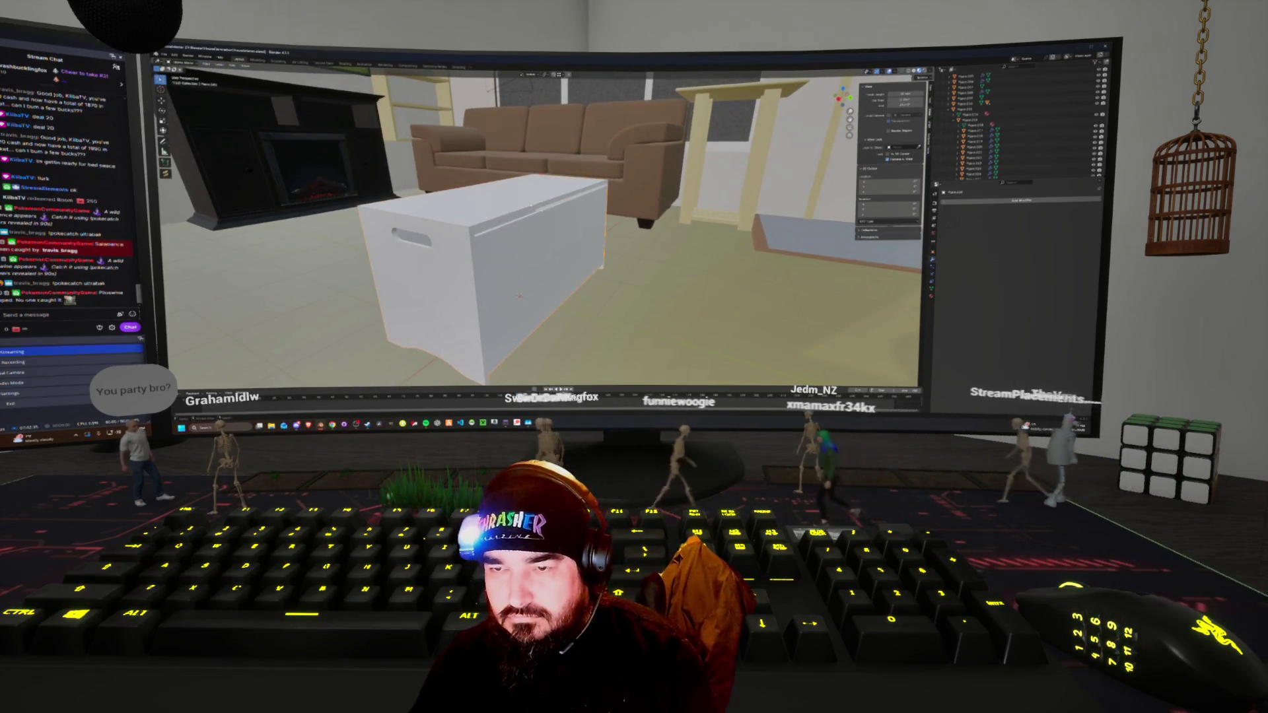
# Separate the selected top faces of the box into their own object
pyautogui.rightClick(522, 309)
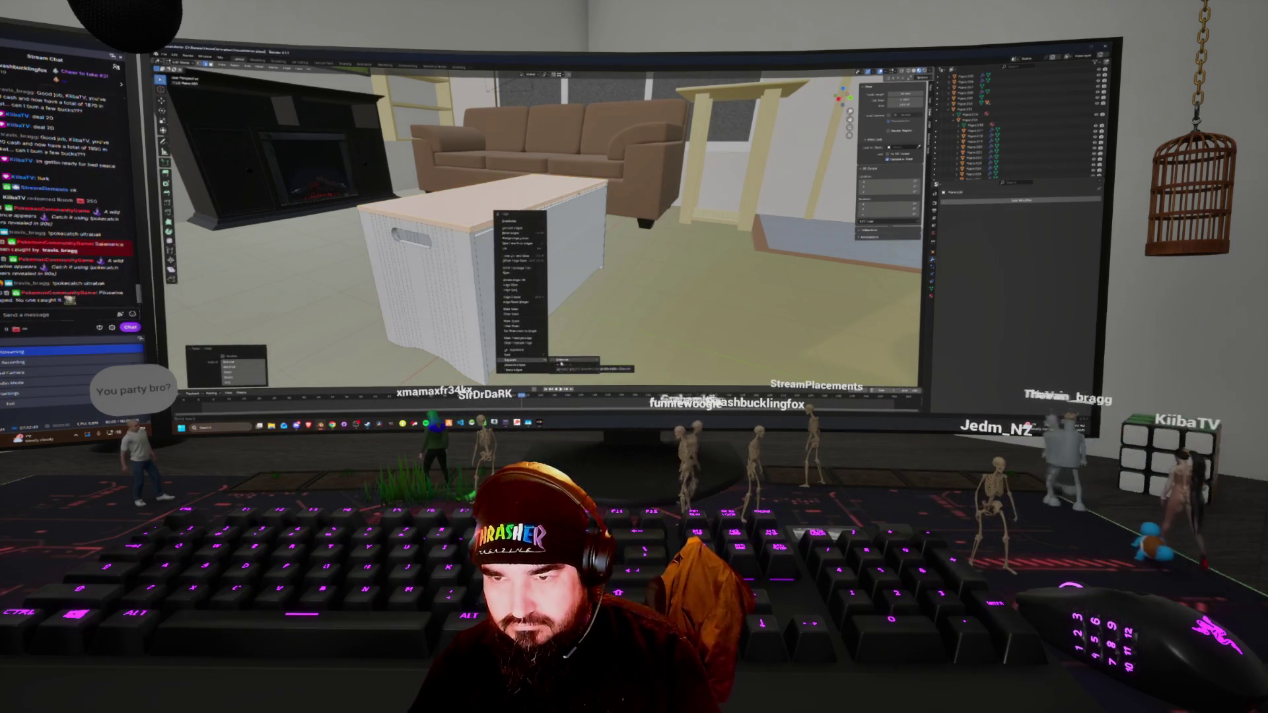
pyautogui.click(560, 360)
pyautogui.moveTo(560, 360)
pyautogui.mouseDown(button='middle')
pyautogui.moveTo(324, 335)
pyautogui.moveTo(301, 360)
pyautogui.moveTo(251, 350)
pyautogui.mouseUp(button='middle')
# Delete the box's top face and place the lid panel beside the box
pyautogui.hotkey('ctrl', 'Tab')
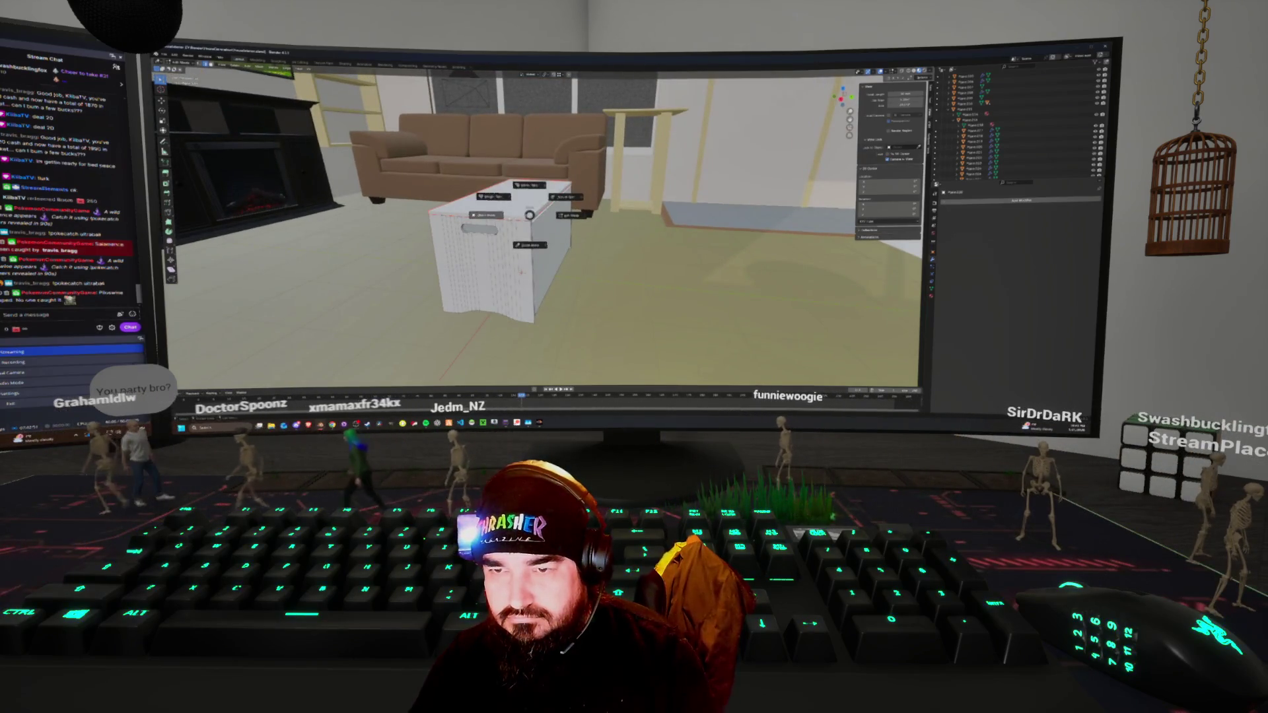
pyautogui.click(499, 225)
pyautogui.hotkey('ctrl', 'Tab')
pyautogui.click(581, 225)
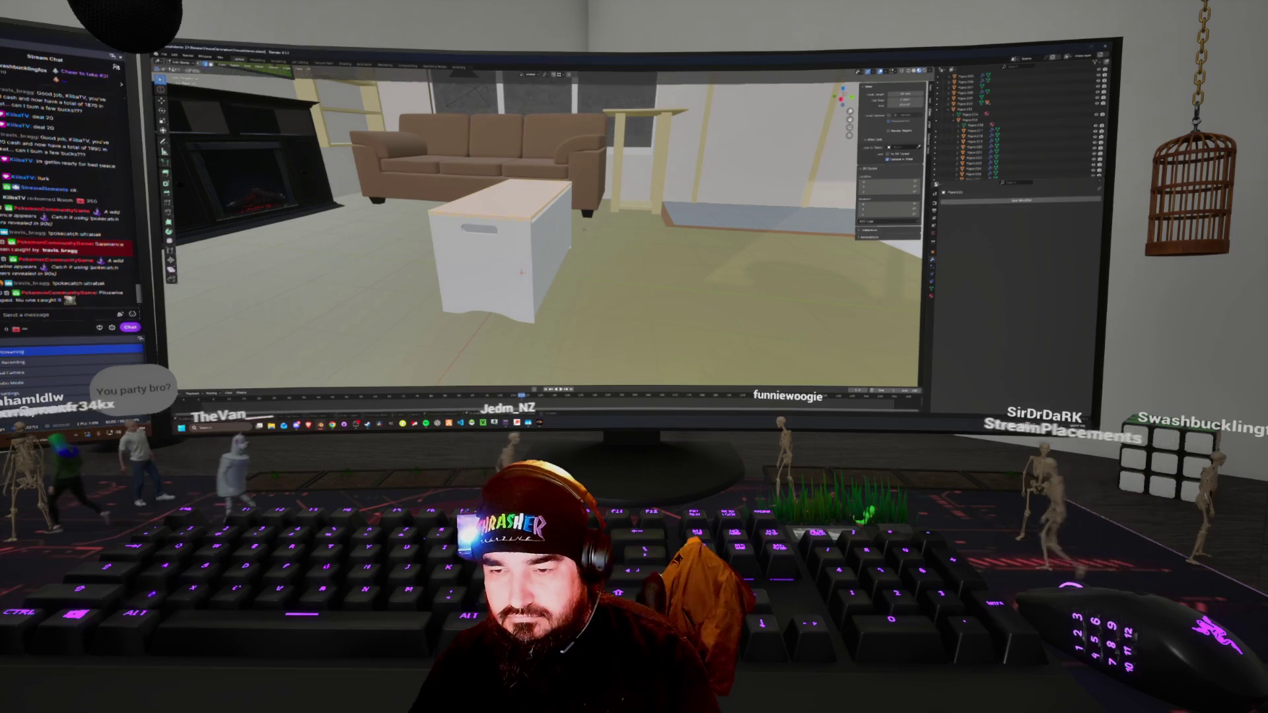
pyautogui.press('x')
pyautogui.press('f')
pyautogui.press('Tab')
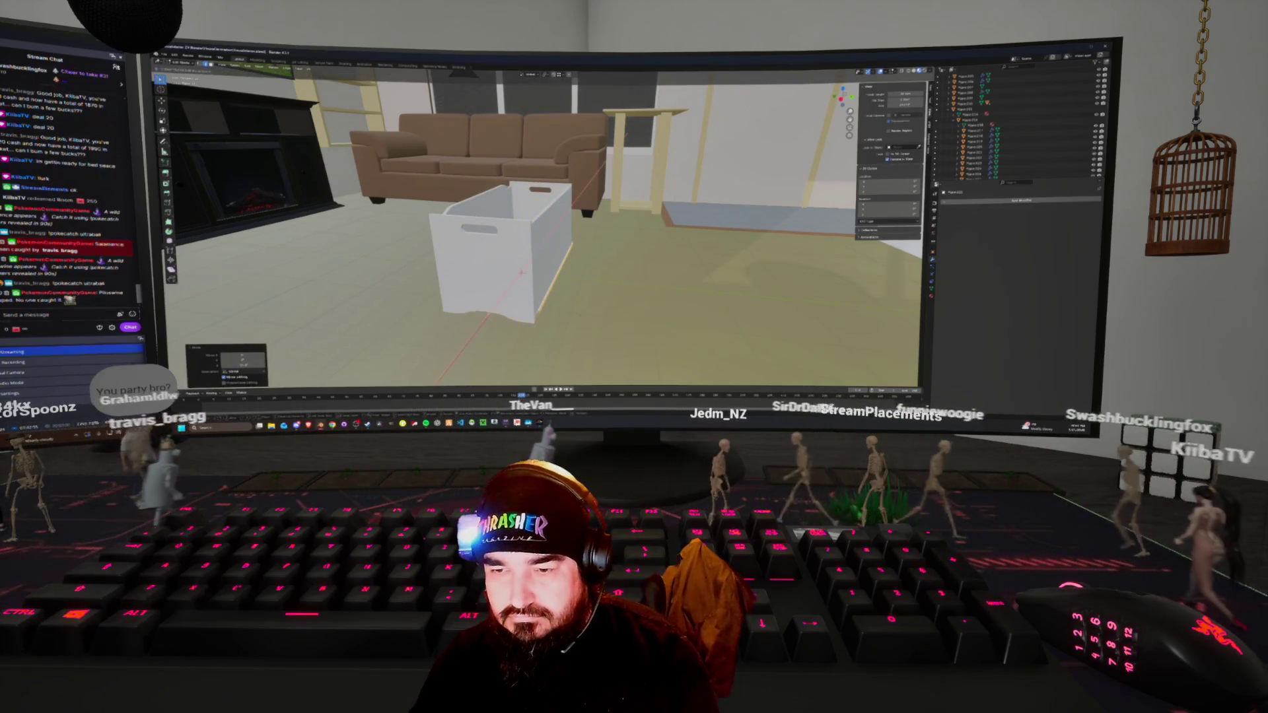
pyautogui.hotkey('alt', 'h')
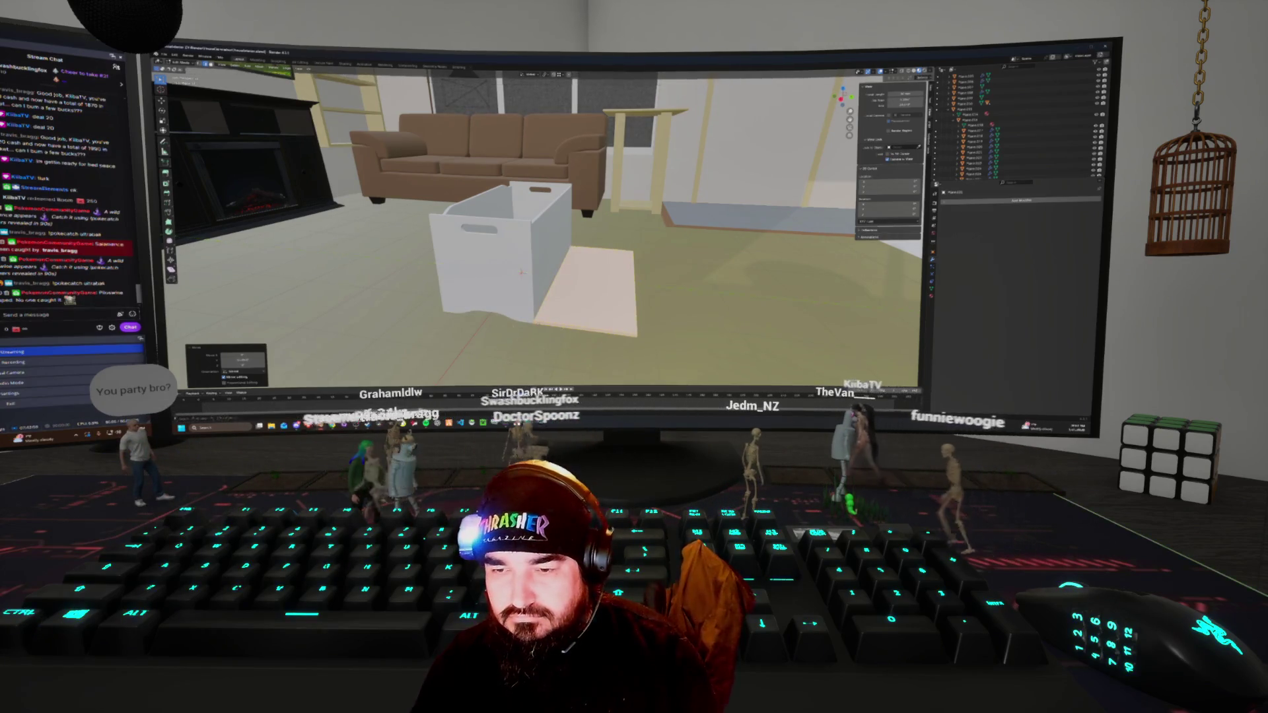
pyautogui.moveTo(528, 264); pyautogui.dragTo(501, 264, button='middle')
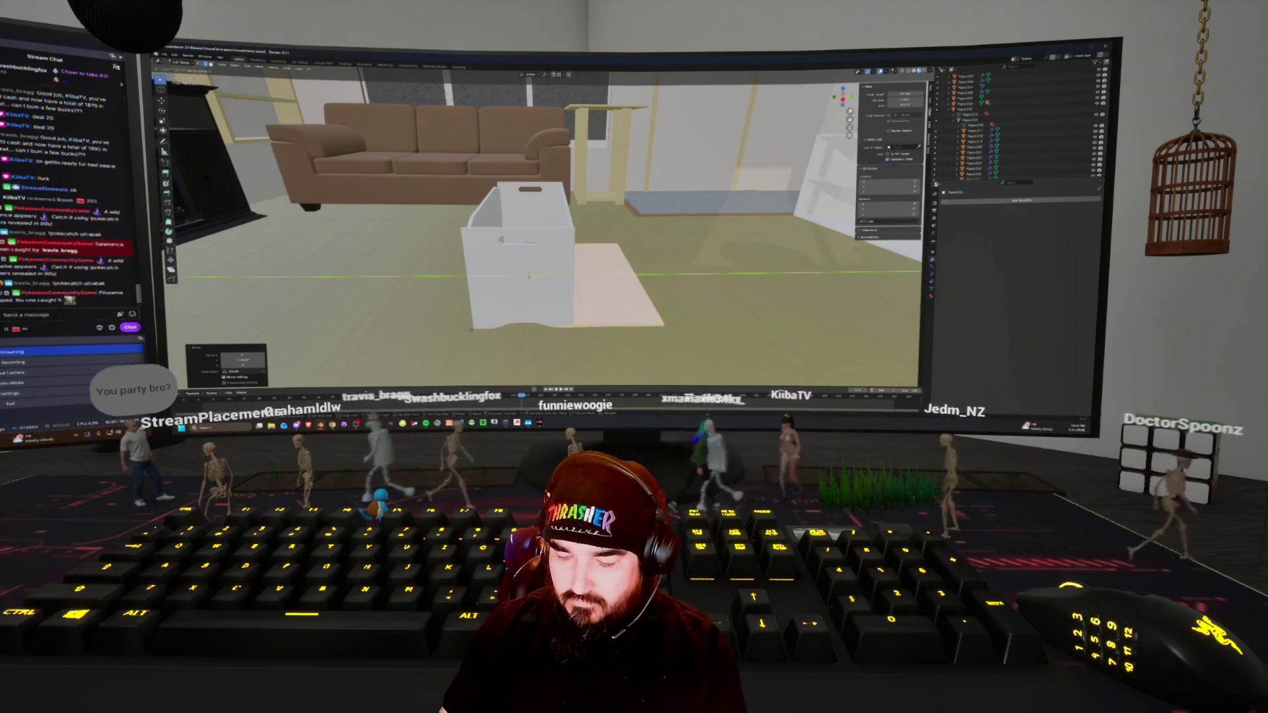
# Scale the lid panel thinner
pyautogui.press('h')
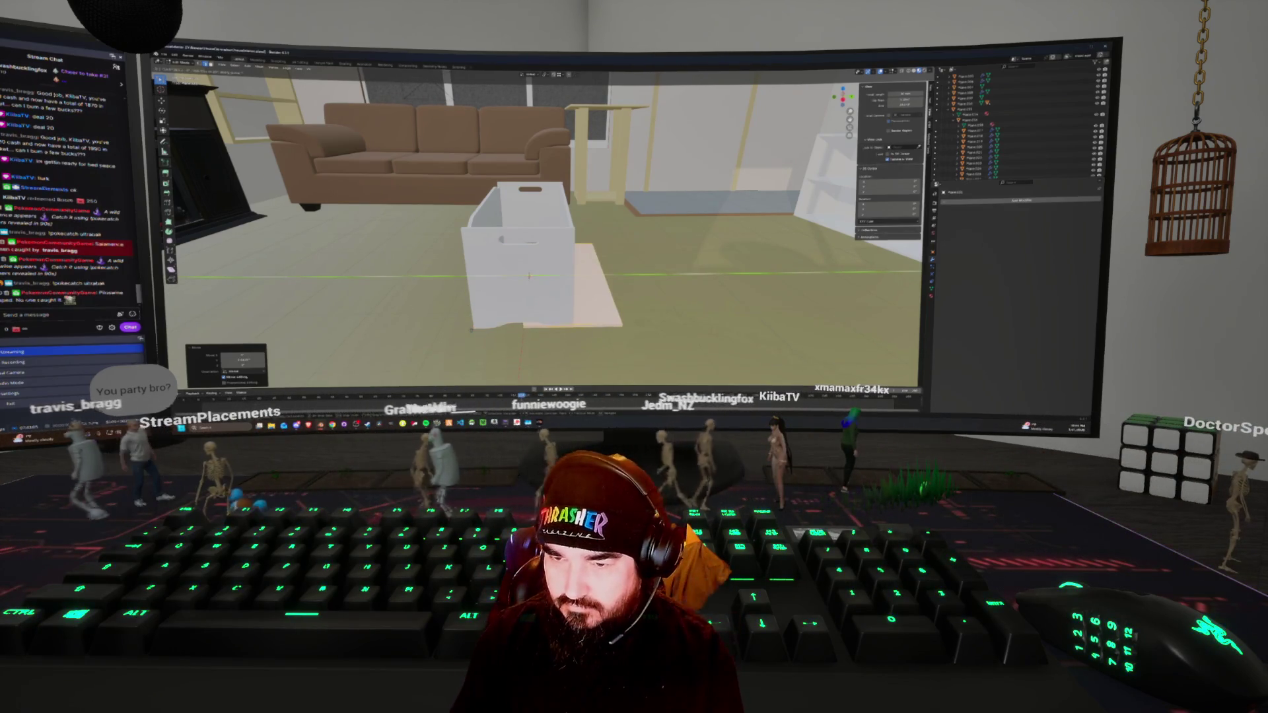
pyautogui.press('h')
pyautogui.moveTo(528, 264)
pyautogui.mouseDown(button='middle')
pyautogui.moveTo(508, 231)
pyautogui.moveTo(522, 258)
pyautogui.mouseUp(button='middle')
pyautogui.moveTo(563, 305)
pyautogui.mouseDown(button='middle')
pyautogui.moveTo(525, 290)
pyautogui.moveTo(526, 276)
pyautogui.mouseUp(button='middle')
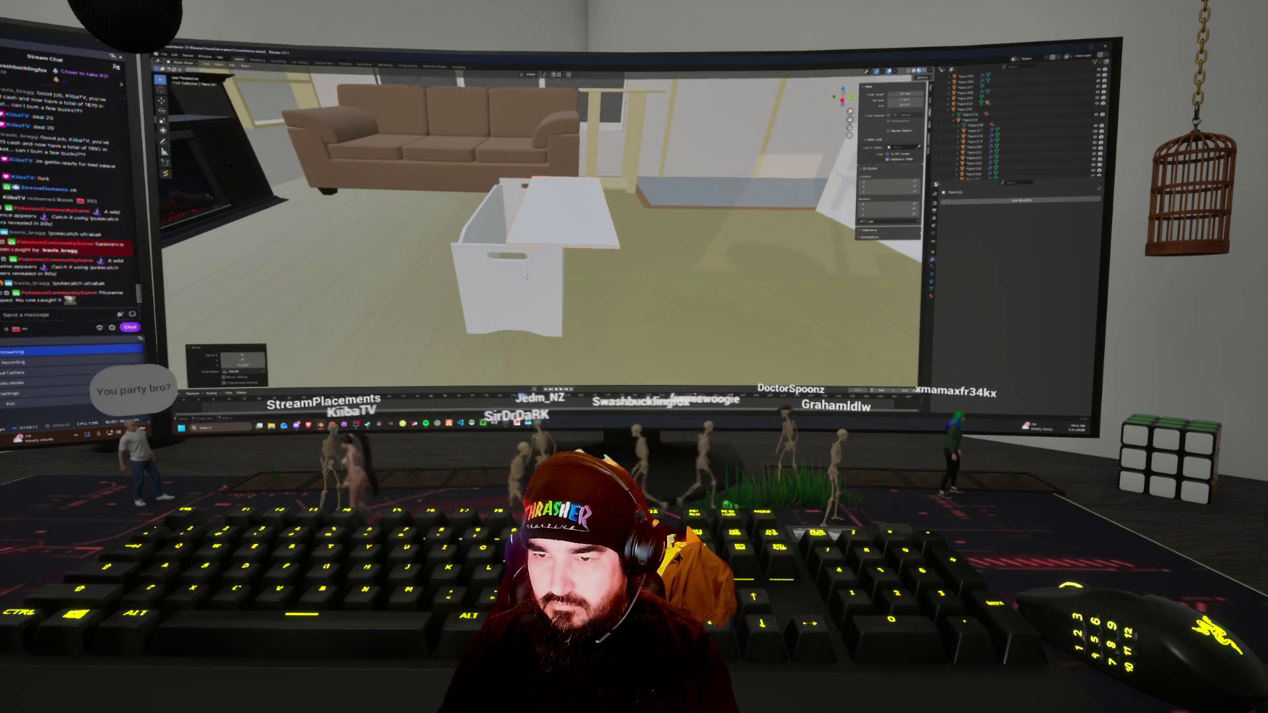
pyautogui.moveTo(526, 276)
pyautogui.mouseDown(button='middle')
pyautogui.moveTo(502, 264)
pyautogui.moveTo(514, 257)
pyautogui.mouseUp(button='middle')
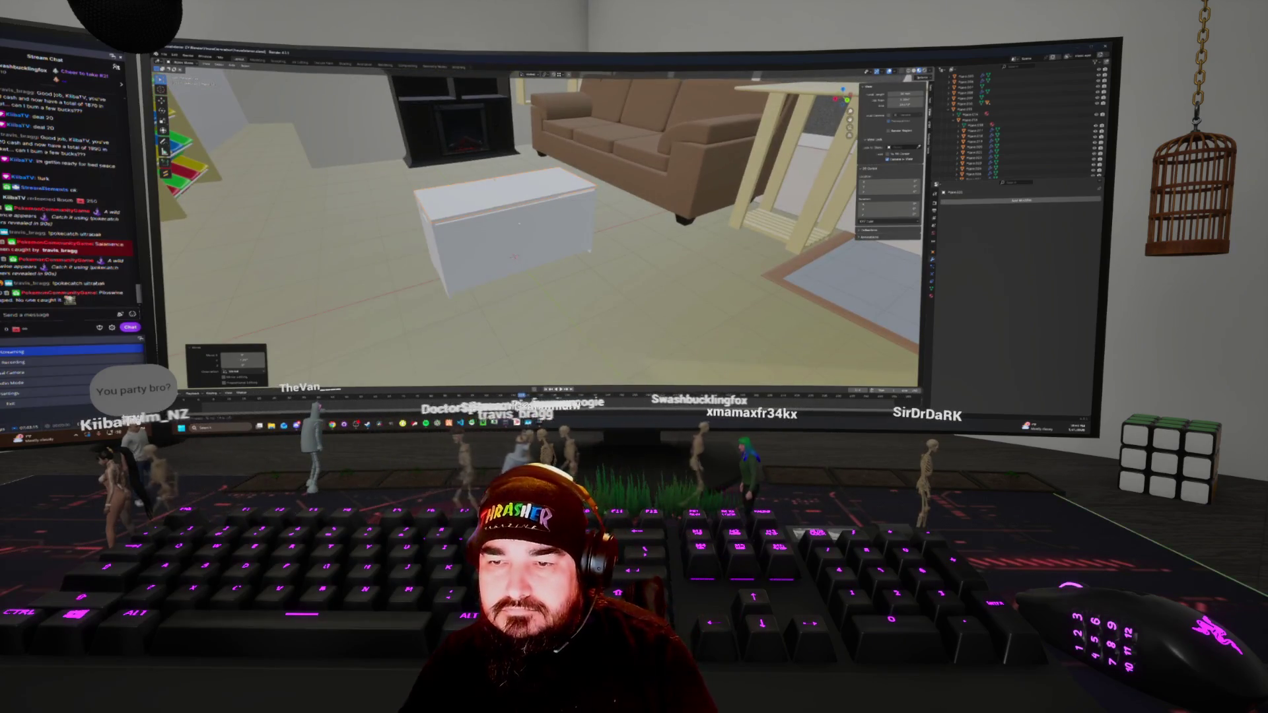
# Close the chest lid using an Object context-menu option, then bring up its material settings
pyautogui.rightClick(527, 225)
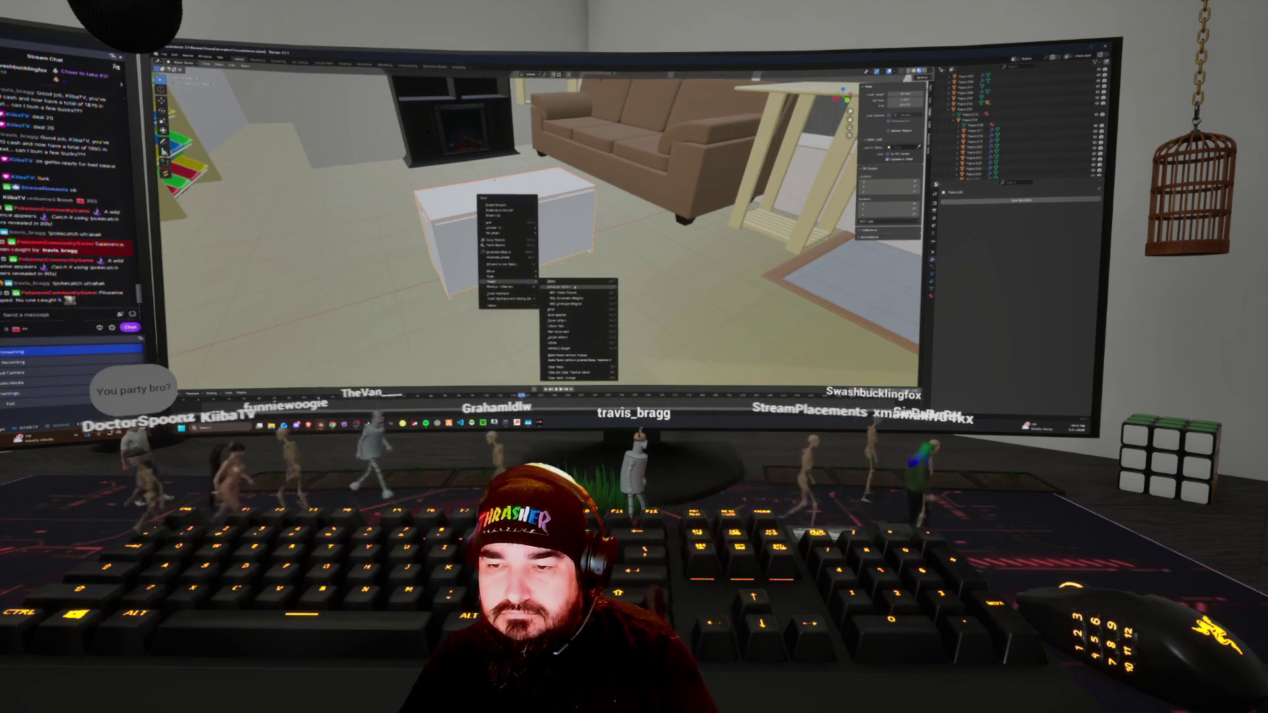
pyautogui.moveTo(529, 291)
pyautogui.mouseDown(button='middle')
pyautogui.moveTo(502, 284)
pyautogui.moveTo(632, 225)
pyautogui.mouseUp(button='middle')
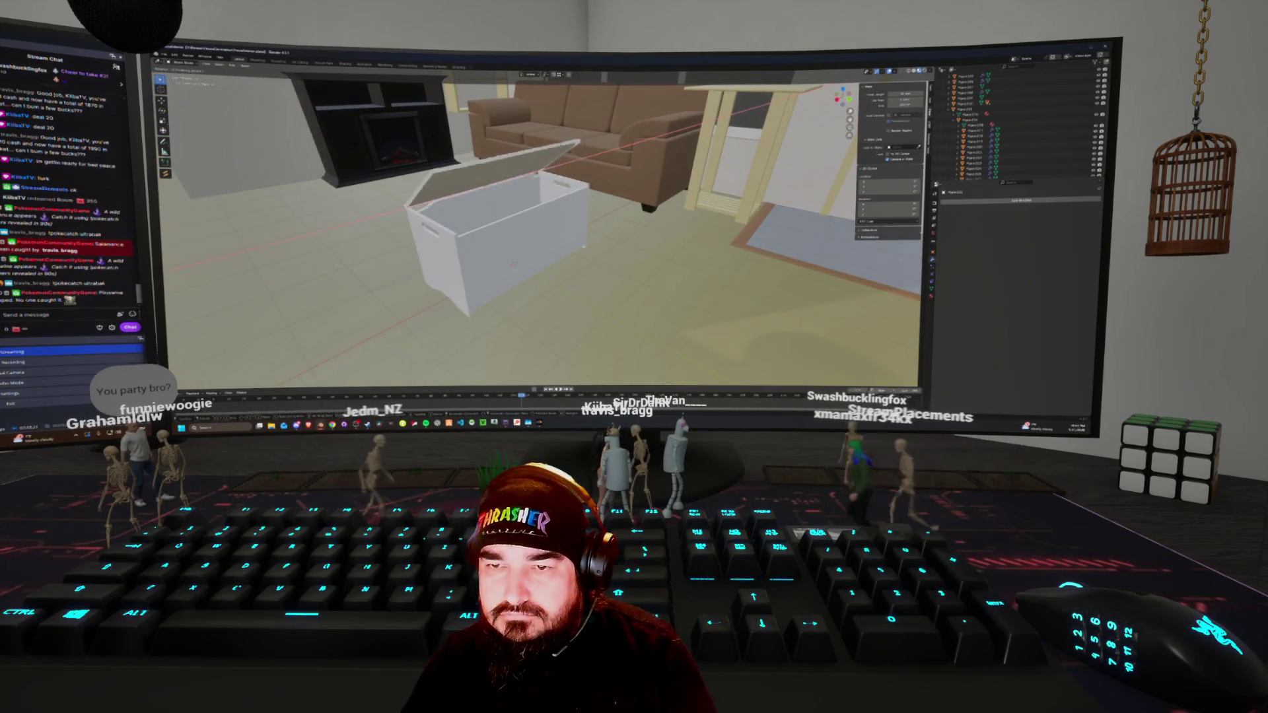
pyautogui.moveTo(632, 225)
pyautogui.mouseDown(button='middle')
pyautogui.moveTo(463, 218)
pyautogui.moveTo(377, 198)
pyautogui.mouseUp(button='middle')
pyautogui.click(933, 293)
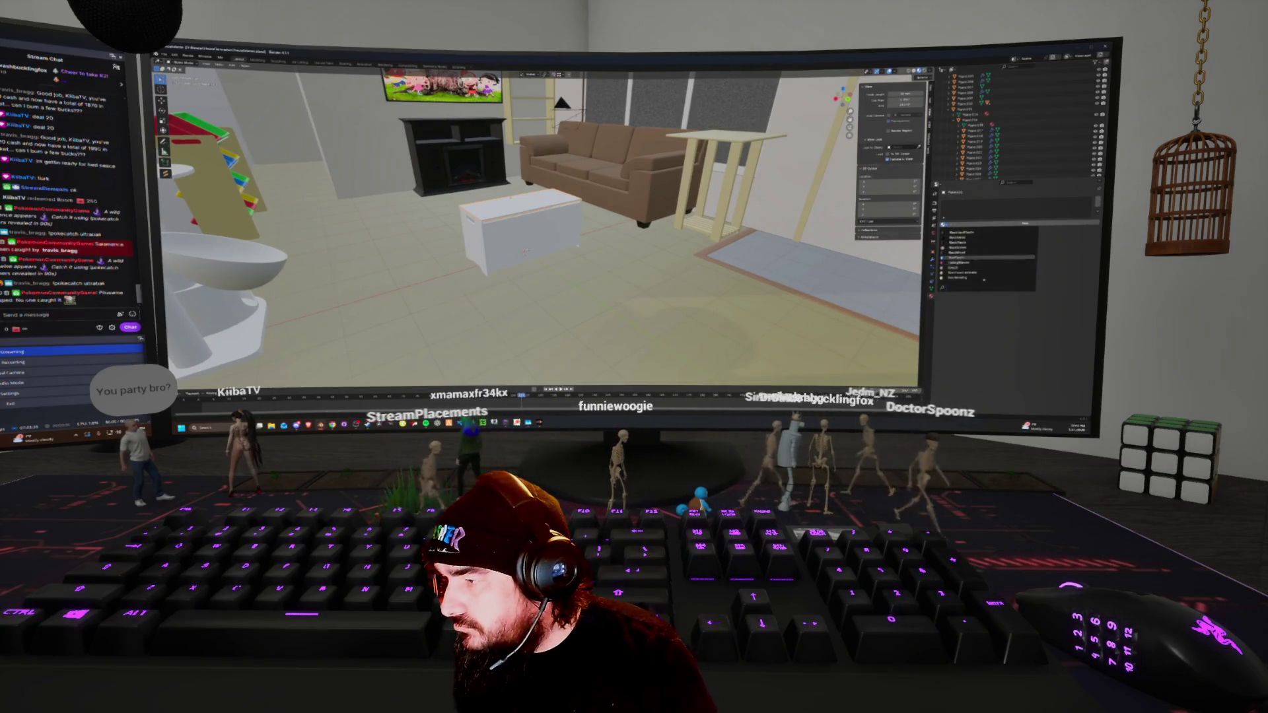
# Assign a brown material to the whole chest
pyautogui.scroll(-3, 985, 276)
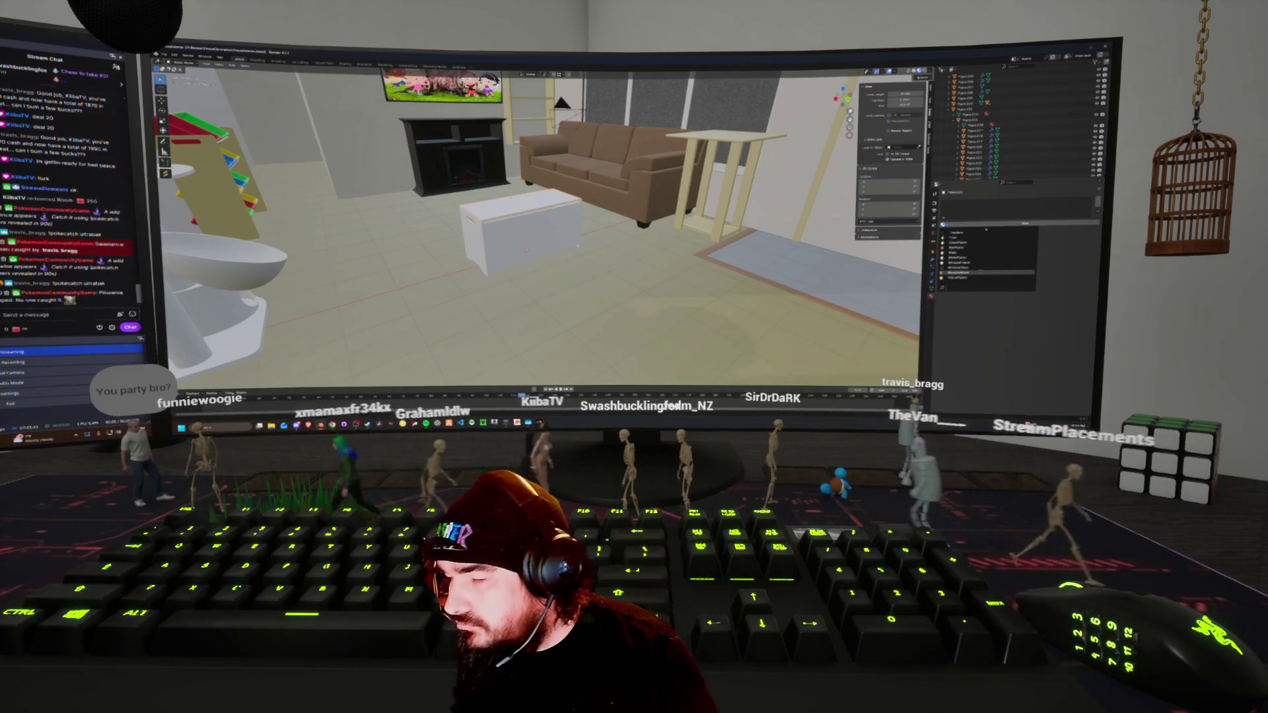
pyautogui.click(968, 272)
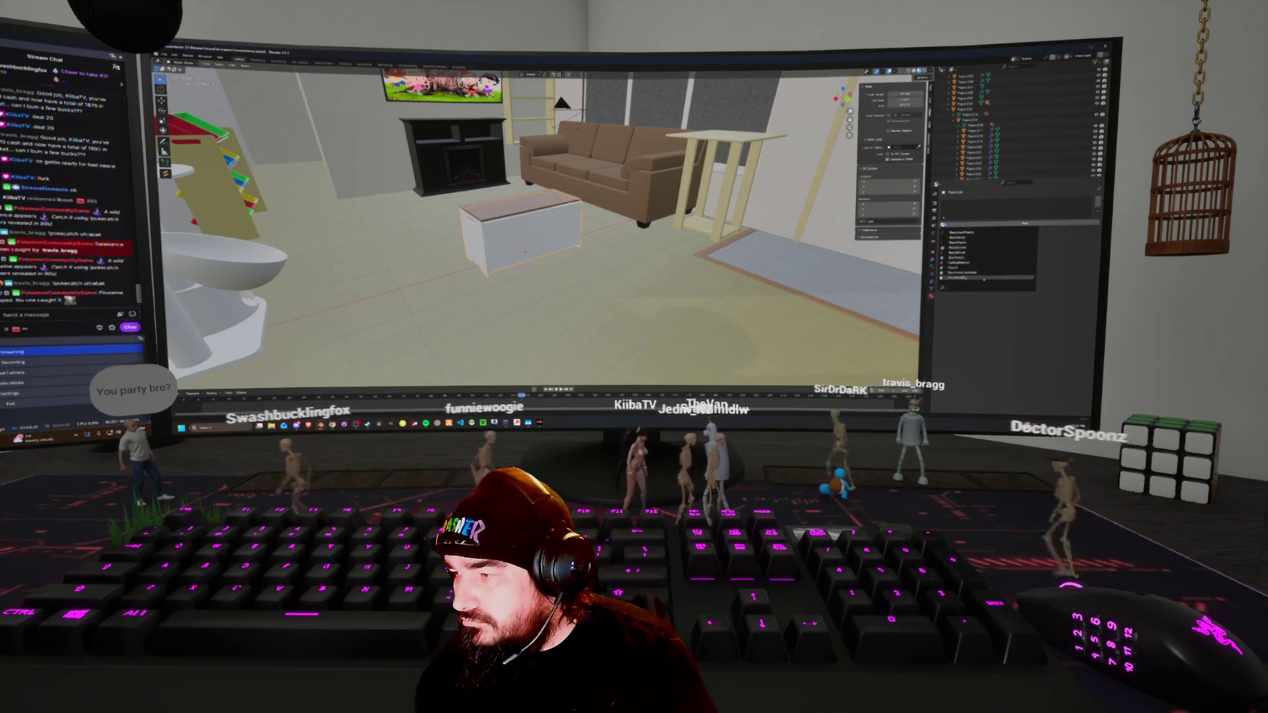
pyautogui.click(968, 277)
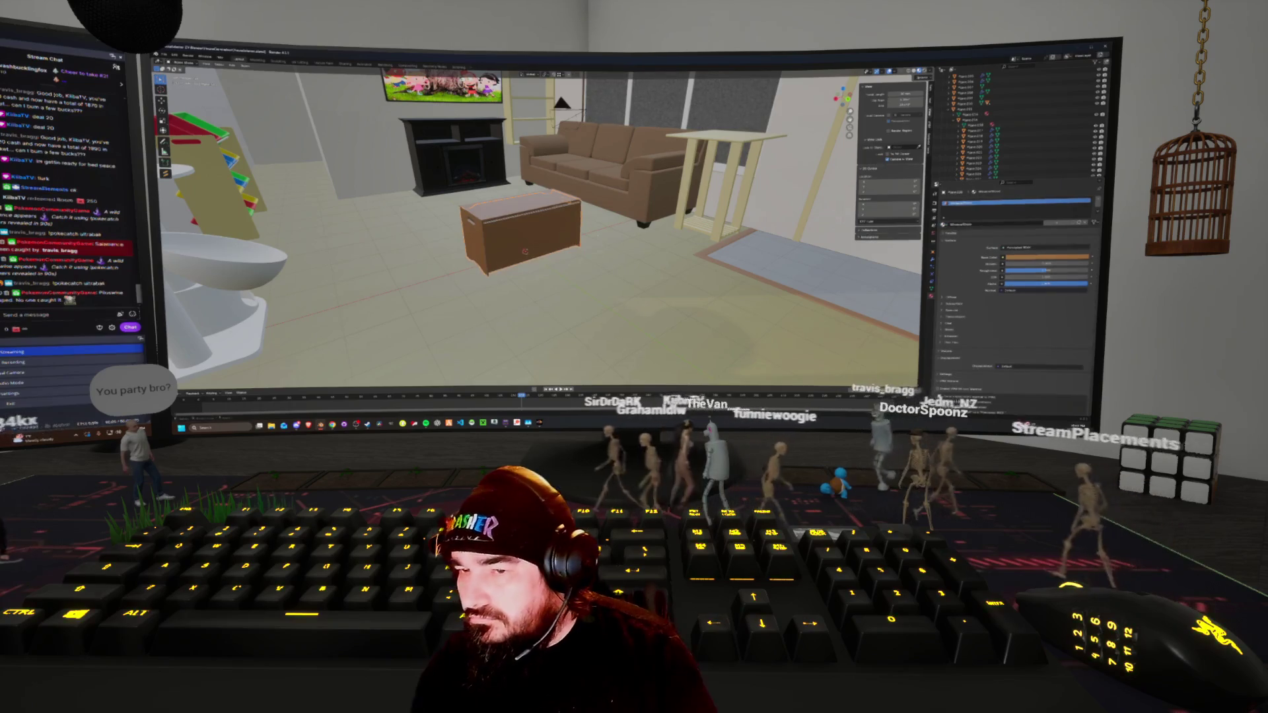
pyautogui.scroll(5, 528, 231)
pyautogui.moveTo(515, 244)
pyautogui.mouseDown(button='middle')
pyautogui.moveTo(488, 251)
pyautogui.moveTo(549, 241)
pyautogui.moveTo(539, 244)
pyautogui.mouseUp(button='middle')
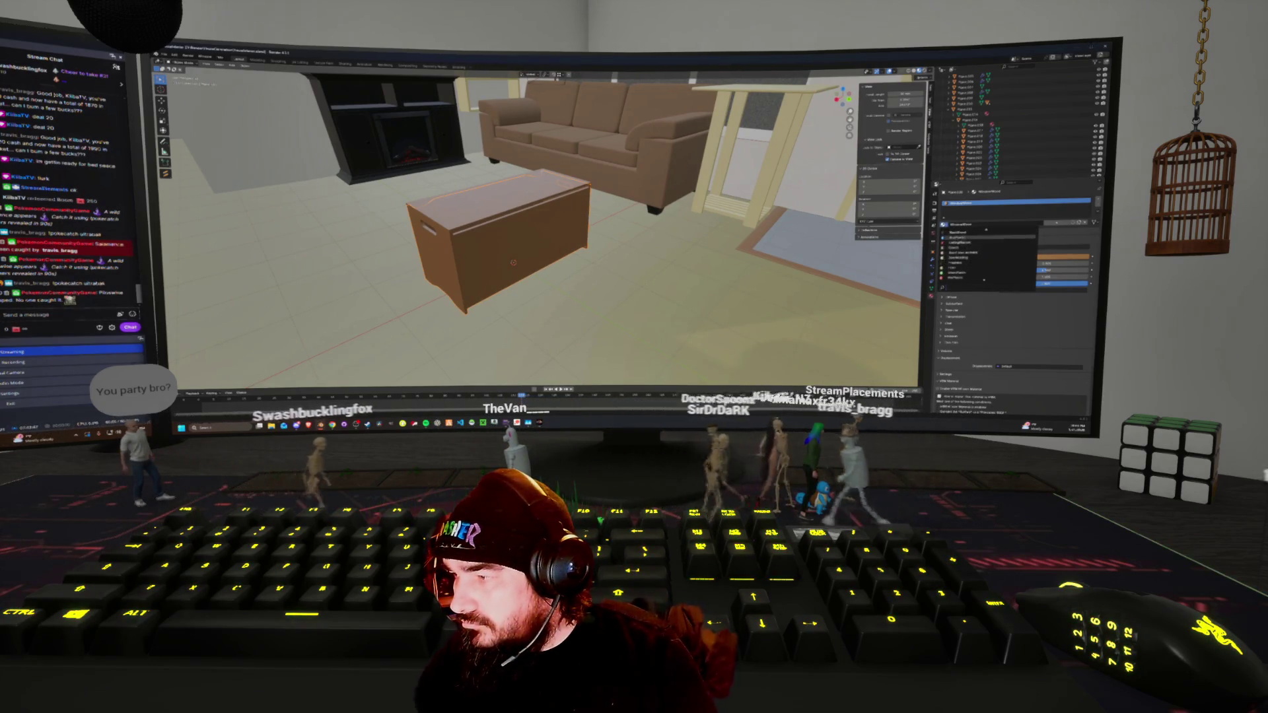
# Give the chest's sides and top black, dark materials
pyautogui.click(983, 280)
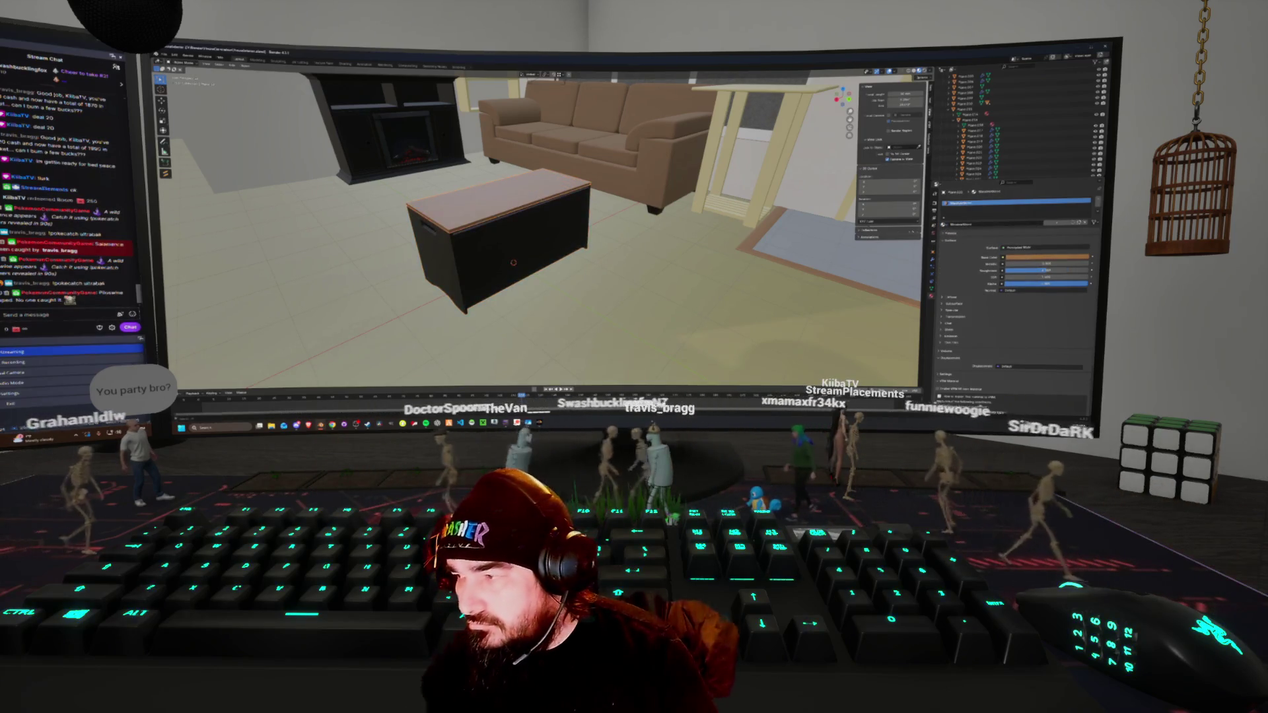
pyautogui.click(944, 225)
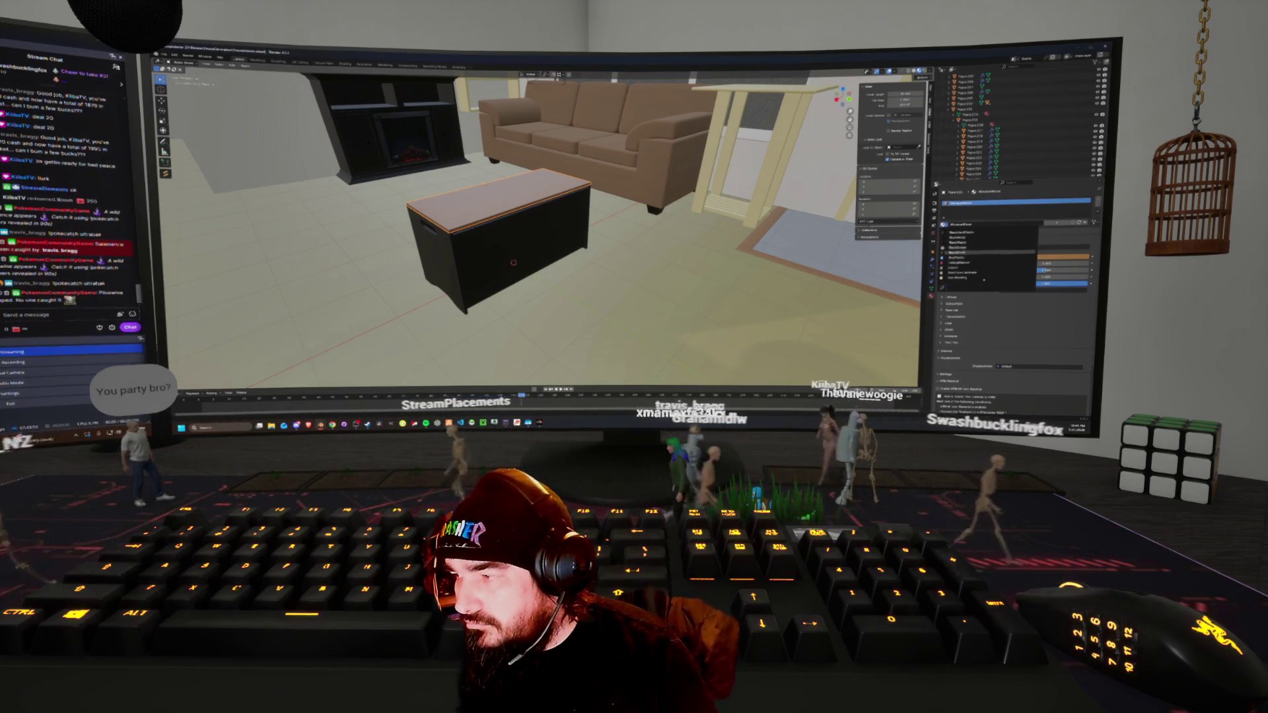
pyautogui.click(964, 252)
# Move the chest to sit beside the fireplace
pyautogui.moveTo(528, 251)
pyautogui.mouseDown(button='middle')
pyautogui.moveTo(489, 244)
pyautogui.moveTo(515, 205)
pyautogui.moveTo(548, 231)
pyautogui.moveTo(594, 241)
pyautogui.moveTo(565, 188)
pyautogui.moveTo(522, 218)
pyautogui.moveTo(646, 227)
pyautogui.moveTo(601, 232)
pyautogui.moveTo(614, 236)
pyautogui.mouseUp(button='middle')
pyautogui.press('Return')
pyautogui.click(614, 236)
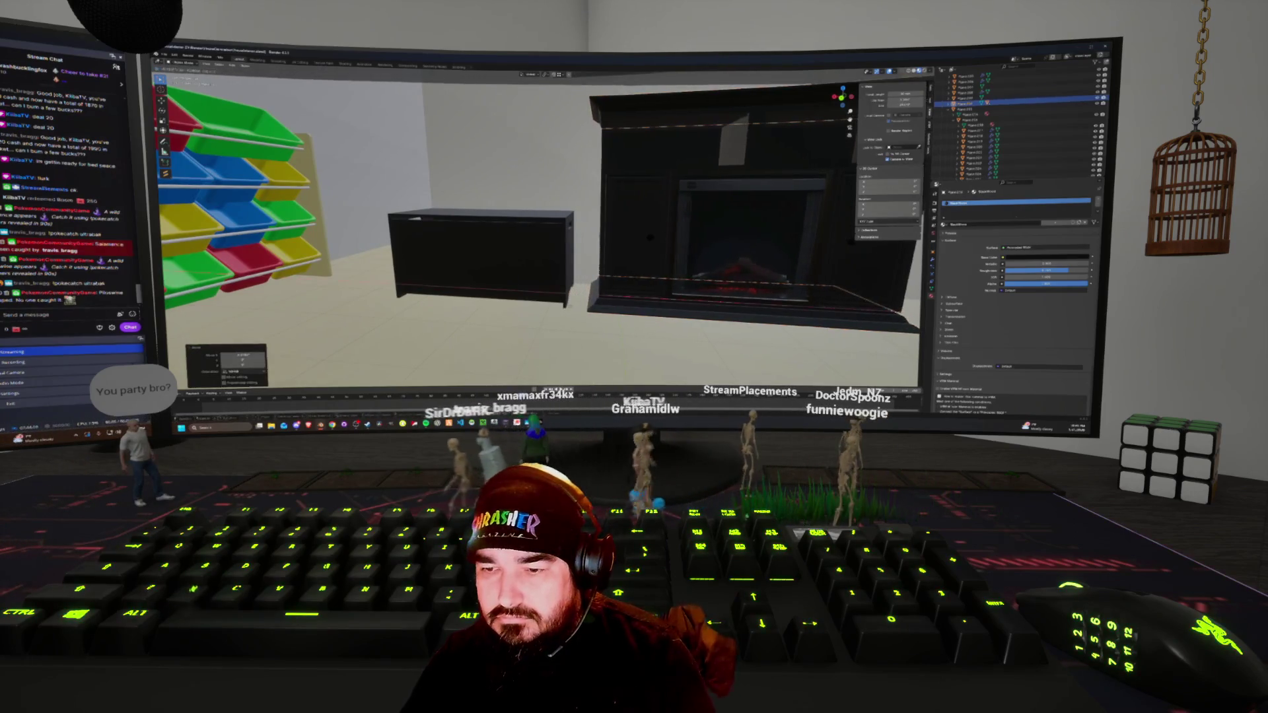
pyautogui.moveTo(614, 237)
pyautogui.mouseDown(button='middle')
pyautogui.moveTo(654, 239)
pyautogui.moveTo(621, 239)
pyautogui.mouseUp(button='middle')
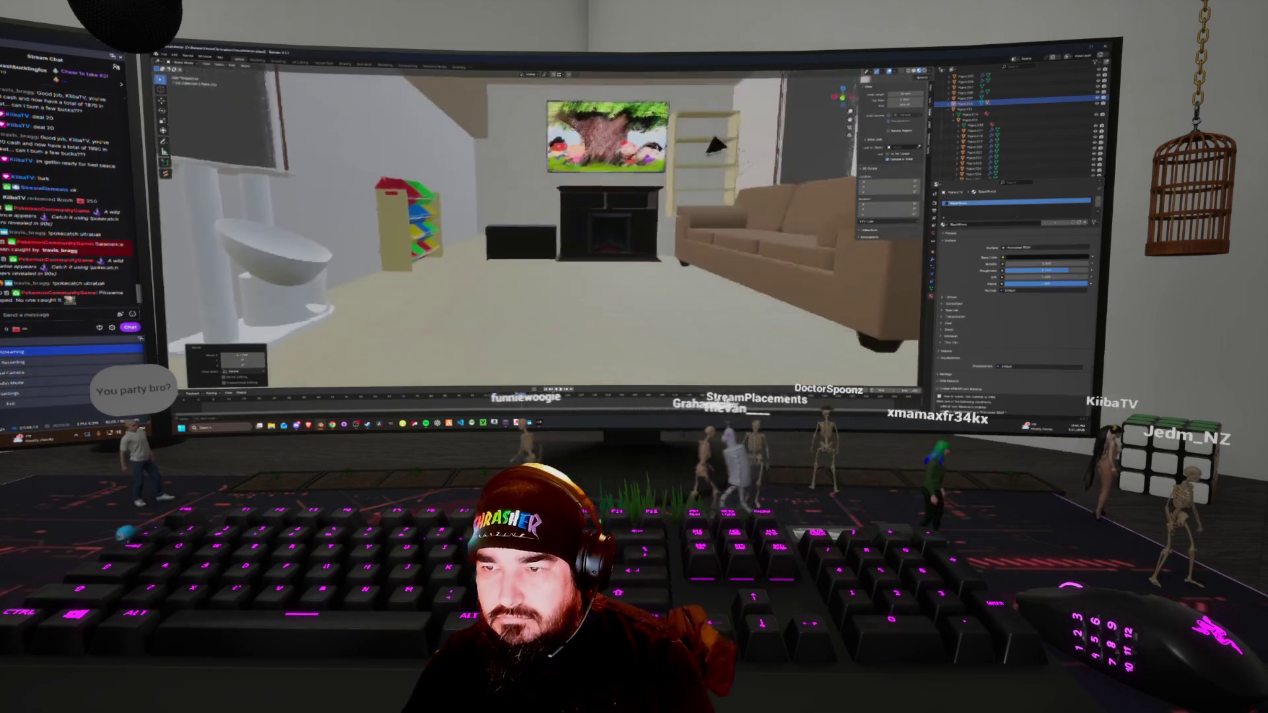
pyautogui.moveTo(594, 308); pyautogui.dragTo(598, 302, button='middle')
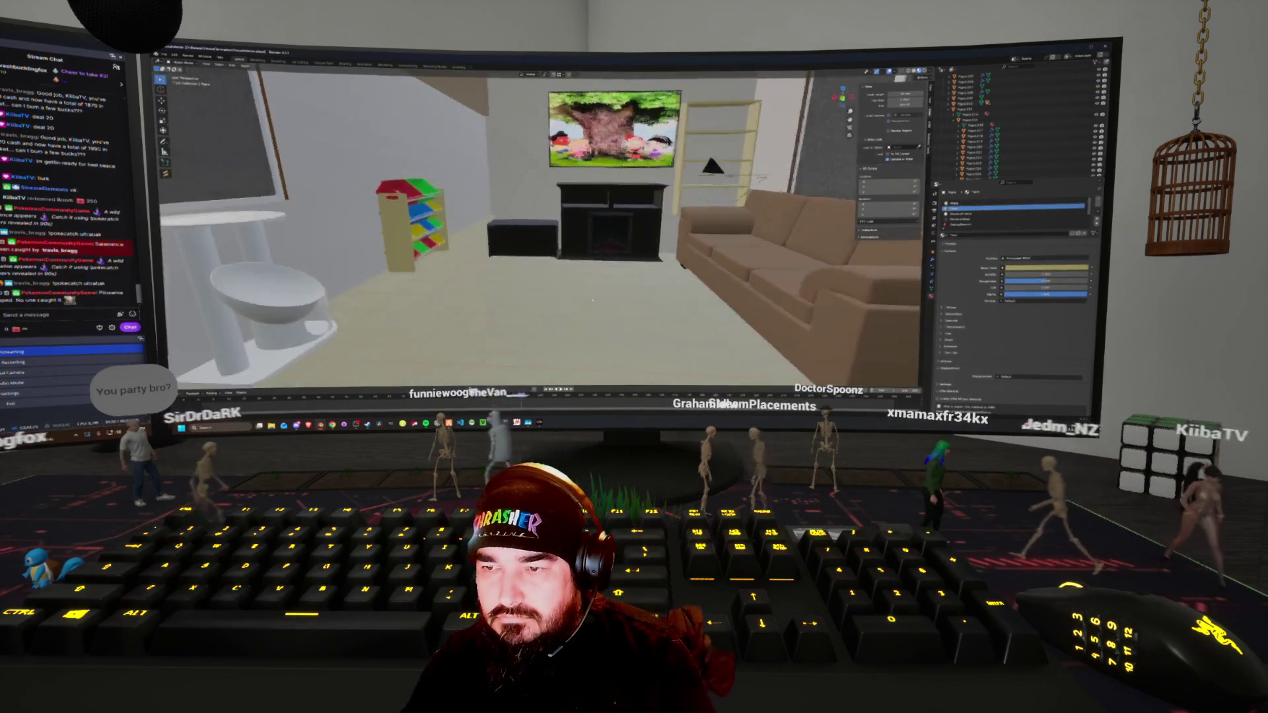
pyautogui.scroll(-4, 598, 301)
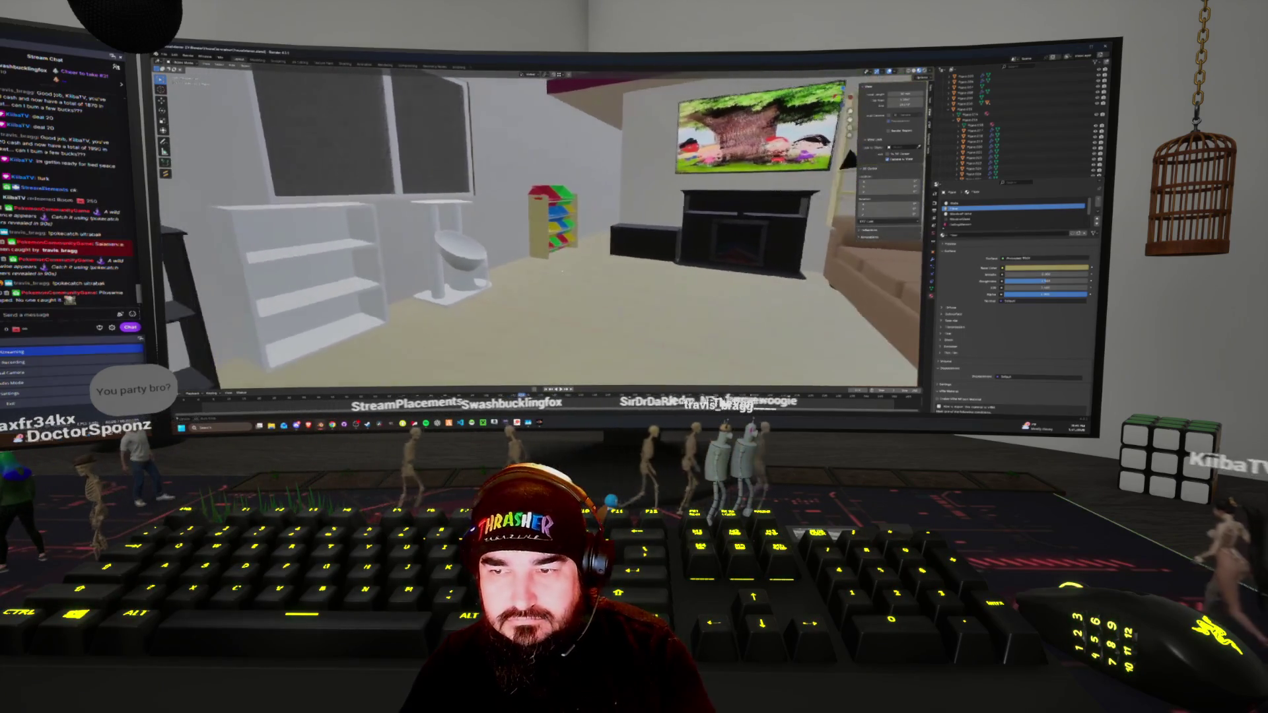
pyautogui.scroll(-1, 563, 270)
pyautogui.moveTo(834, 166); pyautogui.dragTo(671, 187, button='middle')
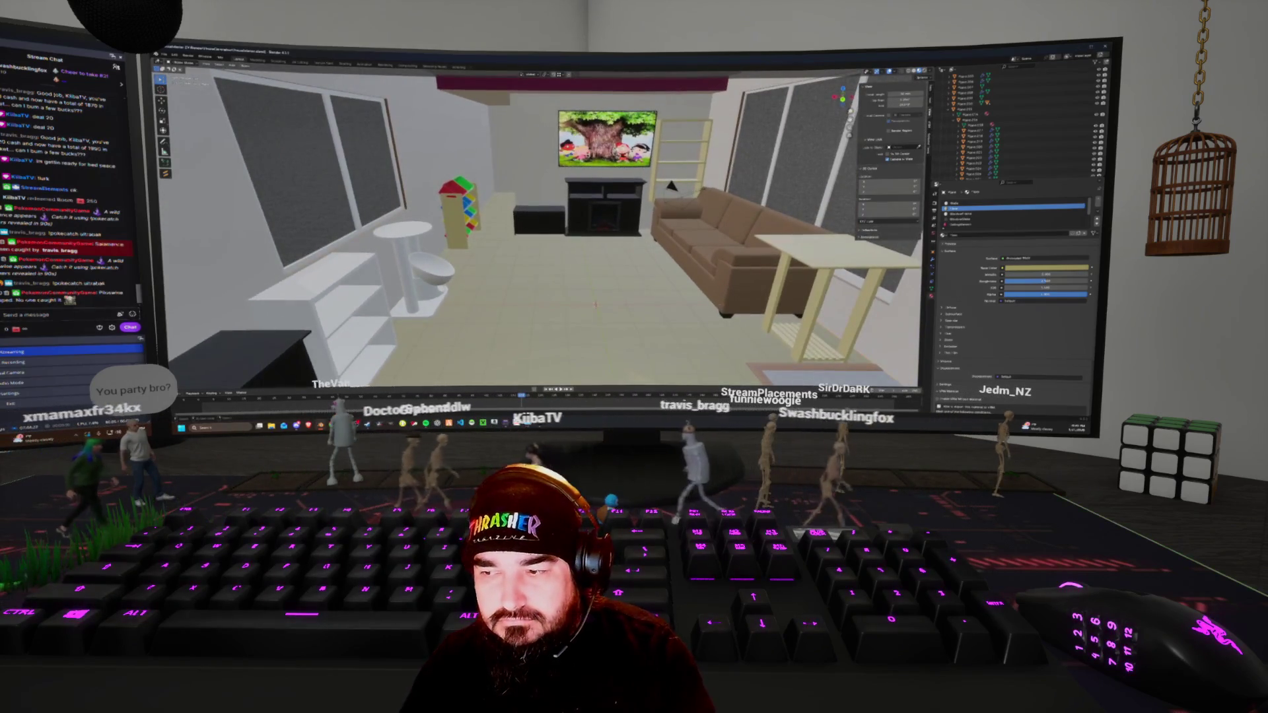
pyautogui.press('r')
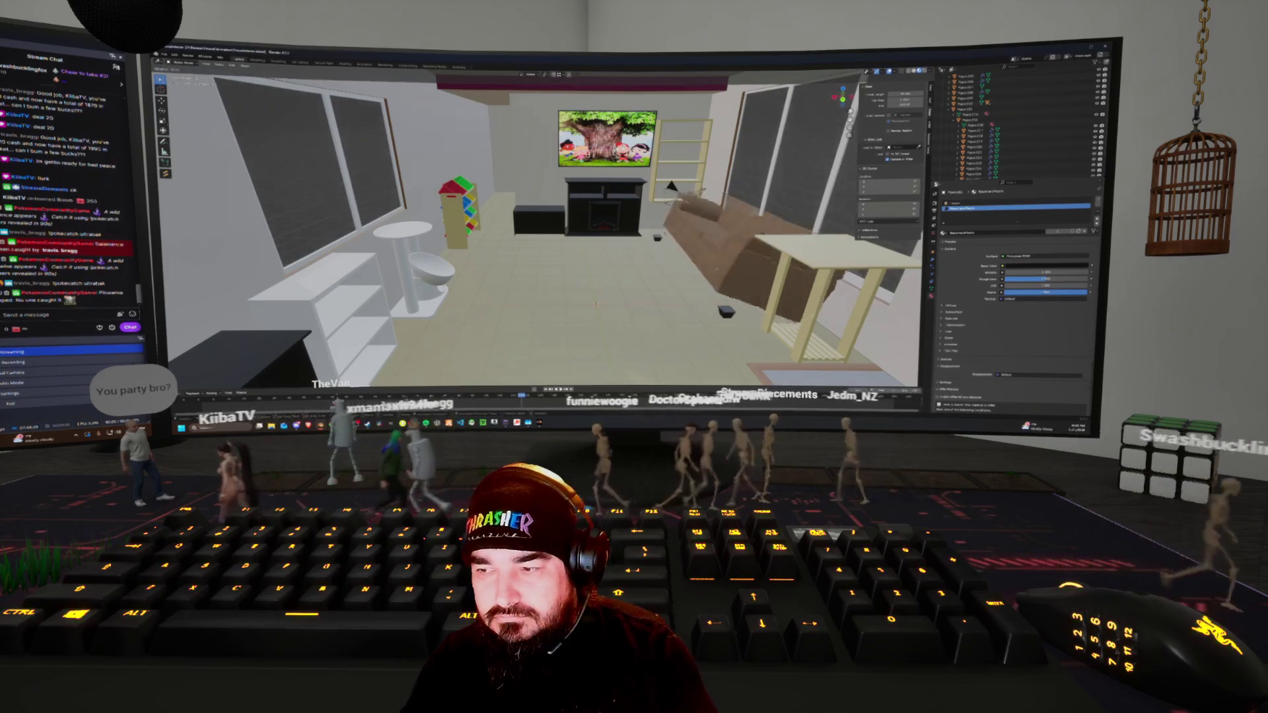
pyautogui.press('9')
pyautogui.press('0')
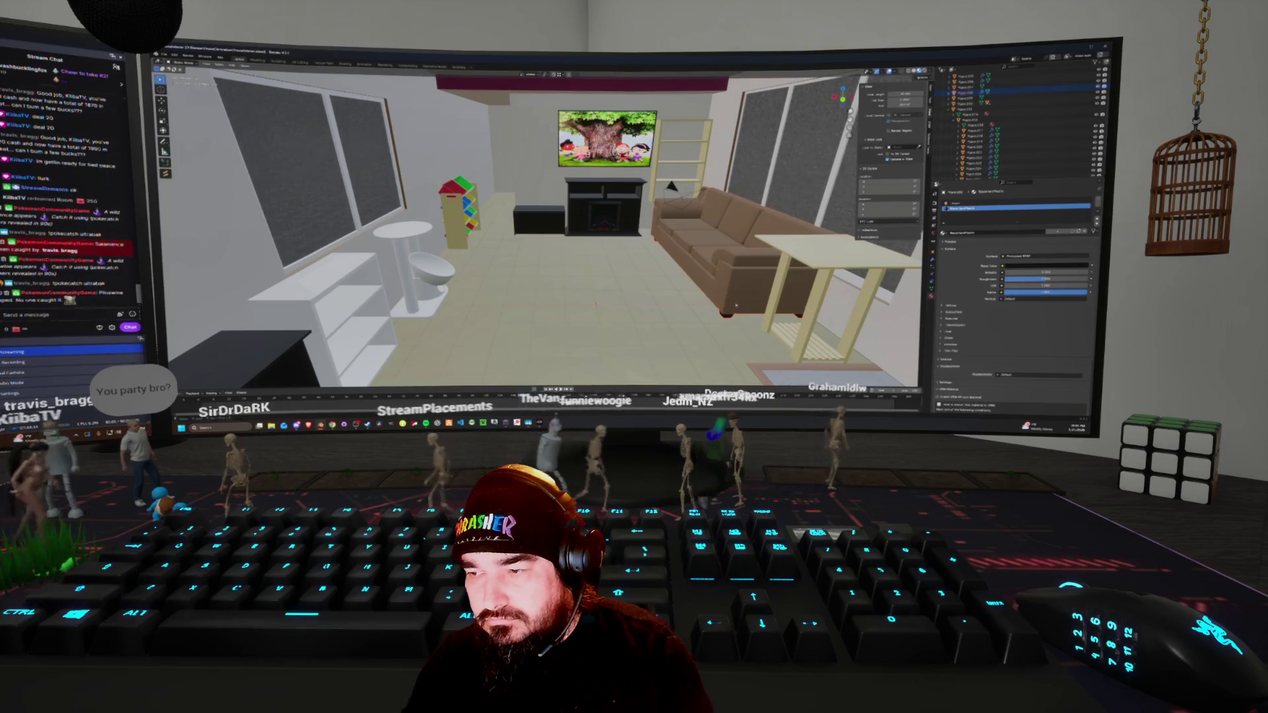
# Drop the couch onto the floor with a Z-constrained move
pyautogui.rightClick(735, 304)
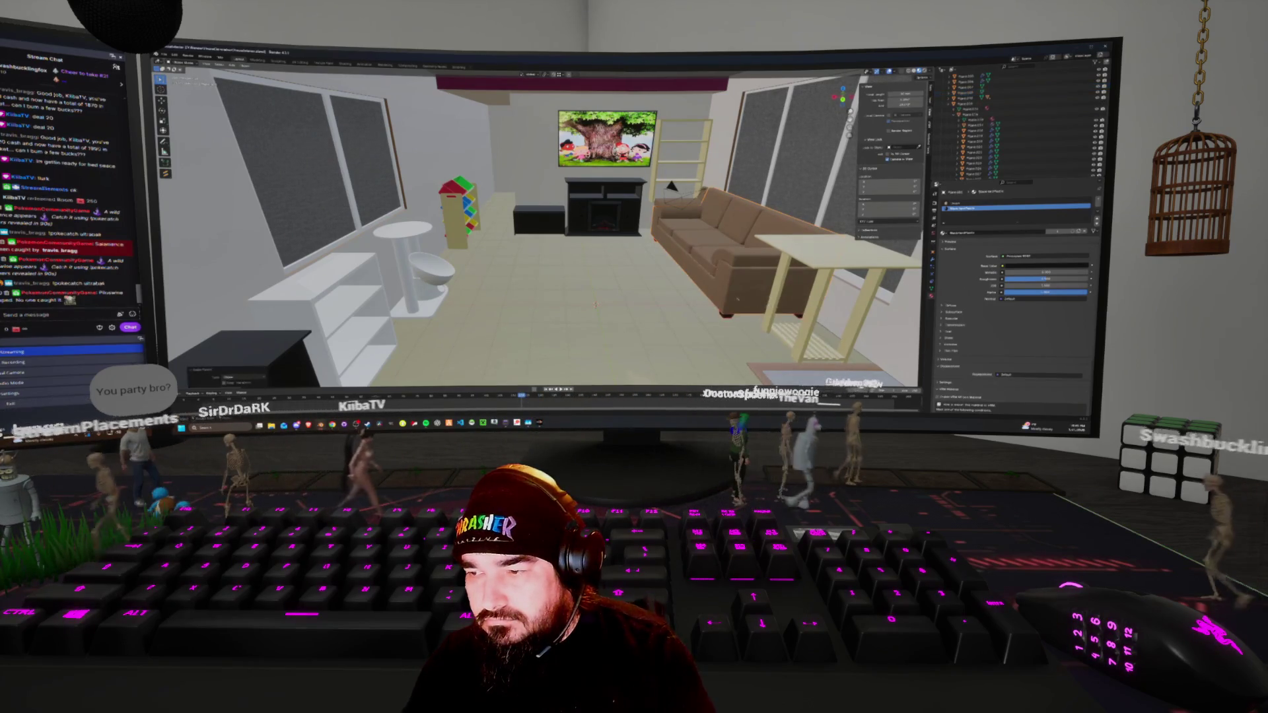
pyautogui.press('g')
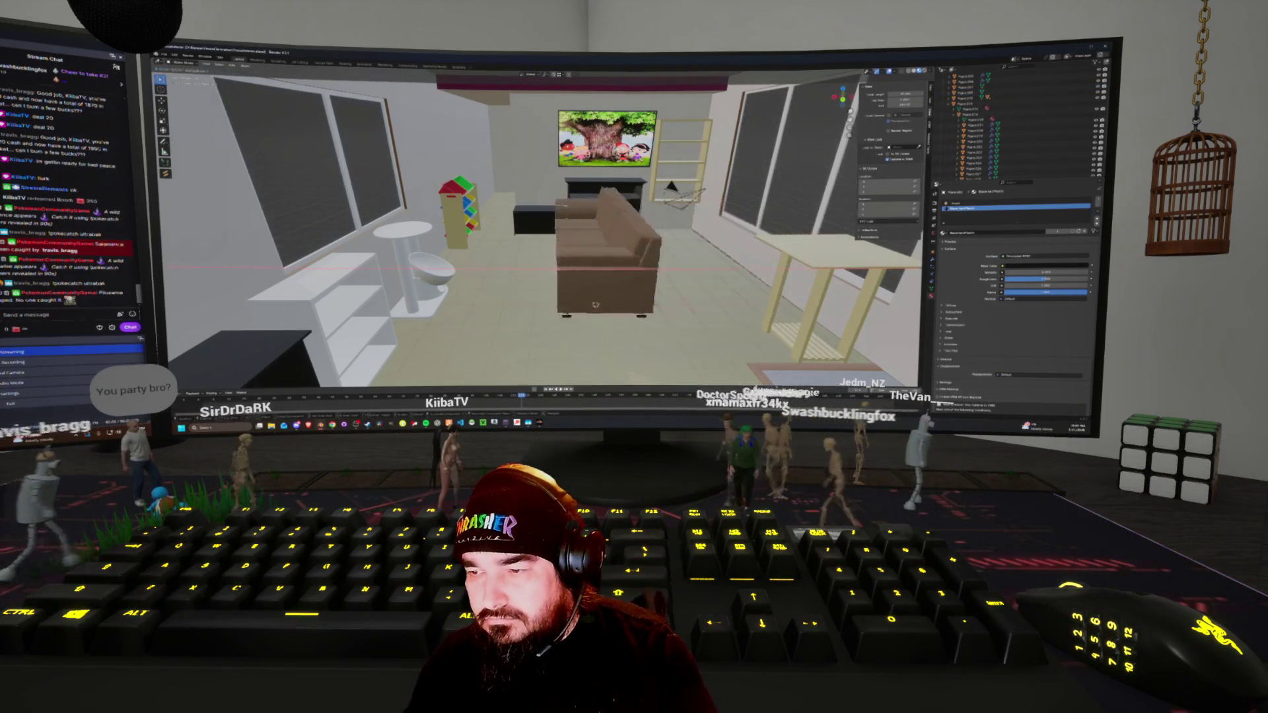
pyautogui.press('Escape')
pyautogui.moveTo(595, 304)
pyautogui.mouseDown(button='middle')
pyautogui.moveTo(587, 262)
pyautogui.moveTo(561, 258)
pyautogui.mouseUp(button='middle')
pyautogui.moveTo(522, 189); pyautogui.dragTo(479, 170, button='middle')
pyautogui.moveTo(535, 225); pyautogui.dragTo(508, 212, button='middle')
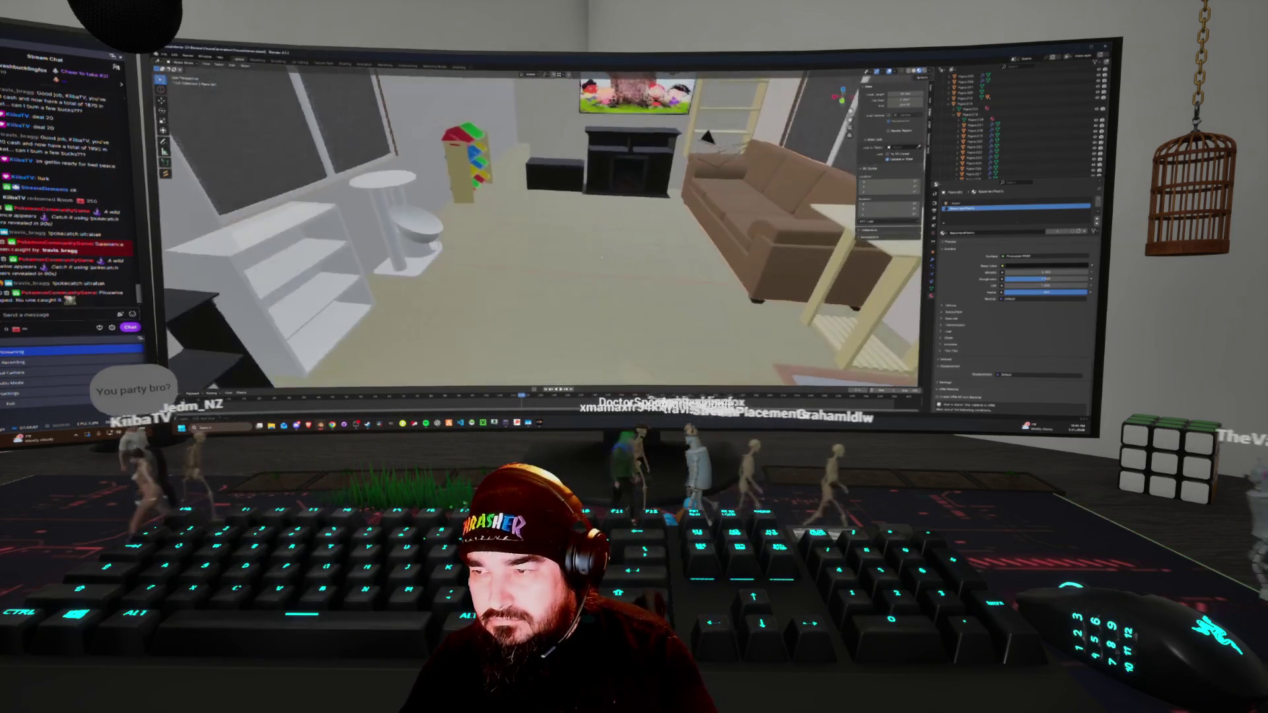
pyautogui.press('g')
pyautogui.press('z')
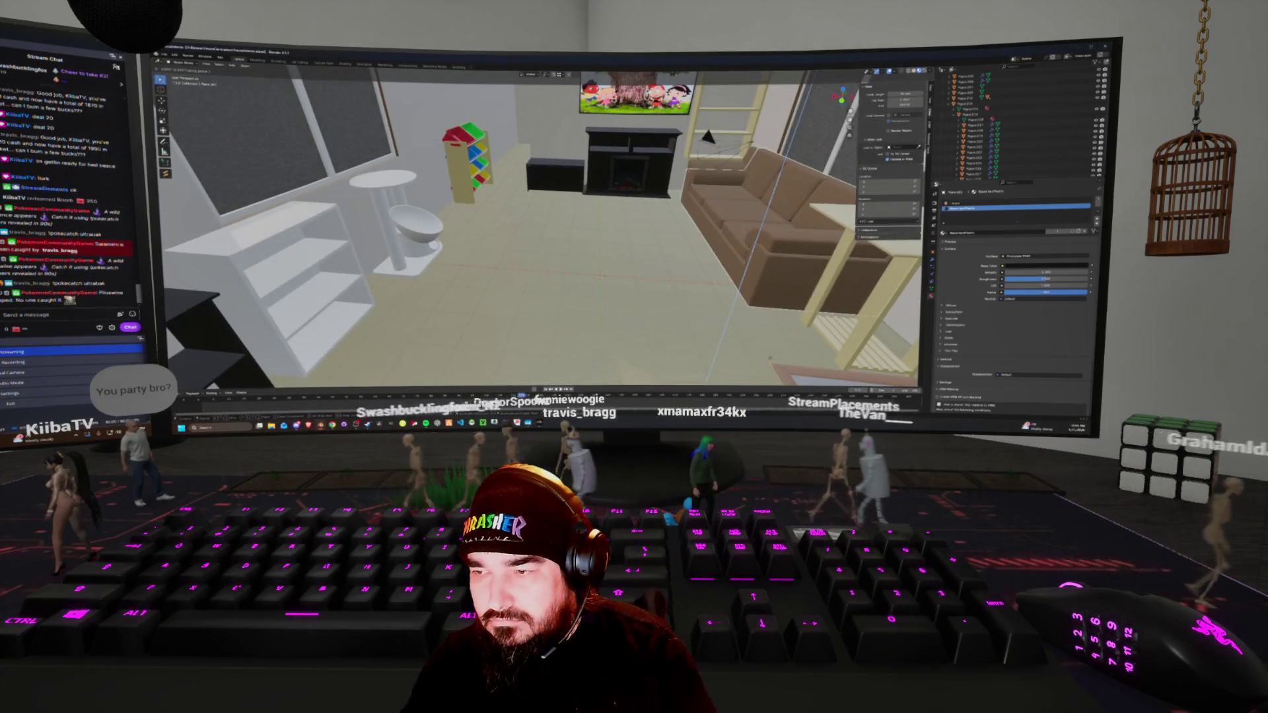
pyautogui.press('Return')
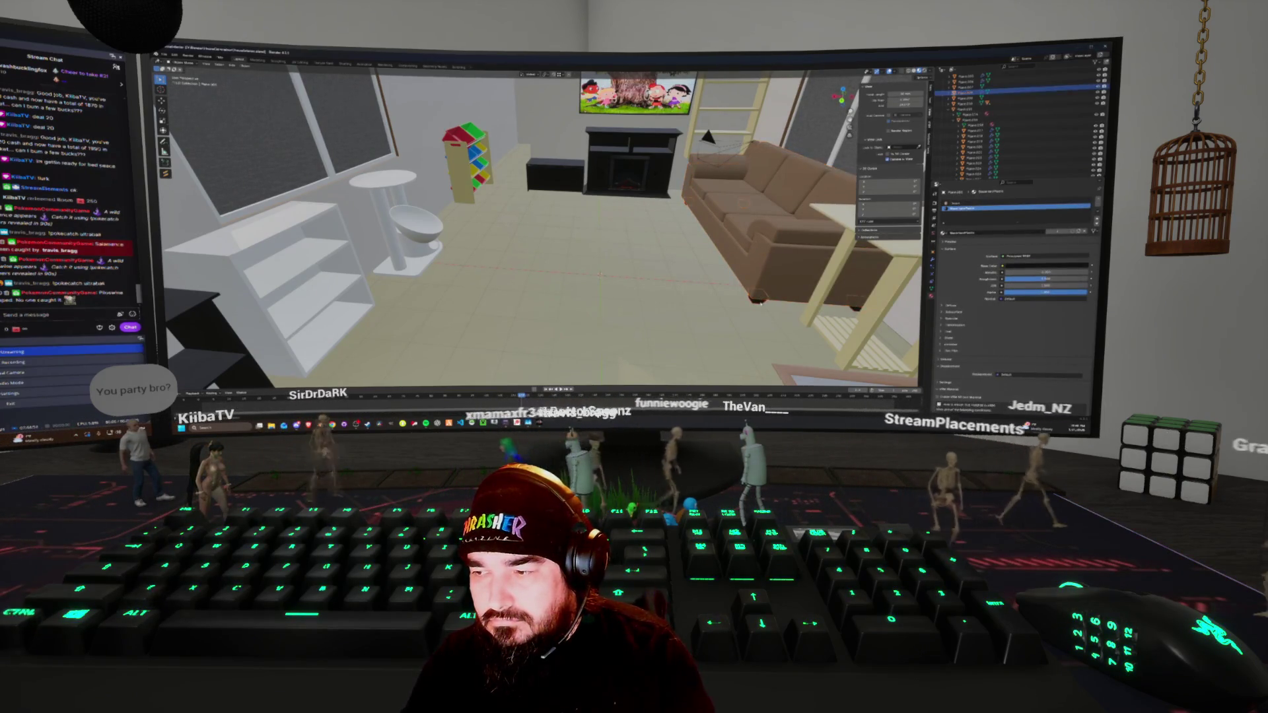
# Apply a context-menu option to the sofa and slide it along X
pyautogui.rightClick(698, 290)
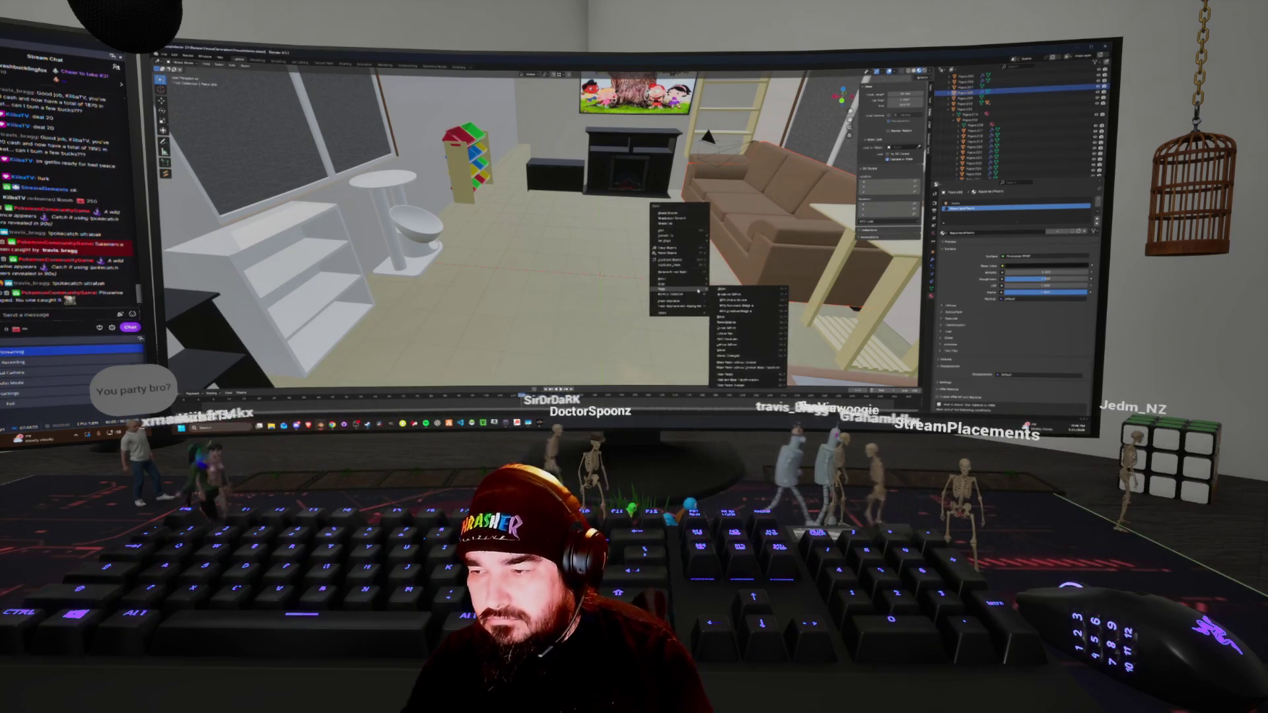
pyautogui.click(736, 291)
pyautogui.hotkey('alt', 'a')
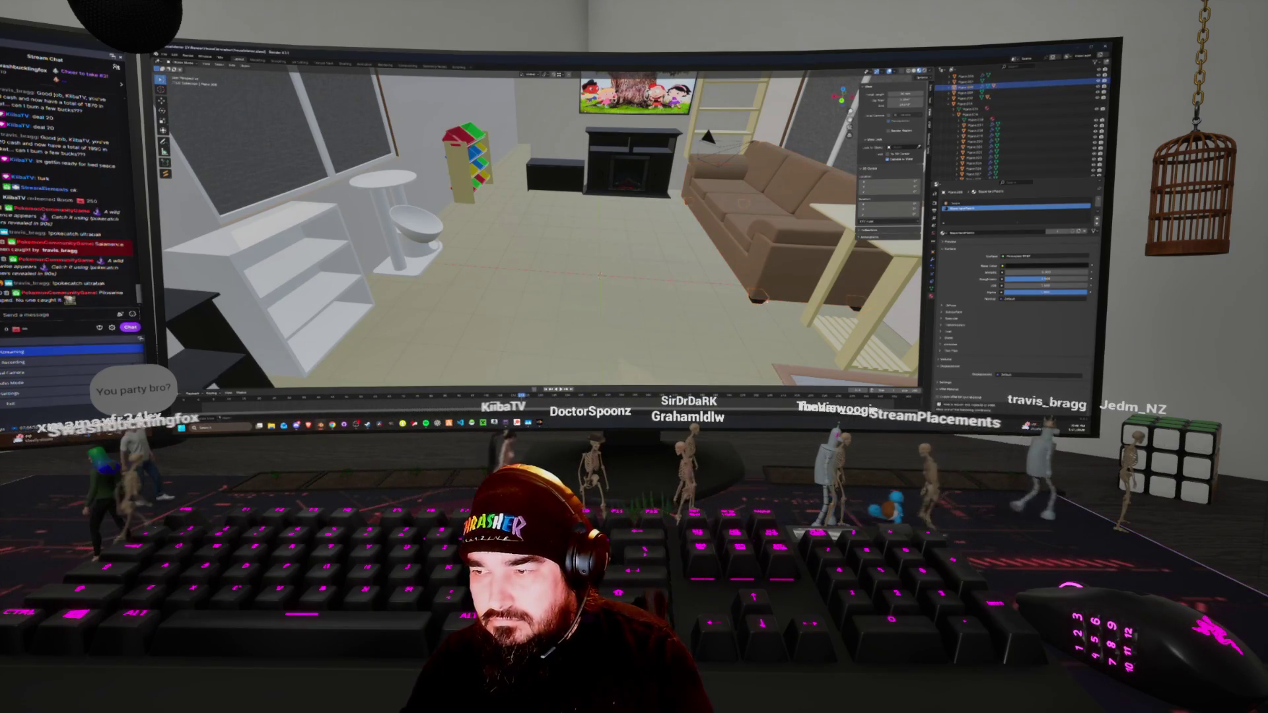
pyautogui.press('g')
pyautogui.press('x')
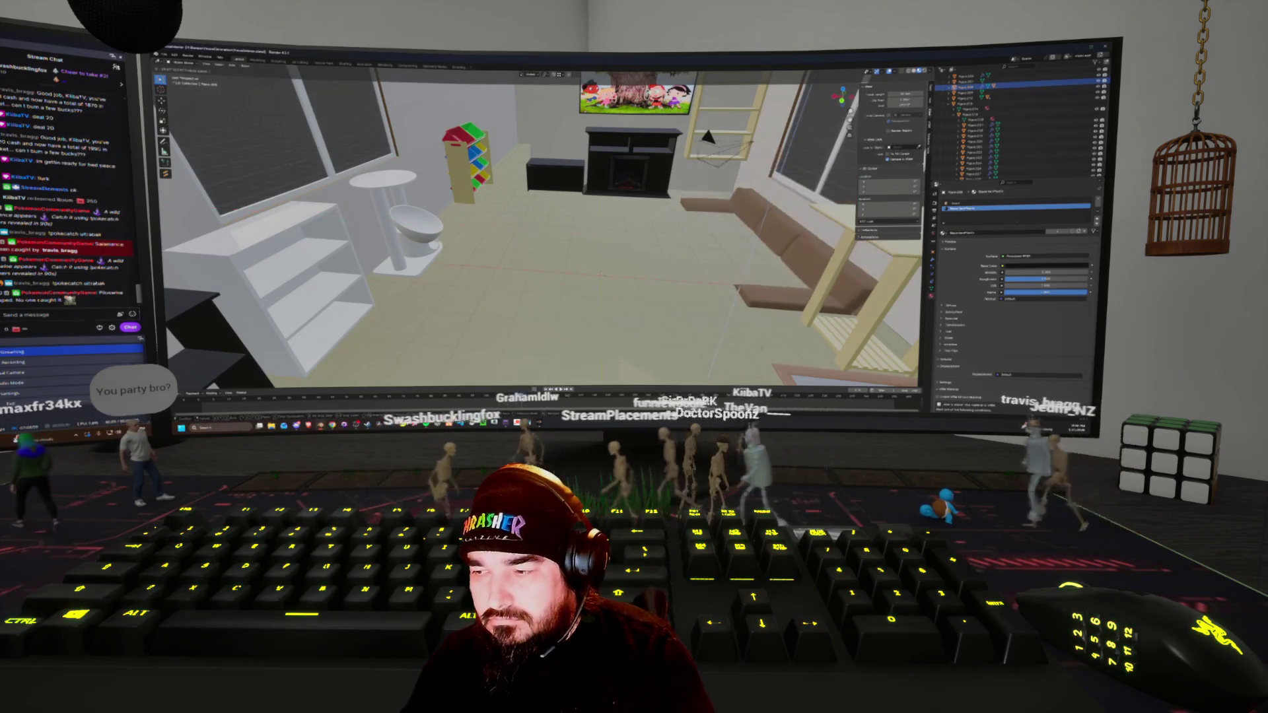
pyautogui.press('Return')
pyautogui.scroll(3, 539, 225)
pyautogui.scroll(-3, 539, 224)
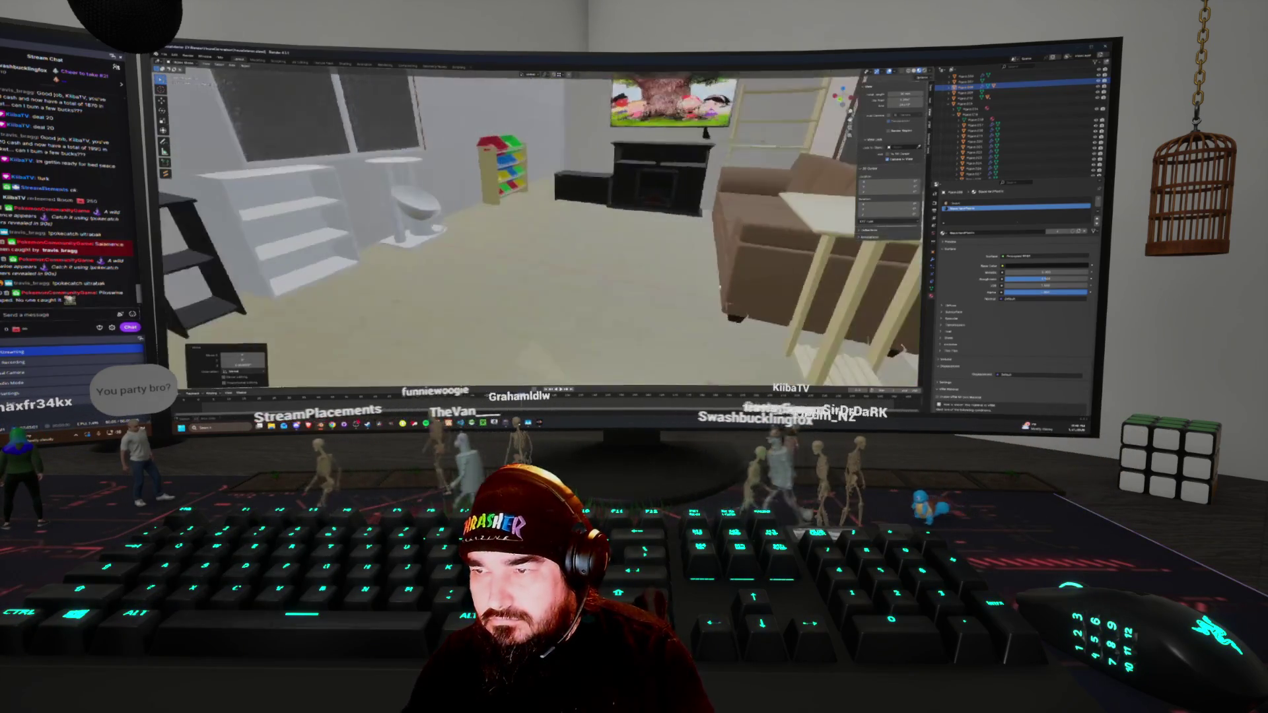
# Rotate the sofa 90 degrees about Z so it runs lengthwise
pyautogui.press('g')
pyautogui.press('x')
pyautogui.press('r')
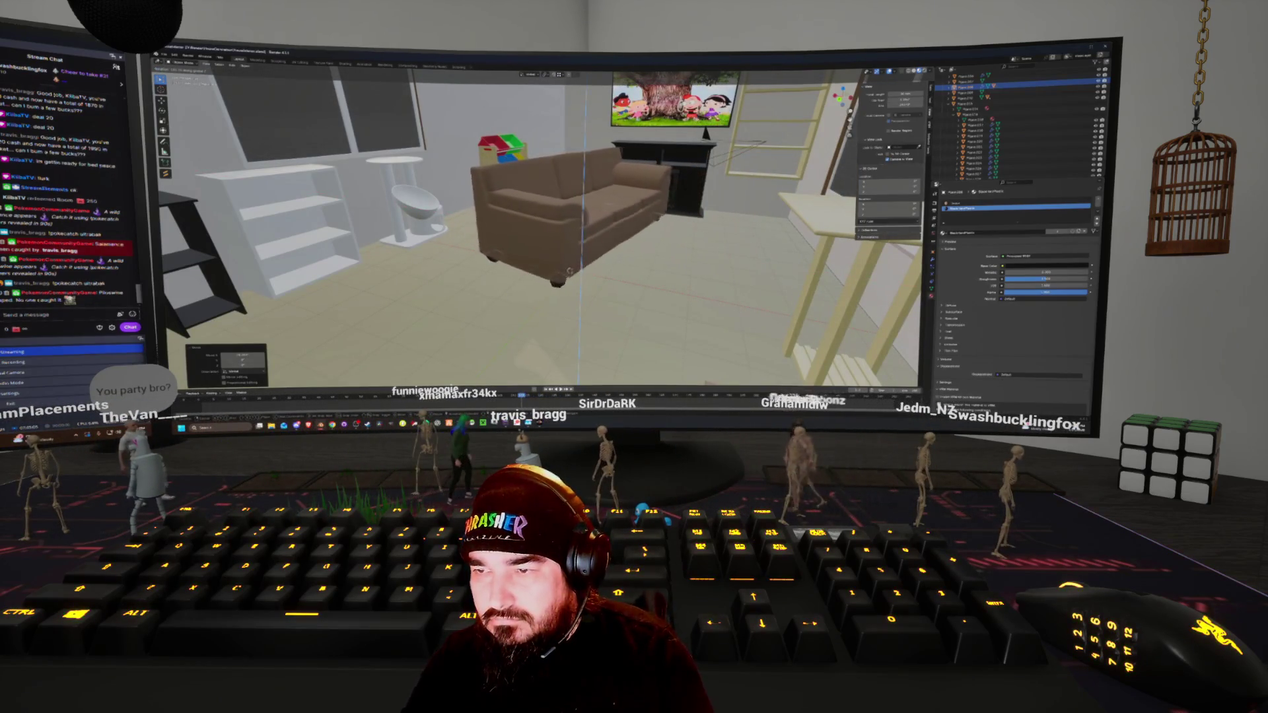
pyautogui.press('Return')
pyautogui.moveTo(620, 265); pyautogui.dragTo(650, 231, button='middle')
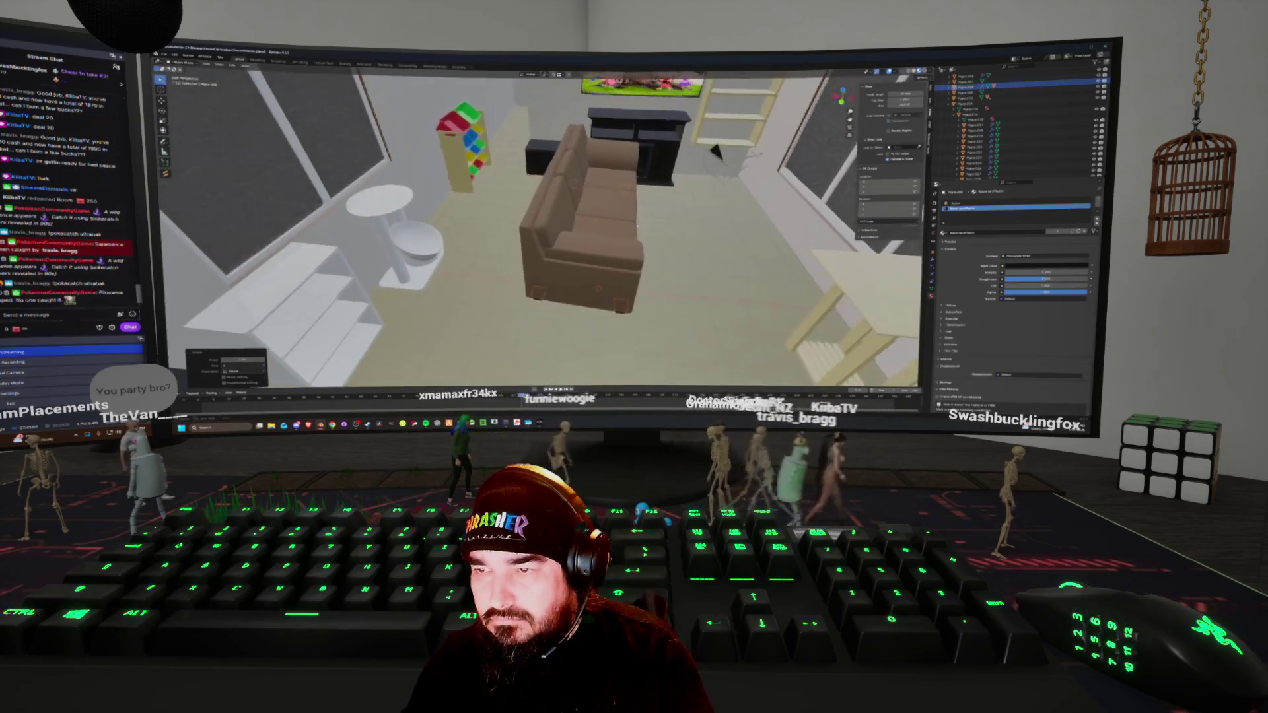
pyautogui.press('r')
pyautogui.press('z')
pyautogui.press('9')
pyautogui.press('0')
pyautogui.press('Return')
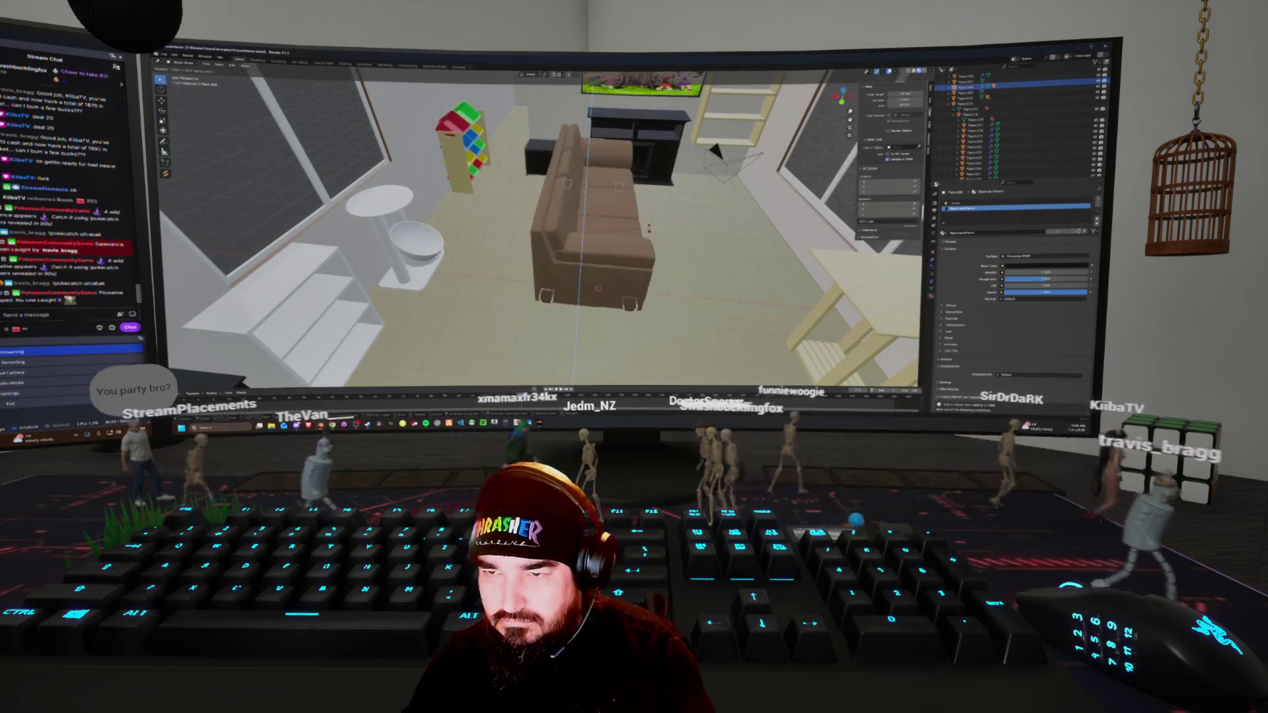
pyautogui.moveTo(628, 208); pyautogui.dragTo(614, 205, button='middle')
# Slide the sofa left along the X axis
pyautogui.press('g')
pyautogui.press('x')
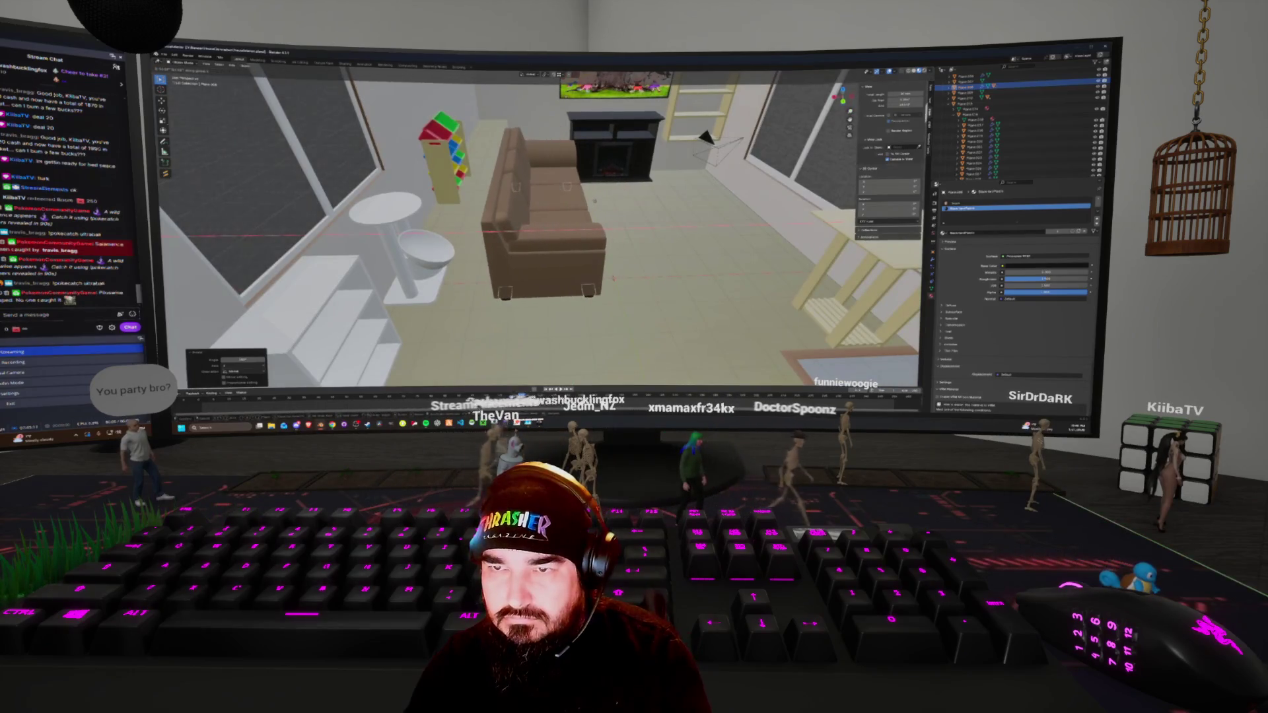
pyautogui.moveTo(614, 278)
pyautogui.mouseDown(button='middle')
pyautogui.moveTo(575, 213)
pyautogui.moveTo(635, 207)
pyautogui.mouseUp(button='middle')
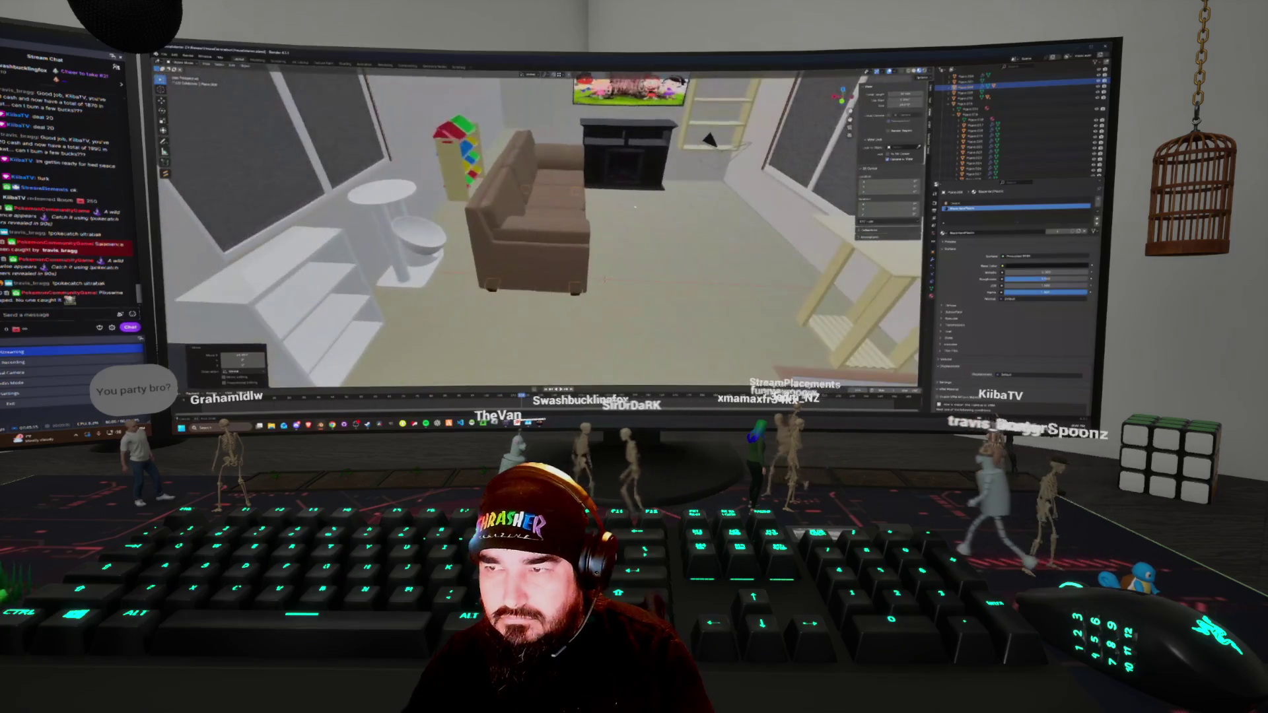
pyautogui.moveTo(707, 139)
pyautogui.mouseDown(button='middle')
pyautogui.moveTo(560, 194)
pyautogui.moveTo(574, 204)
pyautogui.mouseUp(button='middle')
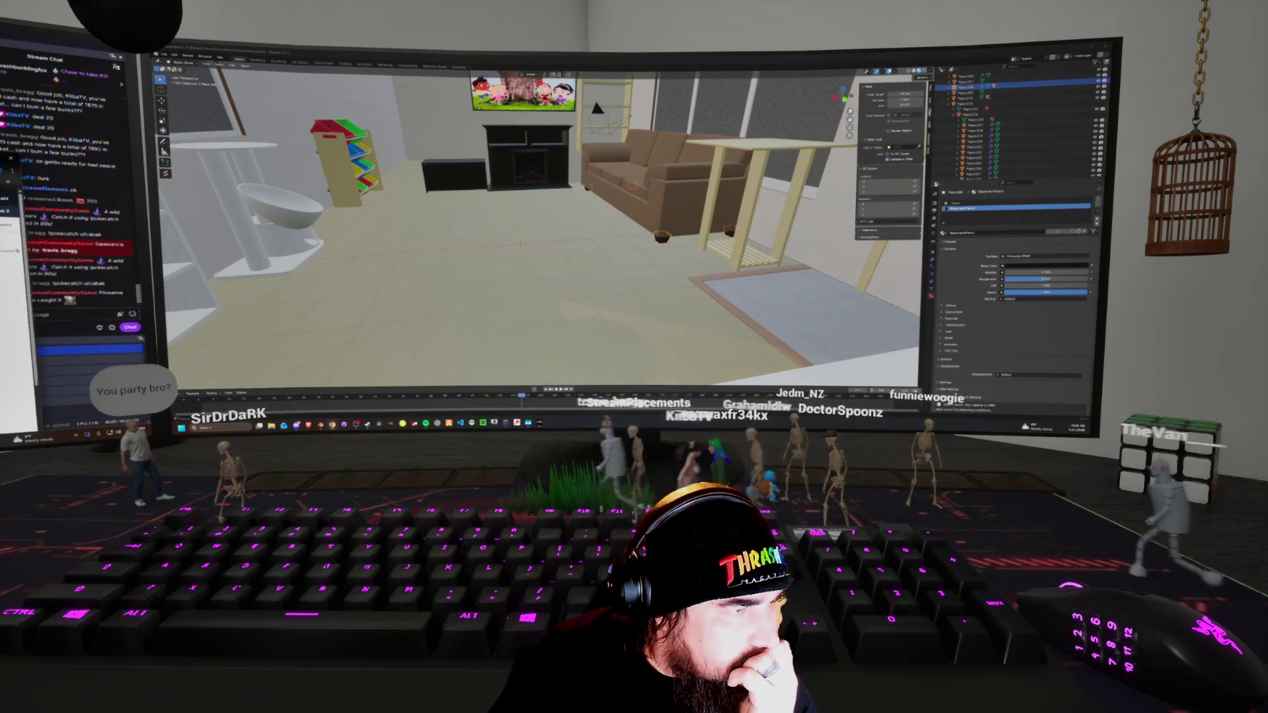
# Switch to the Amazon standing-desk listing with its dimension diagram
pyautogui.hotkey('alt', 'Tab')
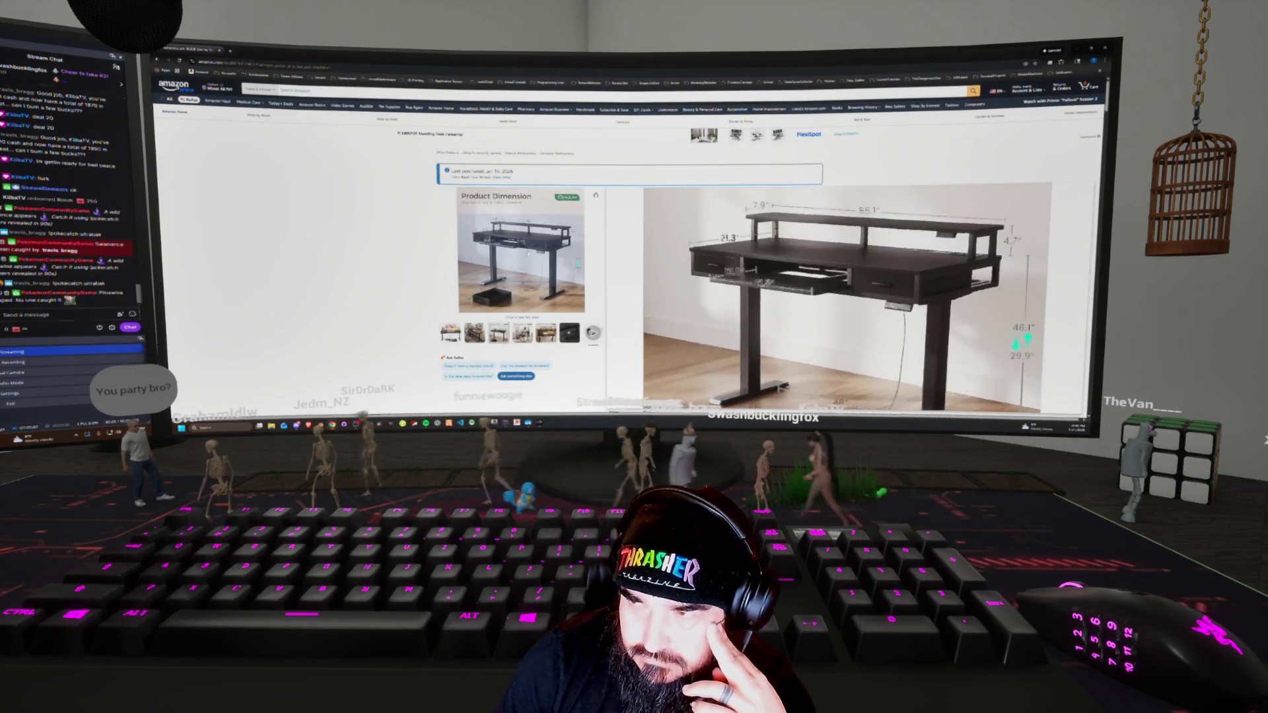
# Snap the Amazon listing to the right half and Blender to the left half
pyautogui.press('super+Right')
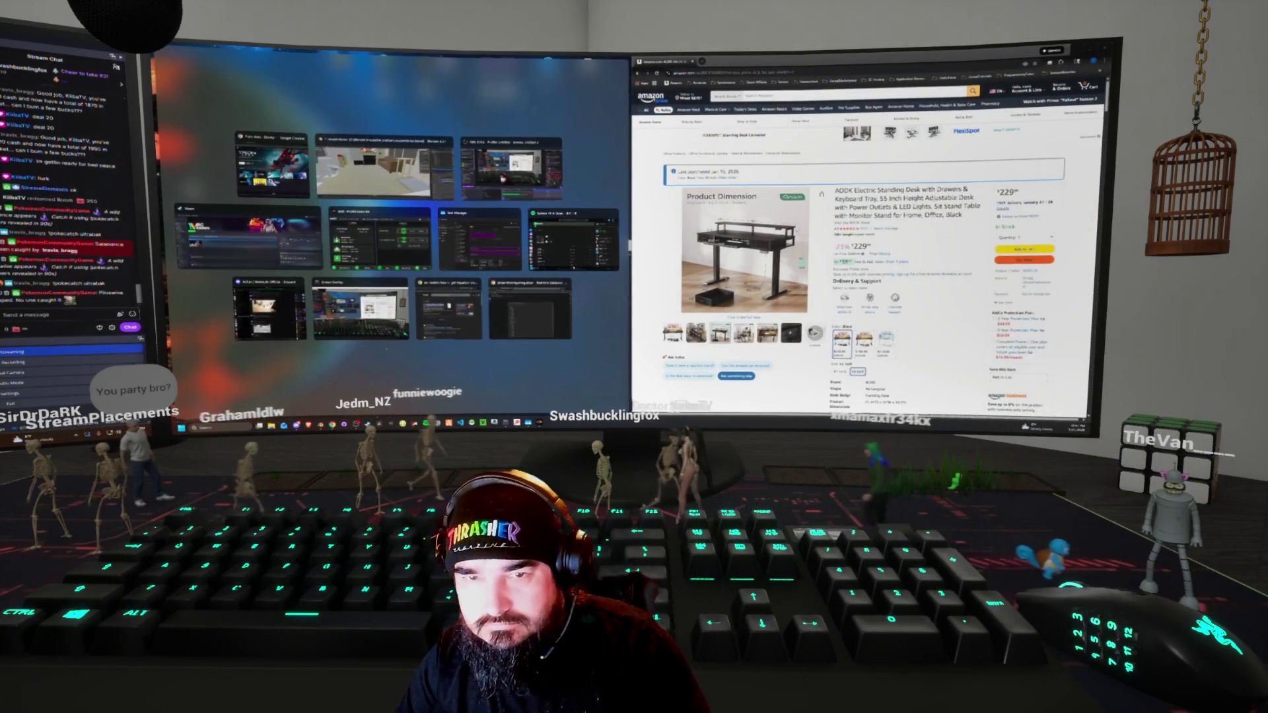
pyautogui.click(384, 169)
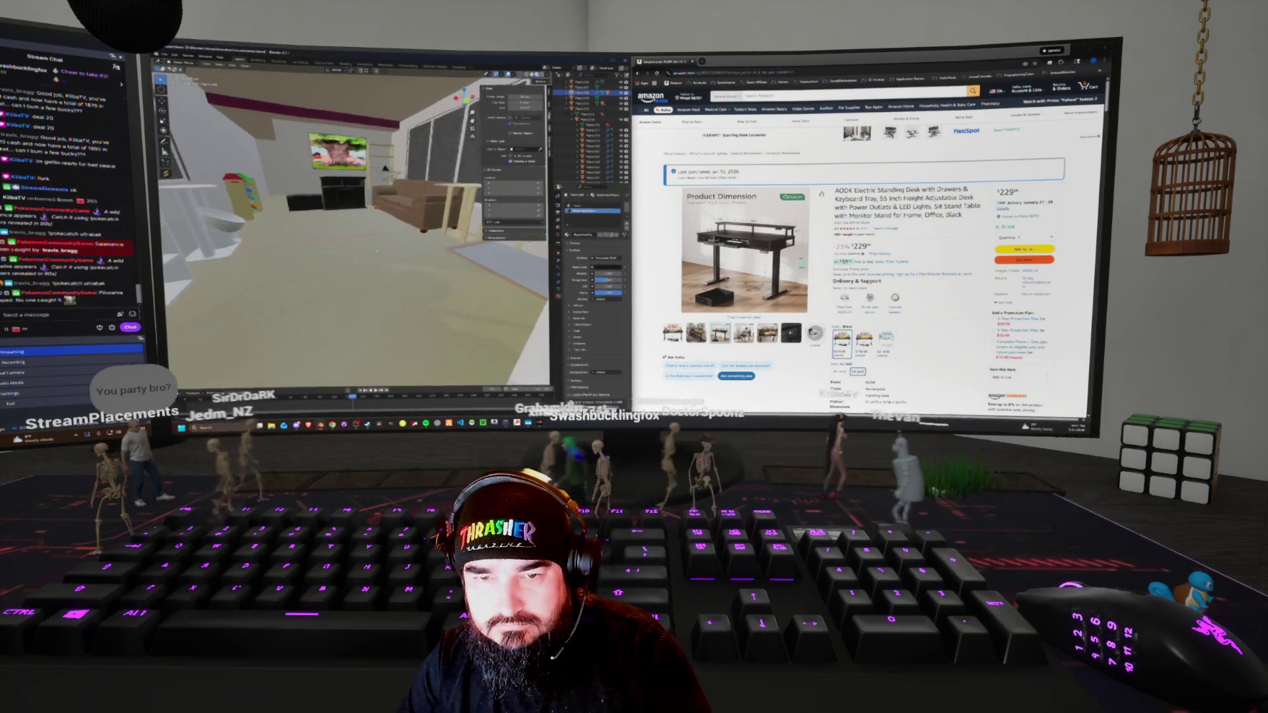
pyautogui.hotkey('shift', 'a')
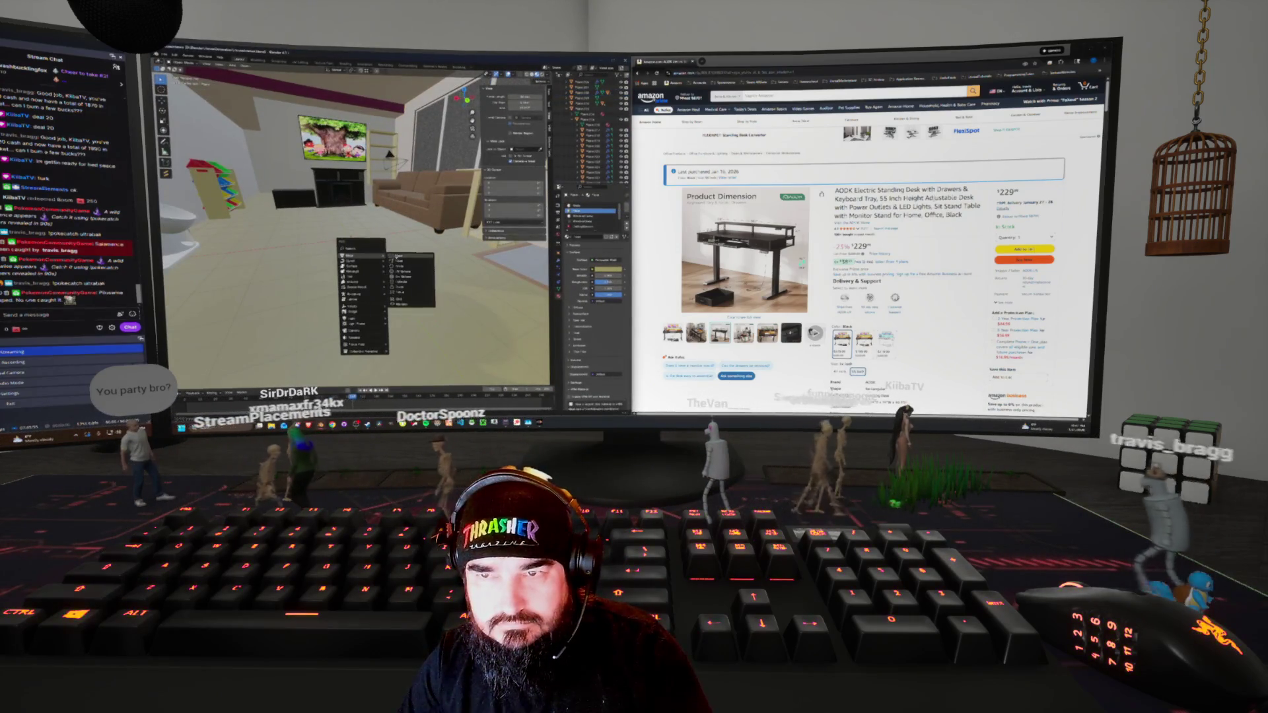
# Add a plane on the living-room floor and move it to the right
pyautogui.click(416, 248)
pyautogui.press('n')
pyautogui.moveTo(413, 257)
pyautogui.mouseDown(button='middle')
pyautogui.moveTo(448, 114)
pyautogui.moveTo(535, 116)
pyautogui.mouseUp(button='middle')
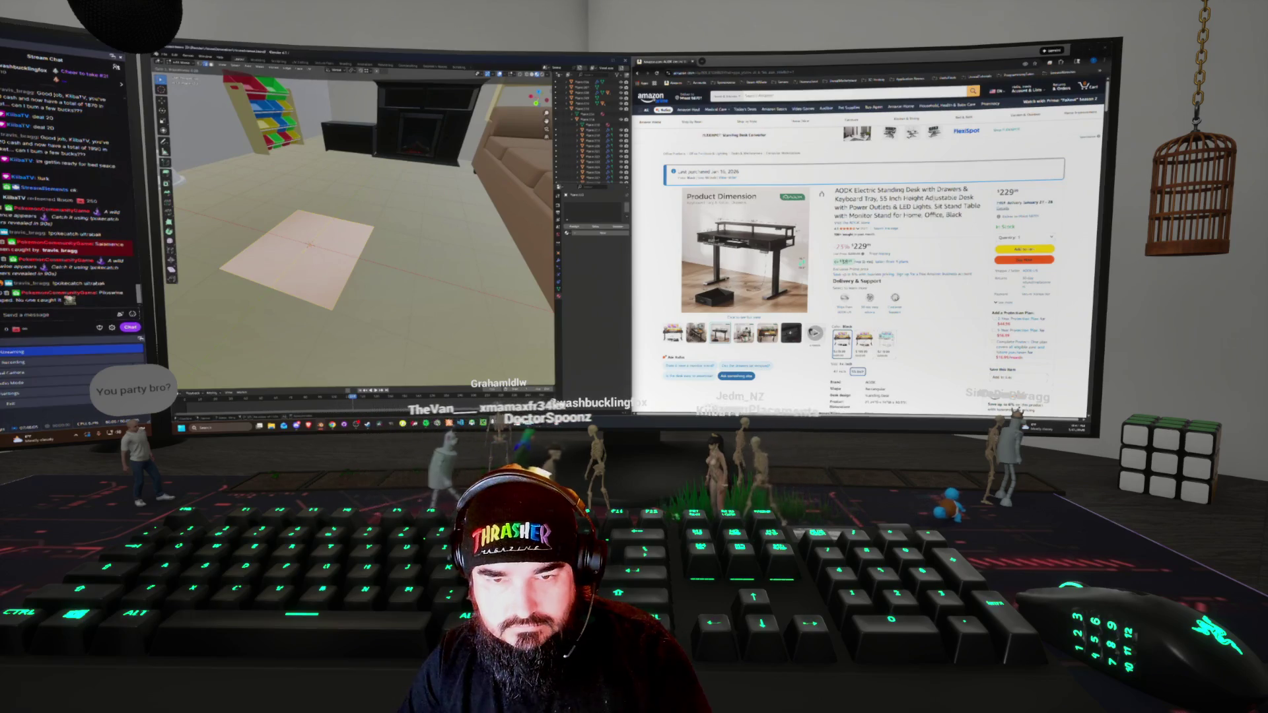
pyautogui.moveTo(535, 116); pyautogui.dragTo(538, 132, button='middle')
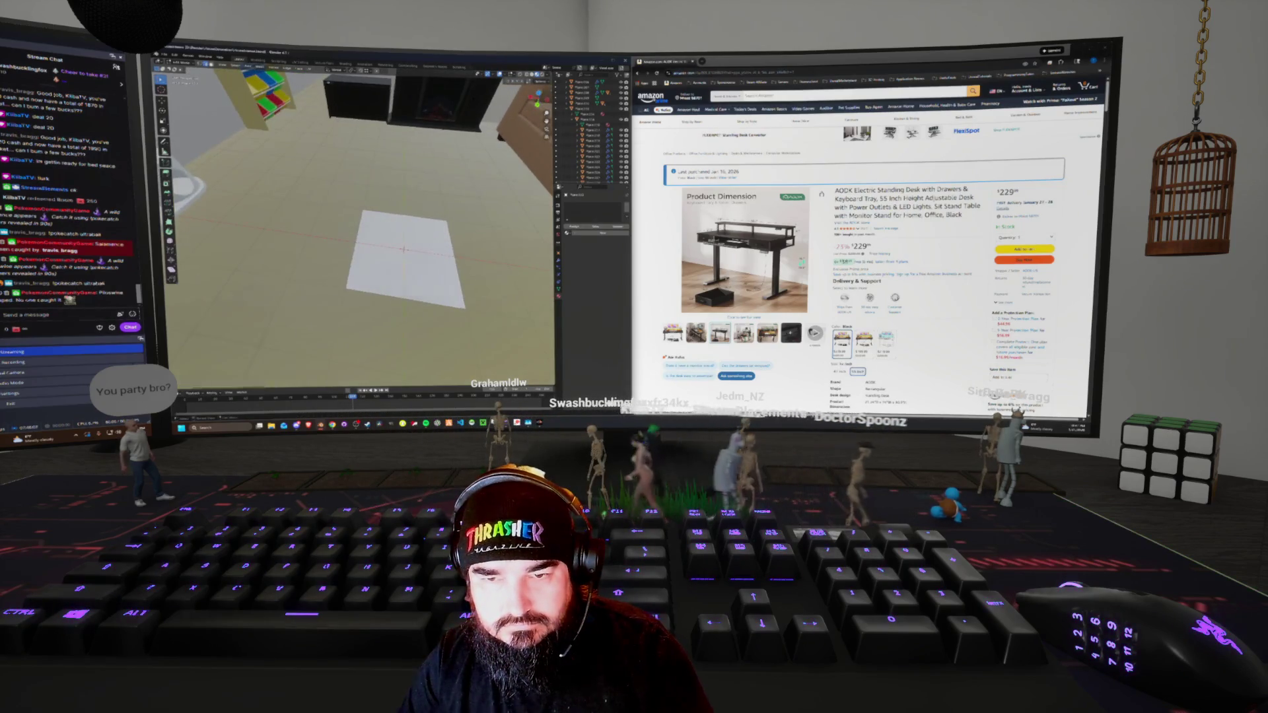
pyautogui.press('g')
pyautogui.click(452, 255)
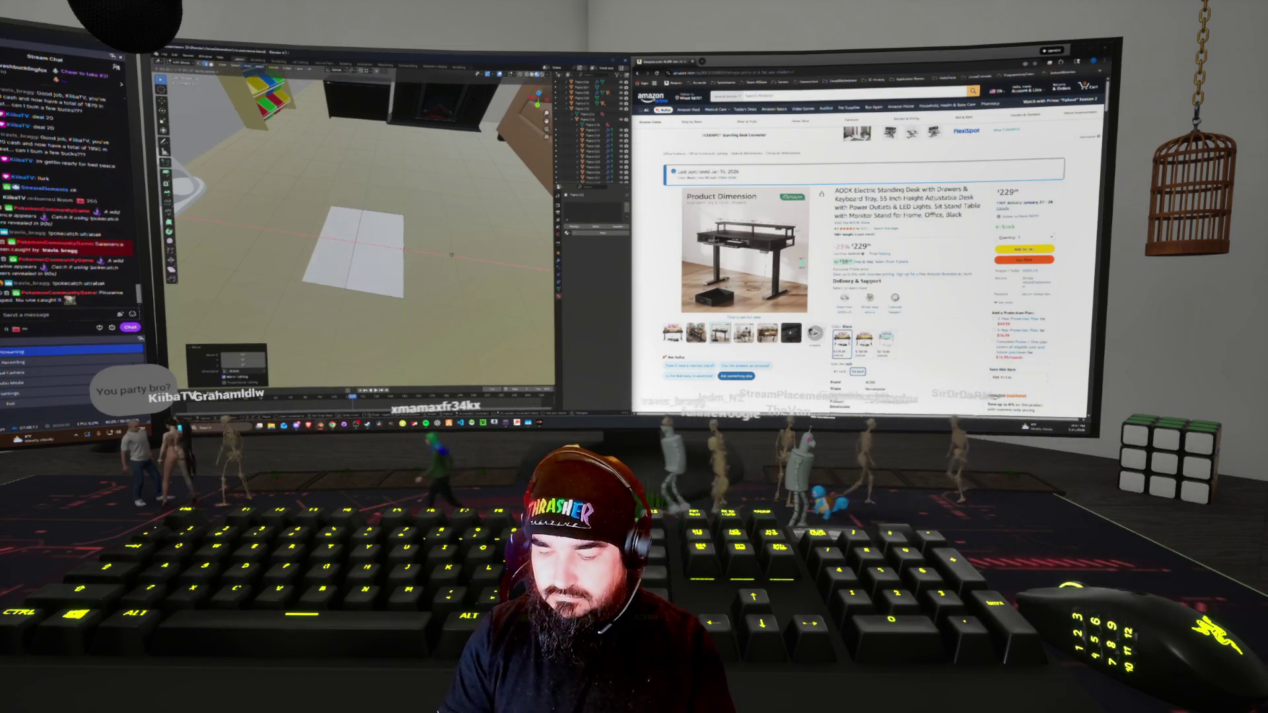
pyautogui.press('g')
pyautogui.click(404, 249)
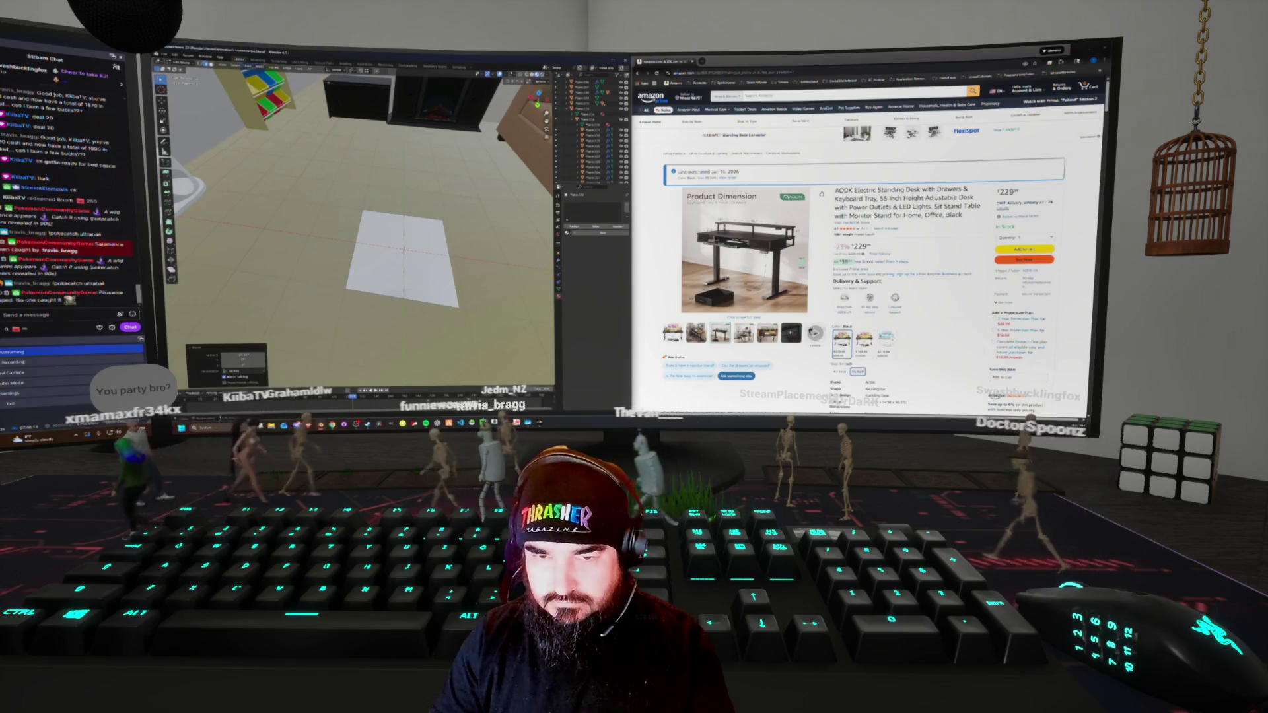
# Scale the plane along X into a narrow panel and tilt it around X, checking from the front
pyautogui.press('s')
pyautogui.press('x')
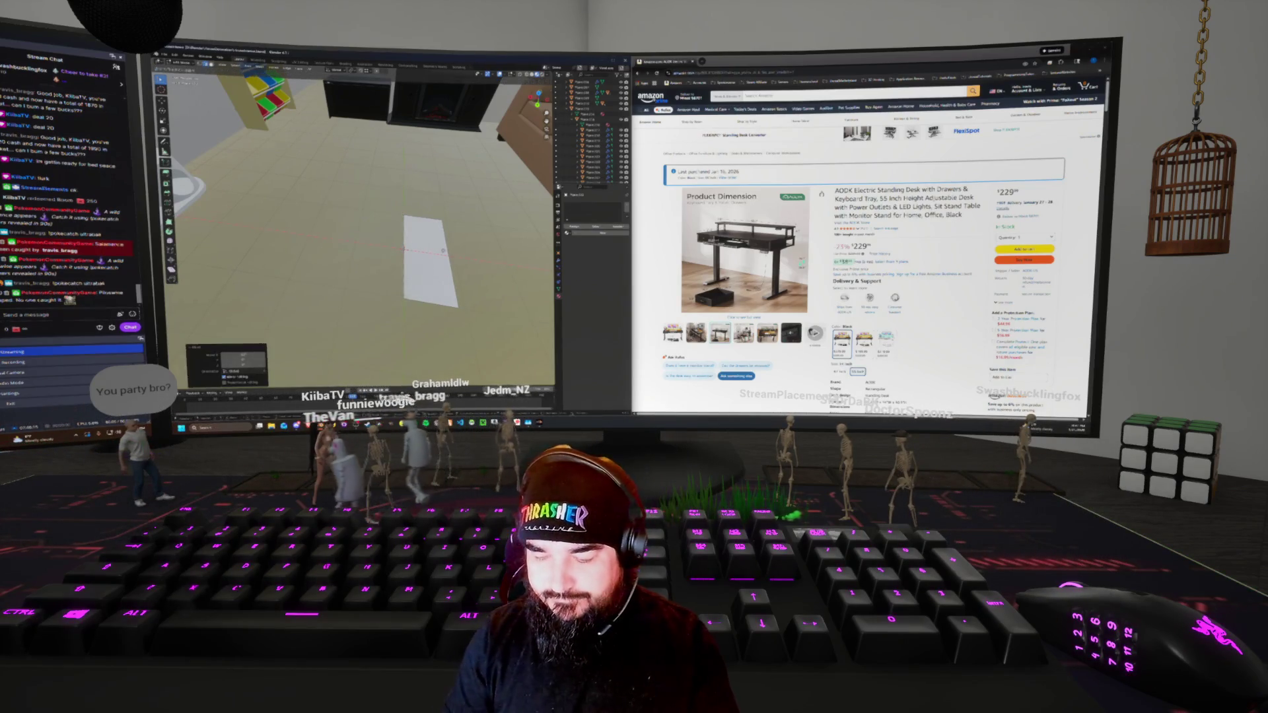
pyautogui.press('s')
pyautogui.press('x')
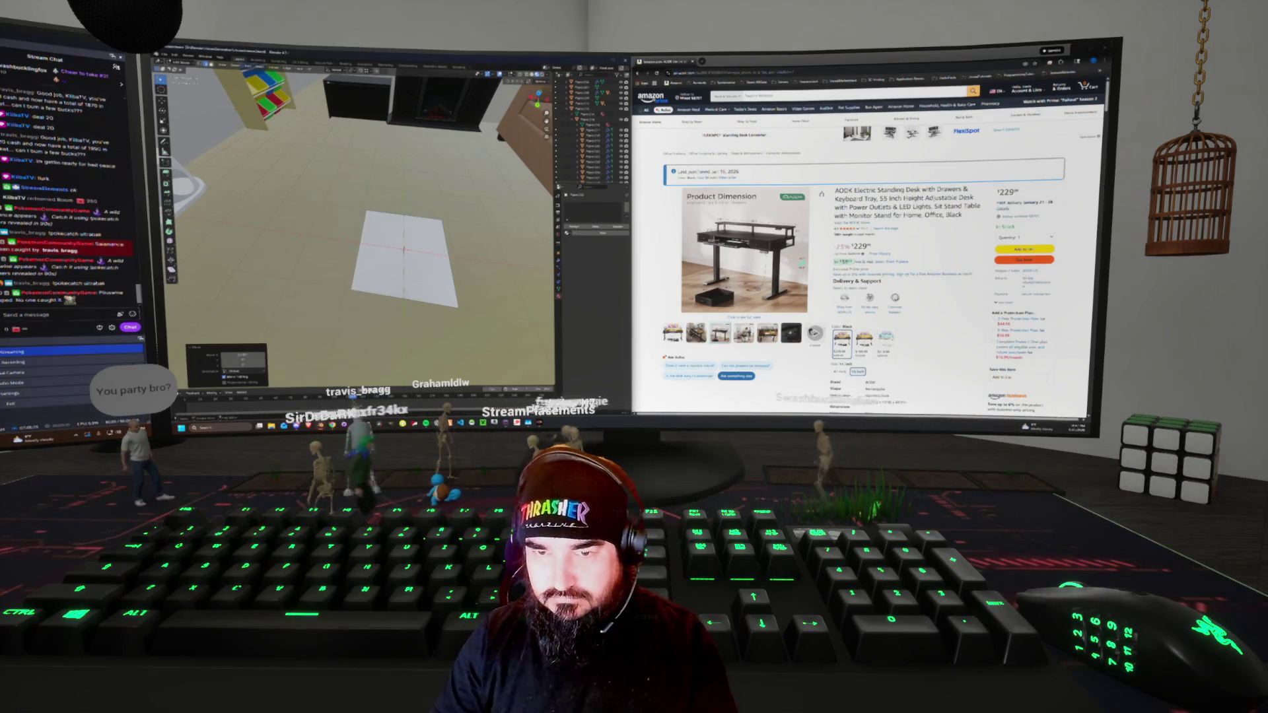
pyautogui.moveTo(404, 250); pyautogui.dragTo(370, 265, button='middle')
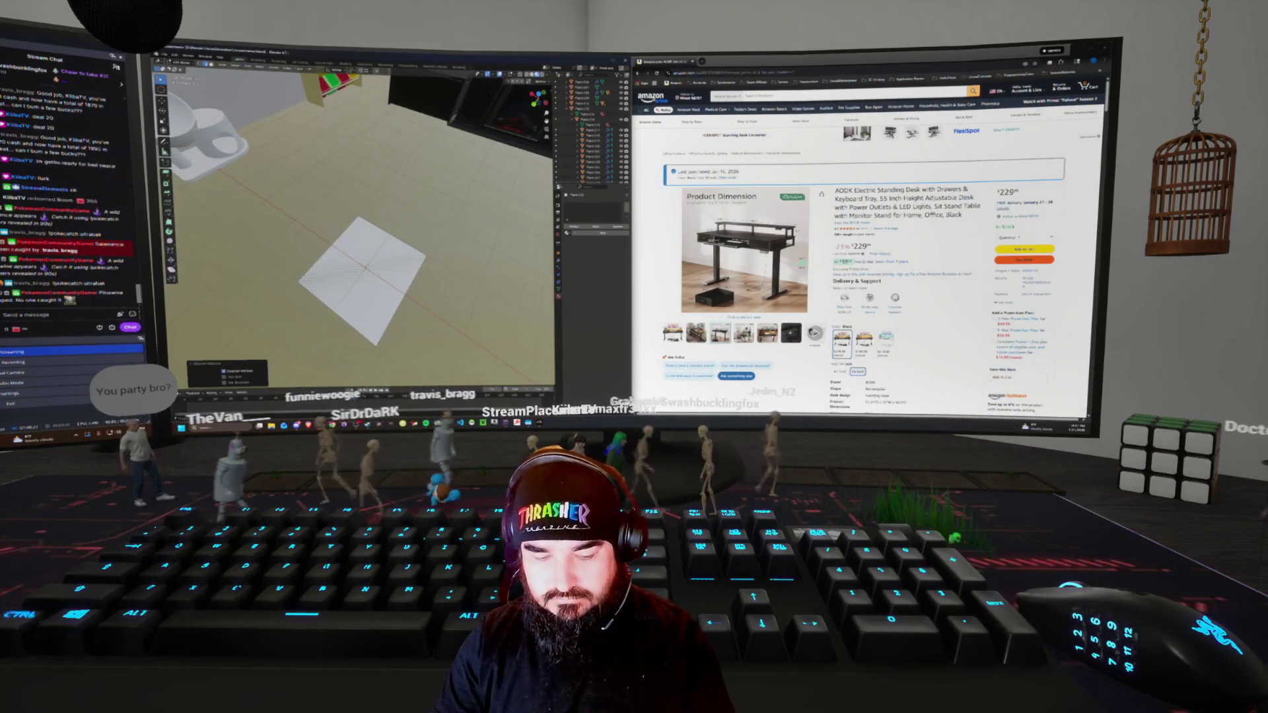
pyautogui.moveTo(370, 265); pyautogui.dragTo(404, 249, button='middle')
pyautogui.press('r')
pyautogui.press('x')
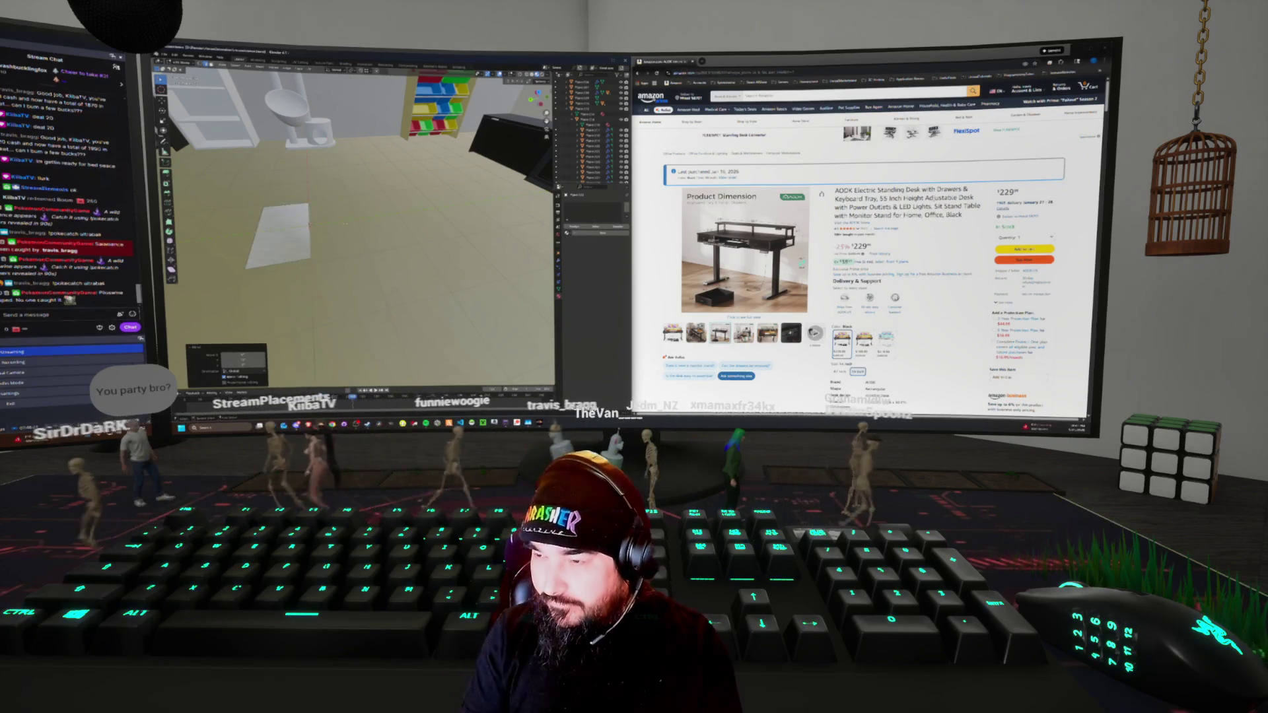
pyautogui.press('KP_1')
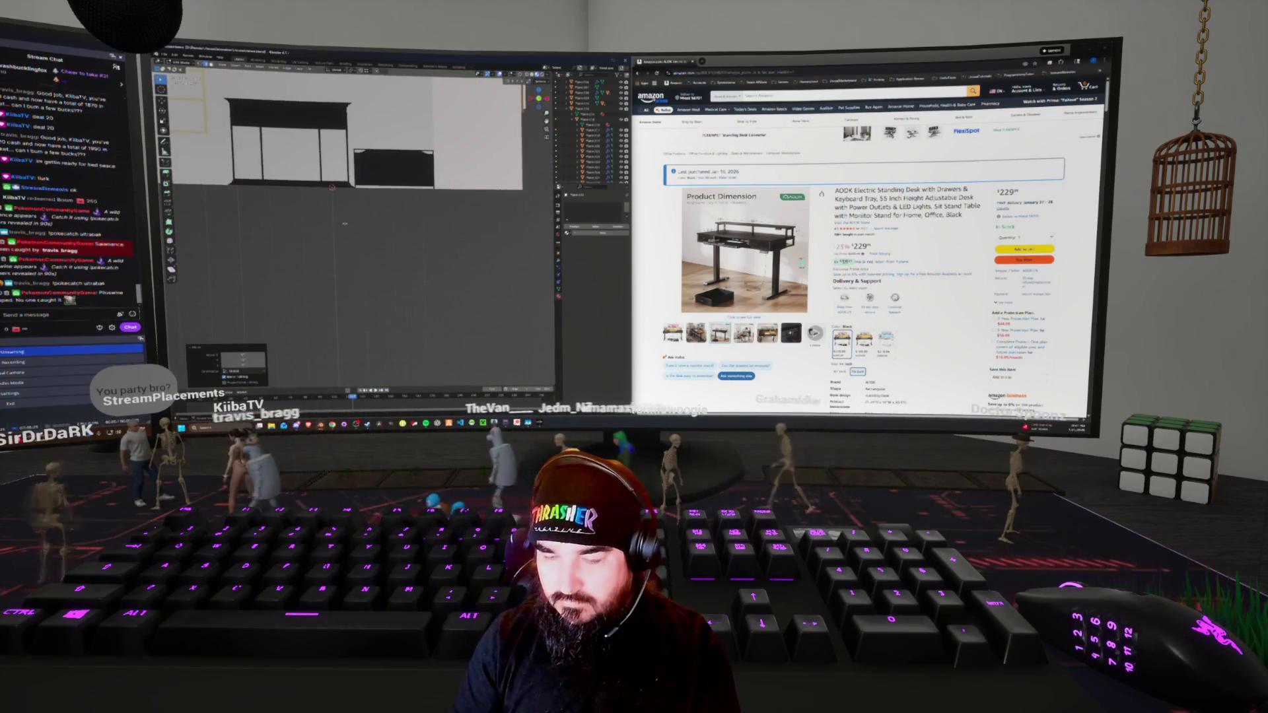
# Rotate the plane around Y so it lies flat as a long floor strip
pyautogui.moveTo(344, 223)
pyautogui.mouseDown(button='middle')
pyautogui.moveTo(376, 198)
pyautogui.moveTo(437, 229)
pyautogui.mouseUp(button='middle')
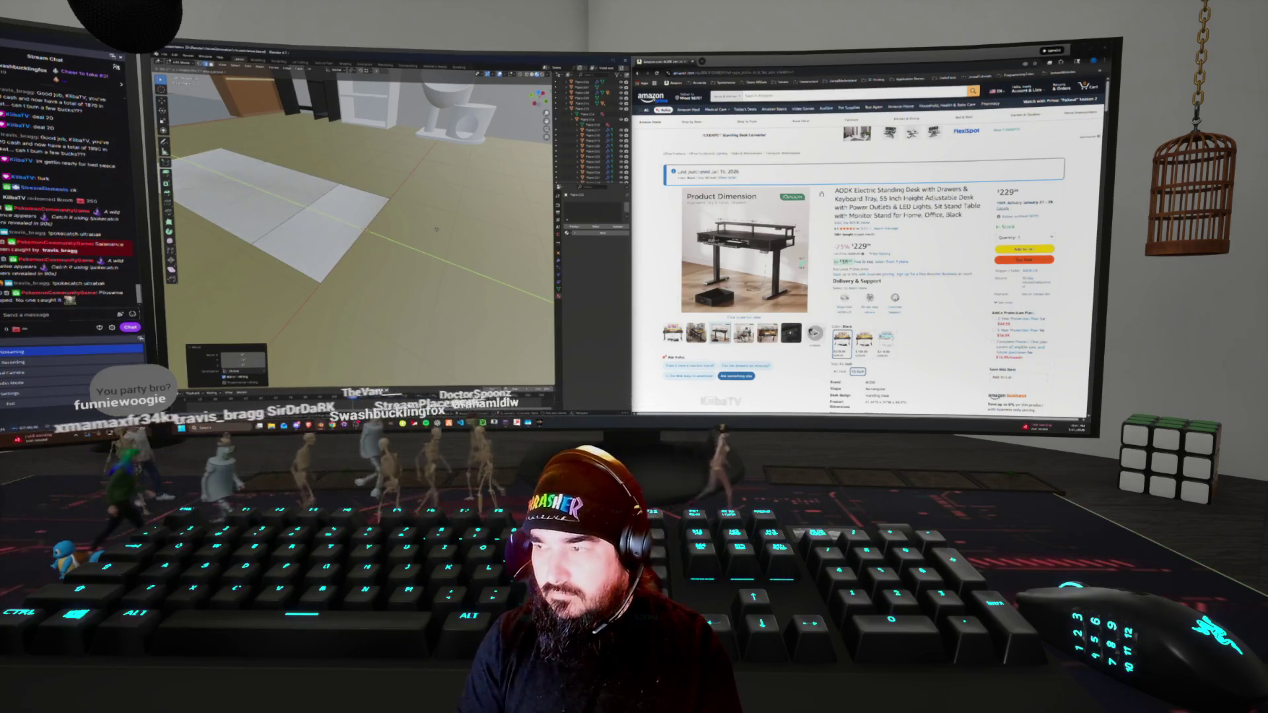
pyautogui.press('r')
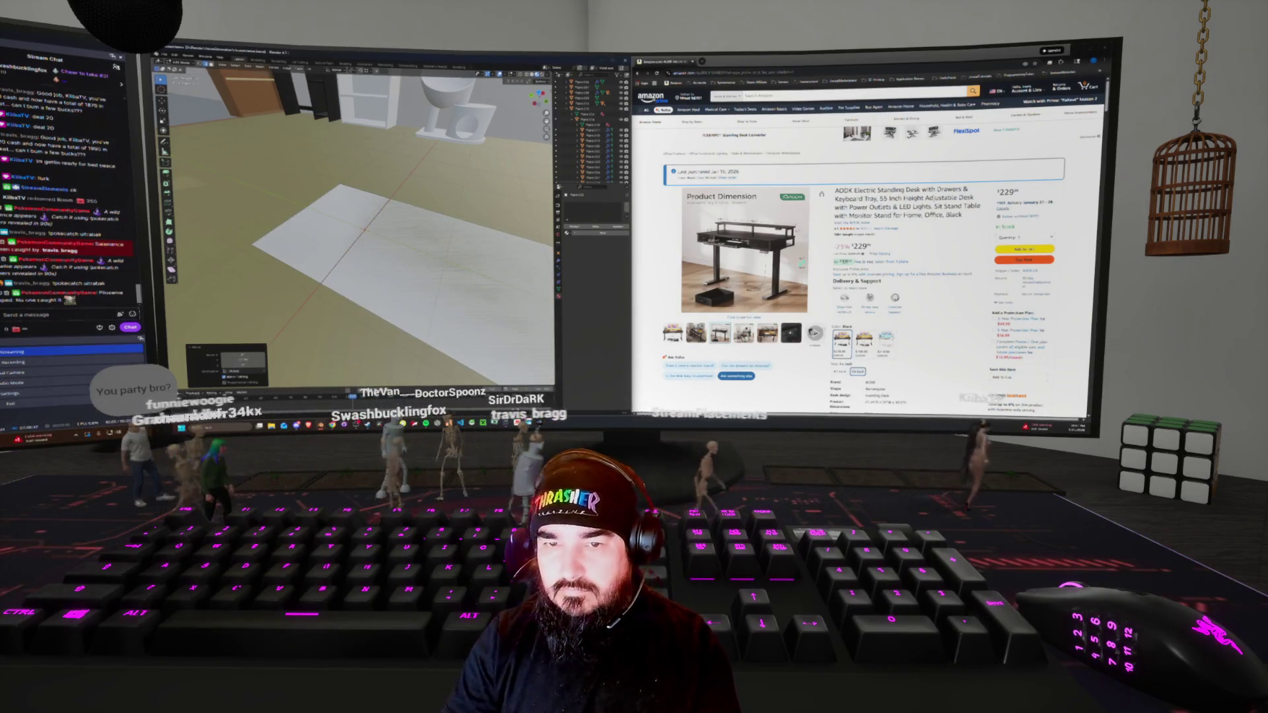
pyautogui.press('y')
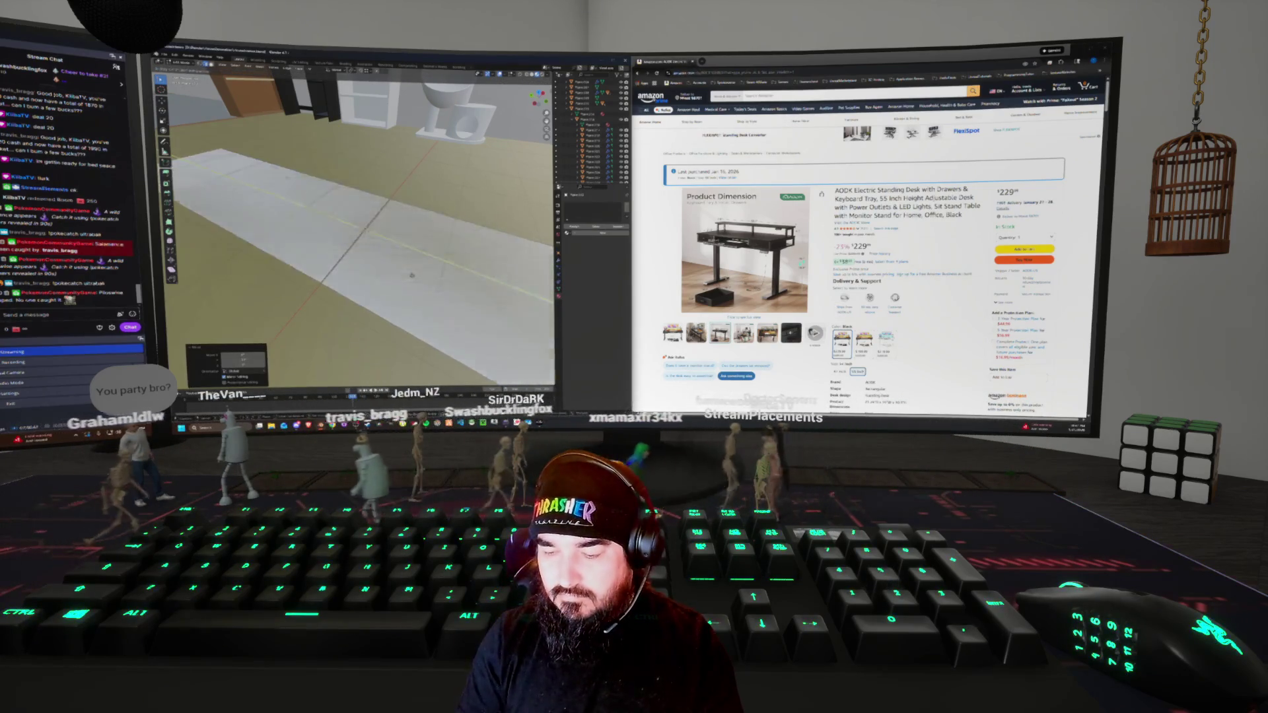
pyautogui.press('Return')
pyautogui.moveTo(364, 231)
pyautogui.mouseDown(button='middle')
pyautogui.moveTo(297, 224)
pyautogui.moveTo(359, 231)
pyautogui.mouseUp(button='middle')
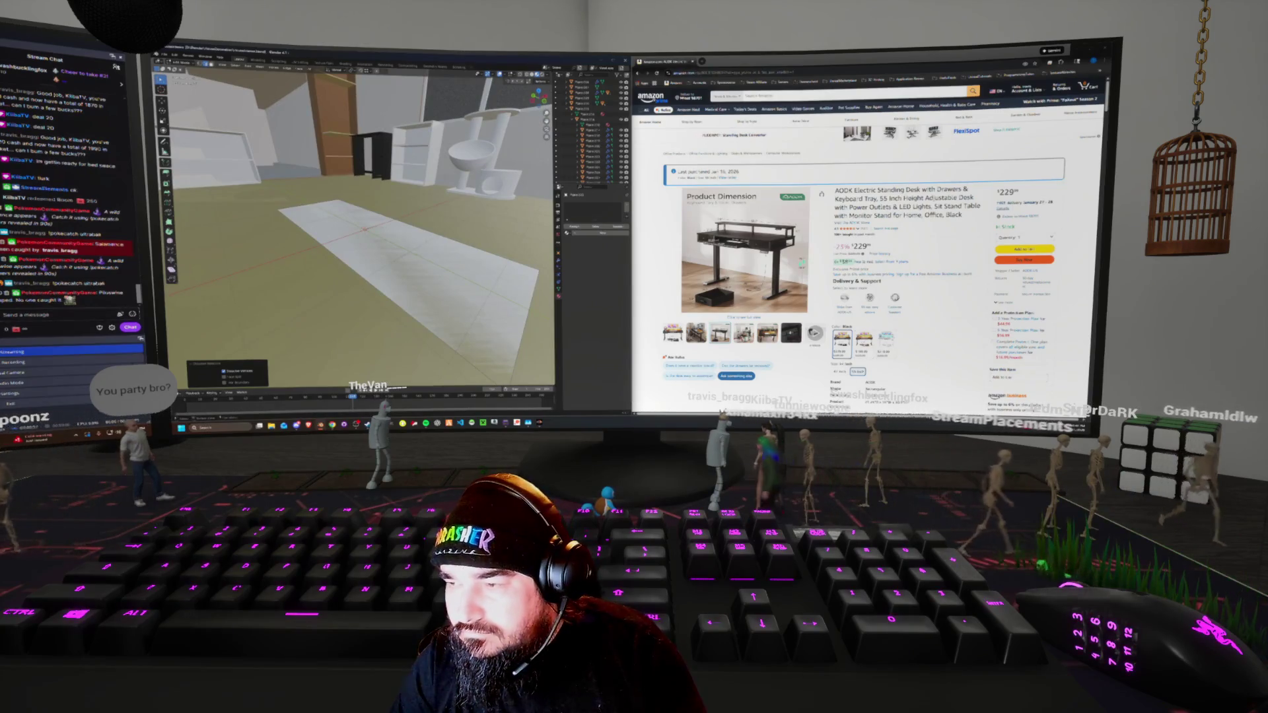
pyautogui.moveTo(364, 231); pyautogui.dragTo(323, 223, button='middle')
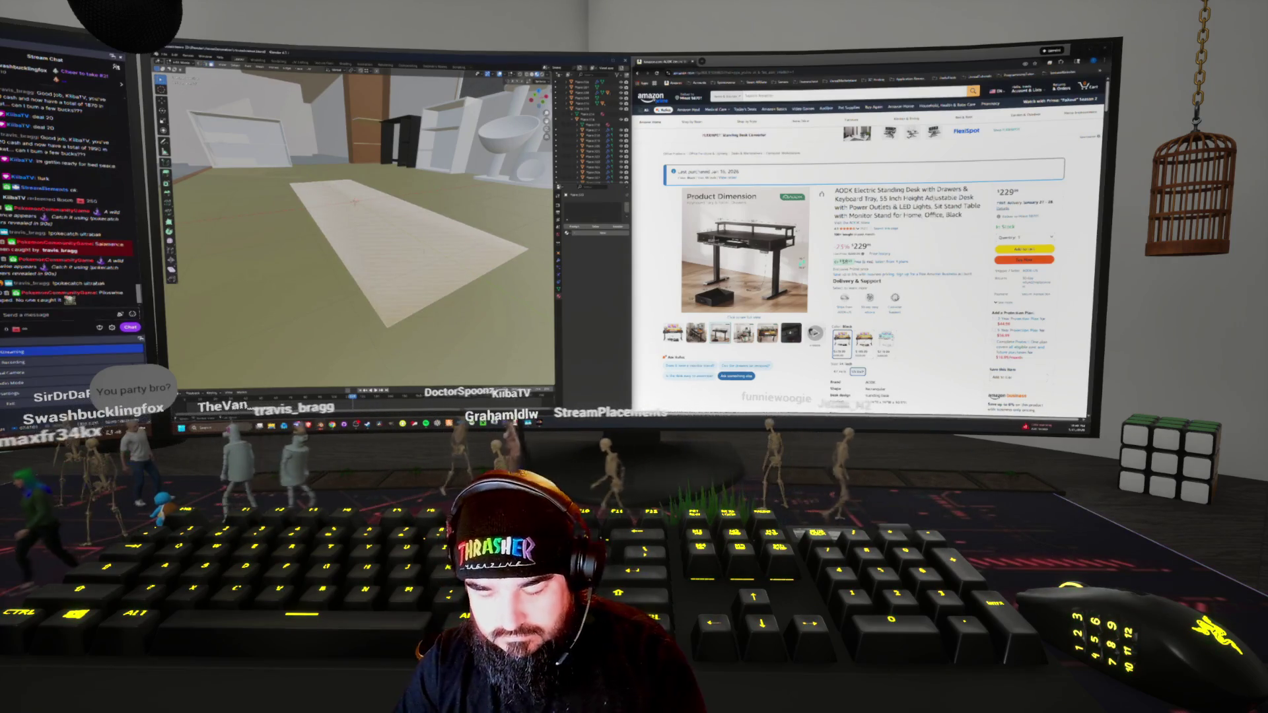
# Raise the strip vertically along the Z axis
pyautogui.press('g')
pyautogui.press('z')
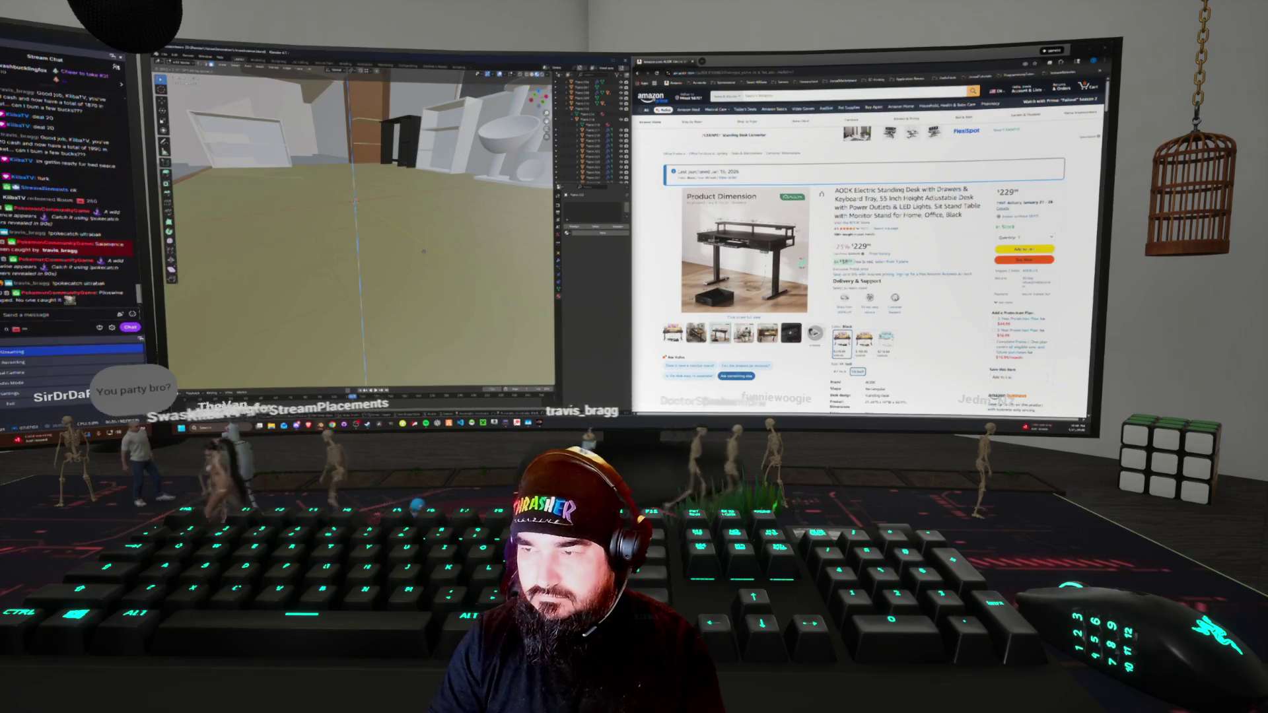
pyautogui.click(424, 251)
pyautogui.scroll(-5, 424, 251)
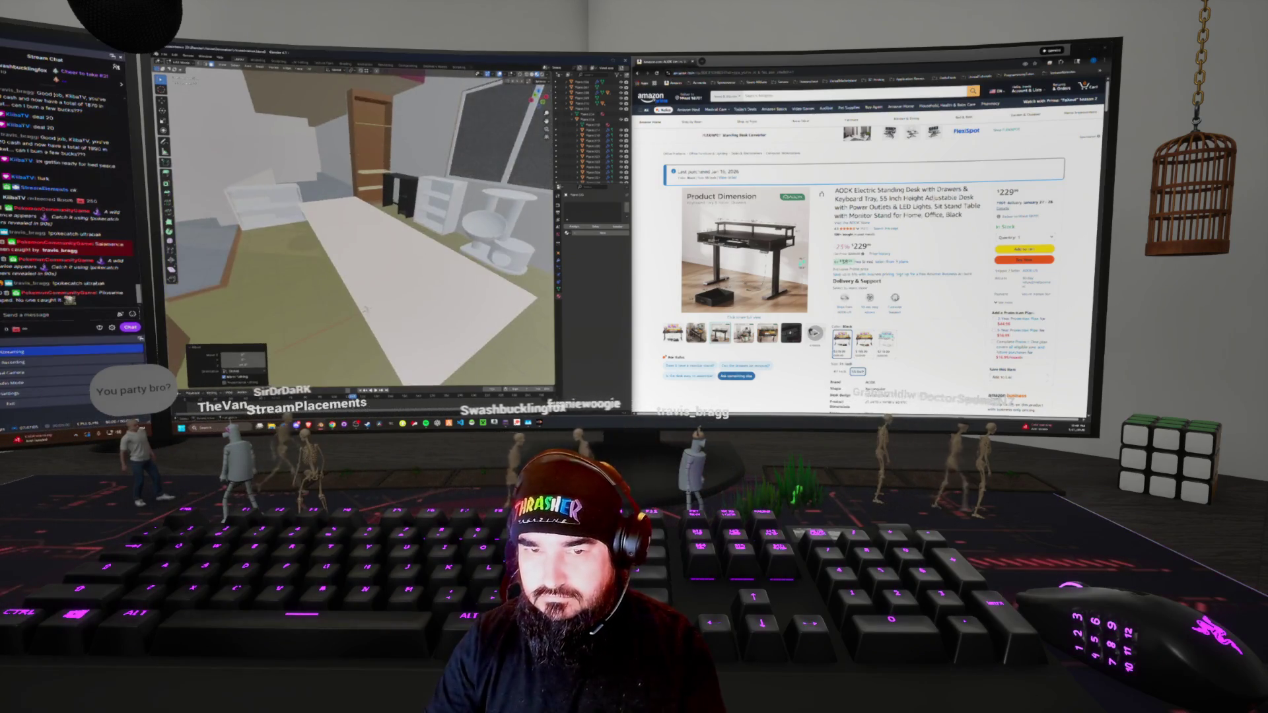
pyautogui.moveTo(364, 264)
pyautogui.mouseDown(button='middle')
pyautogui.moveTo(278, 255)
pyautogui.moveTo(444, 284)
pyautogui.mouseUp(button='middle')
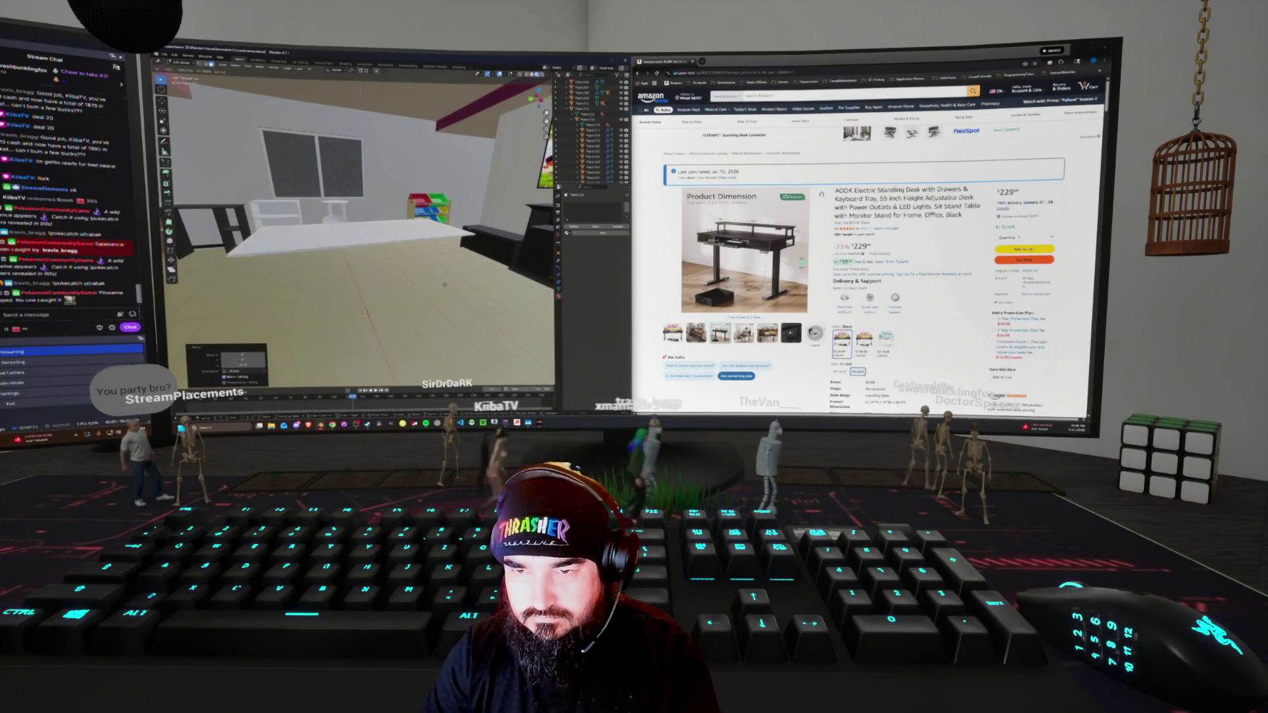
# Duplicate the plane and bring the table, shelves and TV into view around the copy
pyautogui.hotkey('shift', 'd')
pyautogui.moveTo(366, 313); pyautogui.dragTo(429, 310, button='middle')
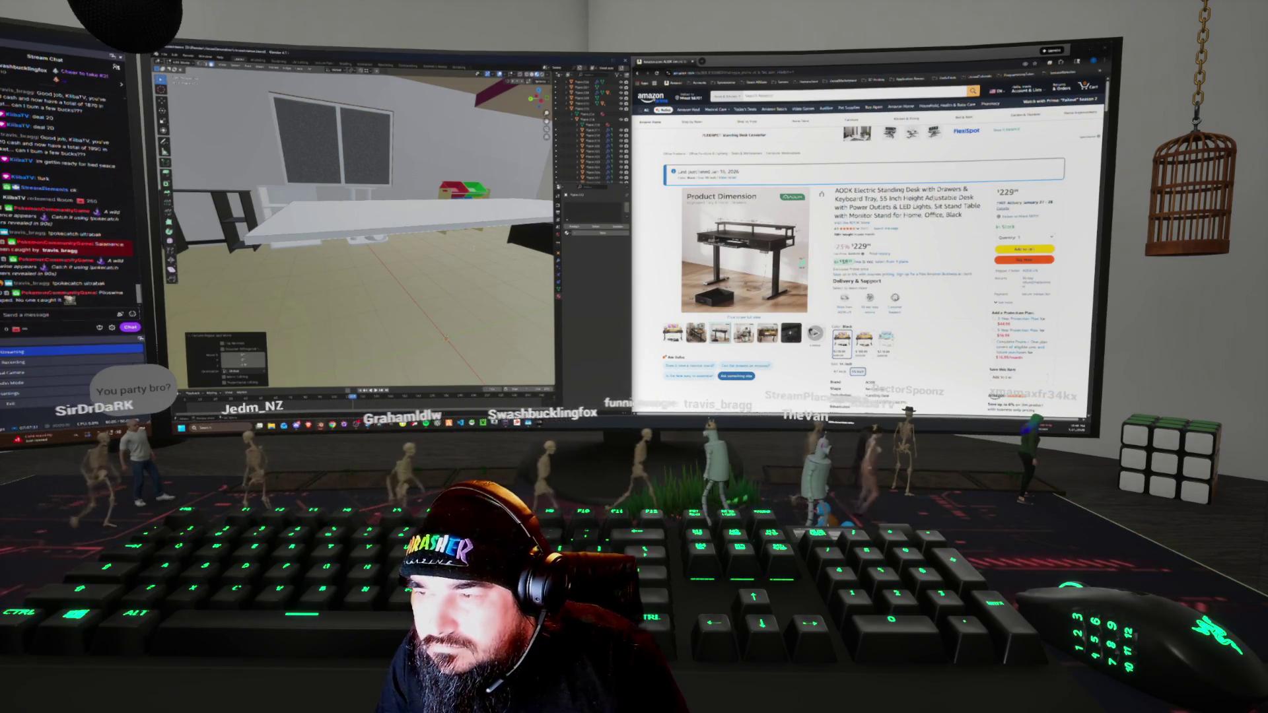
pyautogui.moveTo(363, 231)
pyautogui.mouseDown(button='middle')
pyautogui.moveTo(307, 226)
pyautogui.moveTo(390, 230)
pyautogui.moveTo(349, 227)
pyautogui.mouseUp(button='middle')
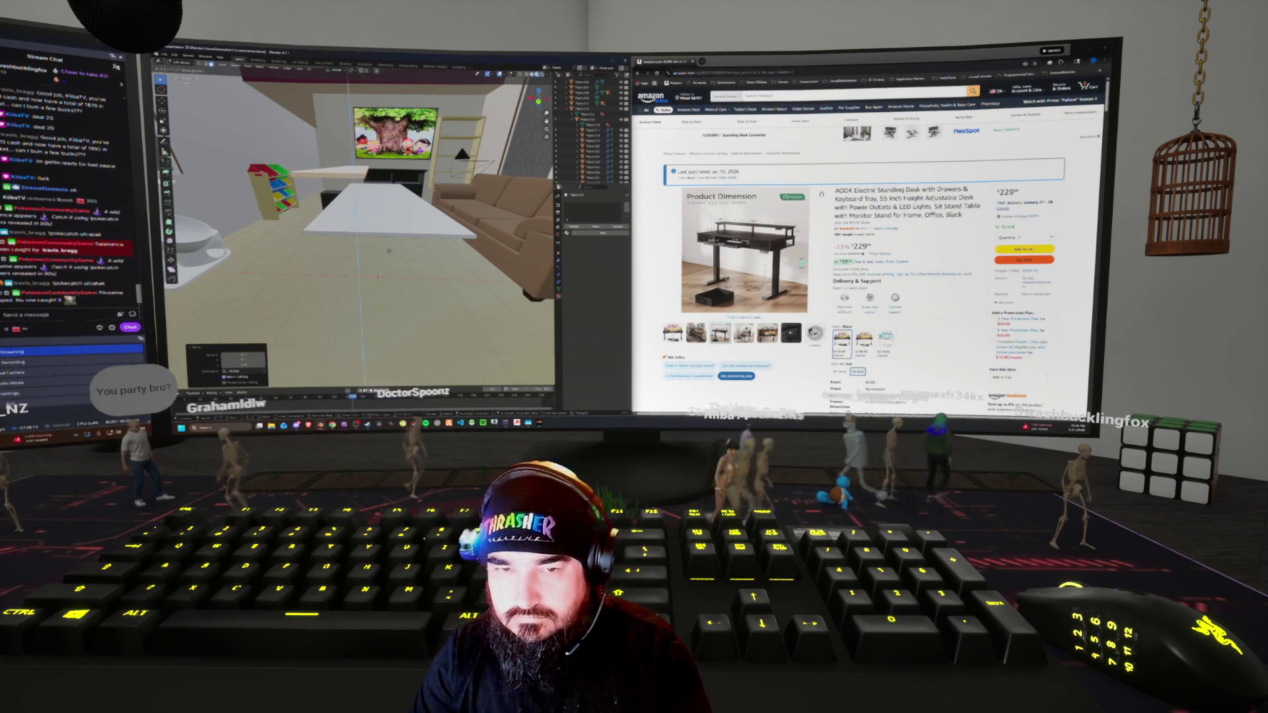
pyautogui.moveTo(360, 218)
pyautogui.mouseDown(button='middle')
pyautogui.moveTo(300, 224)
pyautogui.moveTo(153, 206)
pyautogui.mouseUp(button='middle')
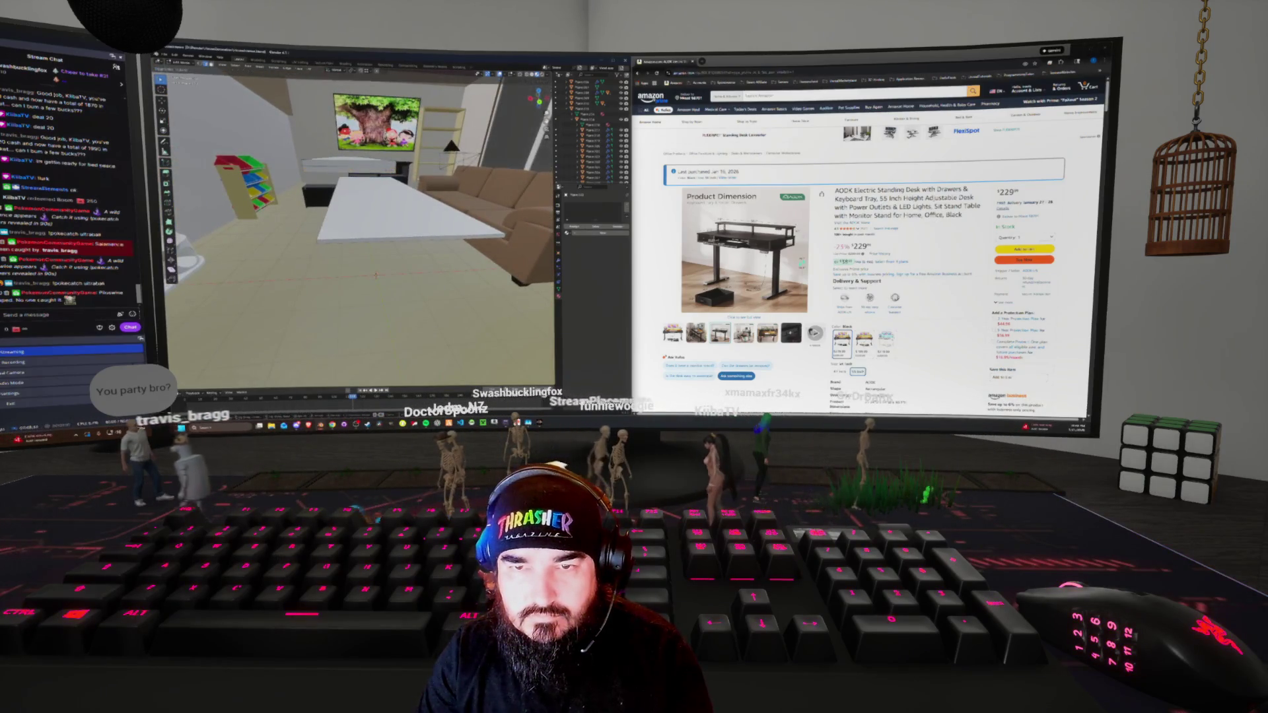
# Duplicate the panel and nudge it along X, then undo the last moves
pyautogui.hotkey('shift', 'd')
pyautogui.press('g')
pyautogui.press('x')
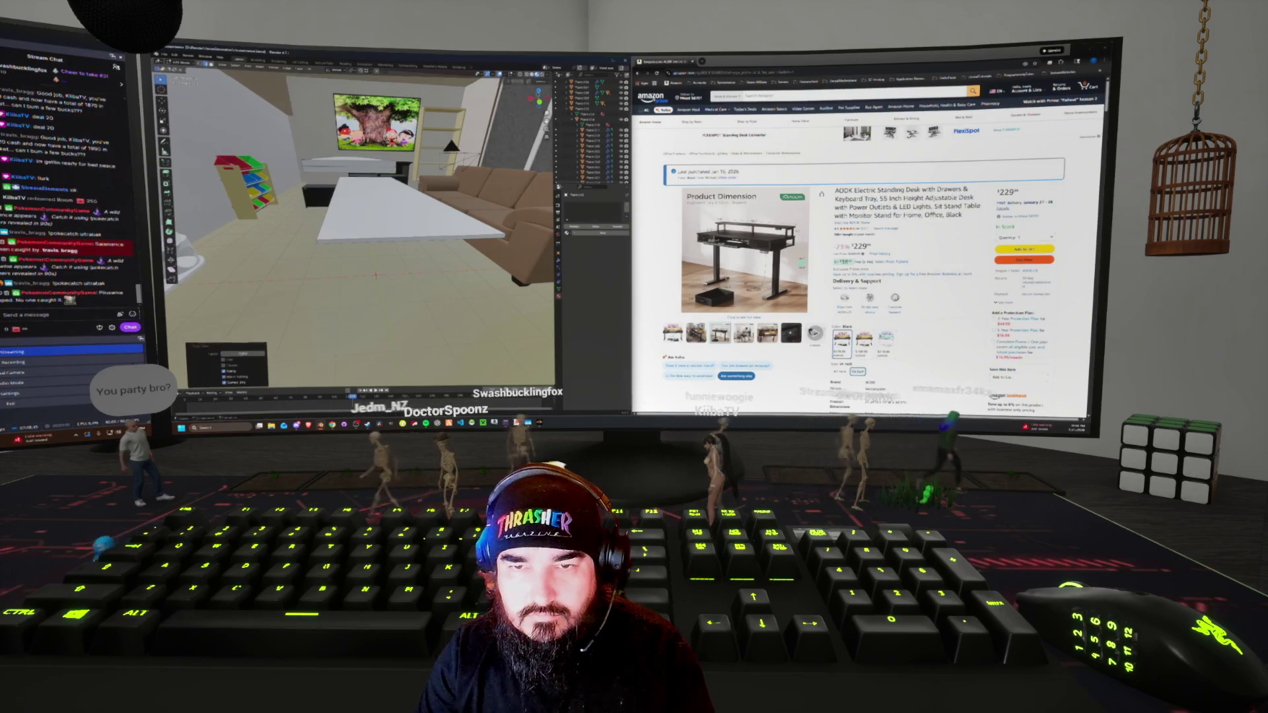
pyautogui.press('Return')
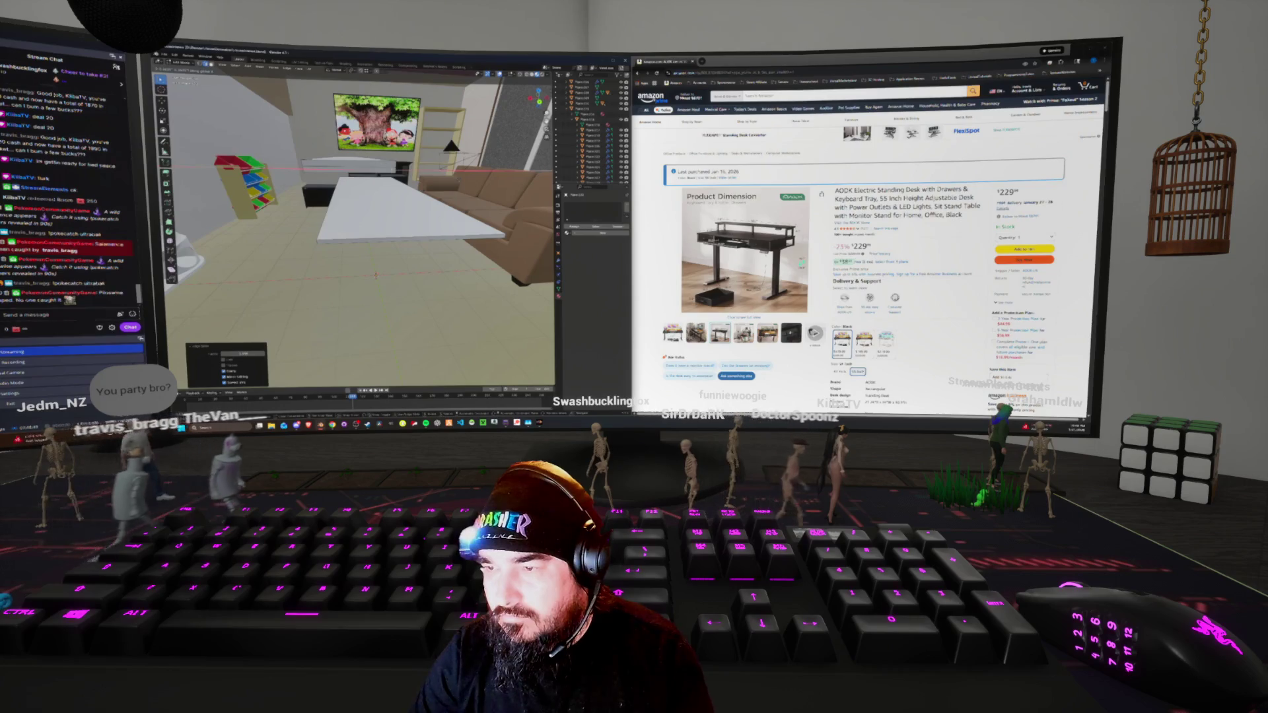
pyautogui.press('g')
pyautogui.press('x')
pyautogui.press('Return')
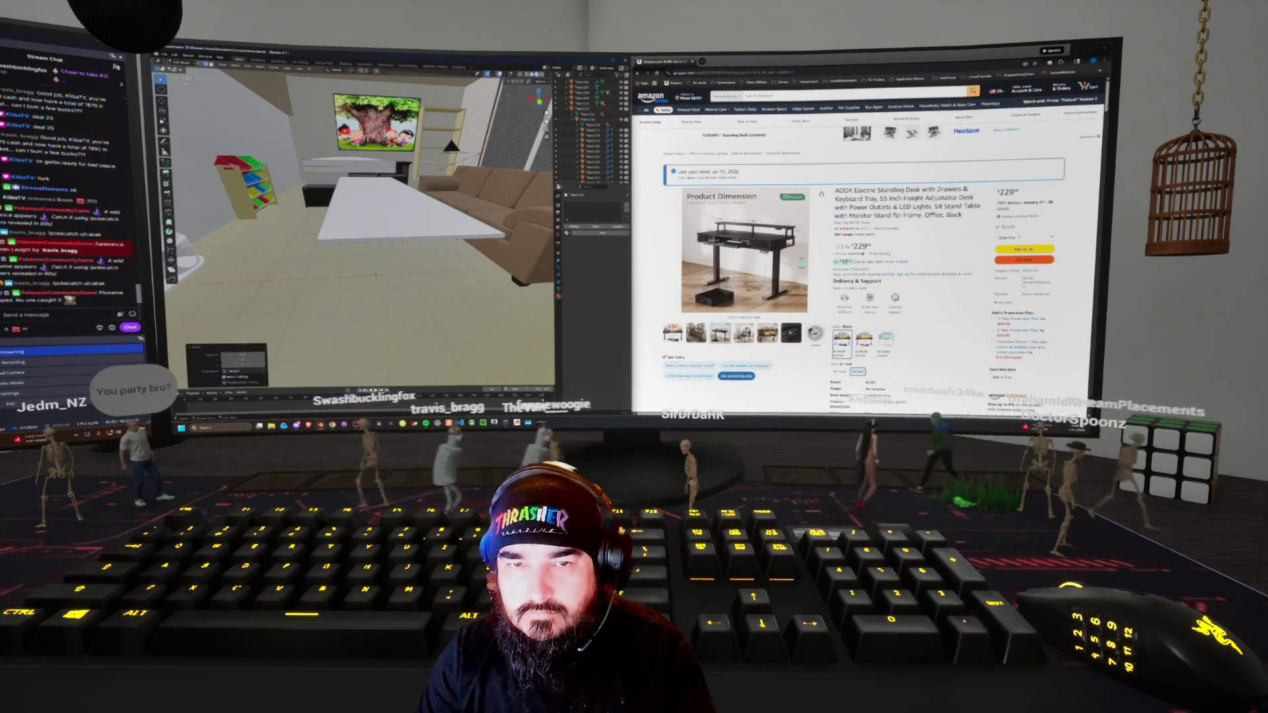
pyautogui.press('g')
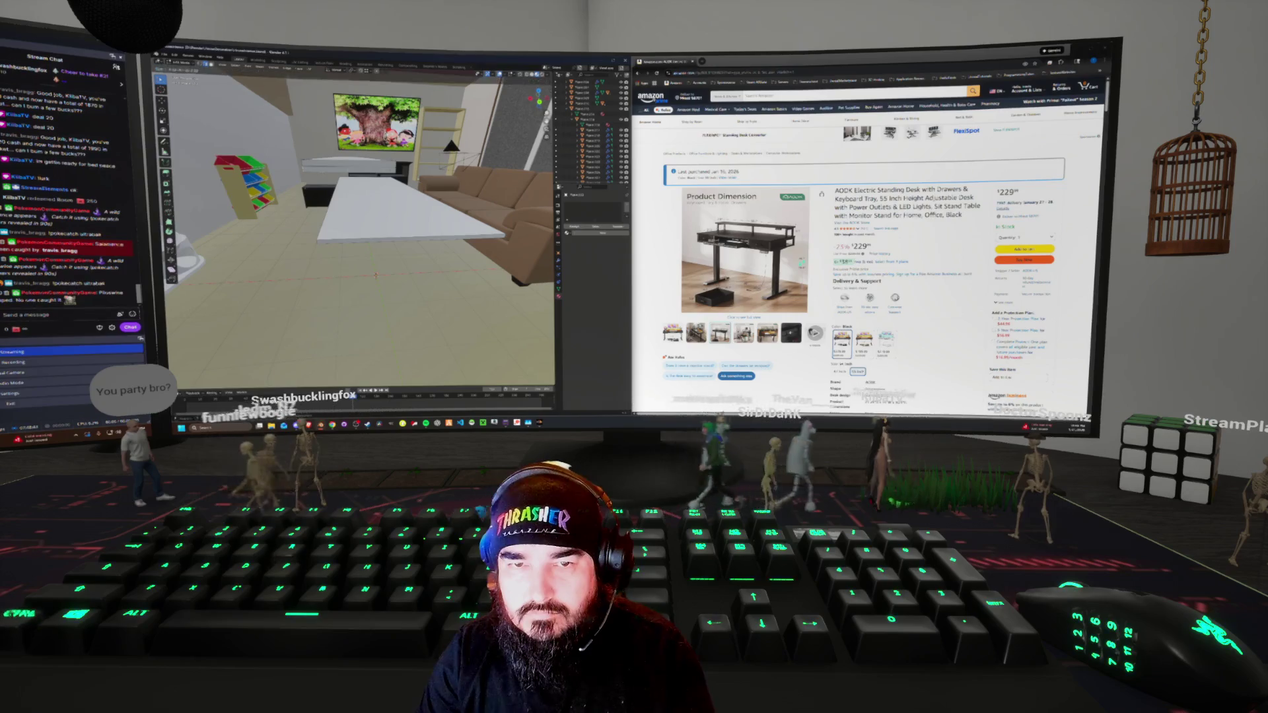
pyautogui.press('Return')
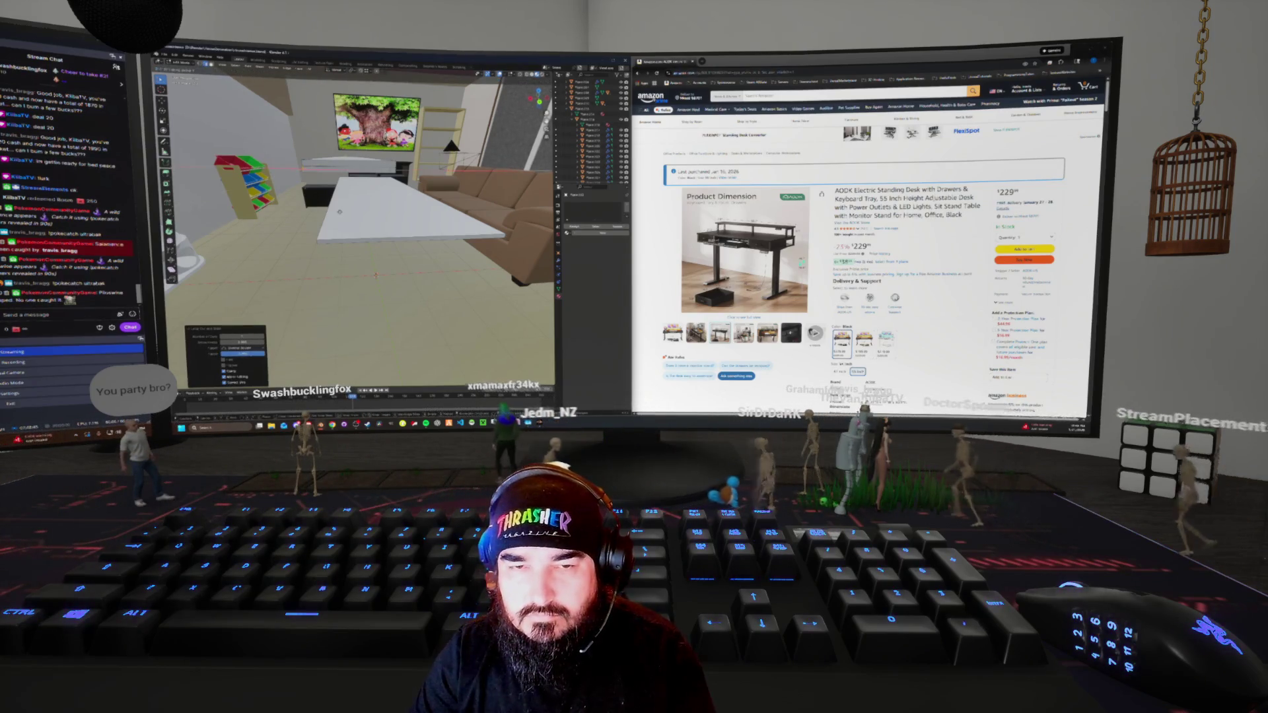
pyautogui.hotkey('ctrl', 'z')
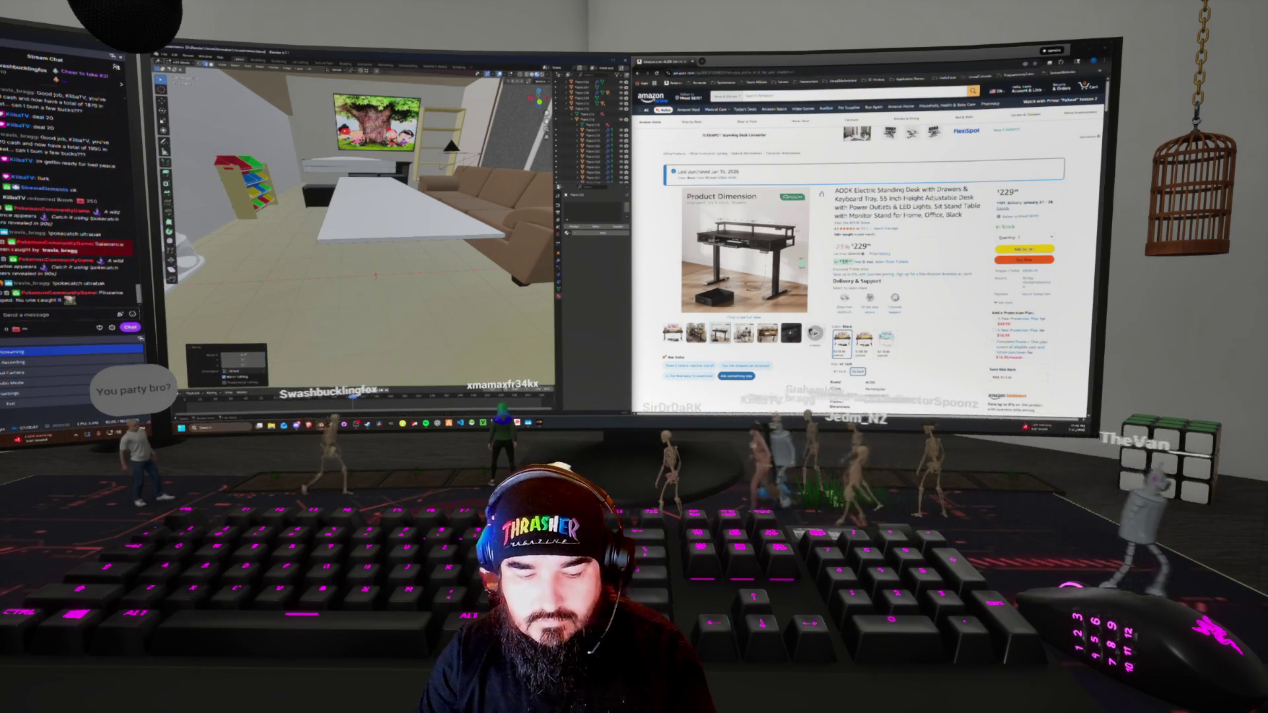
pyautogui.hotkey('ctrl', 'z')
# Redo the moves and raise the shelf panel along Z to its new height
pyautogui.moveTo(370, 231); pyautogui.dragTo(410, 222, button='middle')
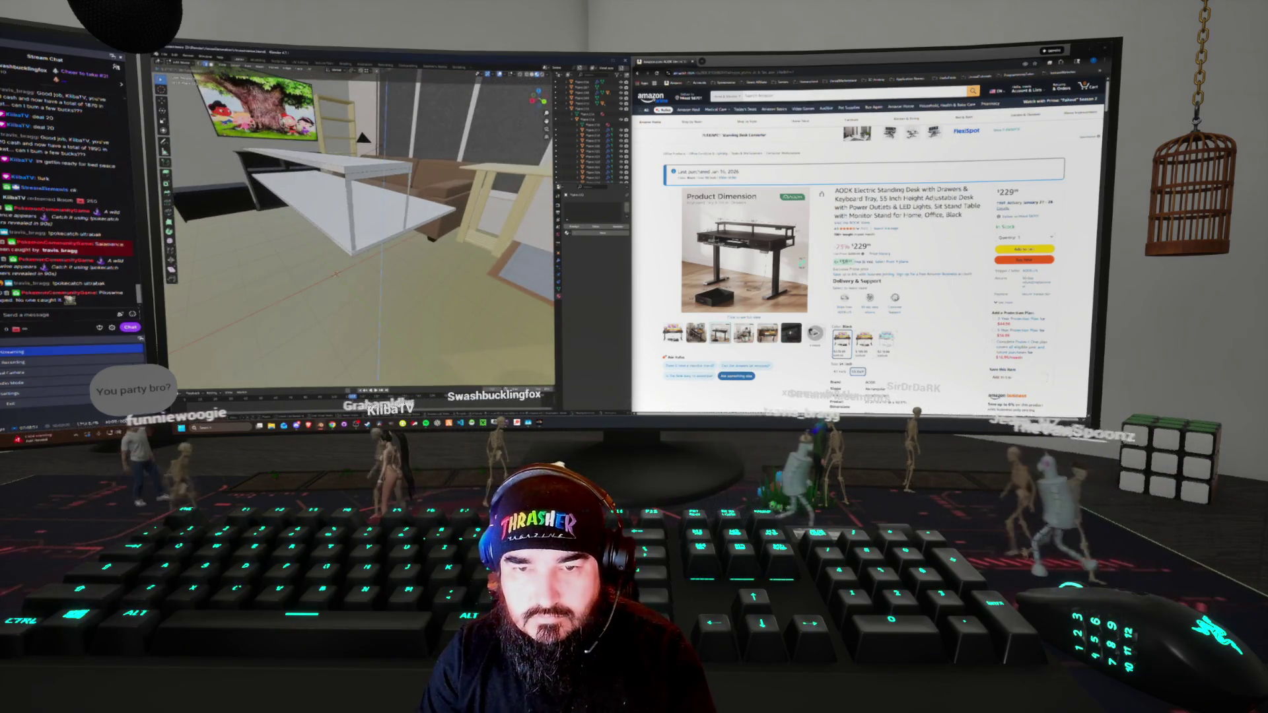
pyautogui.hotkey('ctrl', 'shift', 'z')
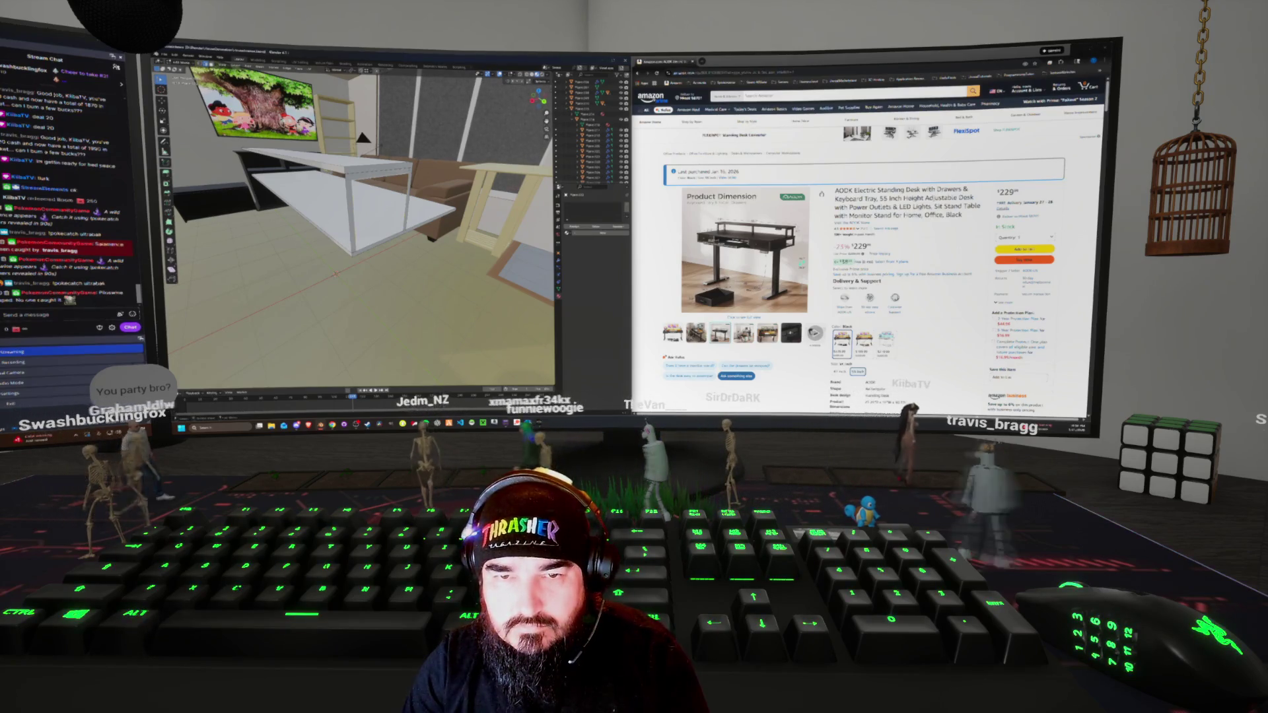
pyautogui.hotkey('ctrl', 'shift', 'z')
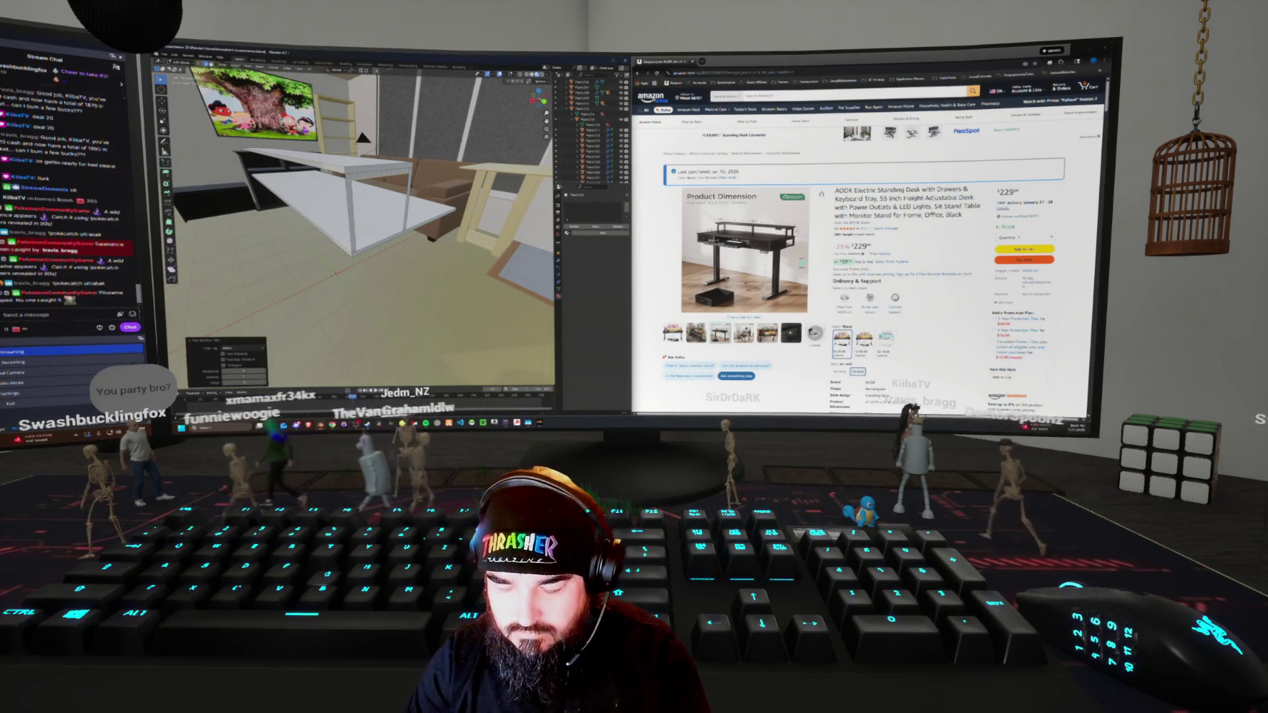
pyautogui.press('g')
pyautogui.press('z')
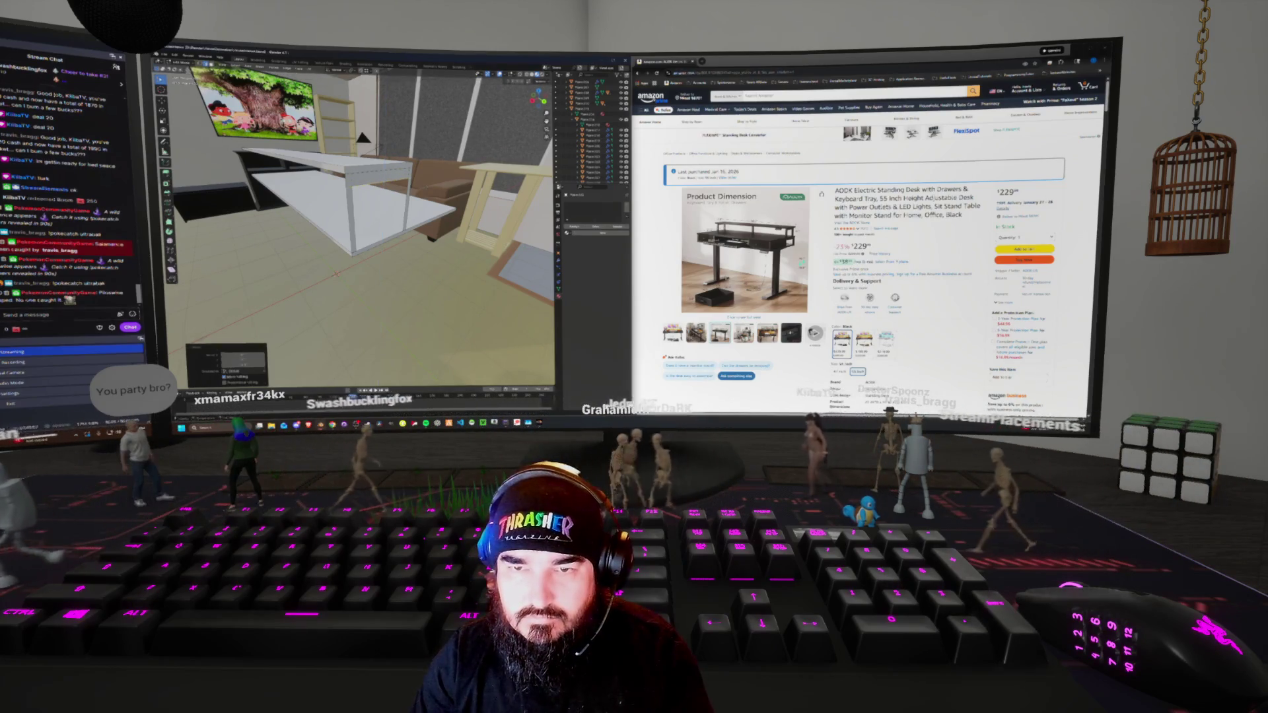
pyautogui.press('Return')
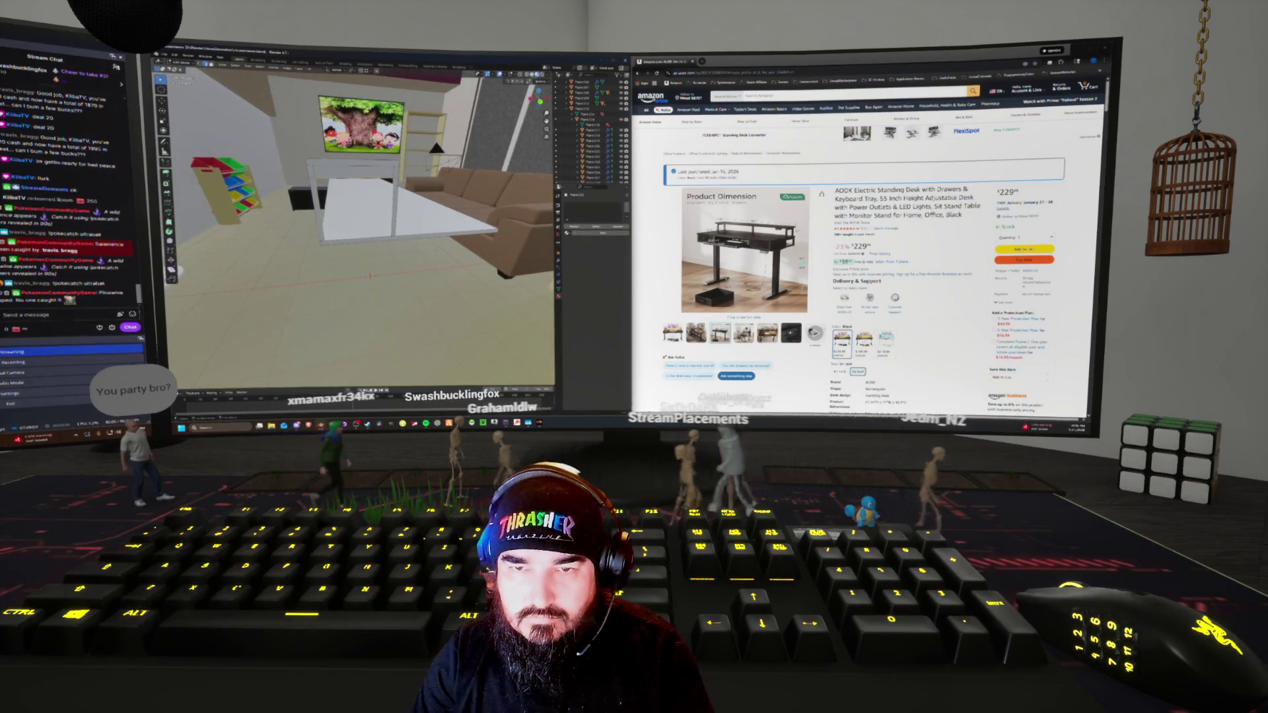
pyautogui.press('Return')
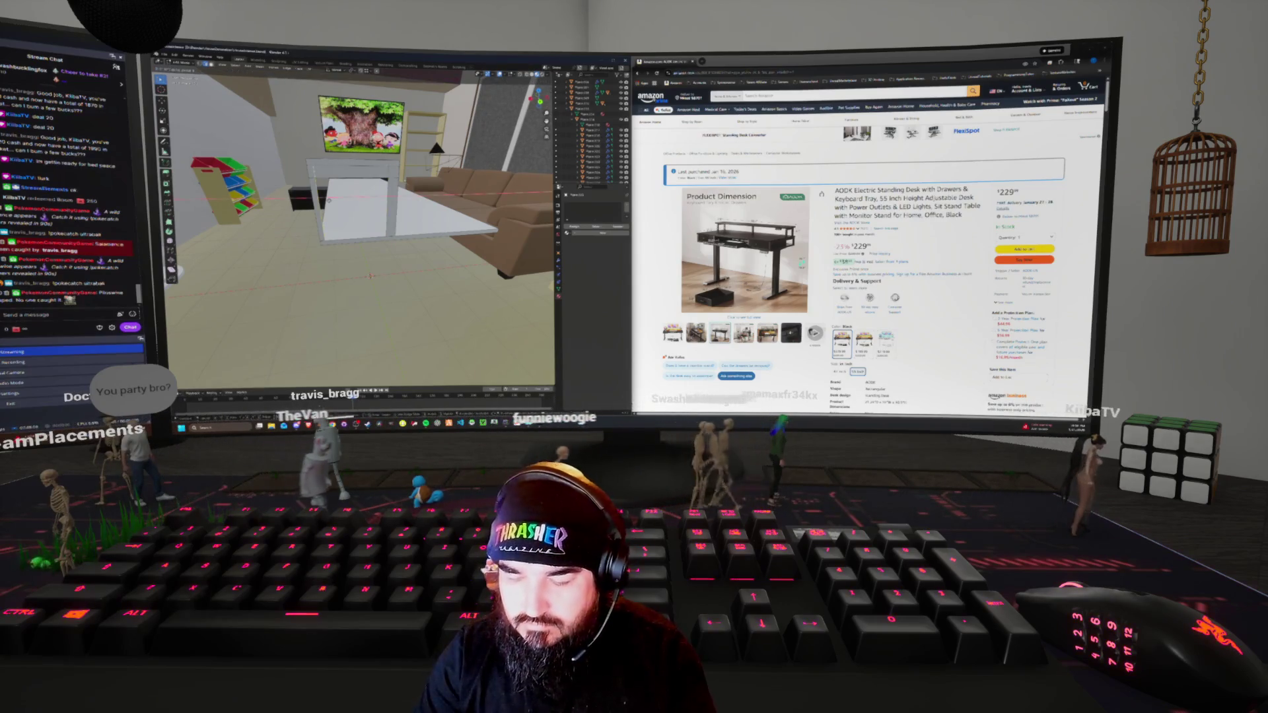
pyautogui.press('g')
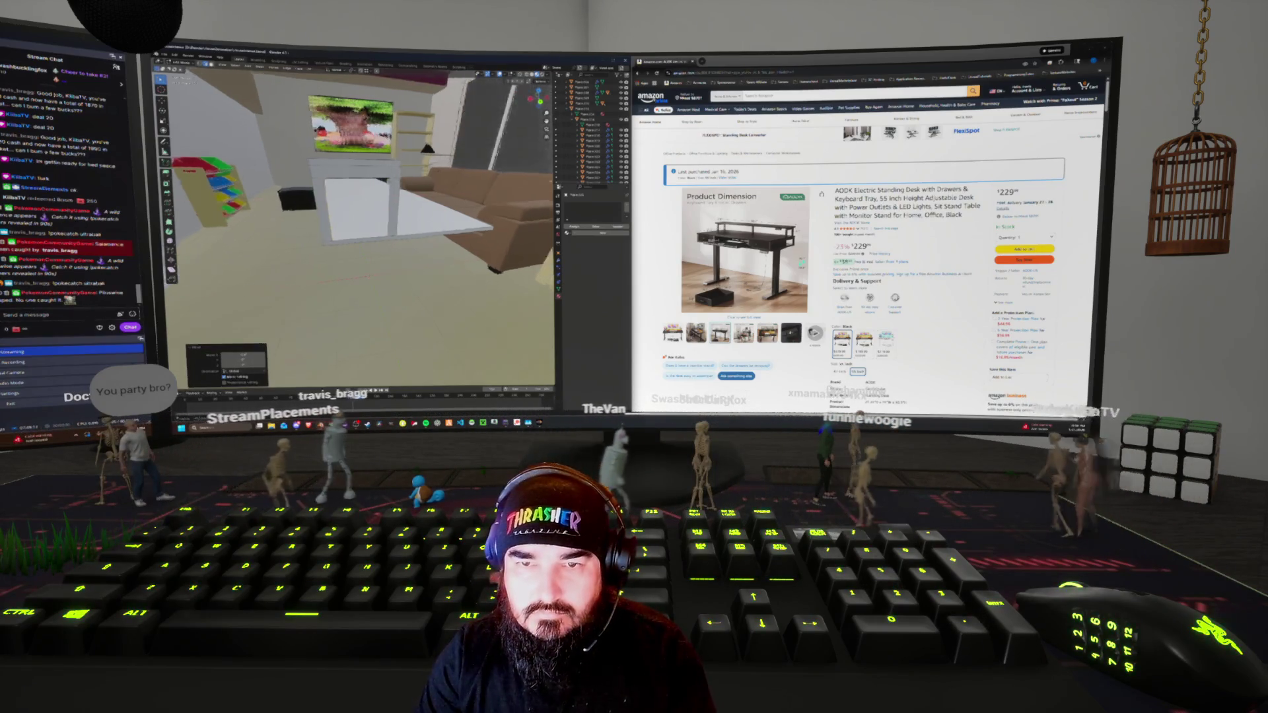
pyautogui.press('Return')
pyautogui.moveTo(357, 198)
pyautogui.mouseDown(button='middle')
pyautogui.moveTo(409, 181)
pyautogui.moveTo(436, 194)
pyautogui.moveTo(369, 192)
pyautogui.mouseUp(button='middle')
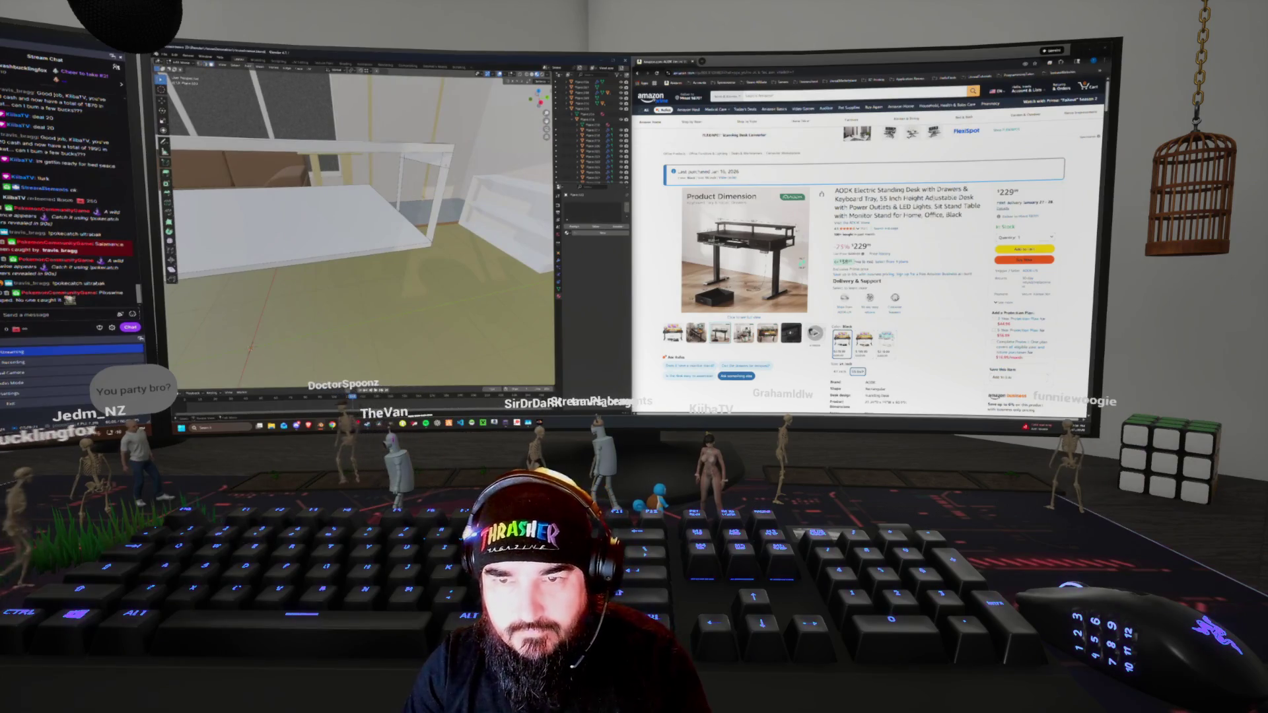
# Pull the shelf panel's right edge inward and adjust the last-operation setting
pyautogui.moveTo(370, 192); pyautogui.dragTo(366, 193, button='middle')
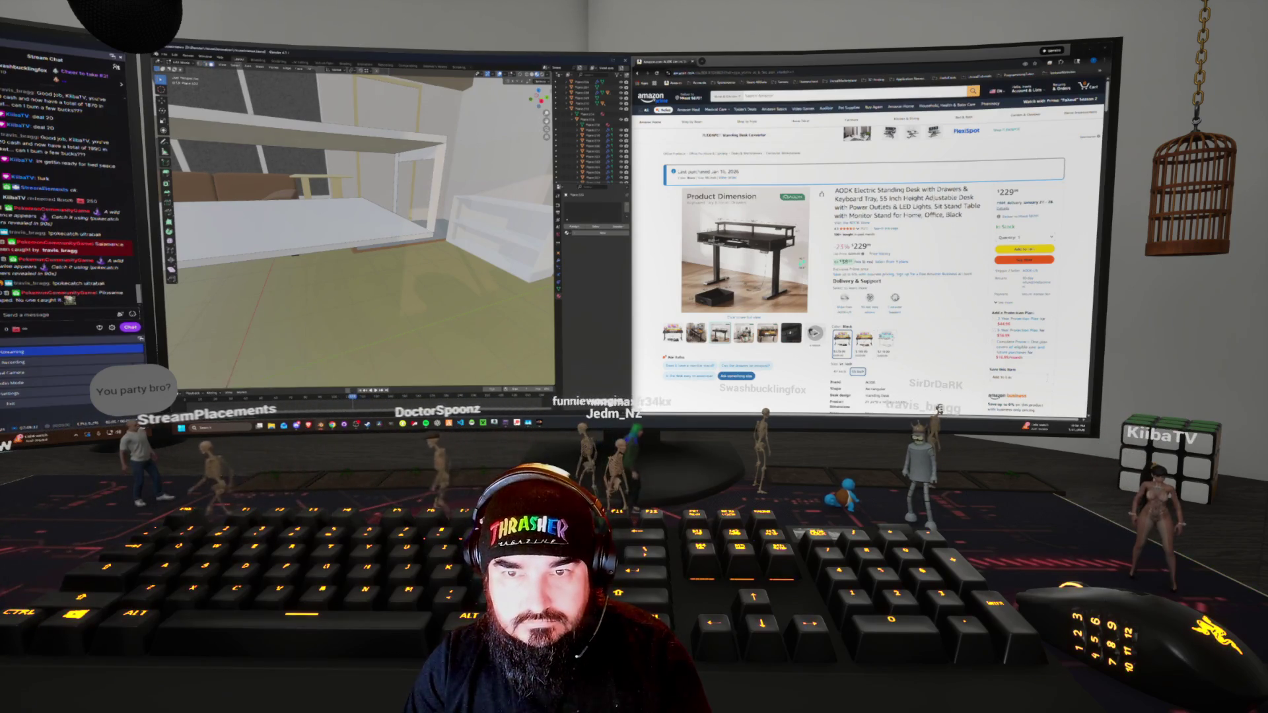
pyautogui.moveTo(370, 198); pyautogui.dragTo(427, 171, button='middle')
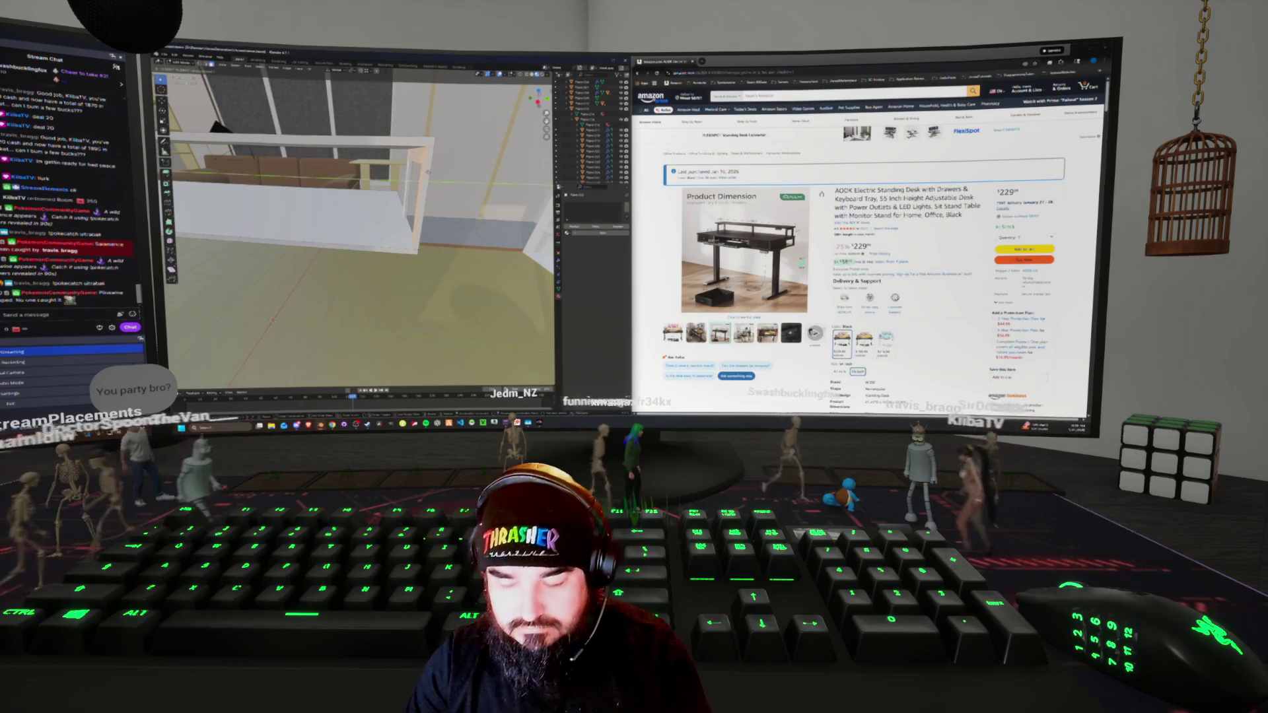
pyautogui.click(400, 192)
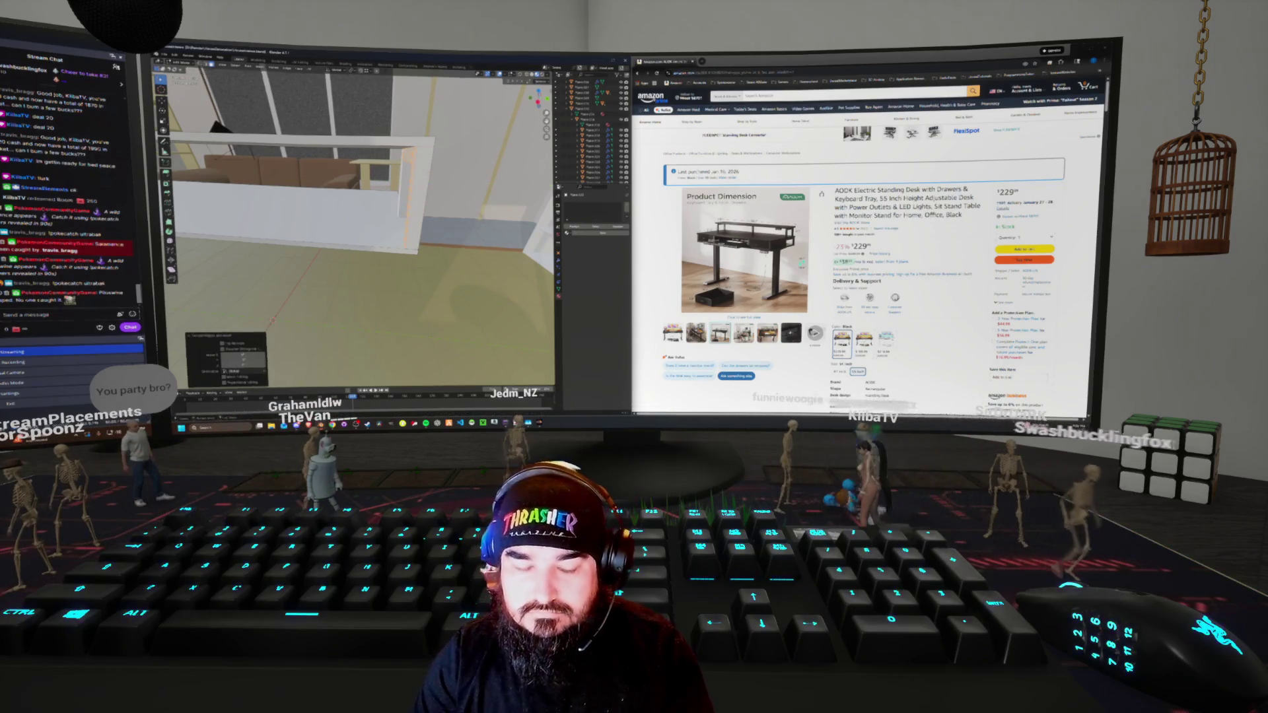
pyautogui.moveTo(369, 198)
pyautogui.mouseDown(button='middle')
pyautogui.moveTo(422, 185)
pyautogui.moveTo(307, 198)
pyautogui.mouseUp(button='middle')
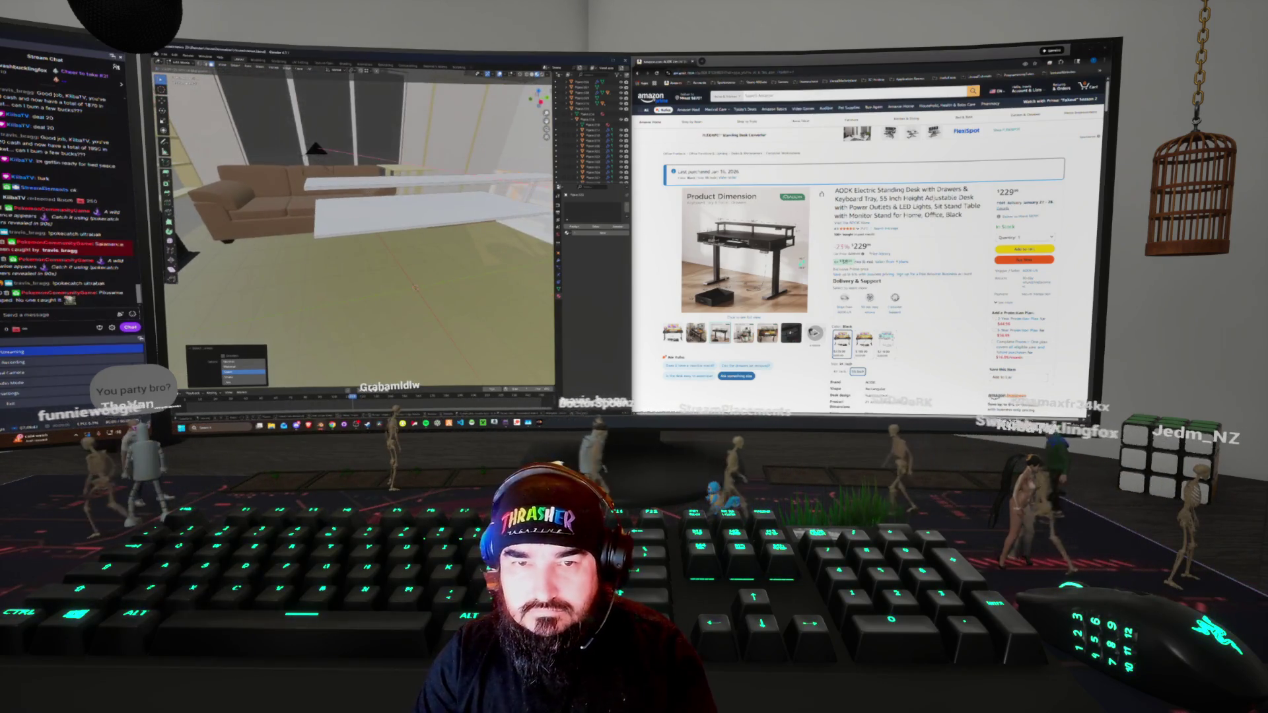
pyautogui.click(245, 373)
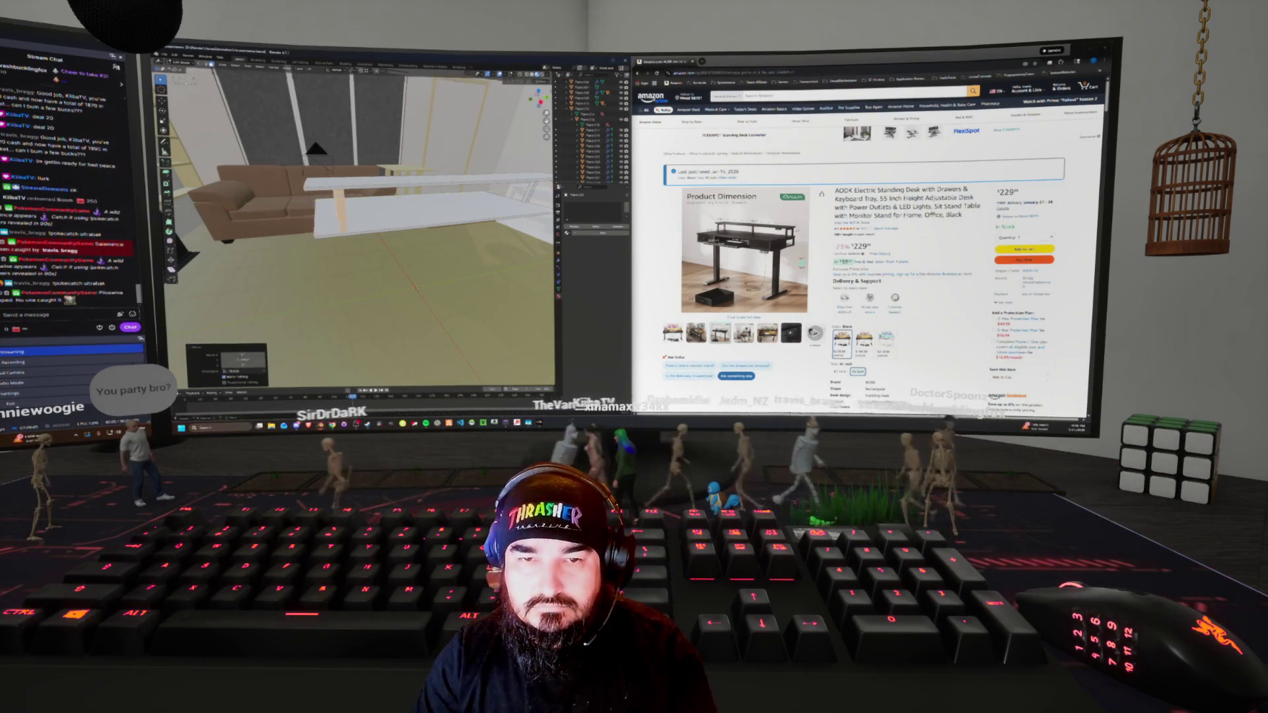
pyautogui.moveTo(307, 198)
pyautogui.mouseDown(button='middle')
pyautogui.moveTo(369, 192)
pyautogui.moveTo(303, 191)
pyautogui.moveTo(422, 215)
pyautogui.moveTo(409, 238)
pyautogui.mouseUp(button='middle')
# In wireframe view, select the tall upright bar and move it left under the slab
pyautogui.hotkey('shift', 'z')
pyautogui.click(414, 245)
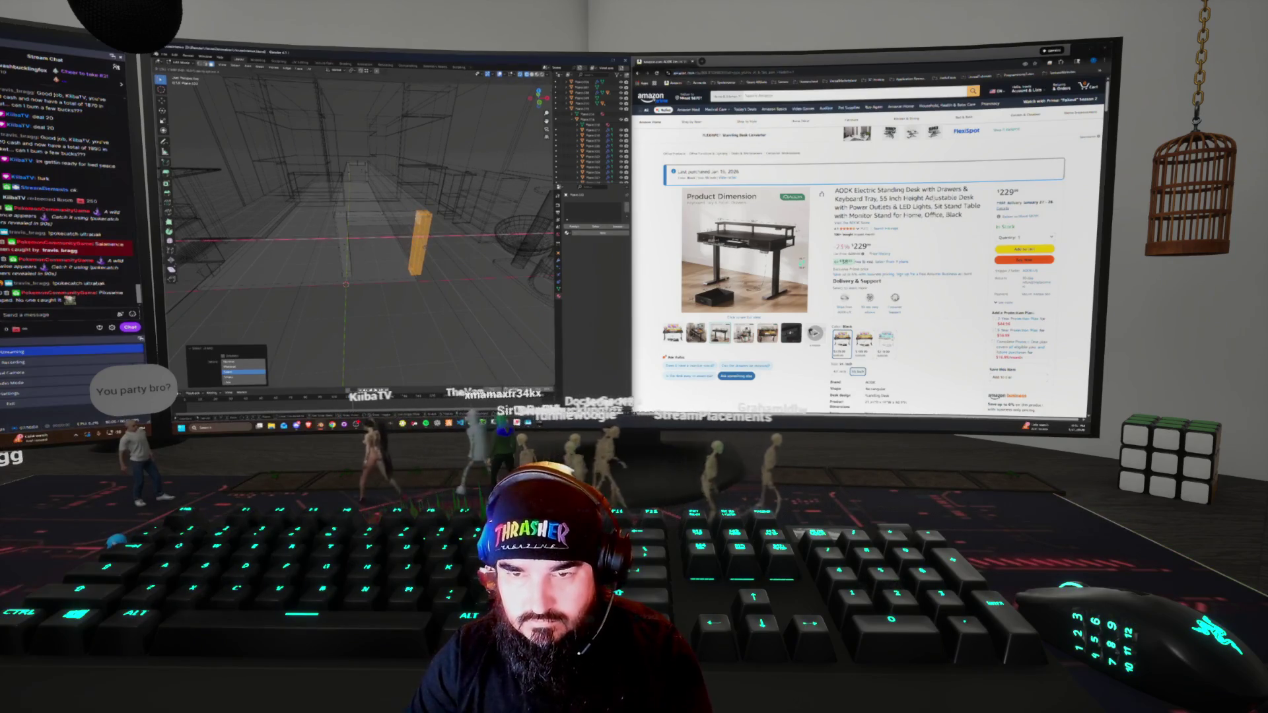
pyautogui.click(243, 372)
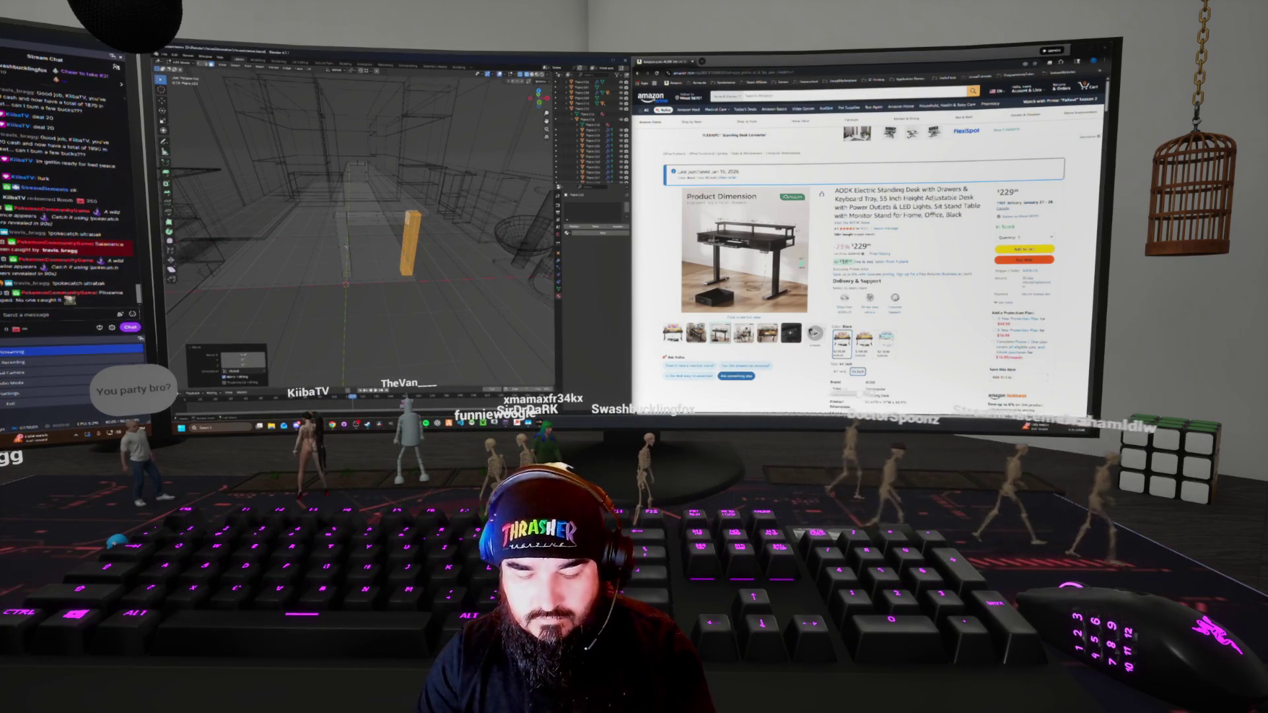
pyautogui.click(243, 364)
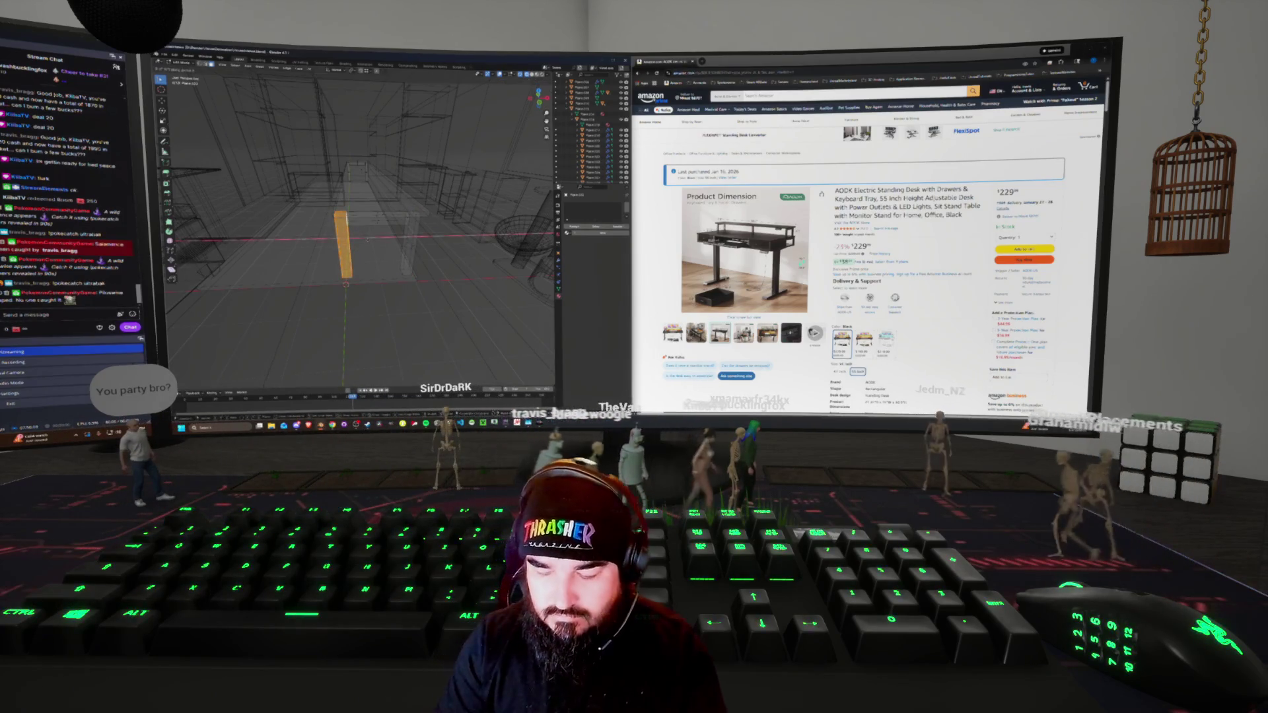
pyautogui.hotkey('shift', 'z')
pyautogui.moveTo(360, 231); pyautogui.dragTo(396, 218, button='middle')
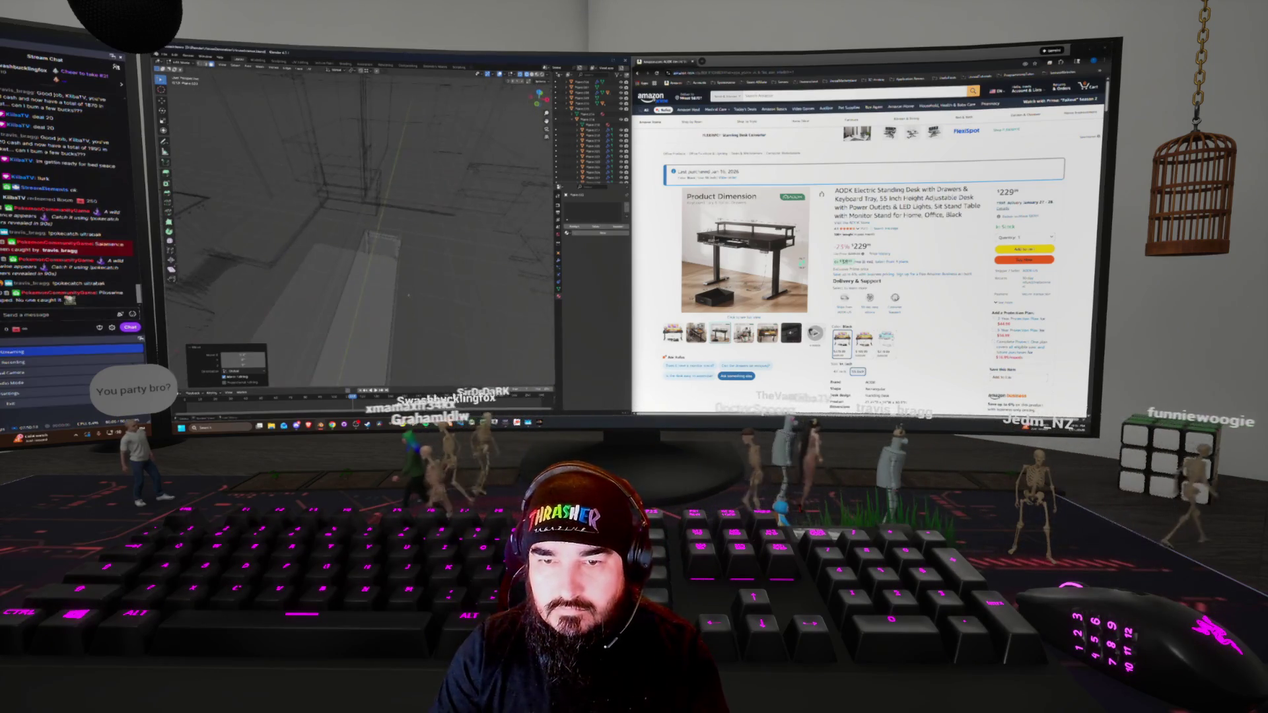
pyautogui.moveTo(408, 297); pyautogui.dragTo(411, 292, button='middle')
# Scale and nudge the small frame piece into place, then return to solid display
pyautogui.click(387, 250)
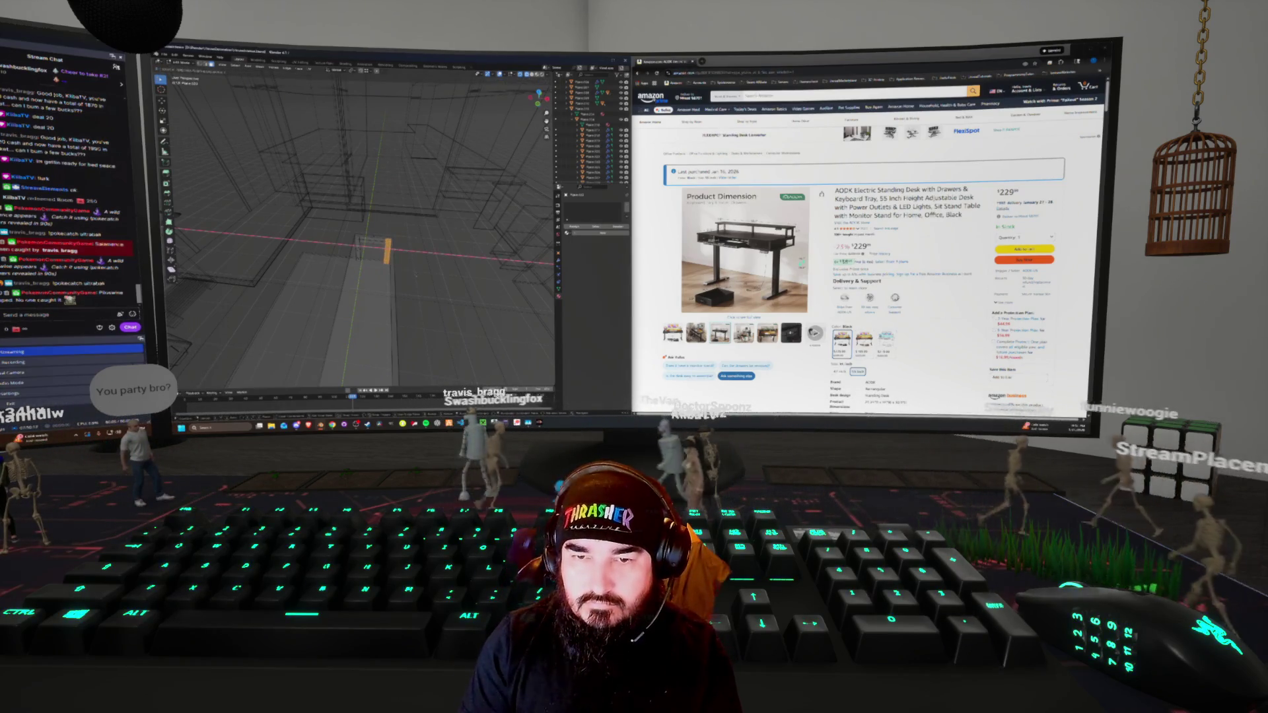
pyautogui.press('s')
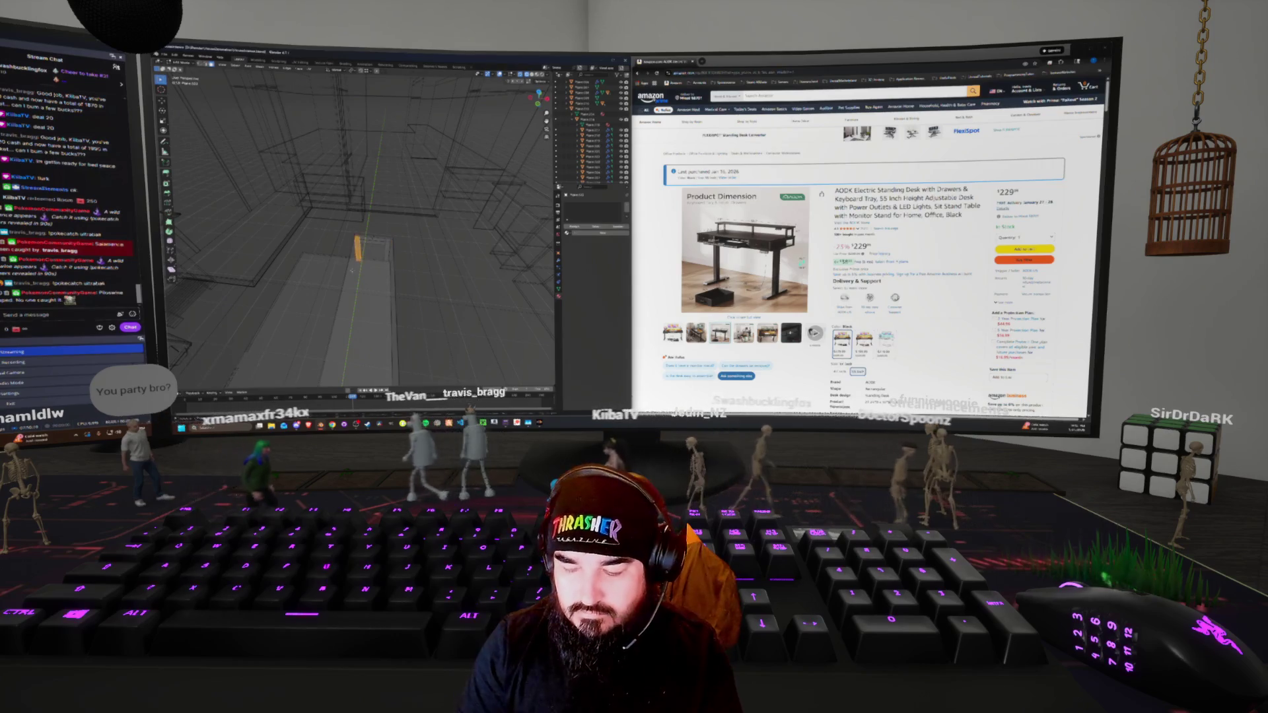
pyautogui.press('g')
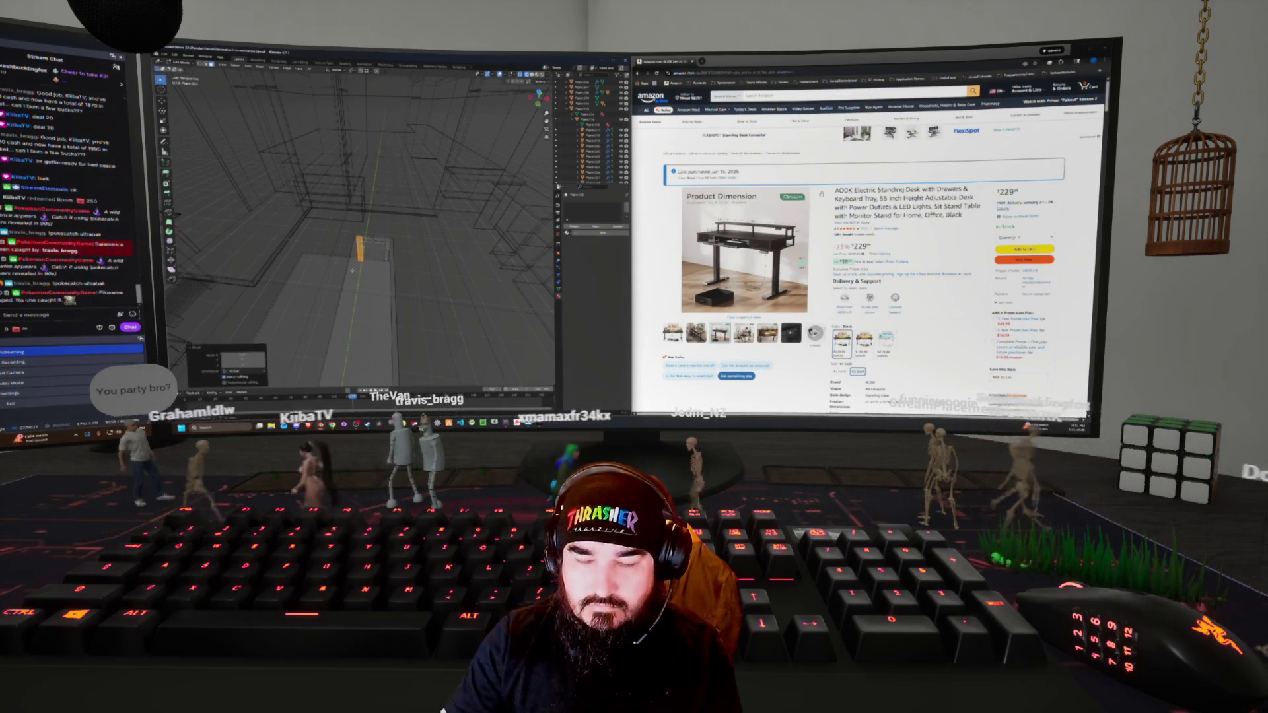
pyautogui.moveTo(357, 231); pyautogui.dragTo(429, 218, button='middle')
pyautogui.moveTo(350, 297); pyautogui.dragTo(355, 296, button='middle')
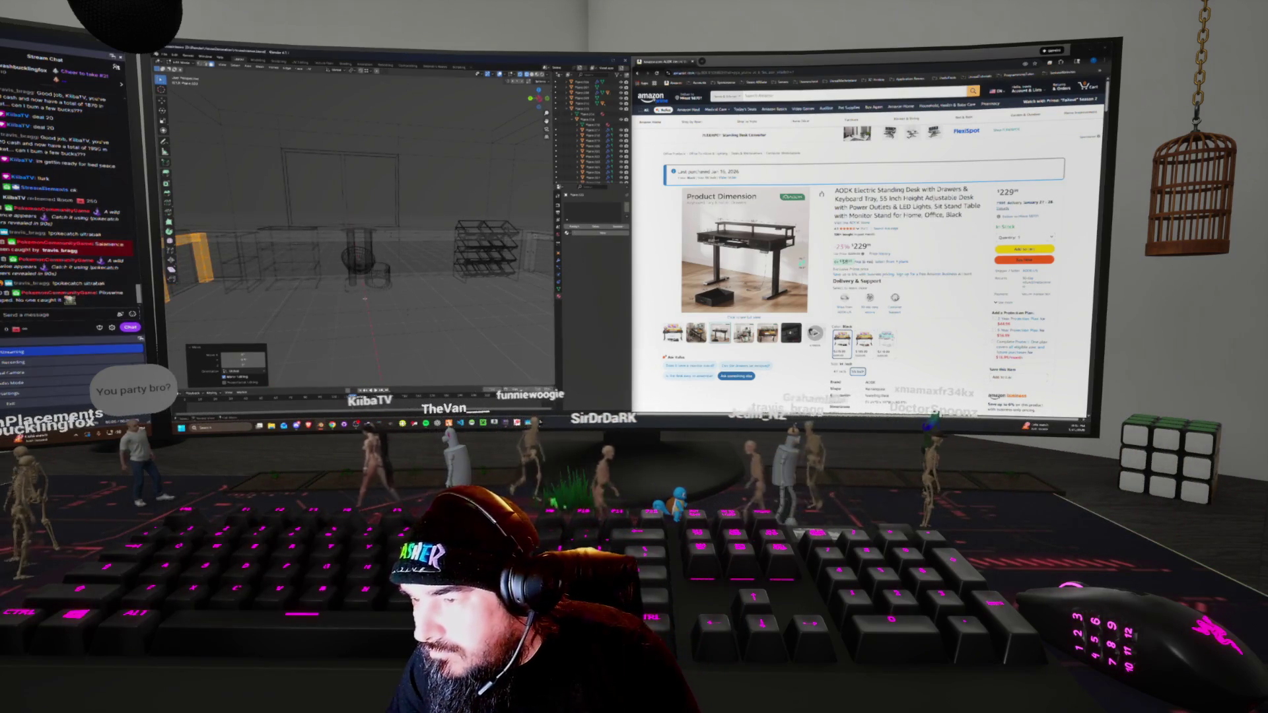
pyautogui.moveTo(356, 293); pyautogui.dragTo(404, 299, button='middle')
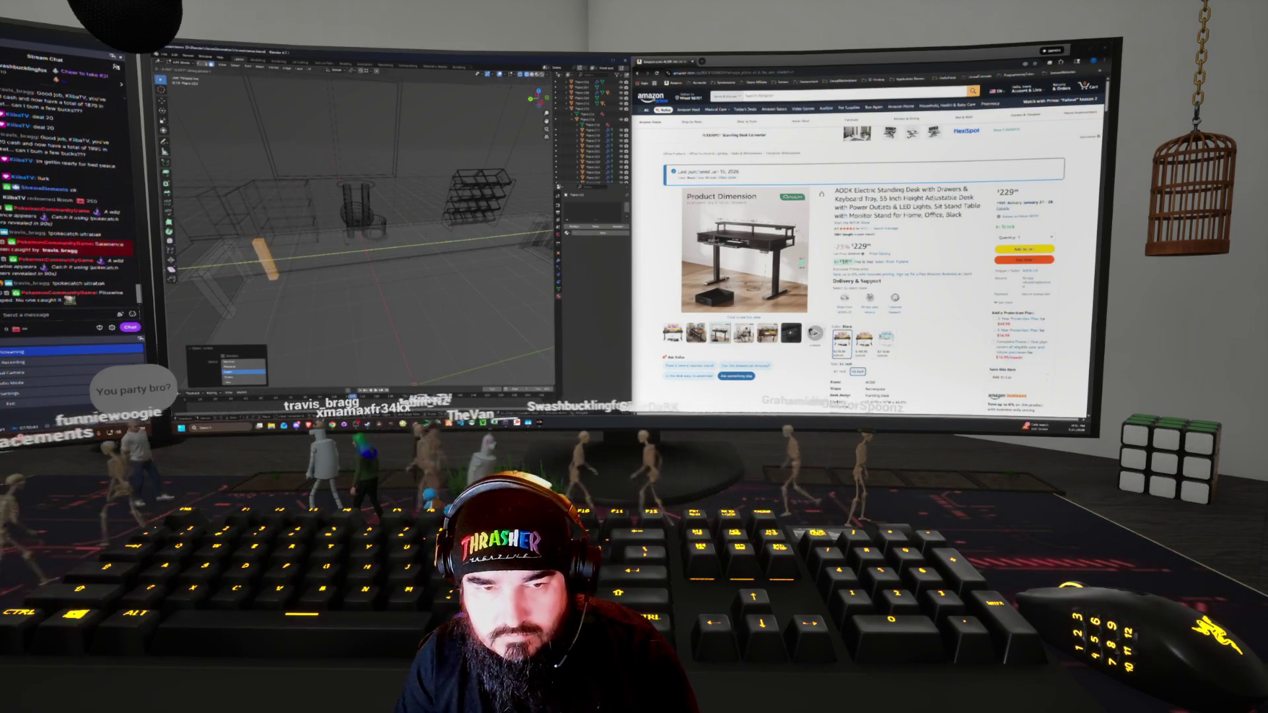
pyautogui.moveTo(404, 299); pyautogui.dragTo(448, 305, button='middle')
pyautogui.hotkey('shift', 'z')
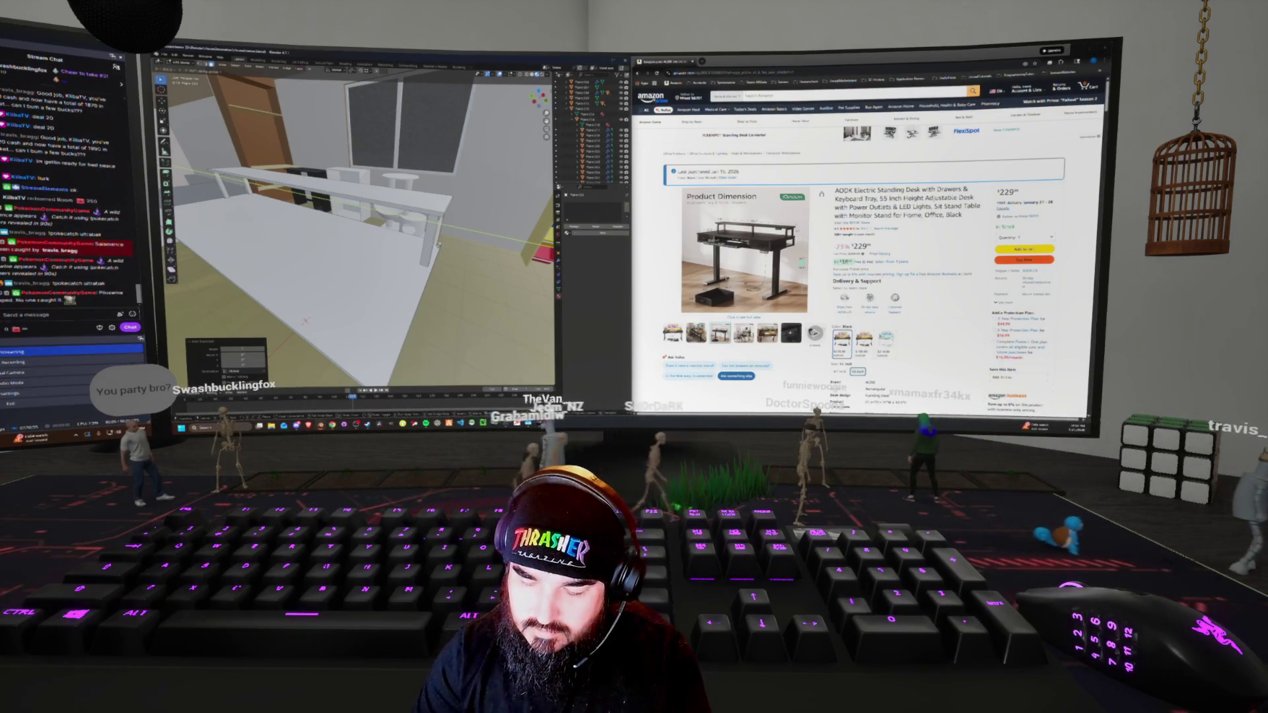
# Fly closer to the desk and enable X-ray to reach its side frame
pyautogui.moveTo(360, 231); pyautogui.dragTo(416, 225, button='middle')
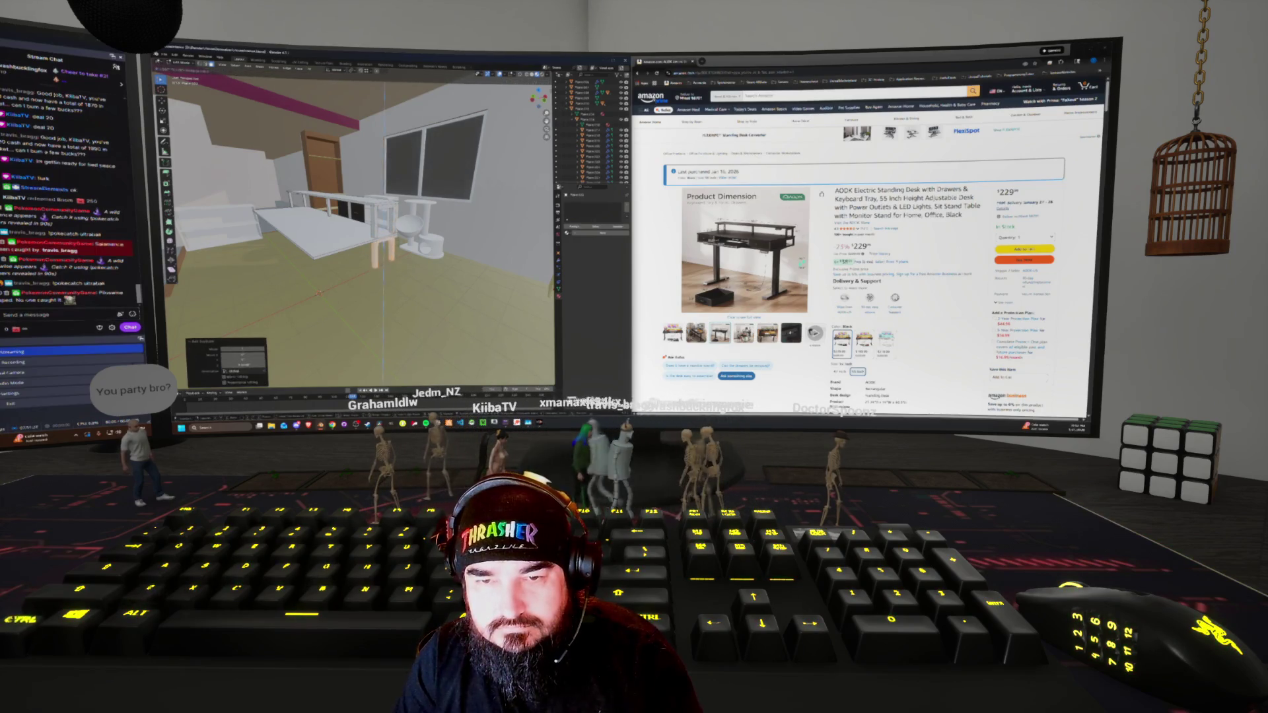
pyautogui.press('w')
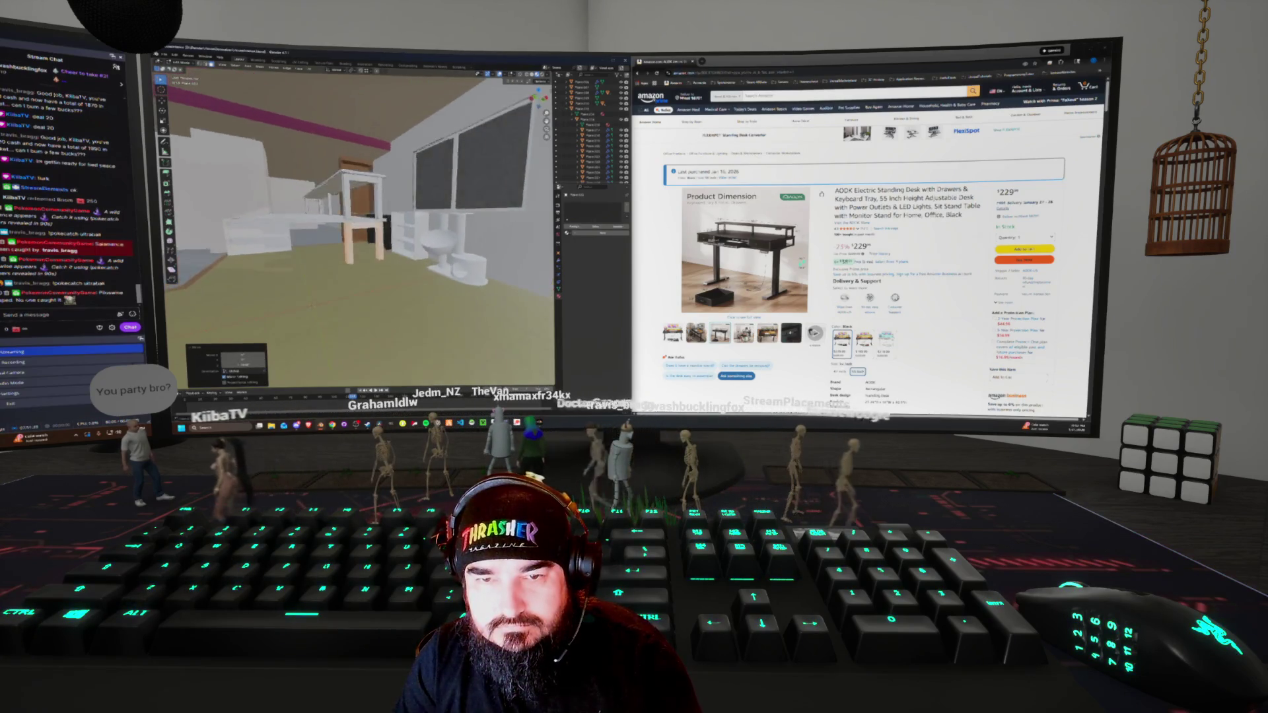
pyautogui.hotkey('alt', 'z')
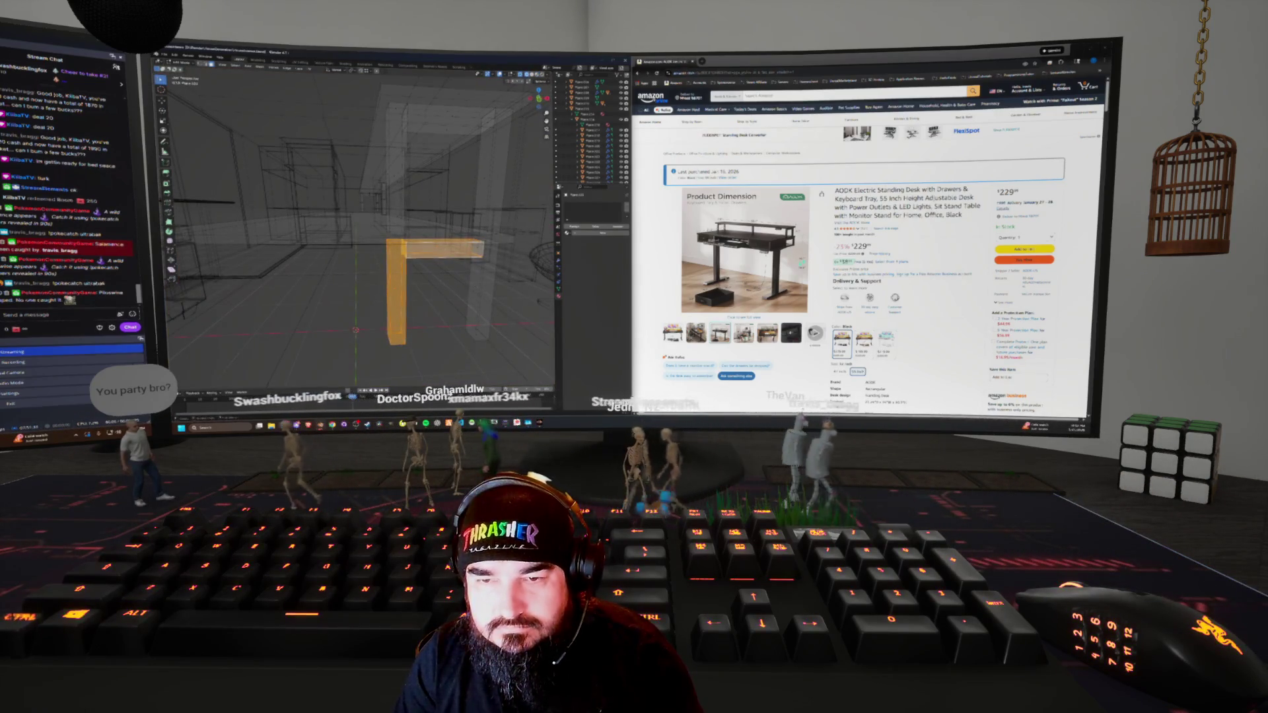
# Switch X-ray off with Alt+Z to see the desk in solid shading
pyautogui.hotkey('alt', 'z')
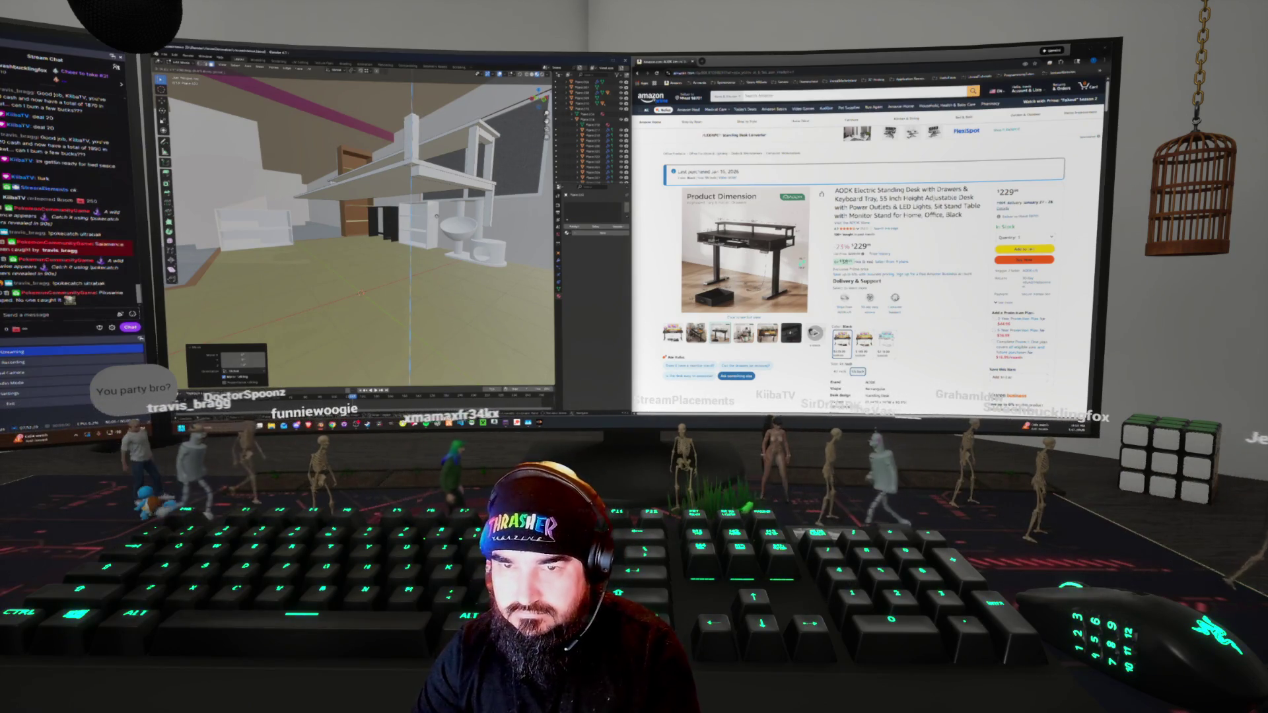
pyautogui.moveTo(360, 231)
pyautogui.mouseDown(button='middle')
pyautogui.moveTo(390, 191)
pyautogui.moveTo(350, 257)
pyautogui.moveTo(423, 251)
pyautogui.moveTo(382, 241)
pyautogui.mouseUp(button='middle')
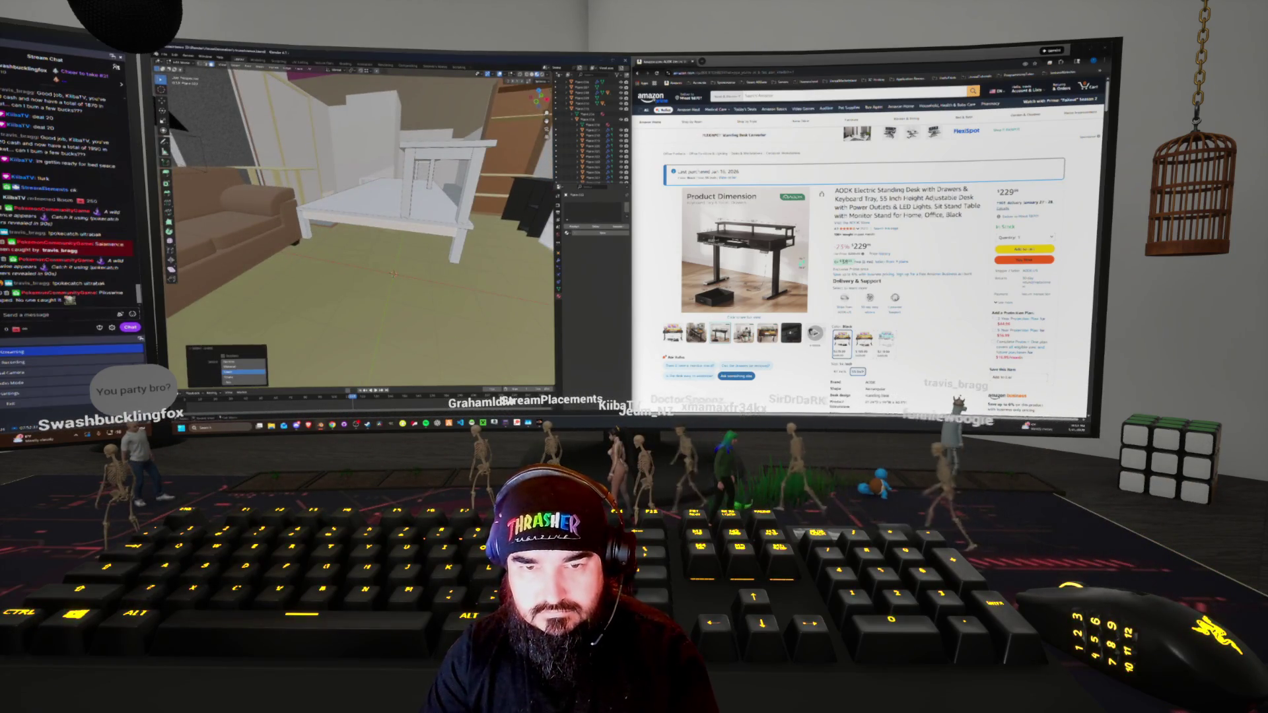
pyautogui.hotkey('shift', 'd')
pyautogui.press('z')
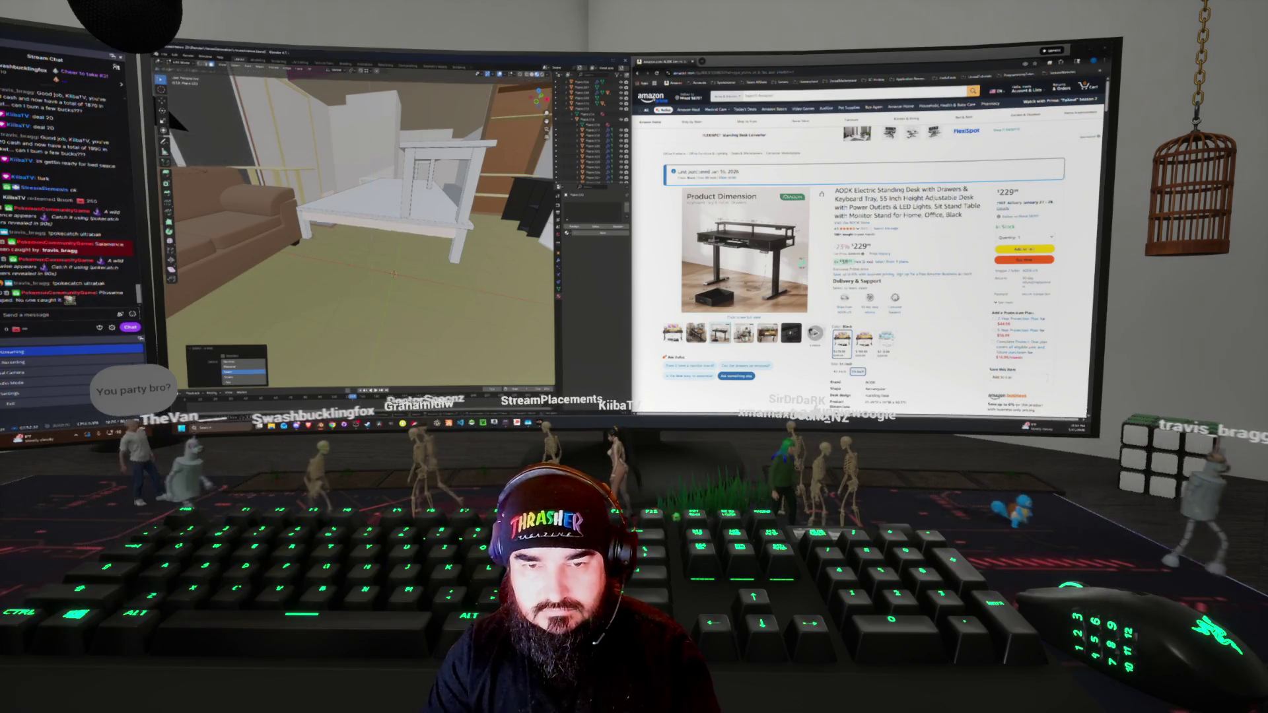
pyautogui.press('Return')
pyautogui.moveTo(387, 251); pyautogui.dragTo(264, 225, button='middle')
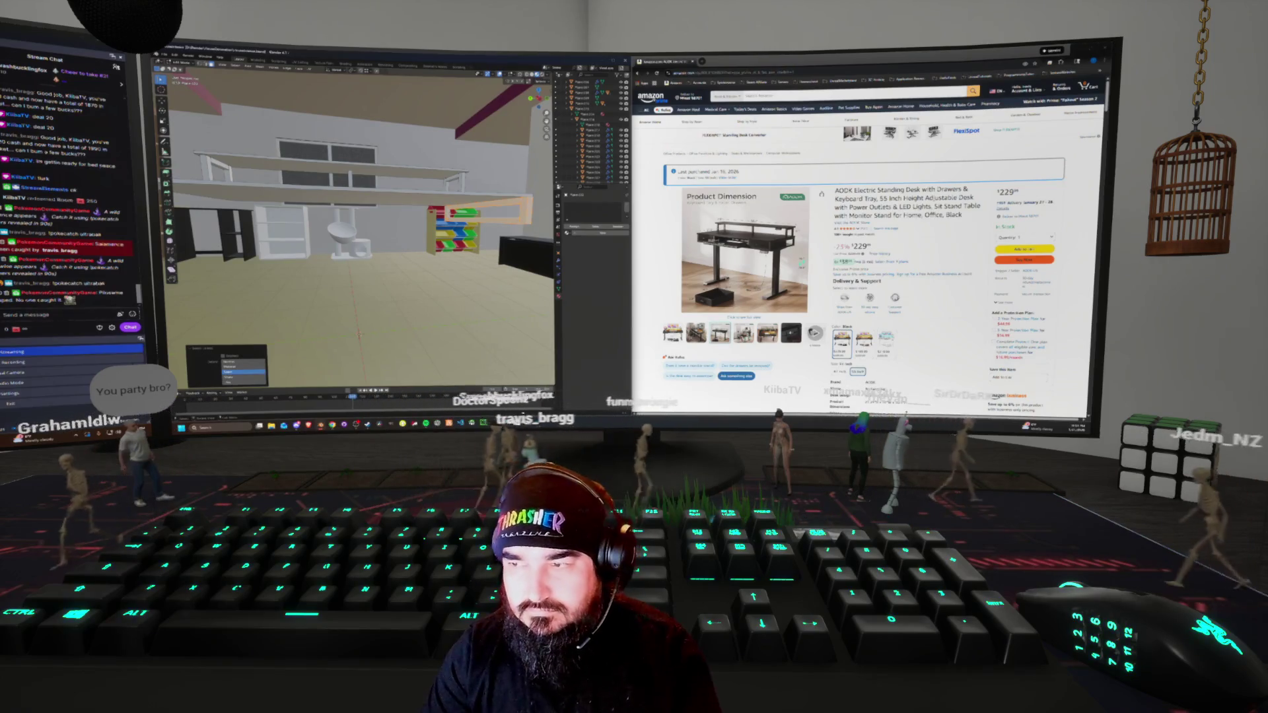
pyautogui.moveTo(264, 225); pyautogui.dragTo(211, 193, button='middle')
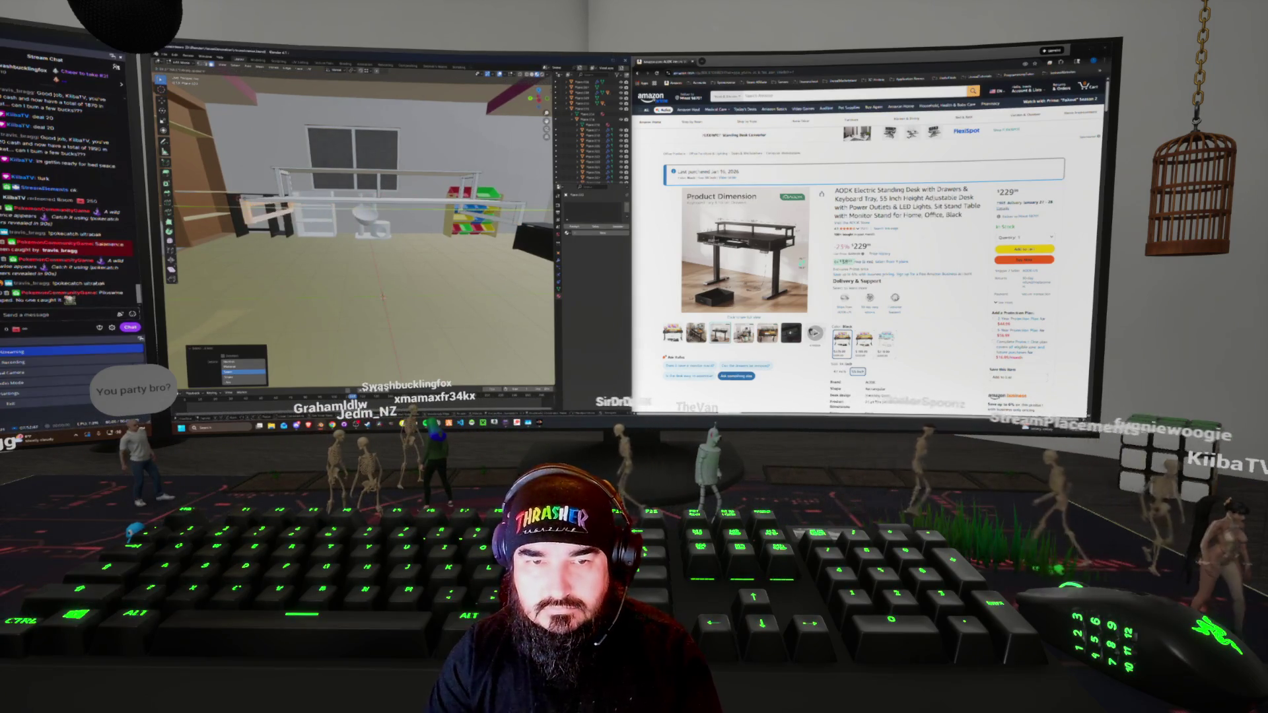
pyautogui.moveTo(343, 198); pyautogui.dragTo(370, 185, button='middle')
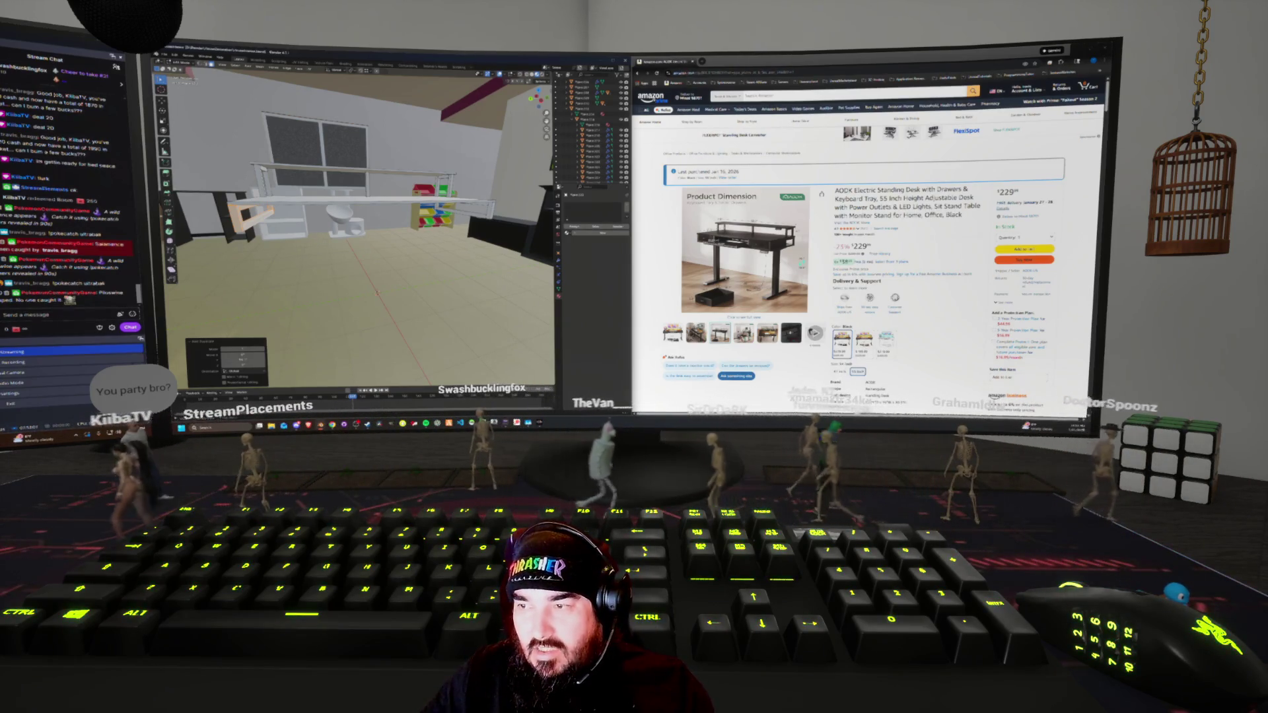
pyautogui.moveTo(363, 231); pyautogui.dragTo(377, 225, button='middle')
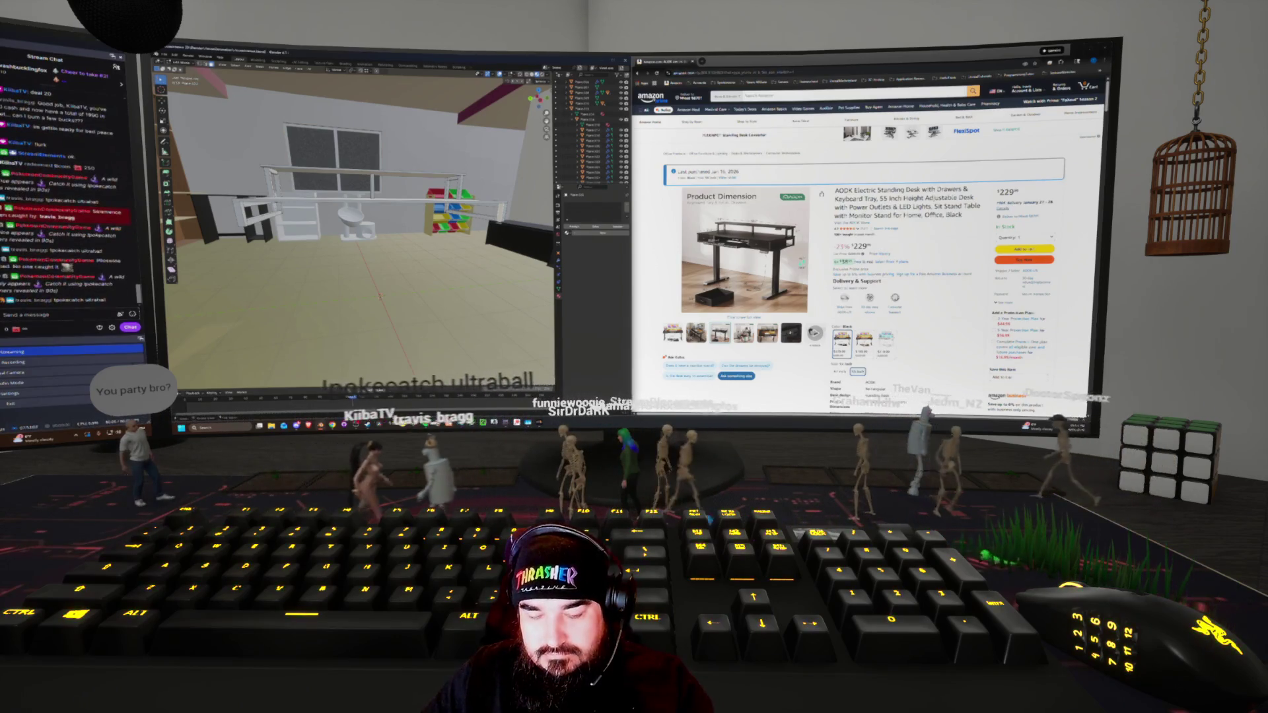
pyautogui.press('a')
pyautogui.moveTo(364, 231); pyautogui.dragTo(327, 234, button='middle')
pyautogui.click(243, 372)
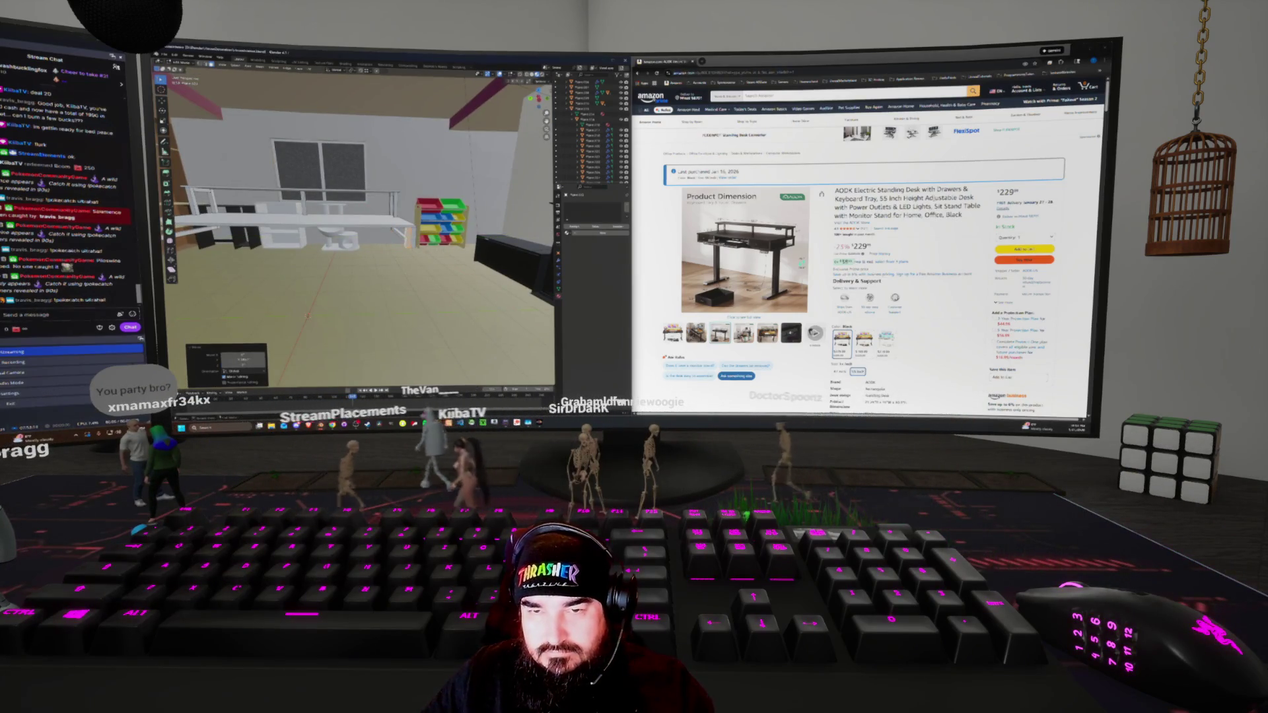
pyautogui.hotkey('shift', 'z')
pyautogui.hotkey('shift', 'z')
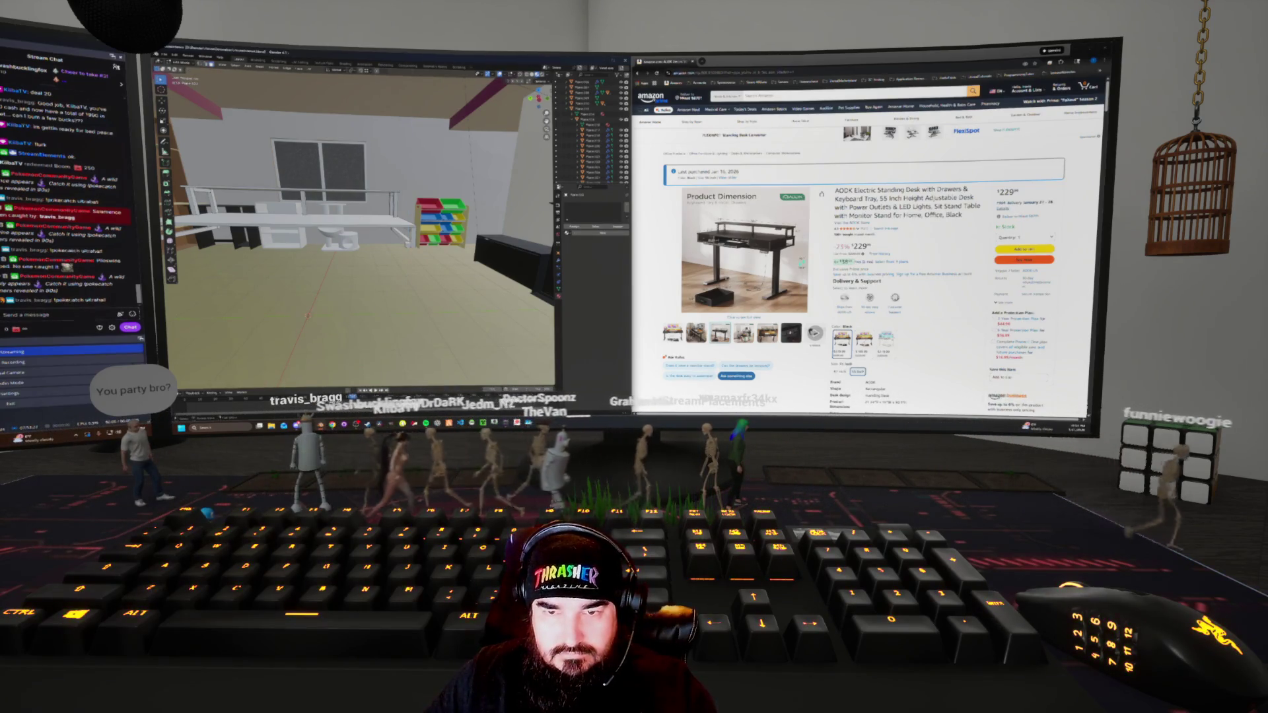
pyautogui.moveTo(360, 231)
pyautogui.mouseDown(button='middle')
pyautogui.moveTo(396, 228)
pyautogui.moveTo(356, 218)
pyautogui.moveTo(383, 192)
pyautogui.moveTo(457, 179)
pyautogui.mouseUp(button='middle')
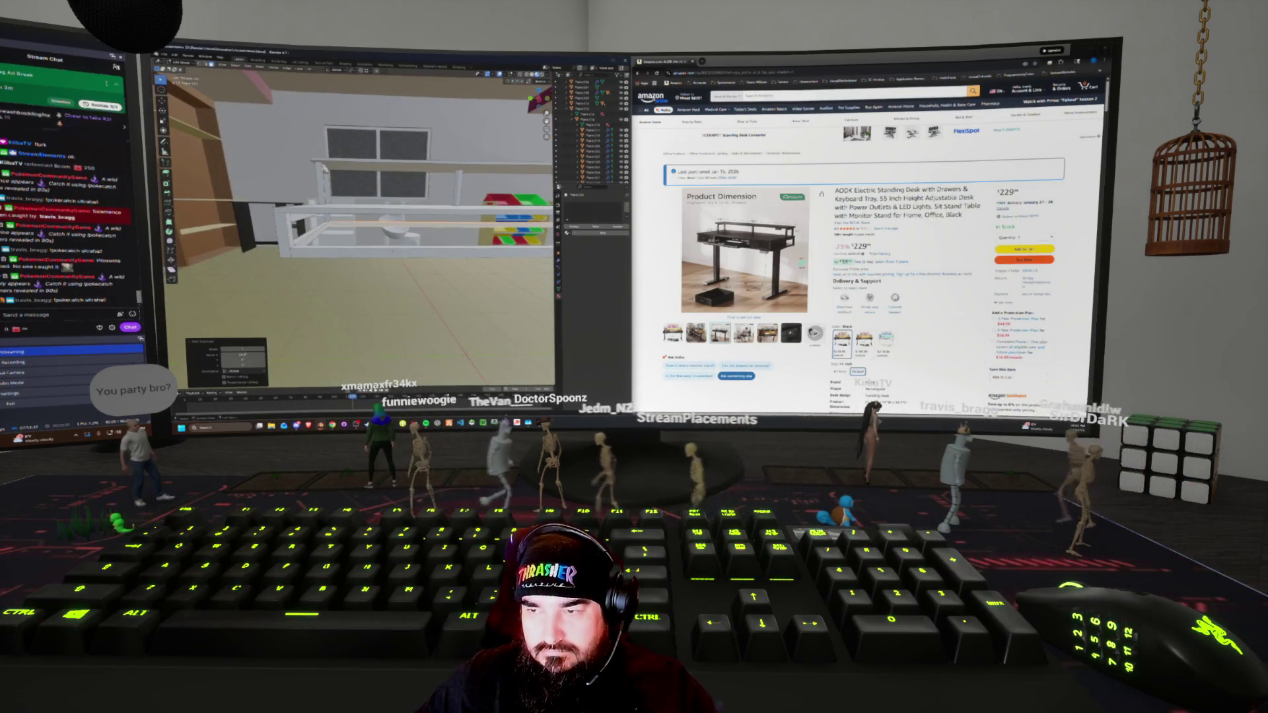
# Place the long white box as a thick top on the desk frame, undoing a stray deletion
pyautogui.moveTo(457, 178); pyautogui.dragTo(526, 161, button='middle')
pyautogui.press('a')
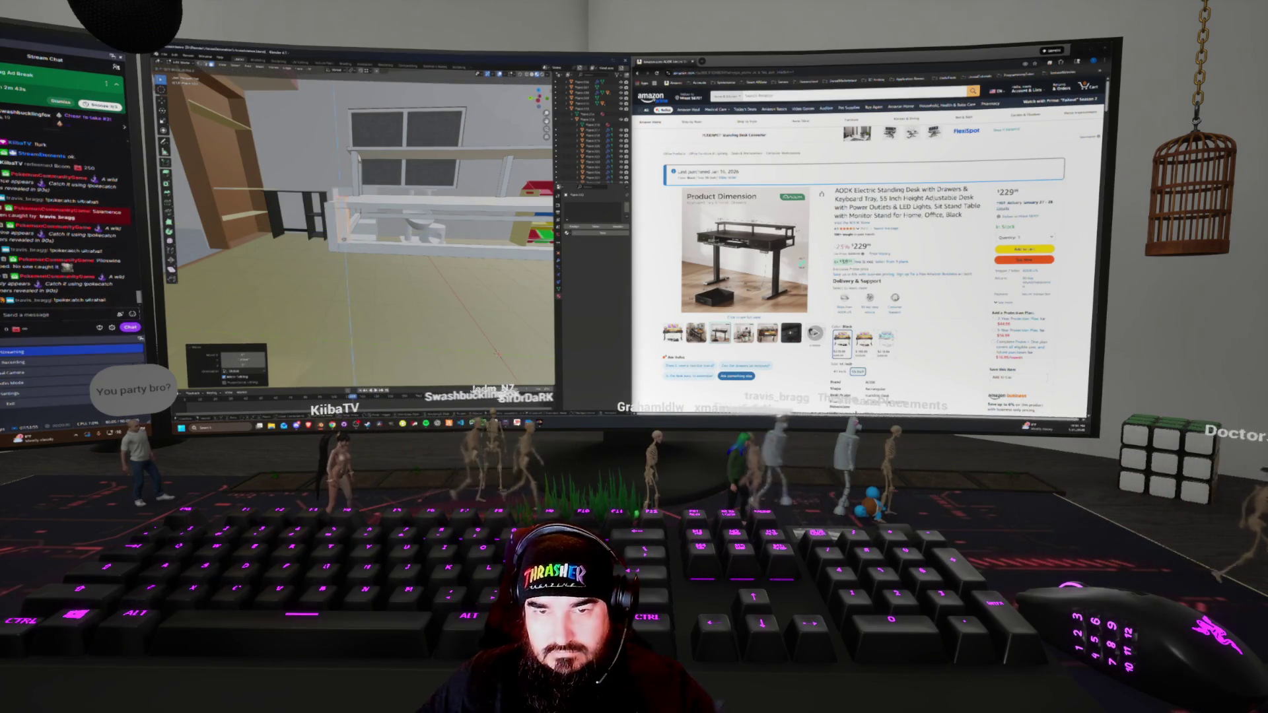
pyautogui.moveTo(396, 231)
pyautogui.mouseDown(button='middle')
pyautogui.moveTo(376, 218)
pyautogui.moveTo(363, 238)
pyautogui.moveTo(343, 227)
pyautogui.mouseUp(button='middle')
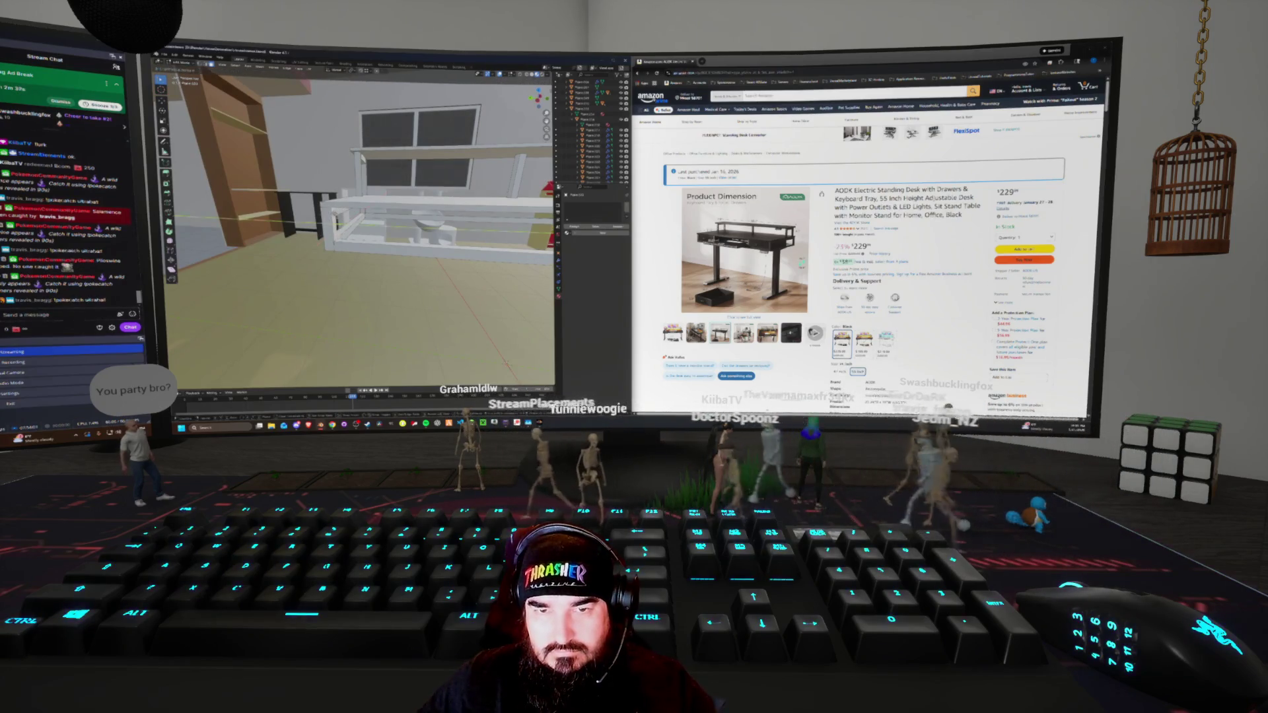
pyautogui.press('Delete')
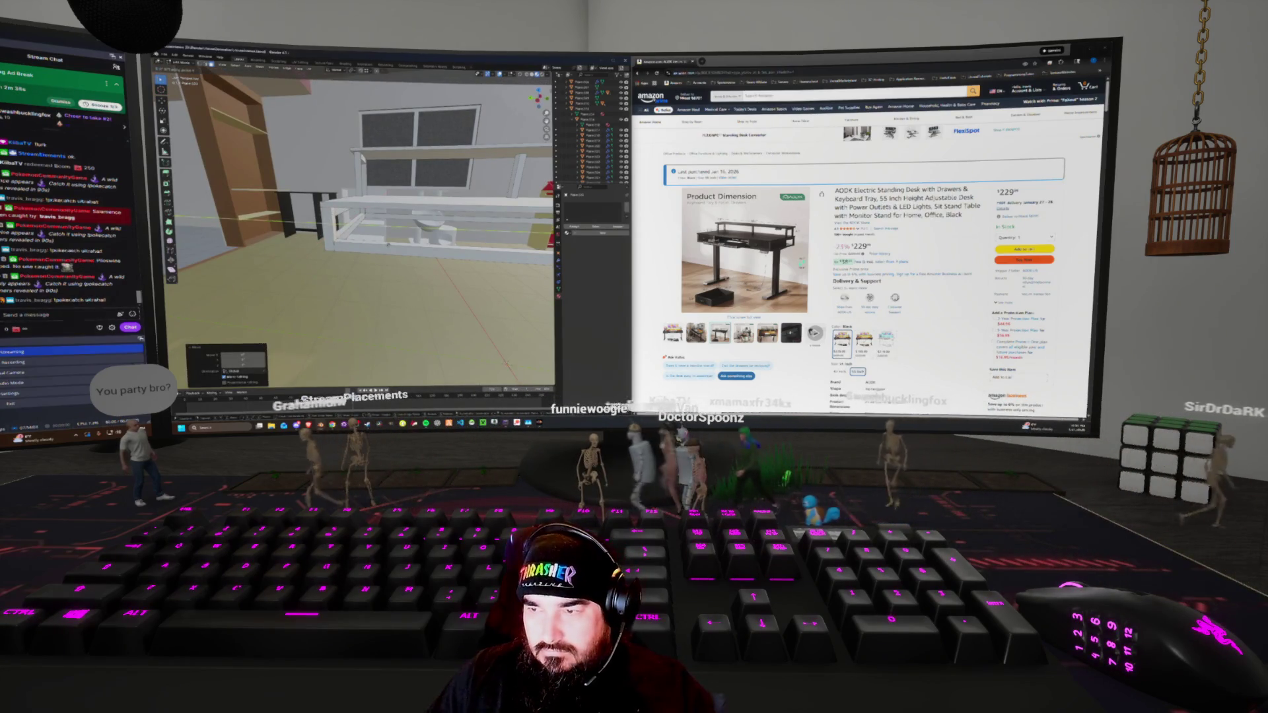
pyautogui.hotkey('ctrl', 'z')
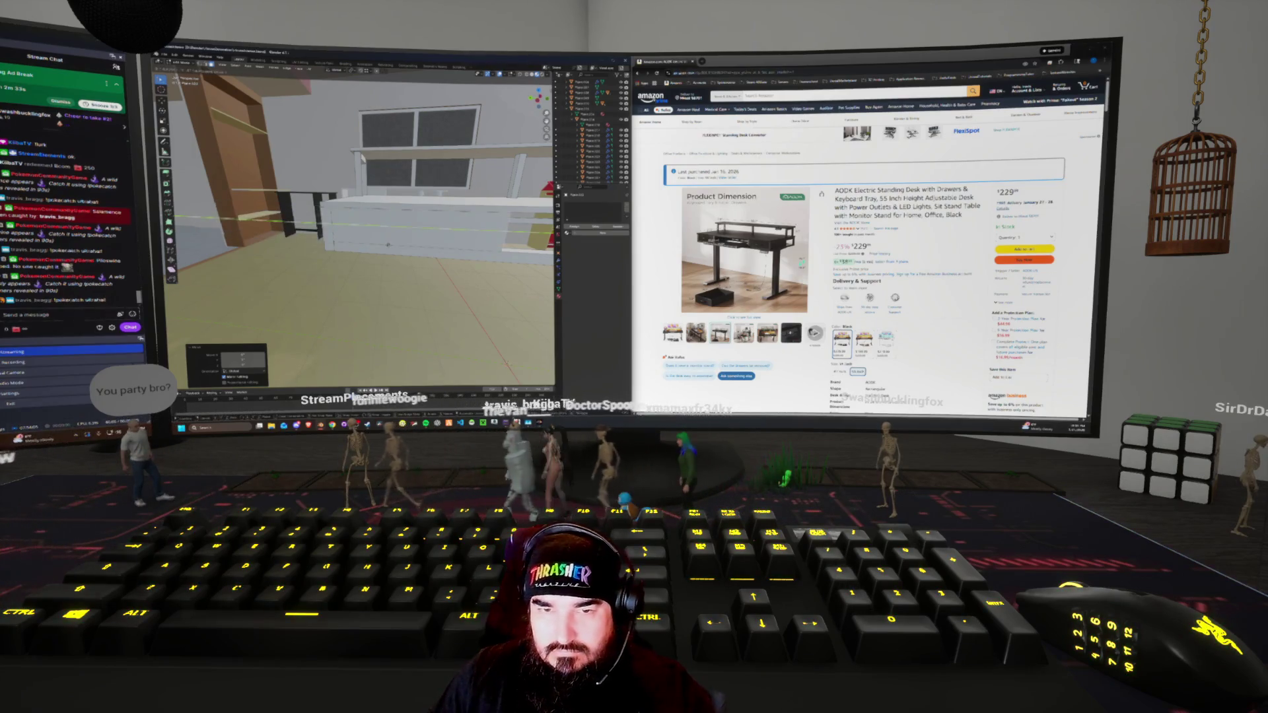
pyautogui.moveTo(360, 231)
pyautogui.mouseDown(button='middle')
pyautogui.moveTo(284, 228)
pyautogui.moveTo(396, 218)
pyautogui.moveTo(344, 228)
pyautogui.mouseUp(button='middle')
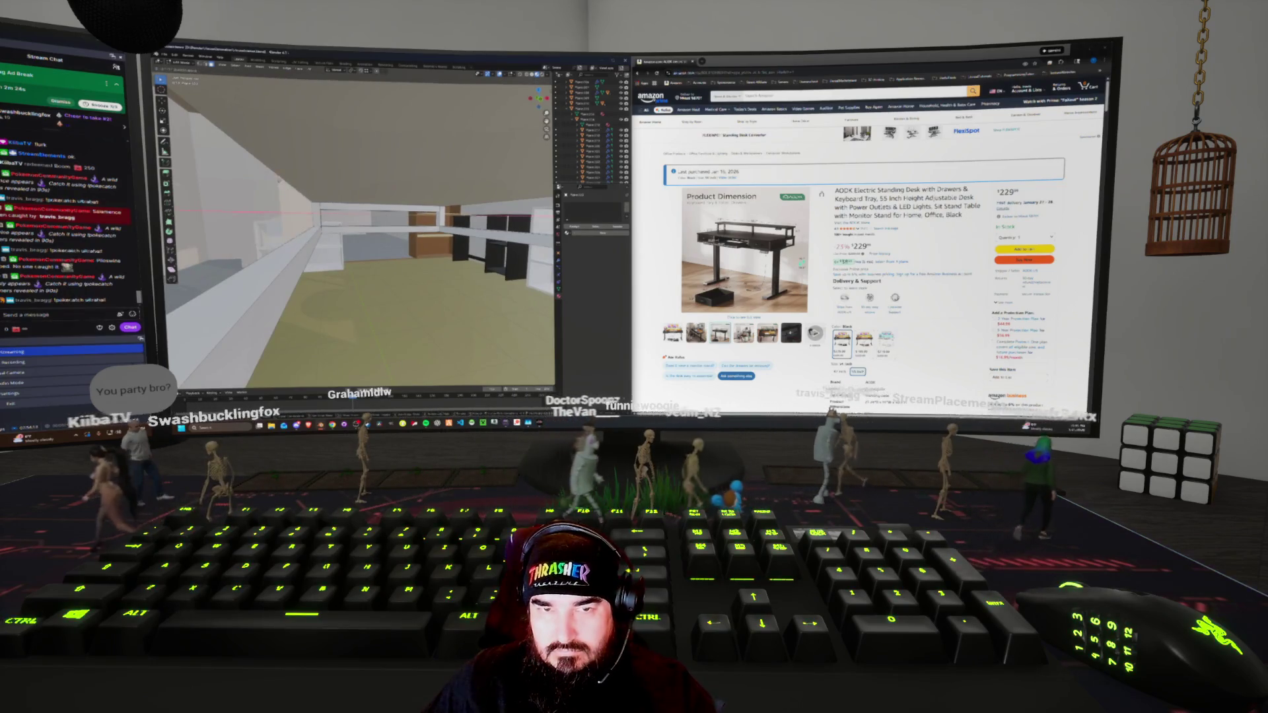
pyautogui.press('Return')
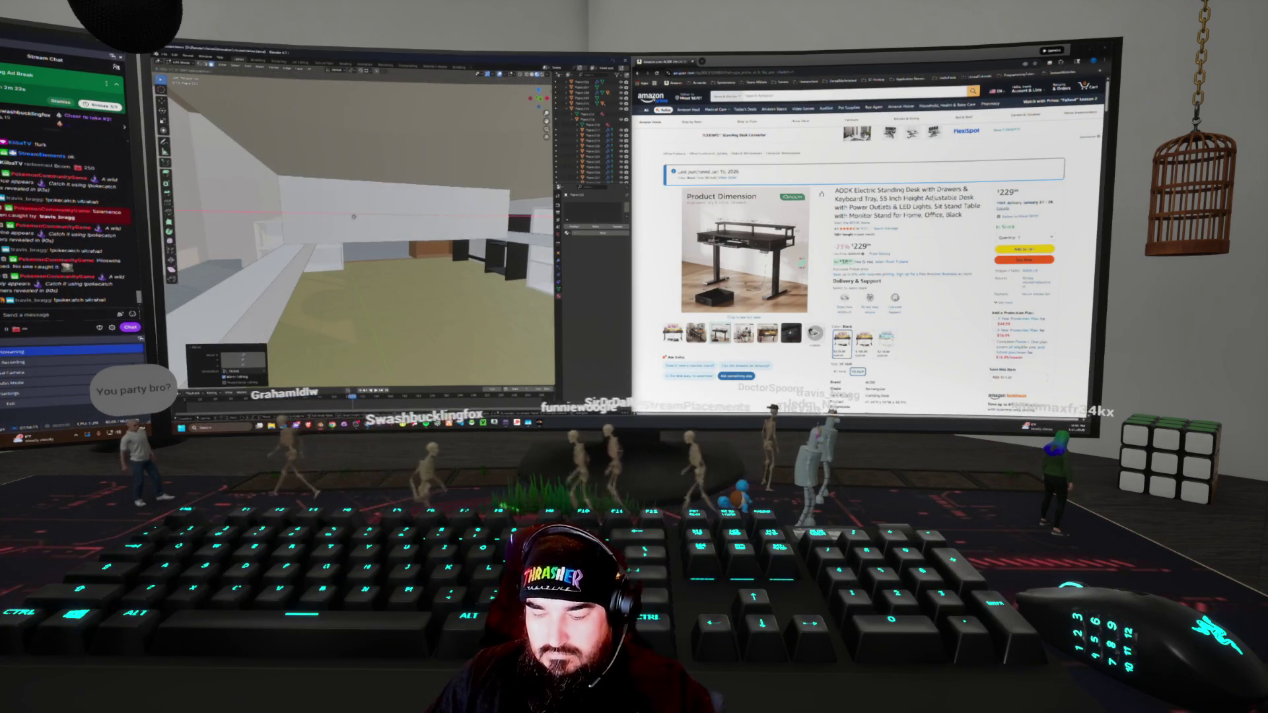
pyautogui.moveTo(360, 224); pyautogui.dragTo(264, 235, button='middle')
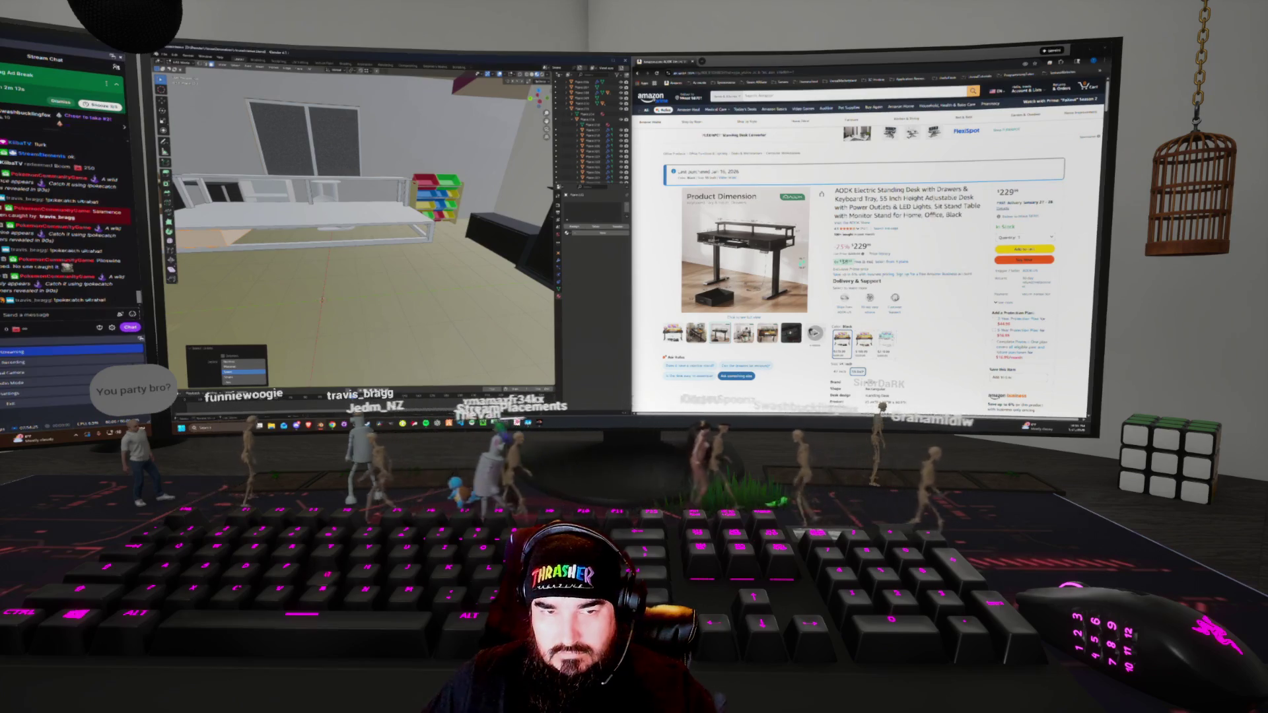
pyautogui.moveTo(360, 231)
pyautogui.mouseDown(button='middle')
pyautogui.moveTo(370, 225)
pyautogui.moveTo(327, 225)
pyautogui.moveTo(343, 224)
pyautogui.mouseUp(button='middle')
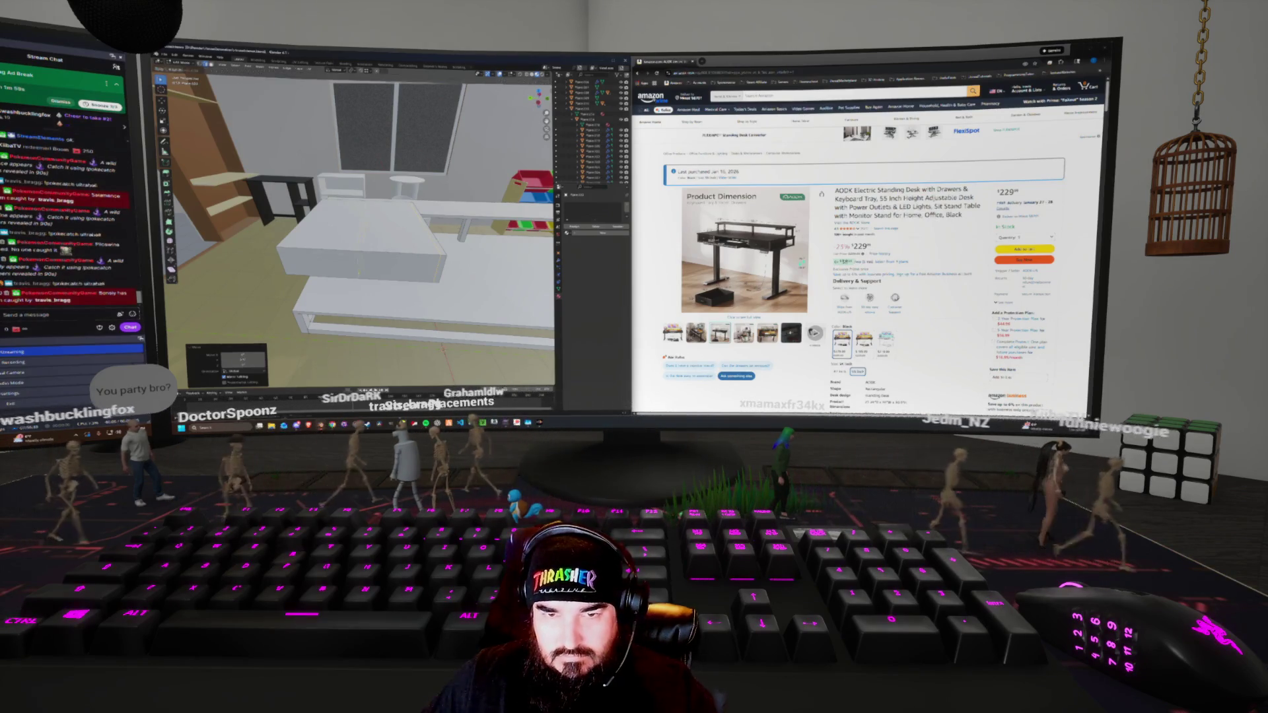
# Duplicate the white box and move the copy into position
pyautogui.hotkey('shift', 'd')
pyautogui.press('g')
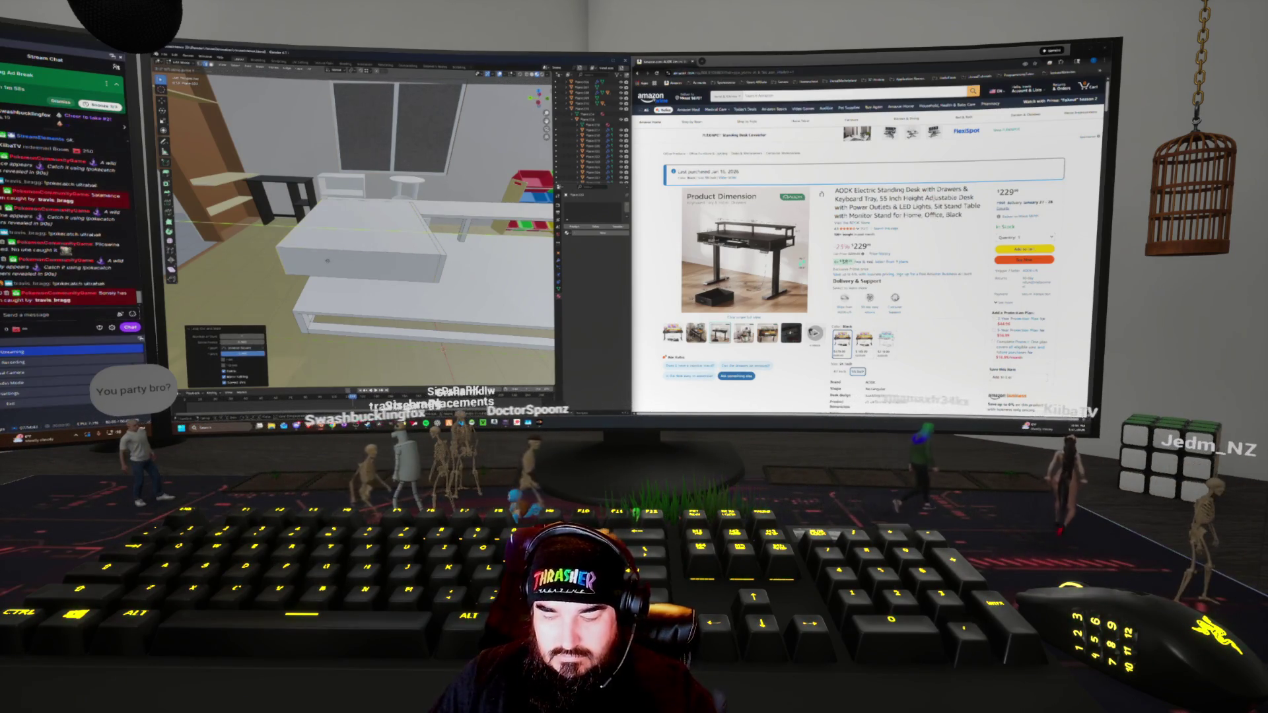
pyautogui.press('Return')
pyautogui.moveTo(357, 231); pyautogui.dragTo(436, 238, button='middle')
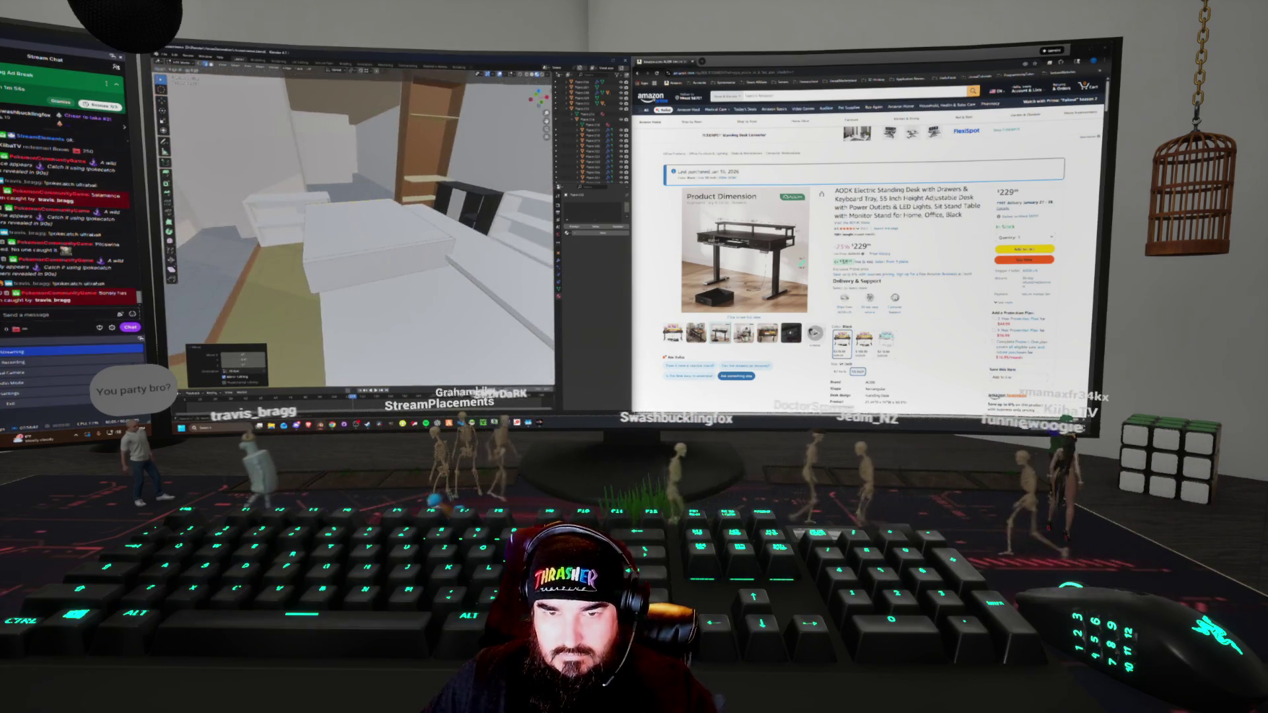
# Add an edge loop around the box and shift its top edges to form inner walls
pyautogui.hotkey('ctrl', 'r')
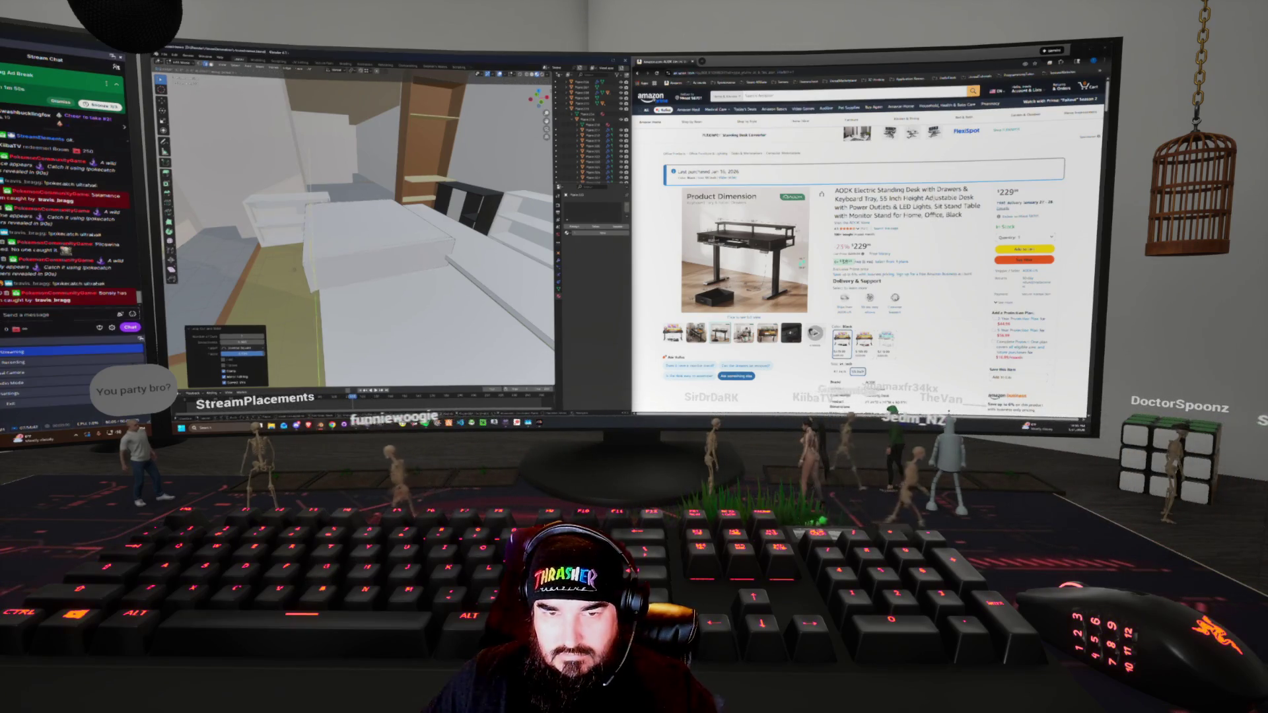
pyautogui.press('g')
pyautogui.press('g')
pyautogui.click(527, 278)
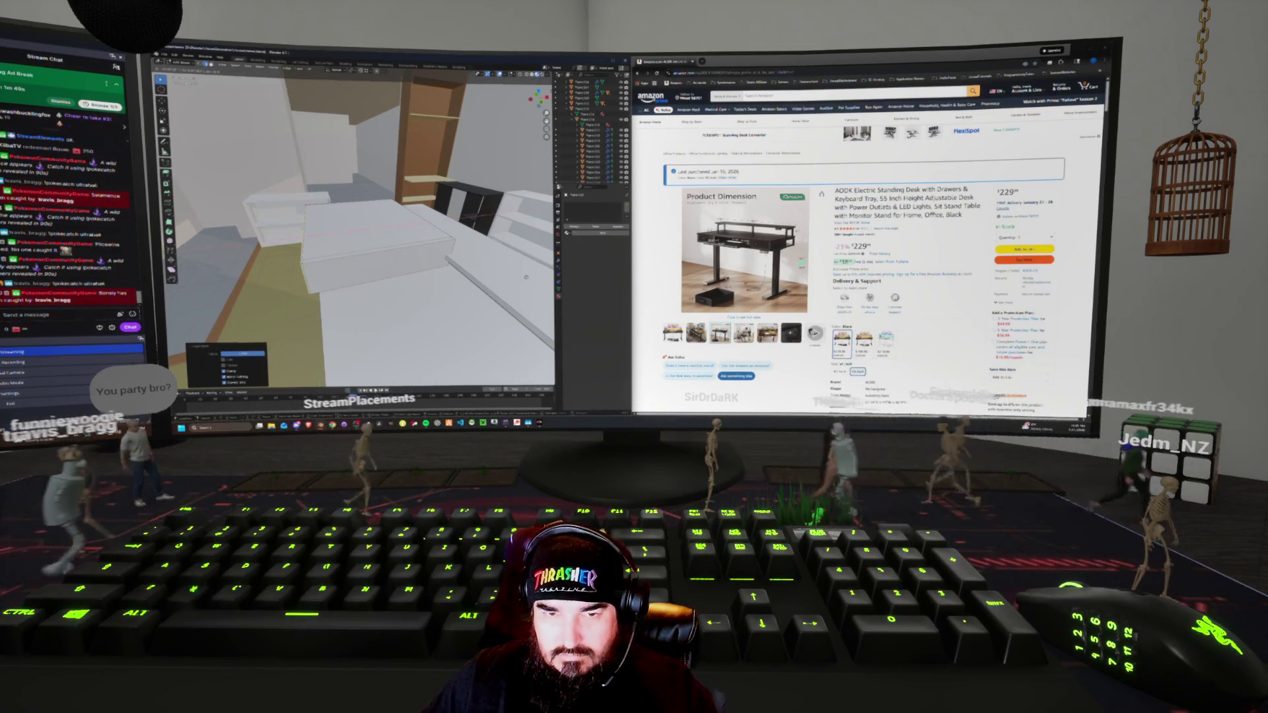
pyautogui.press('g')
pyautogui.click(416, 242)
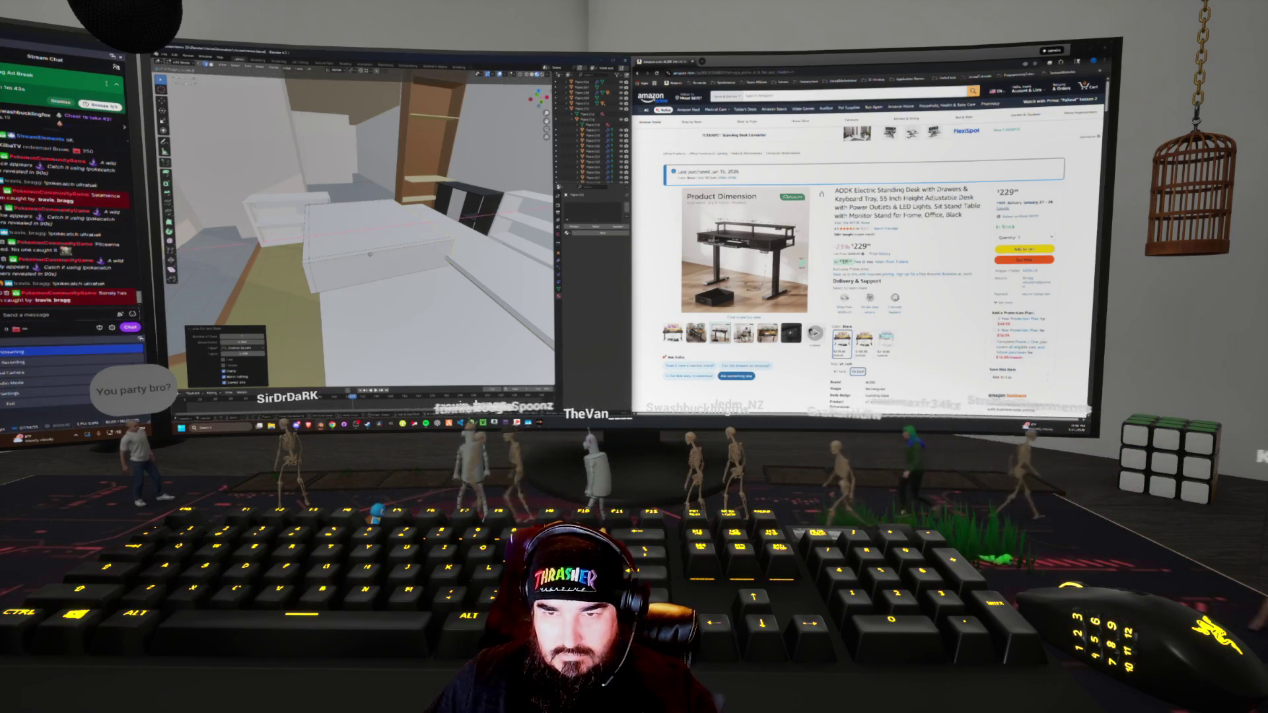
pyautogui.press('g')
pyautogui.moveTo(369, 224)
pyautogui.mouseDown(button='middle')
pyautogui.moveTo(320, 212)
pyautogui.moveTo(301, 239)
pyautogui.mouseUp(button='middle')
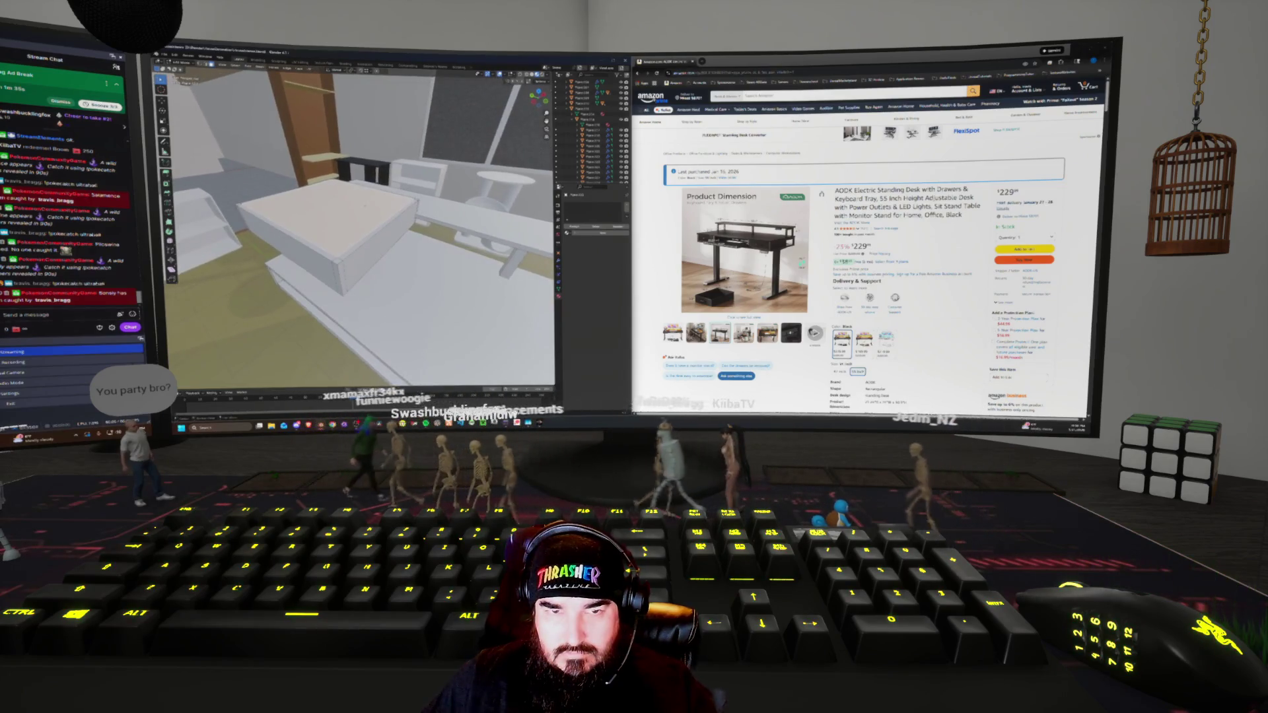
pyautogui.moveTo(364, 215); pyautogui.dragTo(361, 226, button='middle')
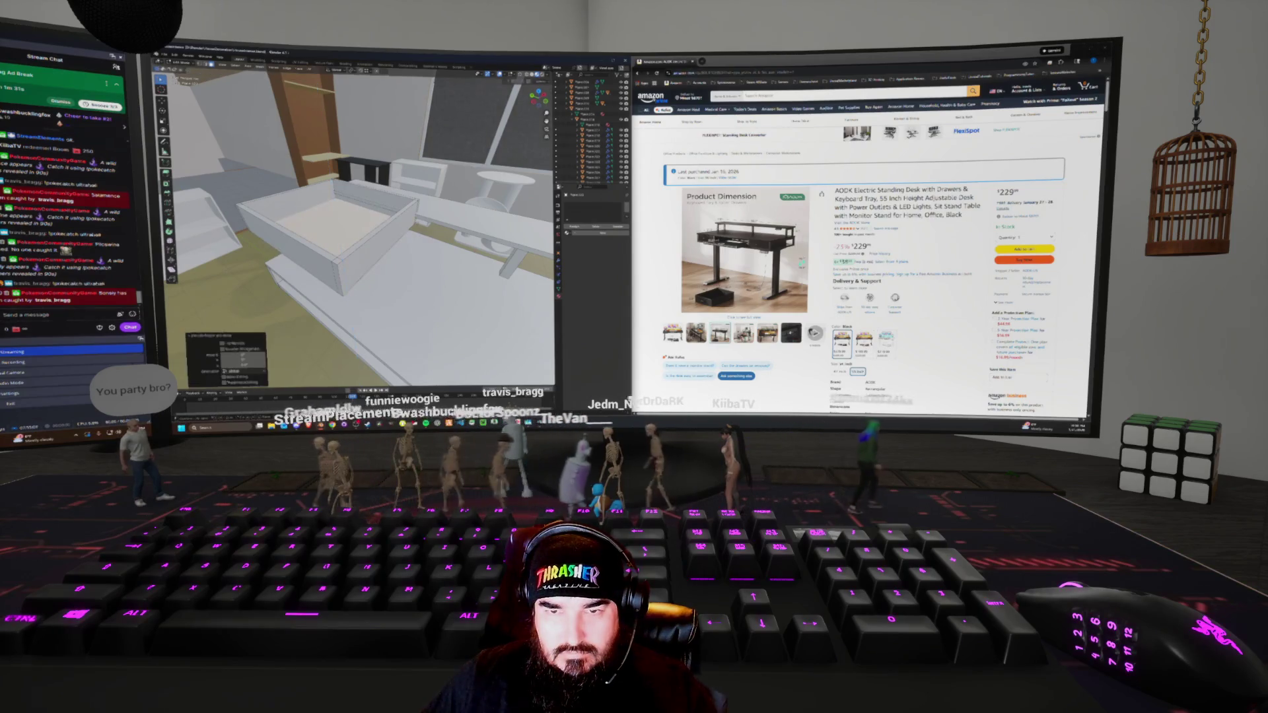
pyautogui.moveTo(363, 218)
pyautogui.mouseDown(button='middle')
pyautogui.moveTo(449, 224)
pyautogui.moveTo(371, 217)
pyautogui.moveTo(389, 182)
pyautogui.mouseUp(button='middle')
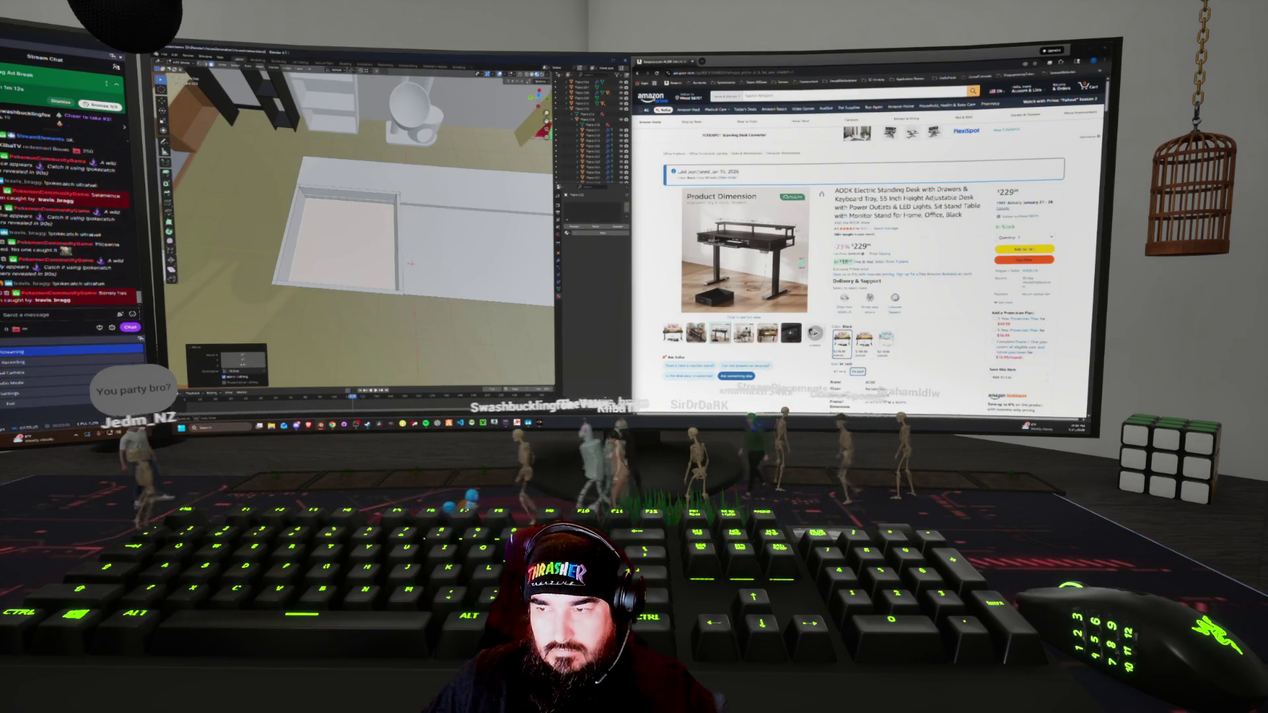
pyautogui.moveTo(723, 299)
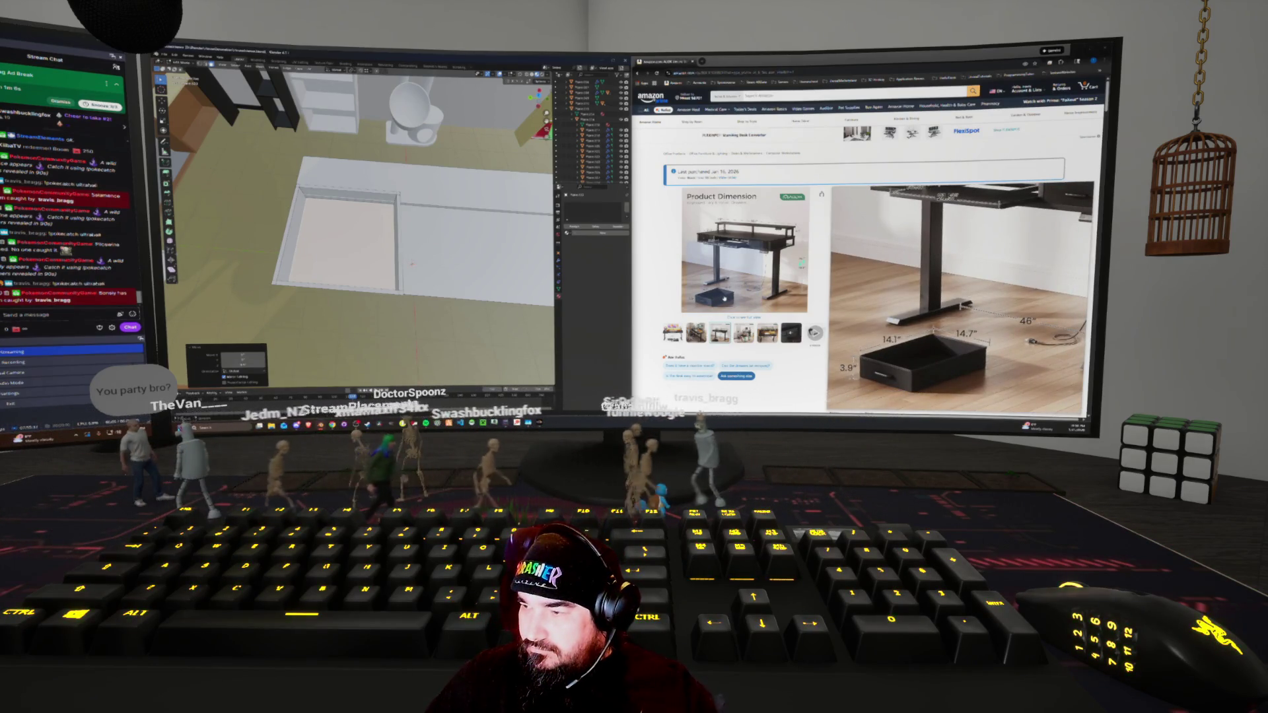
# In wireframe view, select the thin side panel and move it along Y
pyautogui.moveTo(369, 251); pyautogui.dragTo(422, 231, button='middle')
pyautogui.hotkey('shift', 'z')
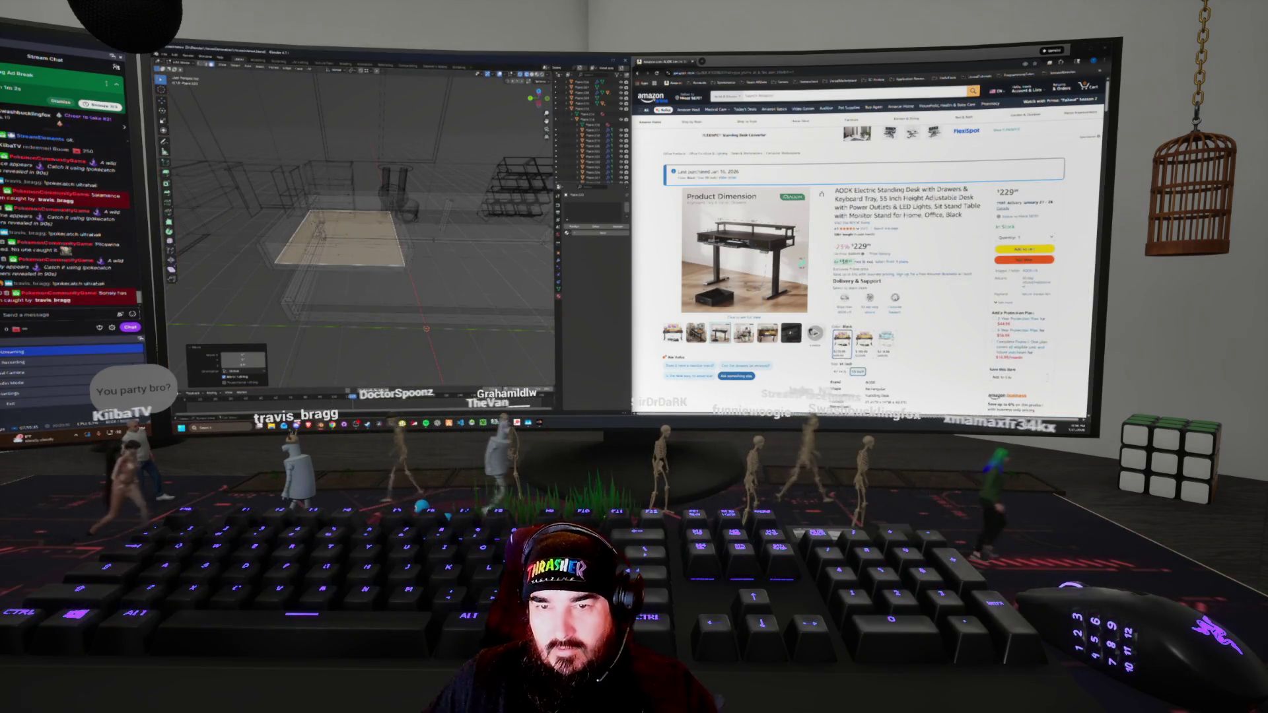
pyautogui.click(401, 231)
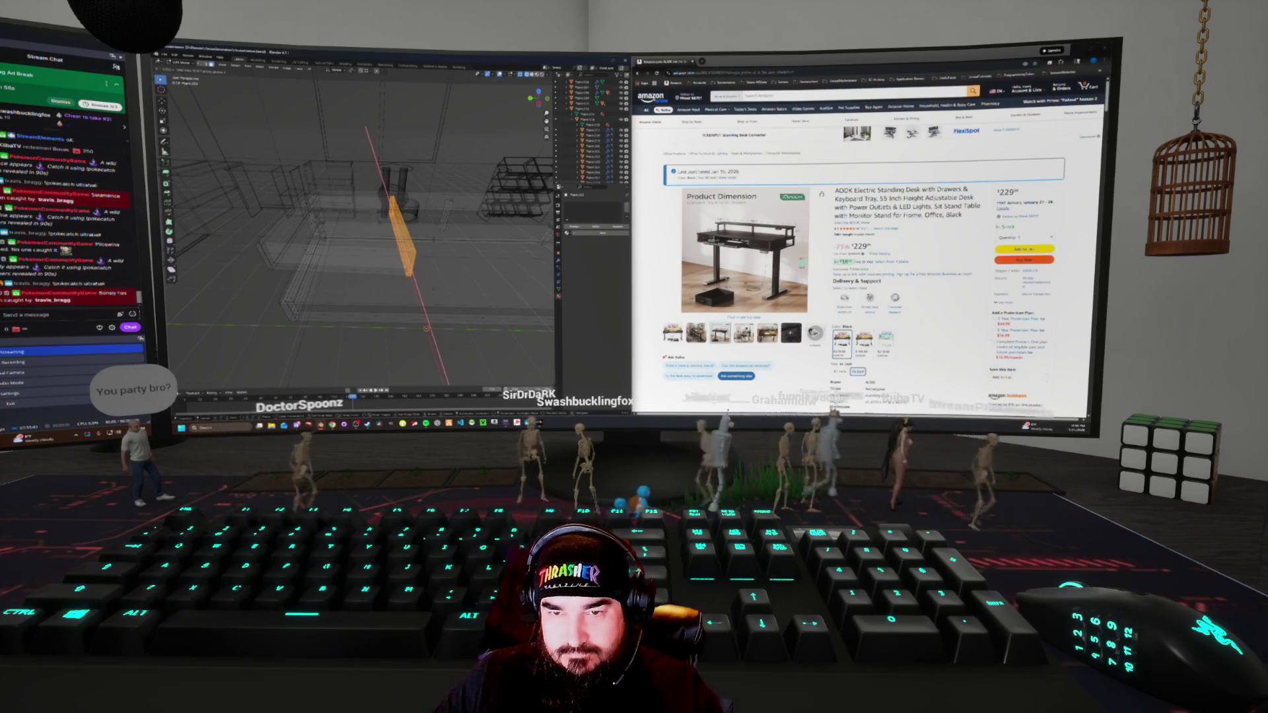
pyautogui.press('y')
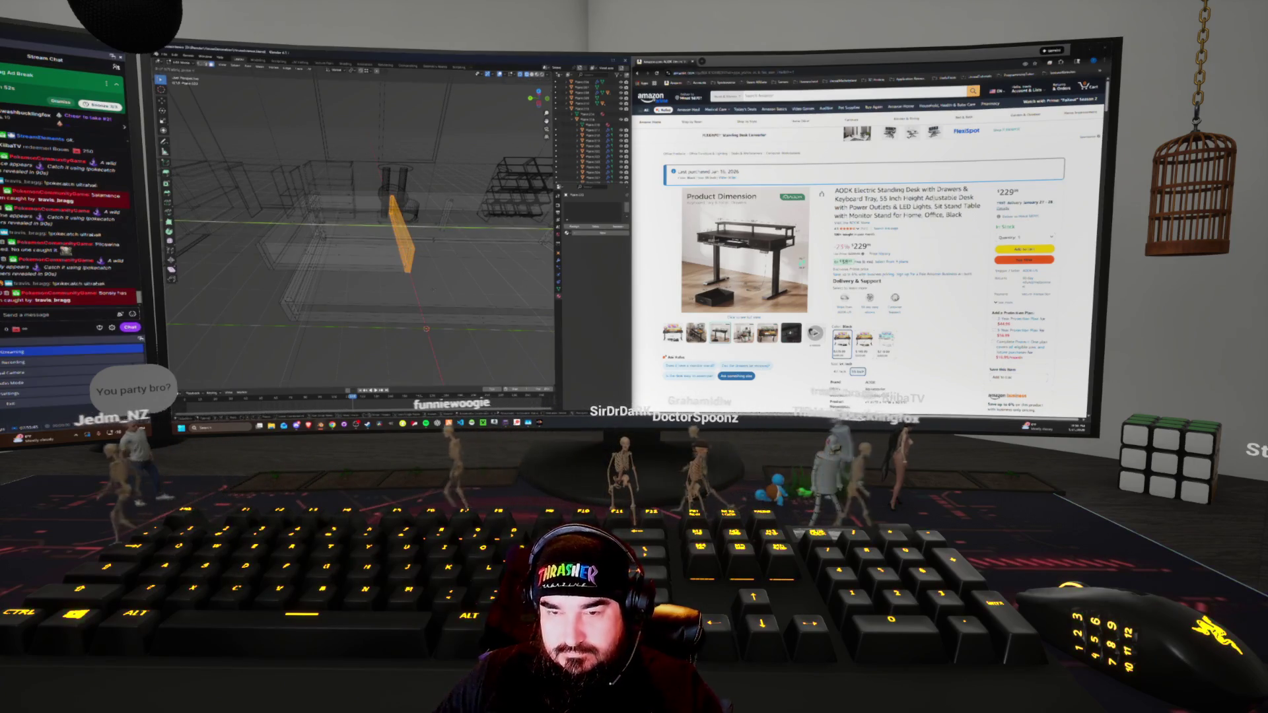
pyautogui.press('Return')
pyautogui.moveTo(363, 231)
pyautogui.mouseDown(button='middle')
pyautogui.moveTo(389, 311)
pyautogui.moveTo(376, 238)
pyautogui.moveTo(416, 257)
pyautogui.moveTo(373, 238)
pyautogui.moveTo(403, 257)
pyautogui.moveTo(373, 268)
pyautogui.moveTo(403, 278)
pyautogui.mouseUp(button='middle')
pyautogui.hotkey('alt', 'z')
pyautogui.hotkey('alt', 'z')
# Select the linked drawer tray, then reselect just one thin panel in solid shading
pyautogui.hotkey('ctrl', 'l')
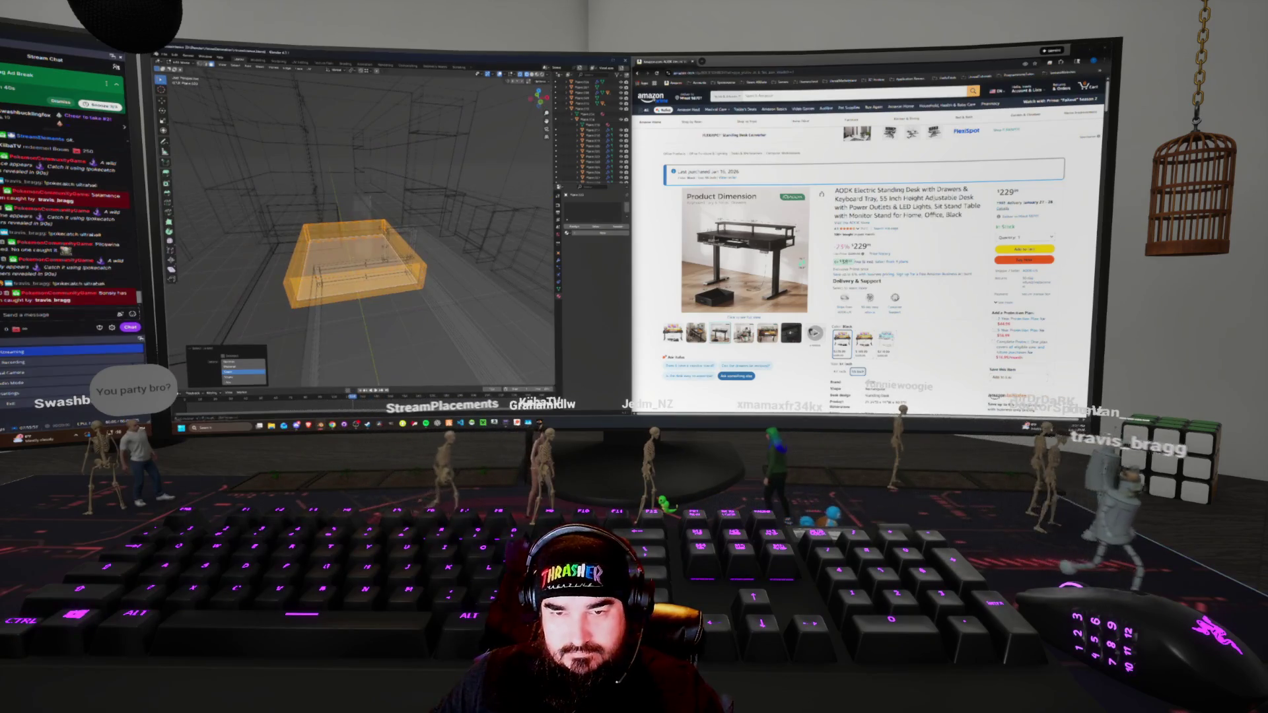
pyautogui.click(393, 257)
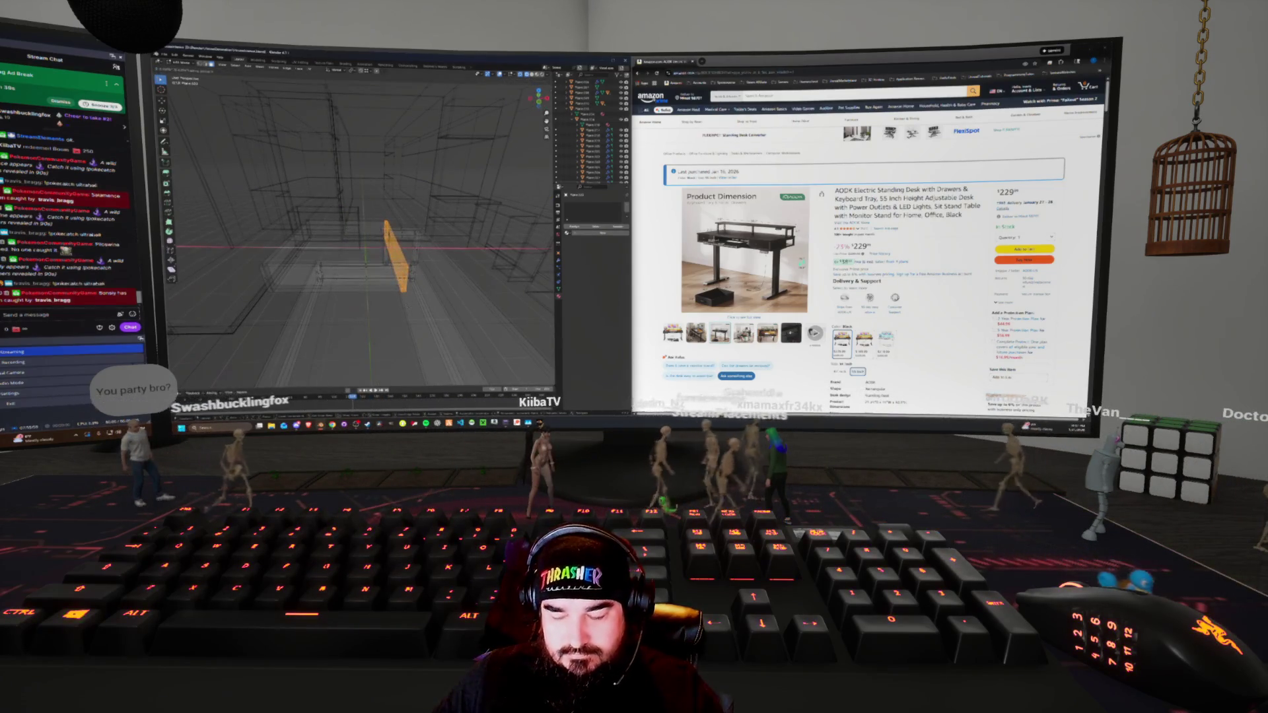
pyautogui.moveTo(363, 264); pyautogui.dragTo(390, 277, button='middle')
pyautogui.hotkey('alt', 'z')
pyautogui.moveTo(363, 231); pyautogui.dragTo(449, 189, button='middle')
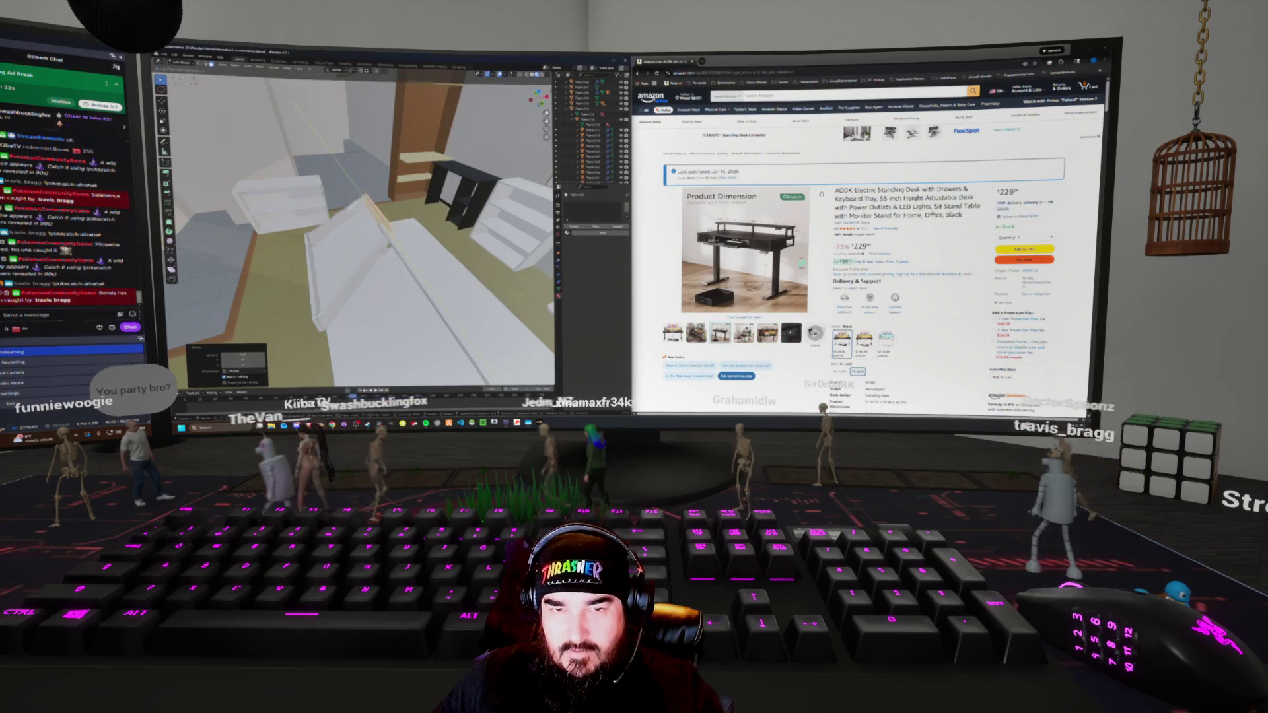
# Rotate the thin board 90 degrees about X so it stands upright as the drawer front
pyautogui.press('r')
pyautogui.press('x')
pyautogui.press('9')
pyautogui.press('0')
pyautogui.press('Return')
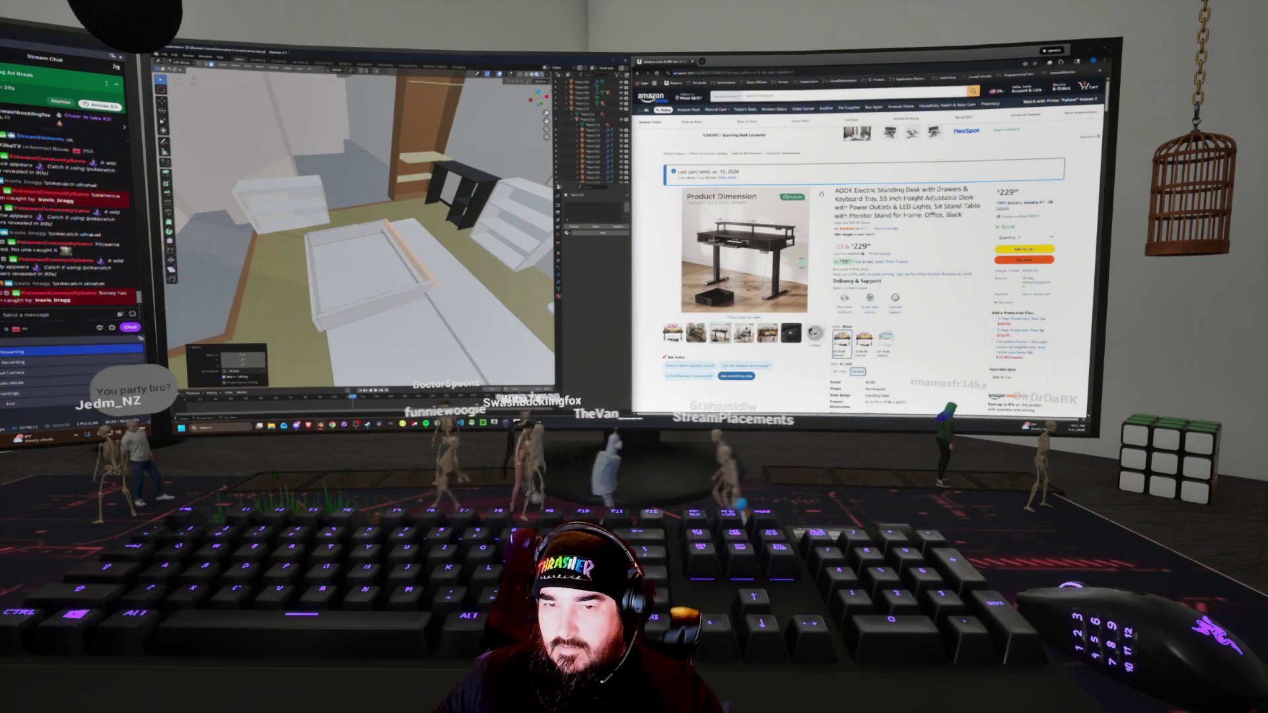
# Move the board onto the drawer and set the drawer box into place in the desk
pyautogui.moveTo(343, 225); pyautogui.dragTo(383, 218, button='middle')
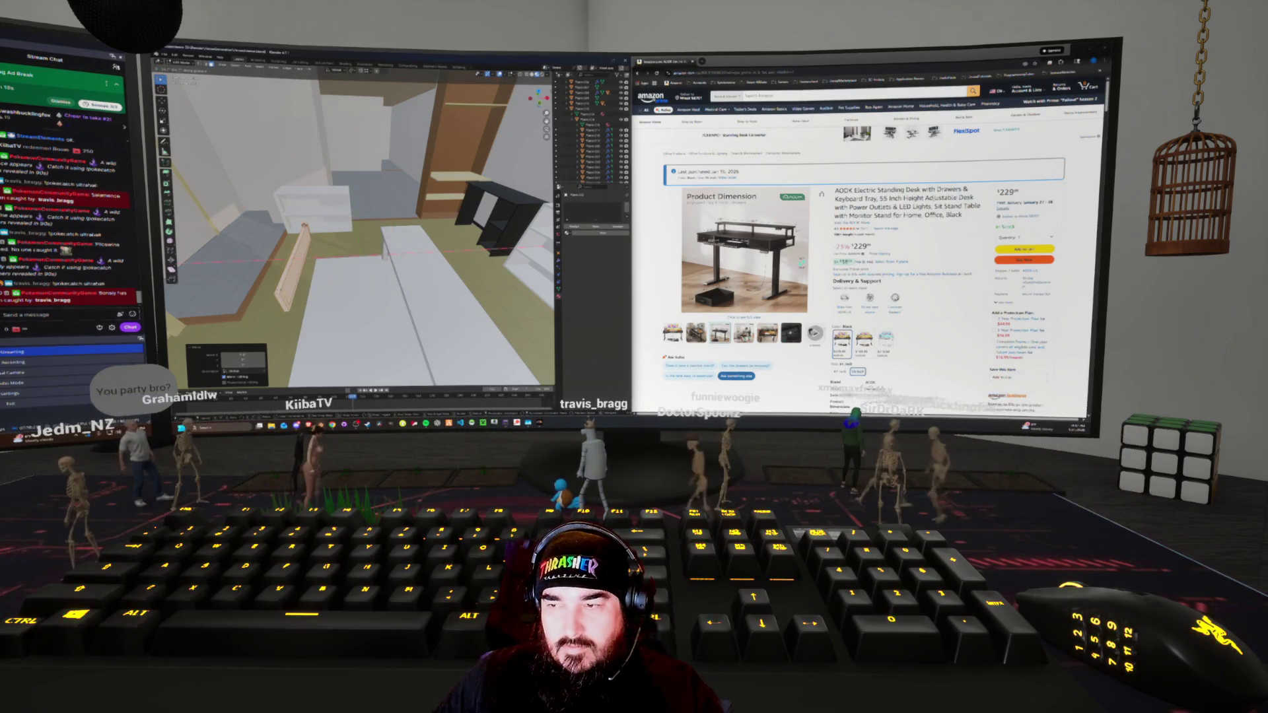
pyautogui.moveTo(369, 231)
pyautogui.mouseDown(button='middle')
pyautogui.moveTo(317, 232)
pyautogui.moveTo(373, 231)
pyautogui.mouseUp(button='middle')
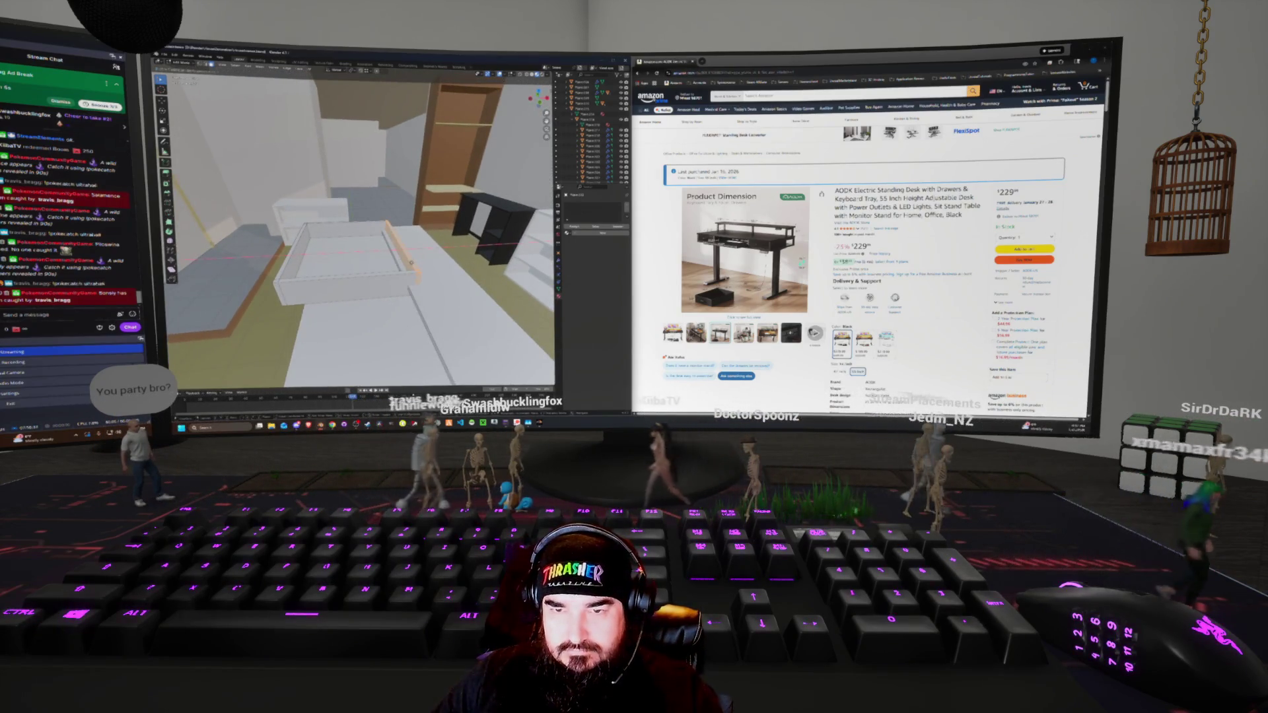
pyautogui.press('g')
pyautogui.moveTo(373, 231); pyautogui.dragTo(436, 228, button='middle')
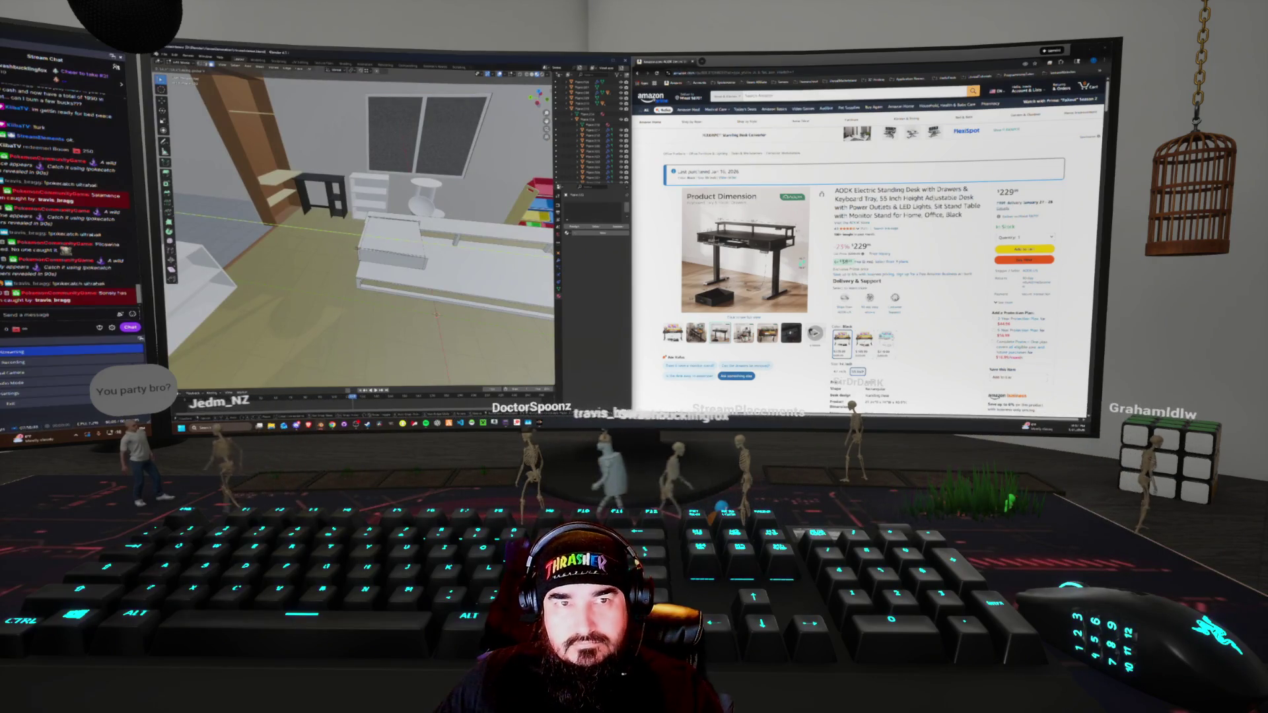
pyautogui.moveTo(436, 228)
pyautogui.mouseDown(button='middle')
pyautogui.moveTo(475, 228)
pyautogui.moveTo(435, 238)
pyautogui.mouseUp(button='middle')
pyautogui.hotkey('shift', 'z')
pyautogui.hotkey('shift', 'z')
pyautogui.moveTo(439, 281)
pyautogui.mouseDown(button='middle')
pyautogui.moveTo(422, 251)
pyautogui.moveTo(396, 304)
pyautogui.moveTo(423, 258)
pyautogui.mouseUp(button='middle')
pyautogui.click(439, 282)
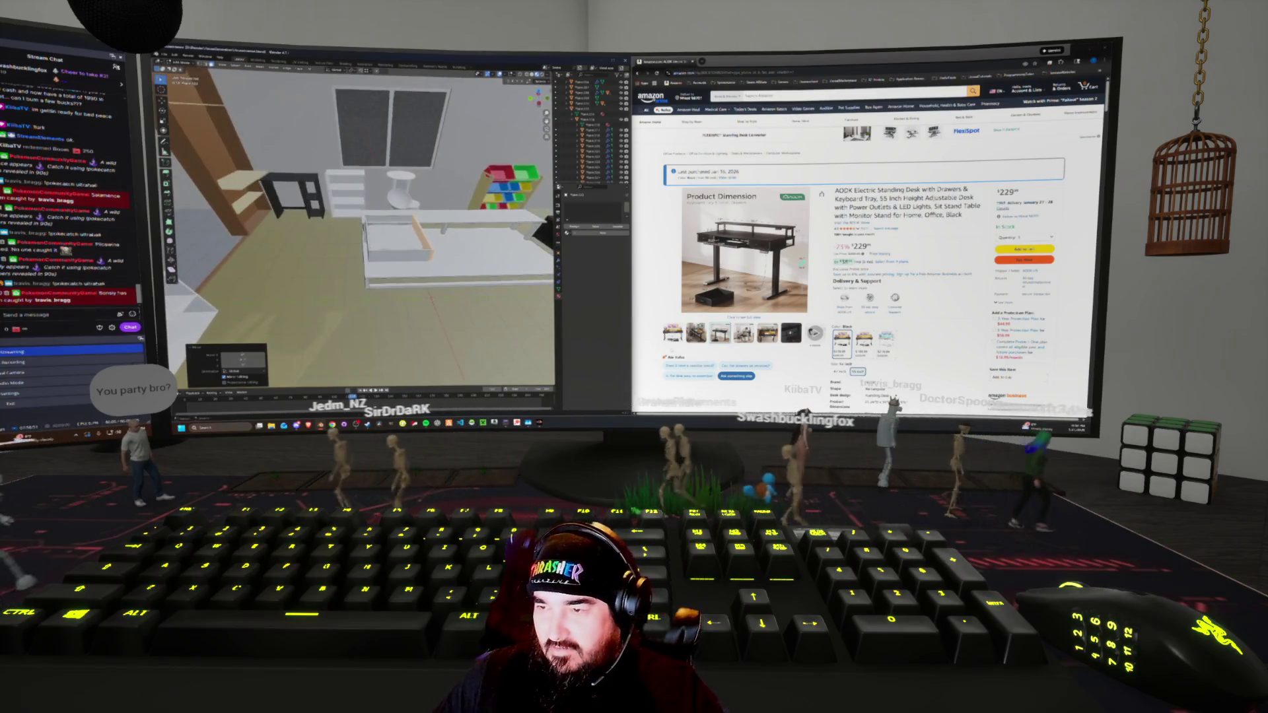
pyautogui.moveTo(739, 284)
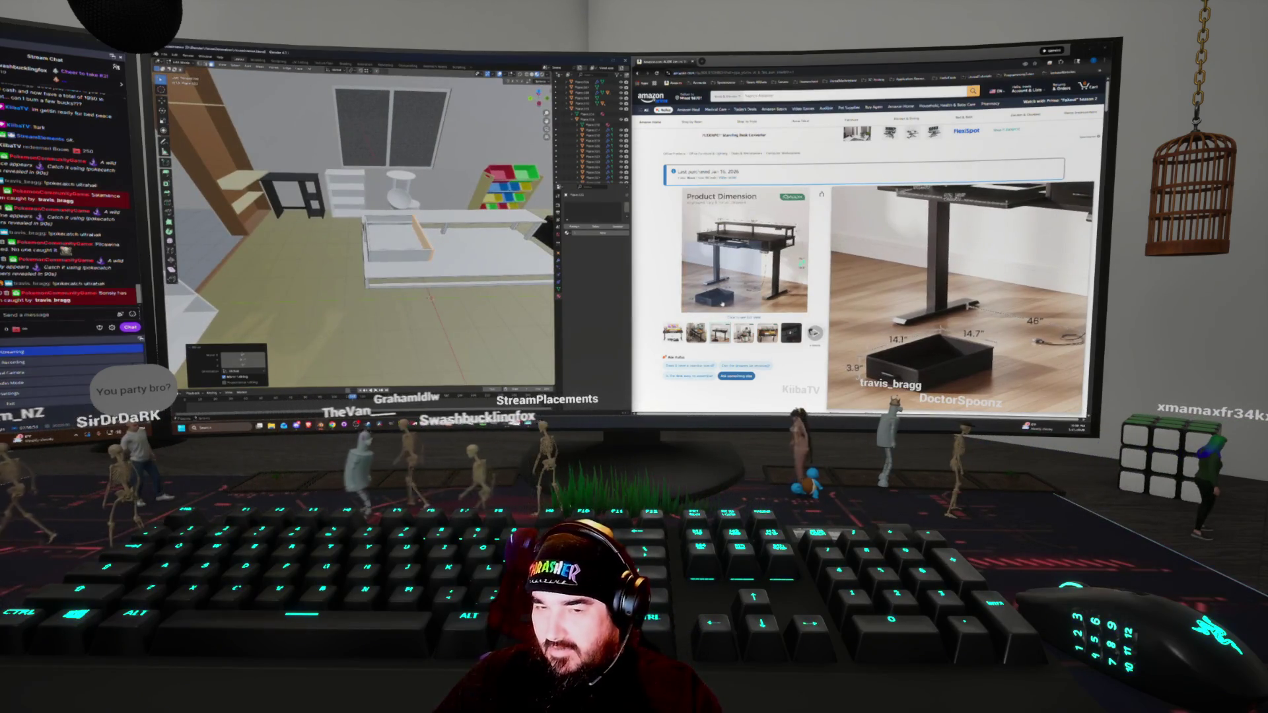
# In Edit Mode, lower the desk panel along Z to a keyboard-tray height
pyautogui.moveTo(370, 232); pyautogui.dragTo(423, 208, button='middle')
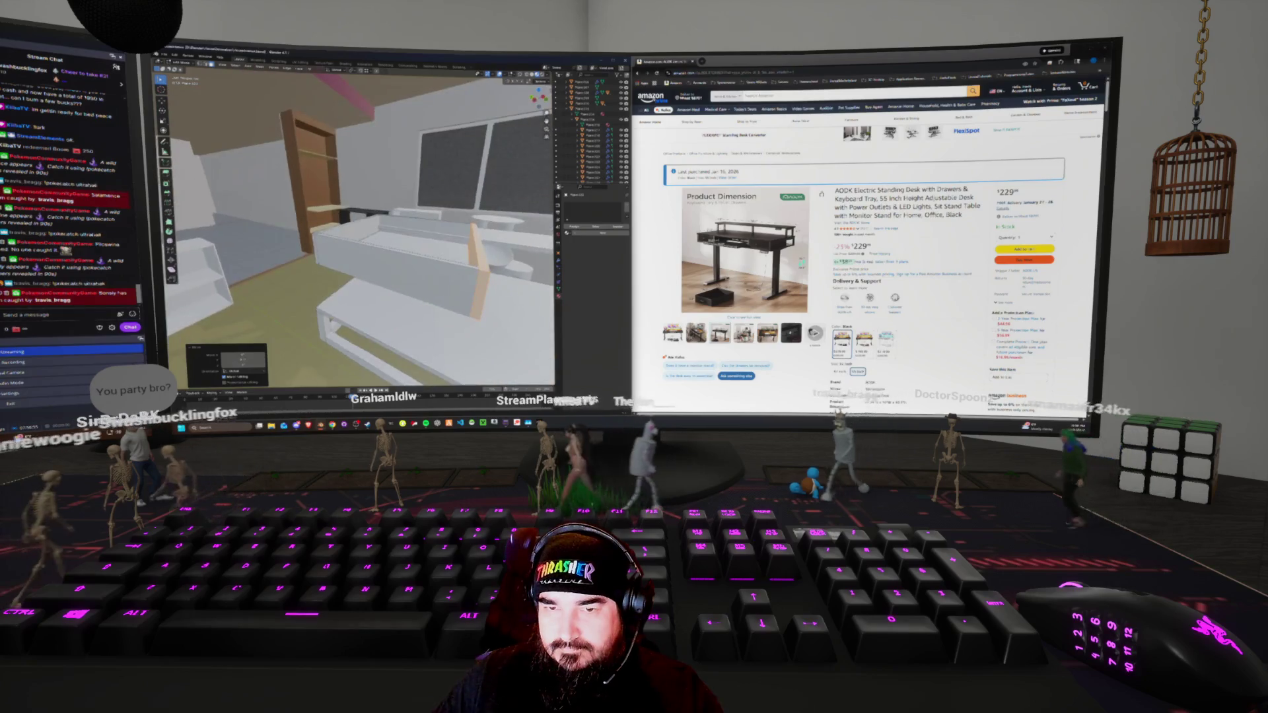
pyautogui.moveTo(357, 231); pyautogui.dragTo(377, 225, button='middle')
pyautogui.press('Tab')
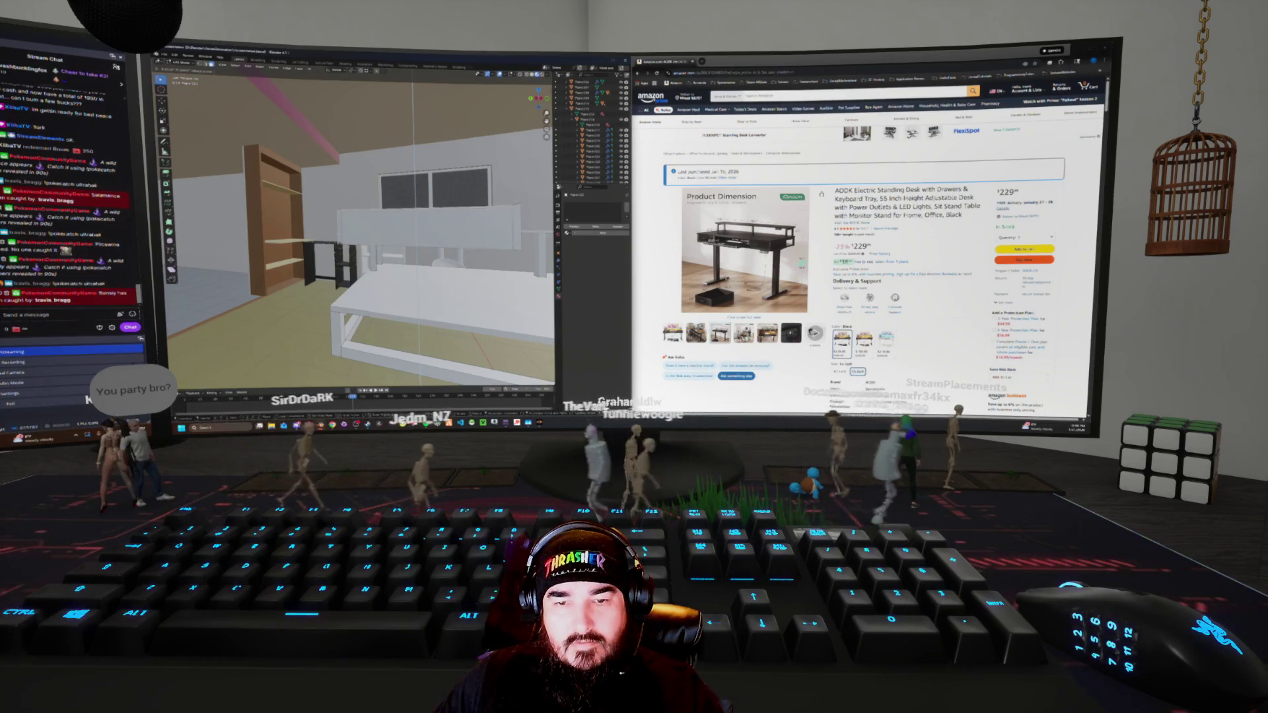
pyautogui.moveTo(356, 231); pyautogui.dragTo(422, 221, button='middle')
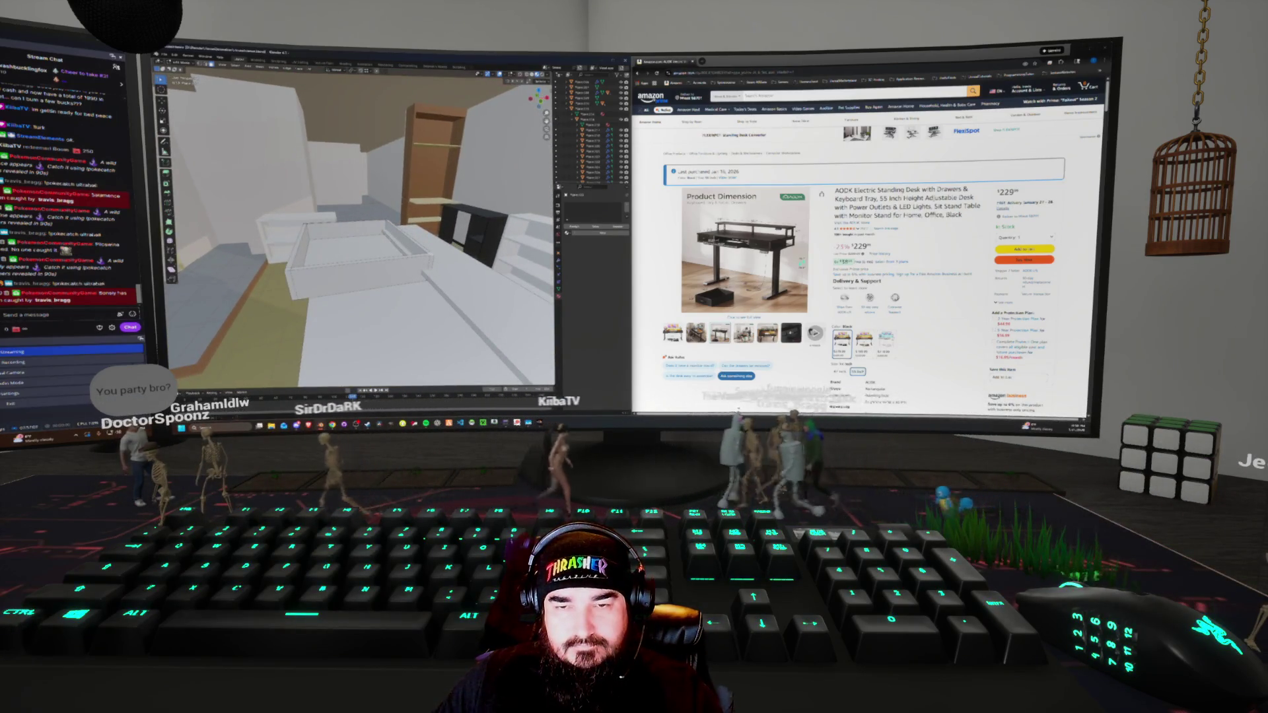
pyautogui.moveTo(357, 231); pyautogui.dragTo(370, 198, button='middle')
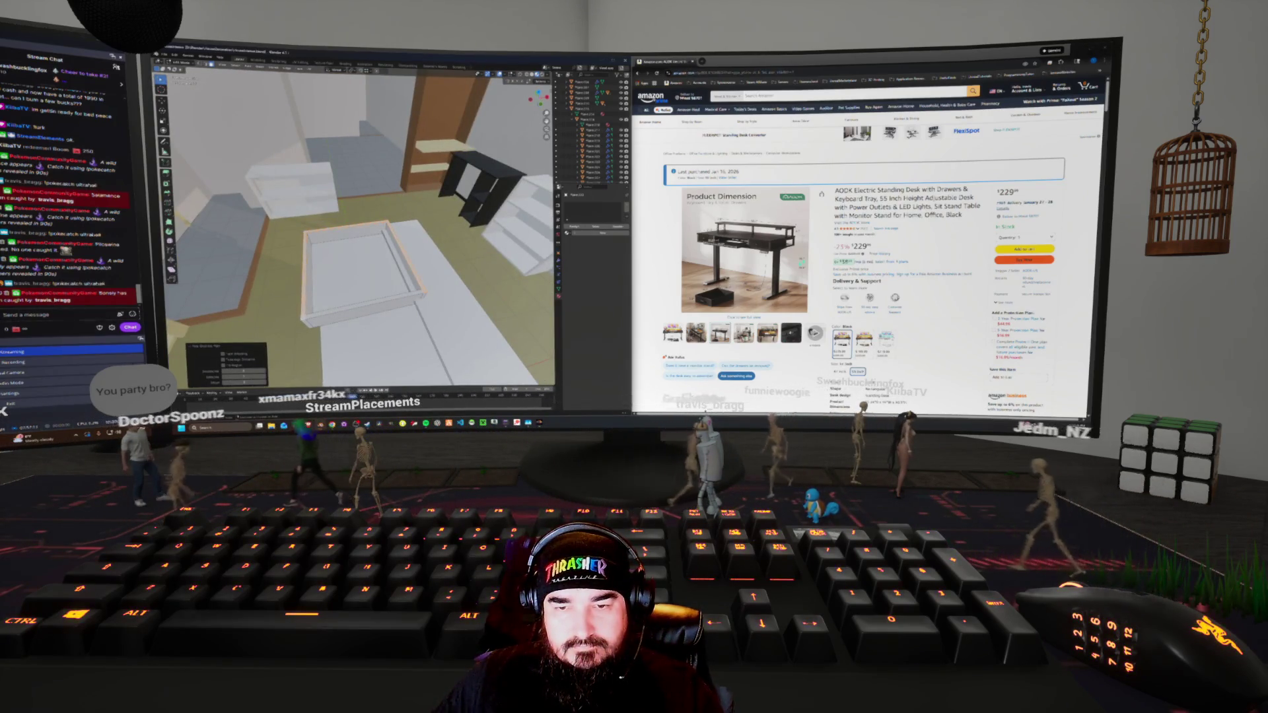
pyautogui.moveTo(357, 231); pyautogui.dragTo(376, 212, button='middle')
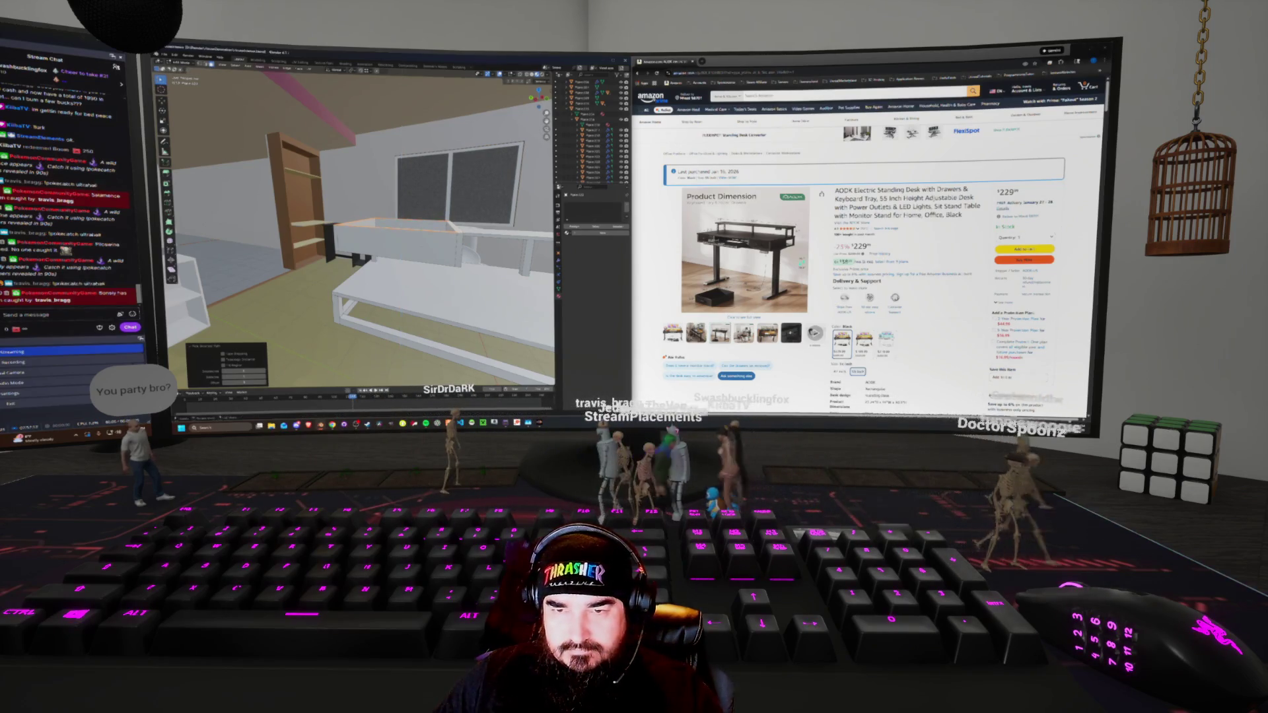
pyautogui.press('g')
pyautogui.press('z')
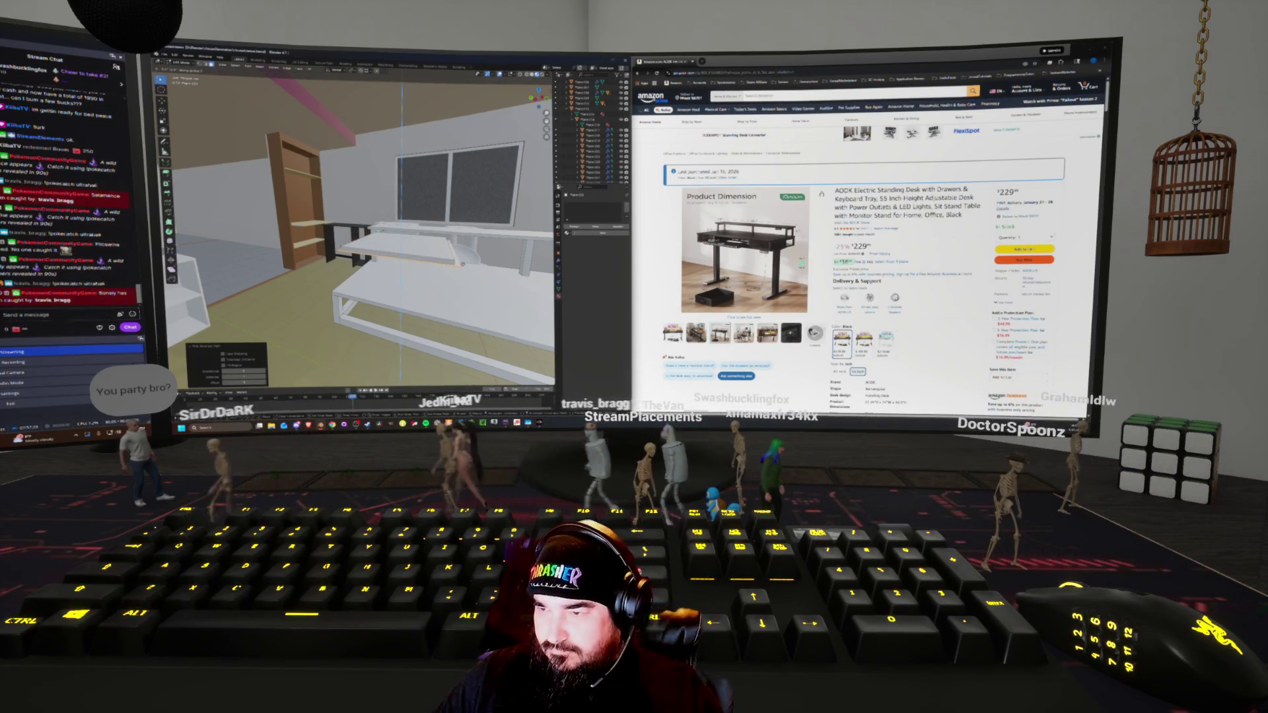
pyautogui.press('Return')
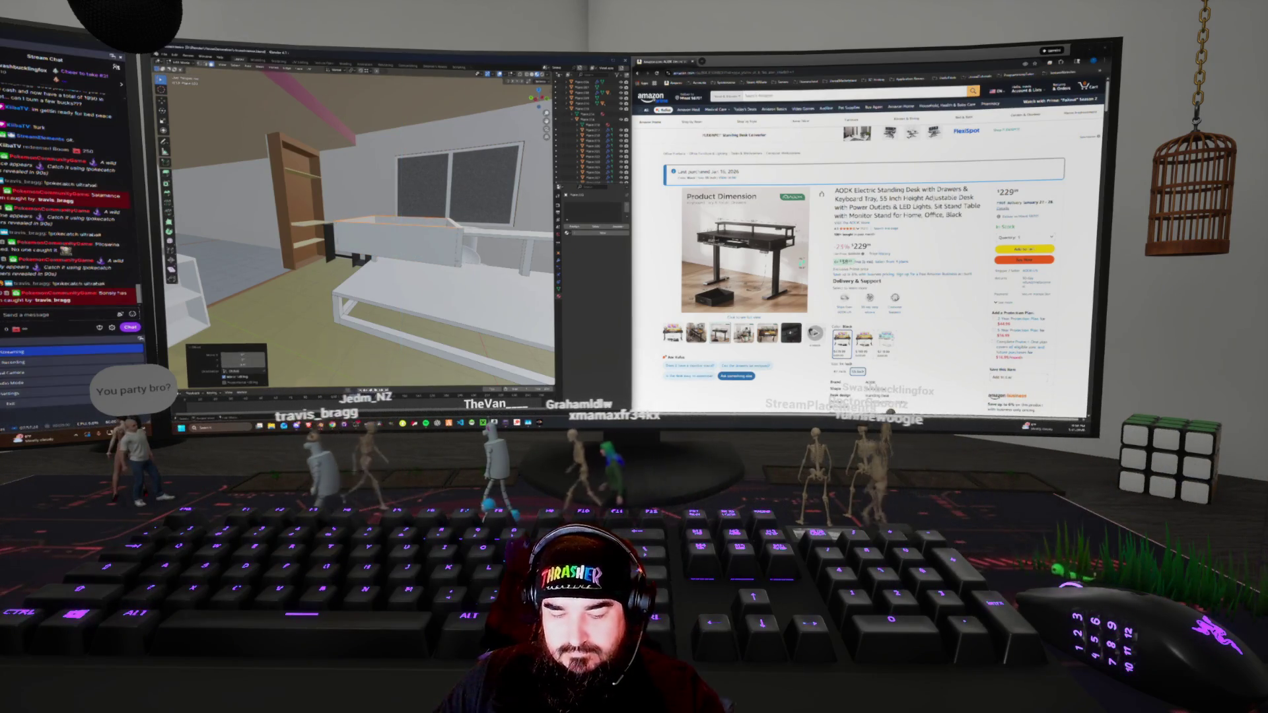
# Drop the drawer box straight down along Z beneath the desk top
pyautogui.press('Tab')
pyautogui.press('g')
pyautogui.press('z')
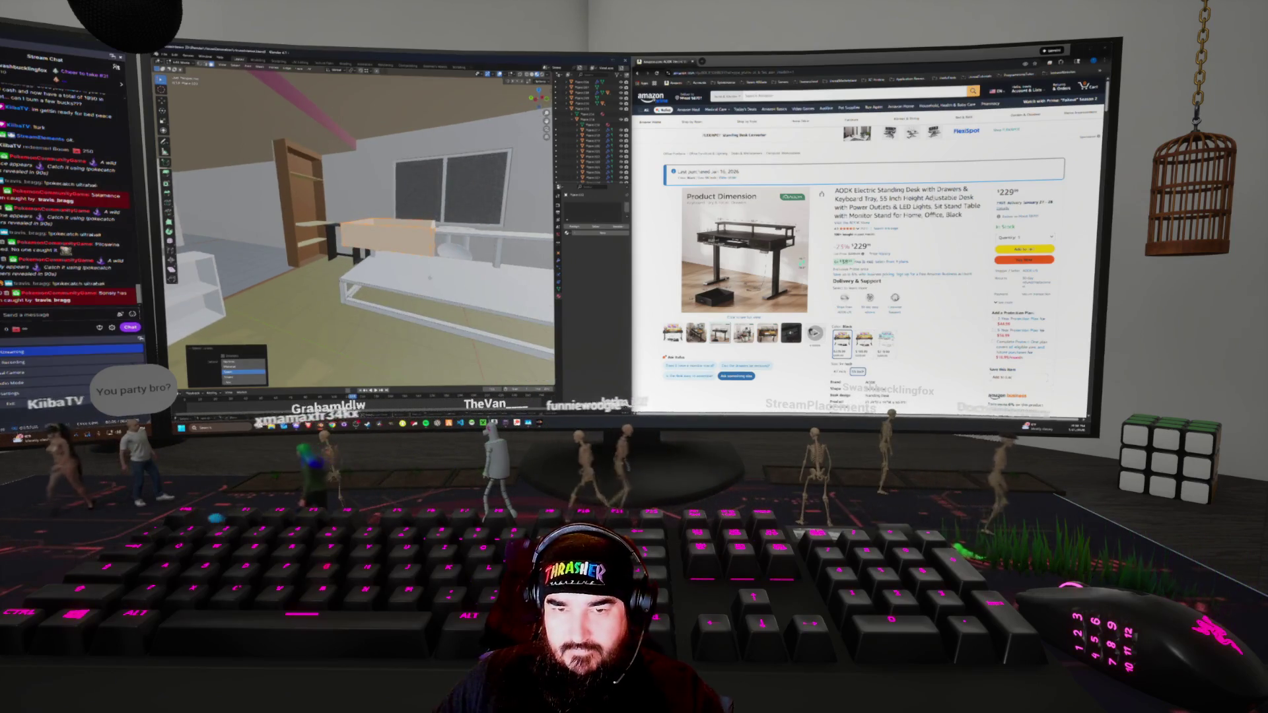
pyautogui.press('Return')
pyautogui.moveTo(360, 224); pyautogui.dragTo(264, 192, button='middle')
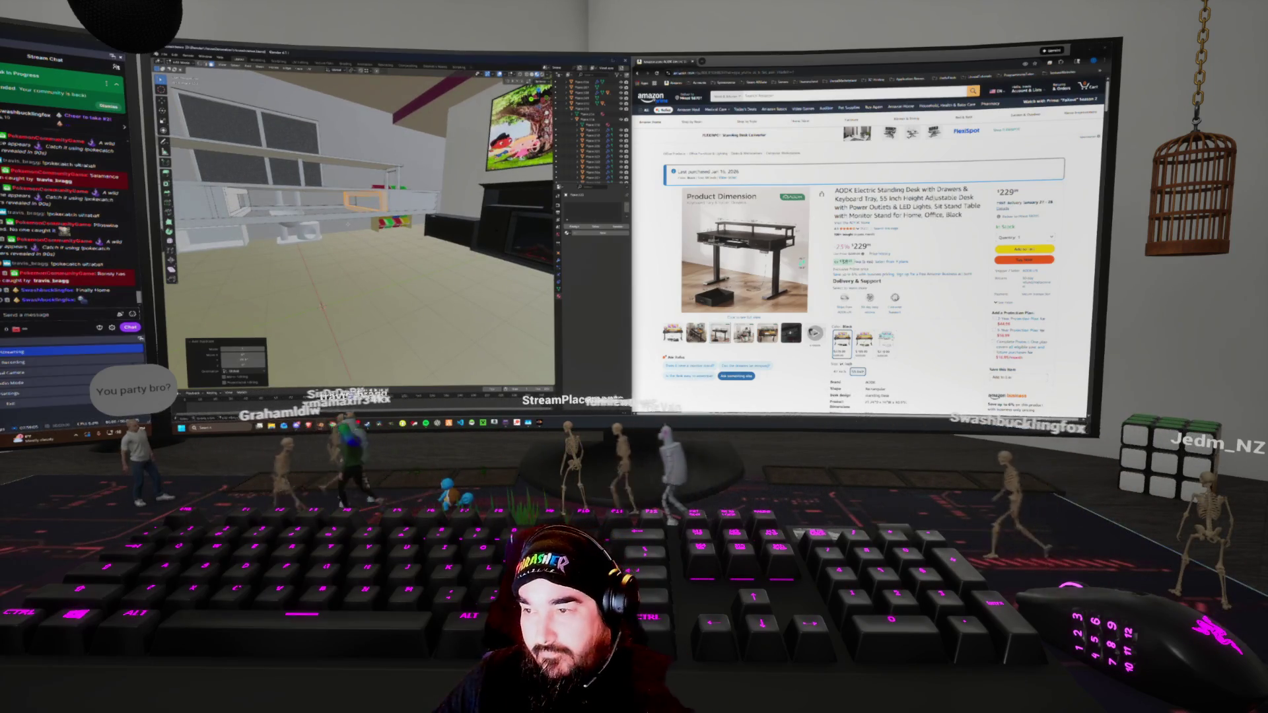
pyautogui.moveTo(752, 257)
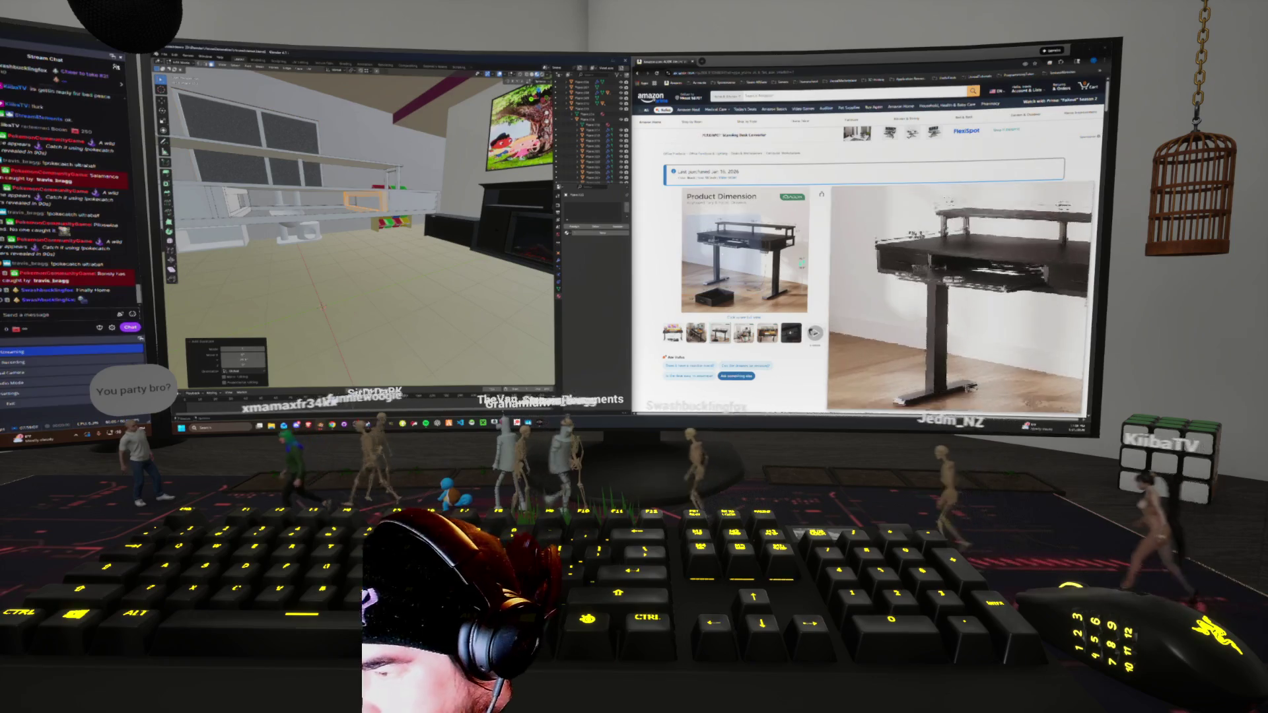
pyautogui.moveTo(356, 199); pyautogui.dragTo(264, 178, button='middle')
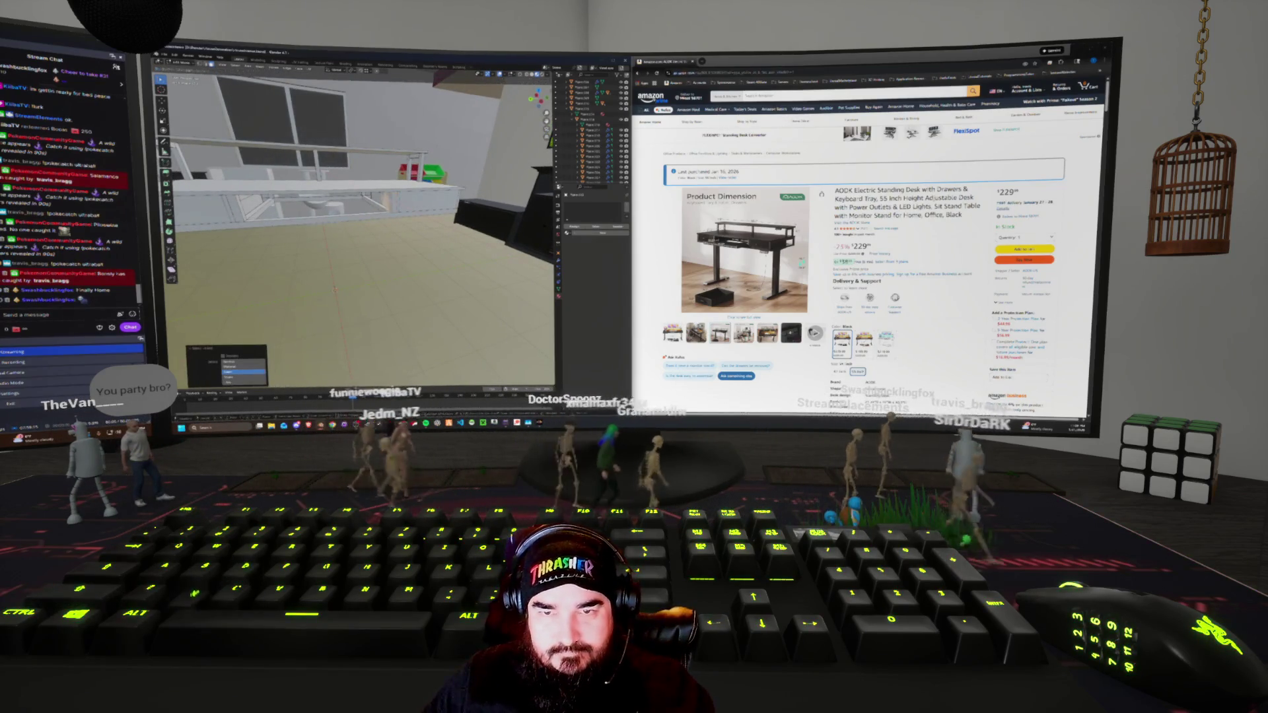
pyautogui.scroll(2, 361, 225)
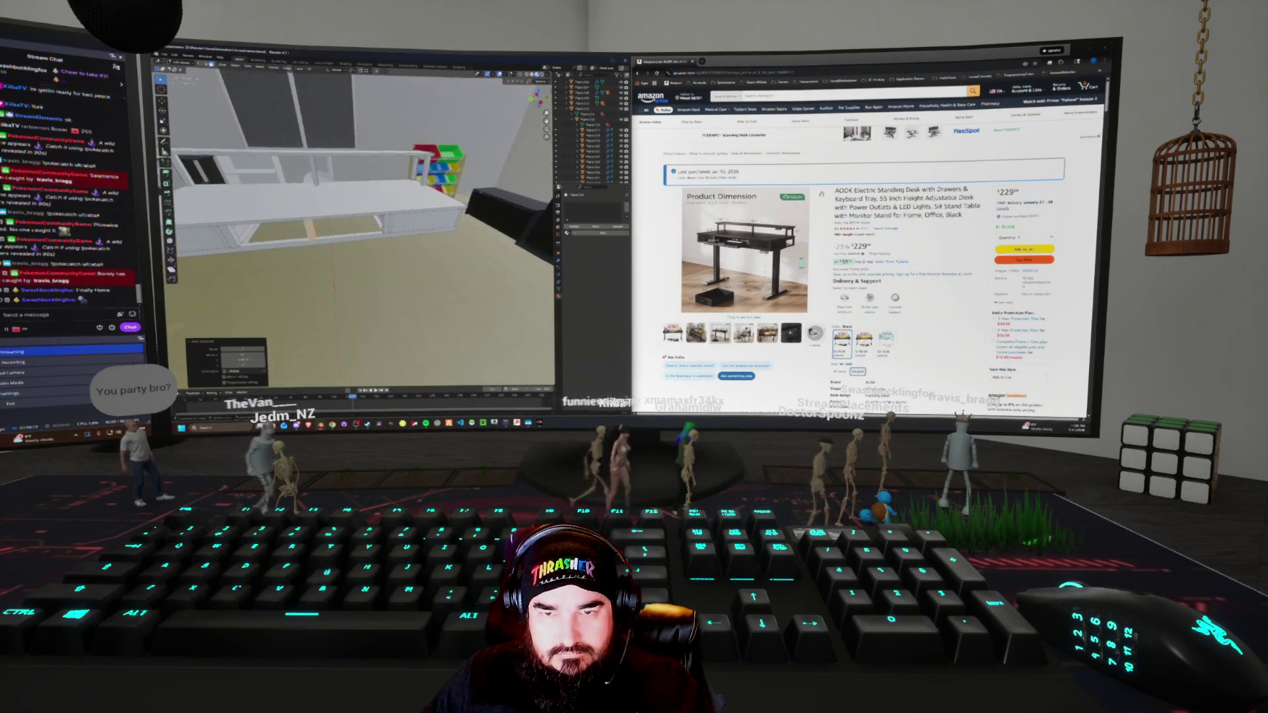
pyautogui.moveTo(361, 224); pyautogui.dragTo(370, 221, button='middle')
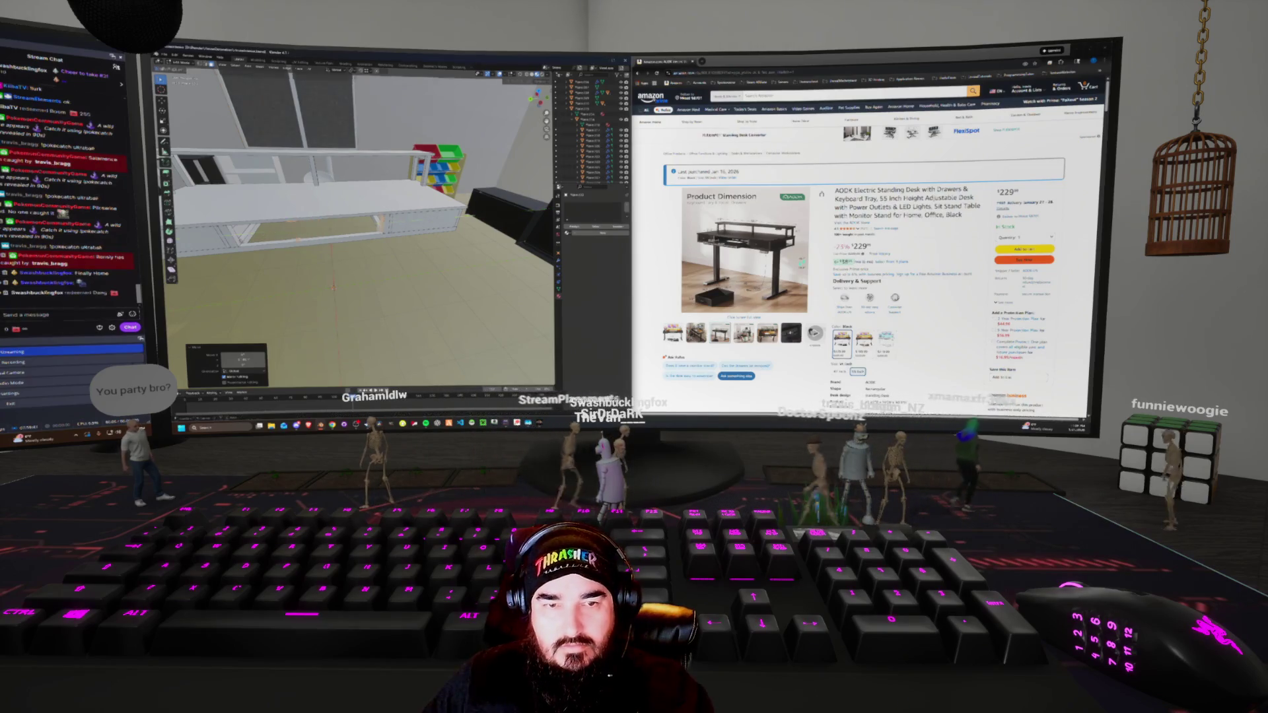
pyautogui.moveTo(356, 231)
pyautogui.mouseDown(button='middle')
pyautogui.moveTo(330, 205)
pyautogui.moveTo(432, 190)
pyautogui.mouseUp(button='middle')
pyautogui.click(242, 359)
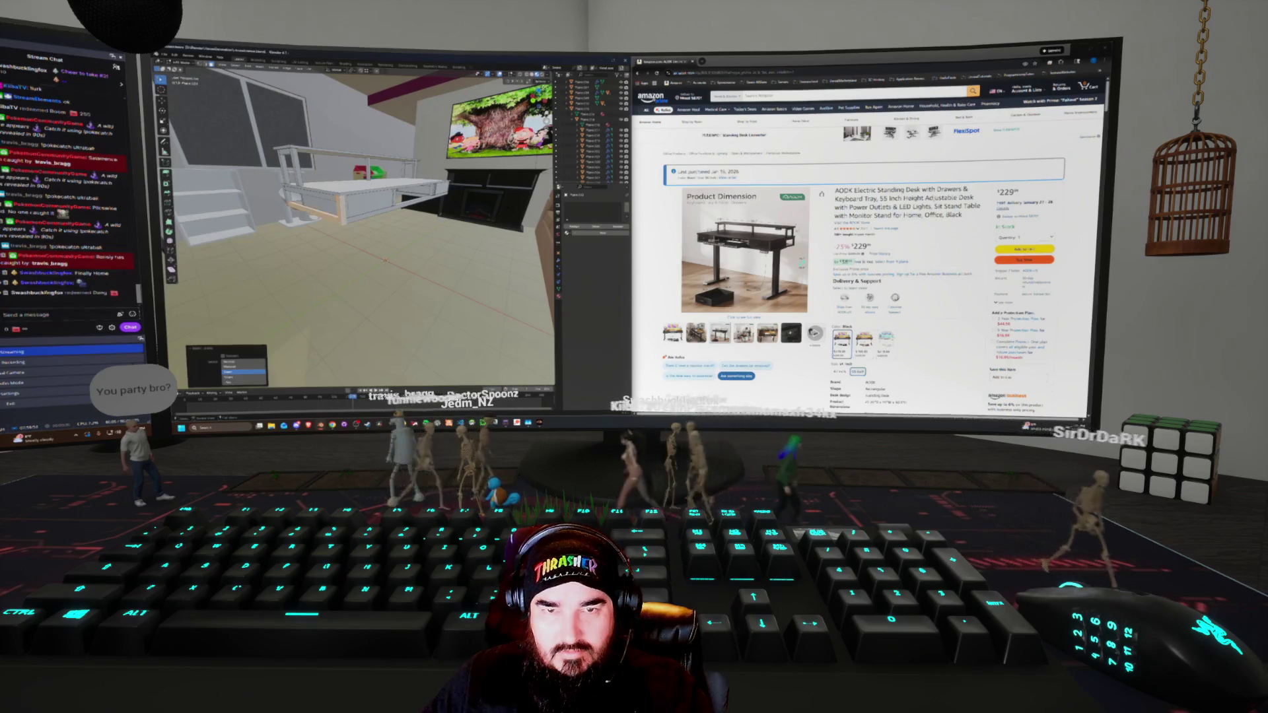
pyautogui.moveTo(432, 190); pyautogui.dragTo(492, 193, button='middle')
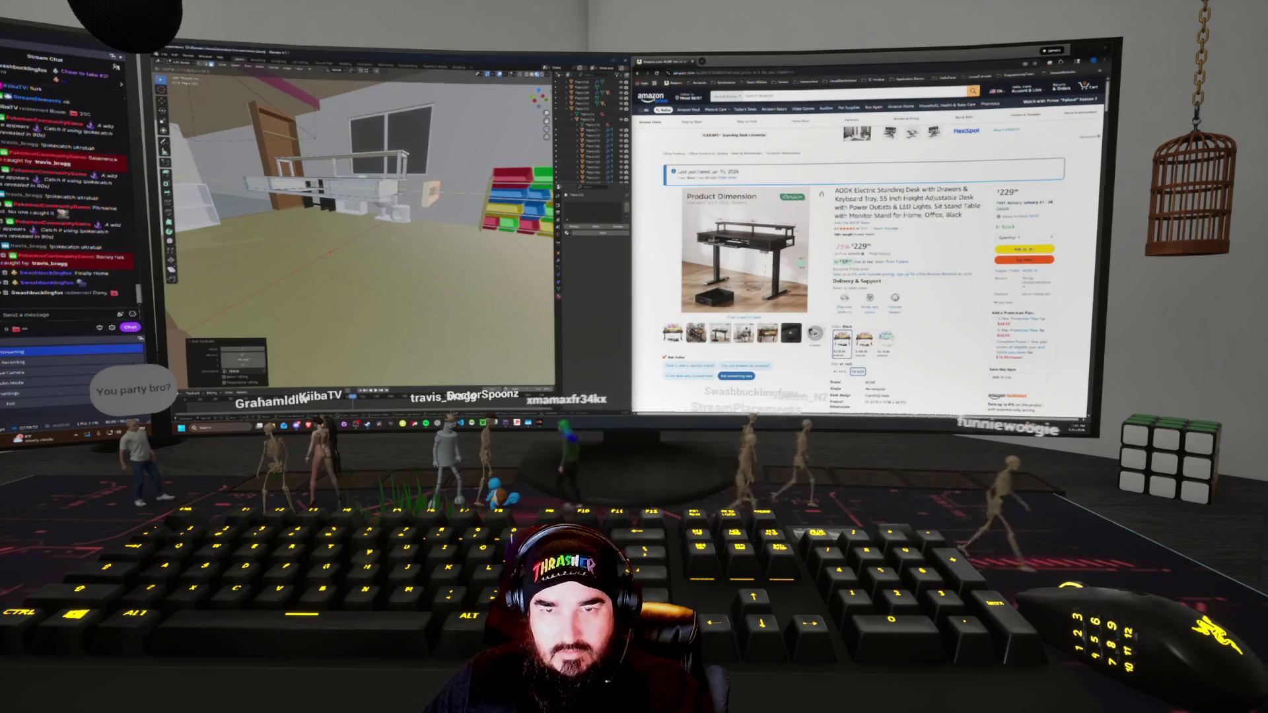
pyautogui.moveTo(492, 192); pyautogui.dragTo(521, 205, button='middle')
pyautogui.moveTo(356, 218)
pyautogui.mouseDown(button='middle')
pyautogui.moveTo(383, 217)
pyautogui.moveTo(360, 218)
pyautogui.moveTo(373, 211)
pyautogui.mouseUp(button='middle')
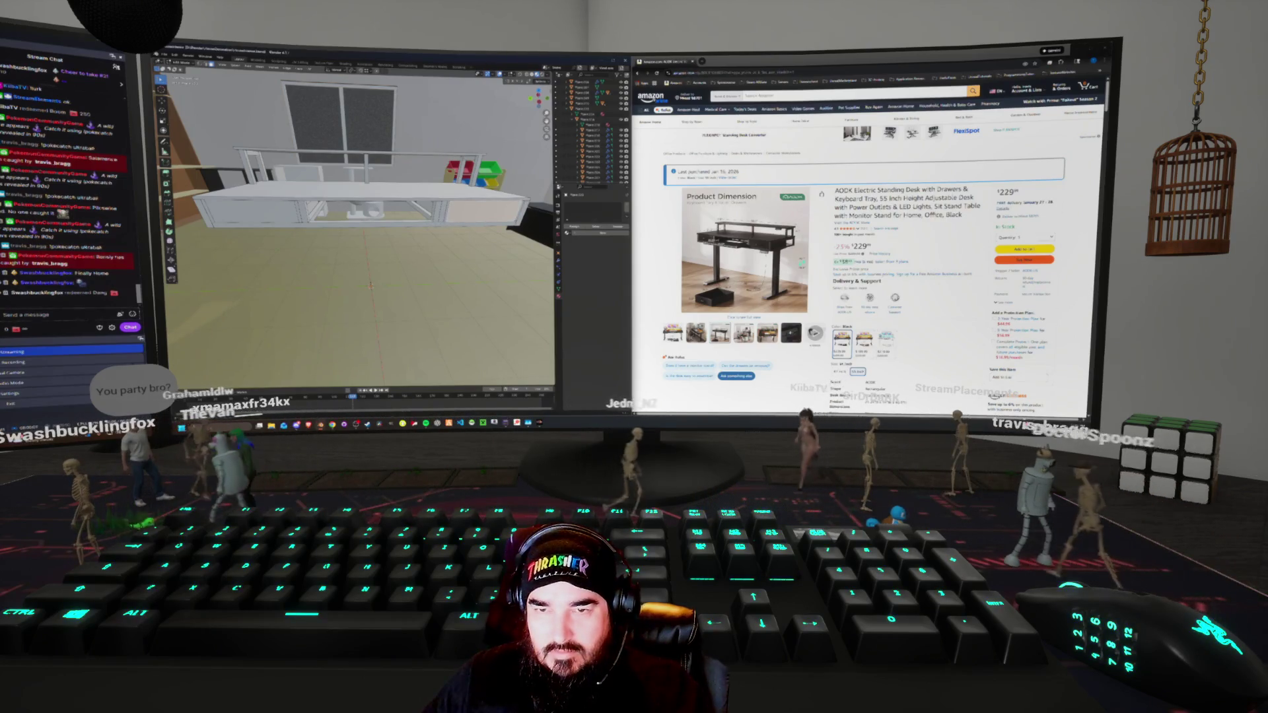
pyautogui.press('p')
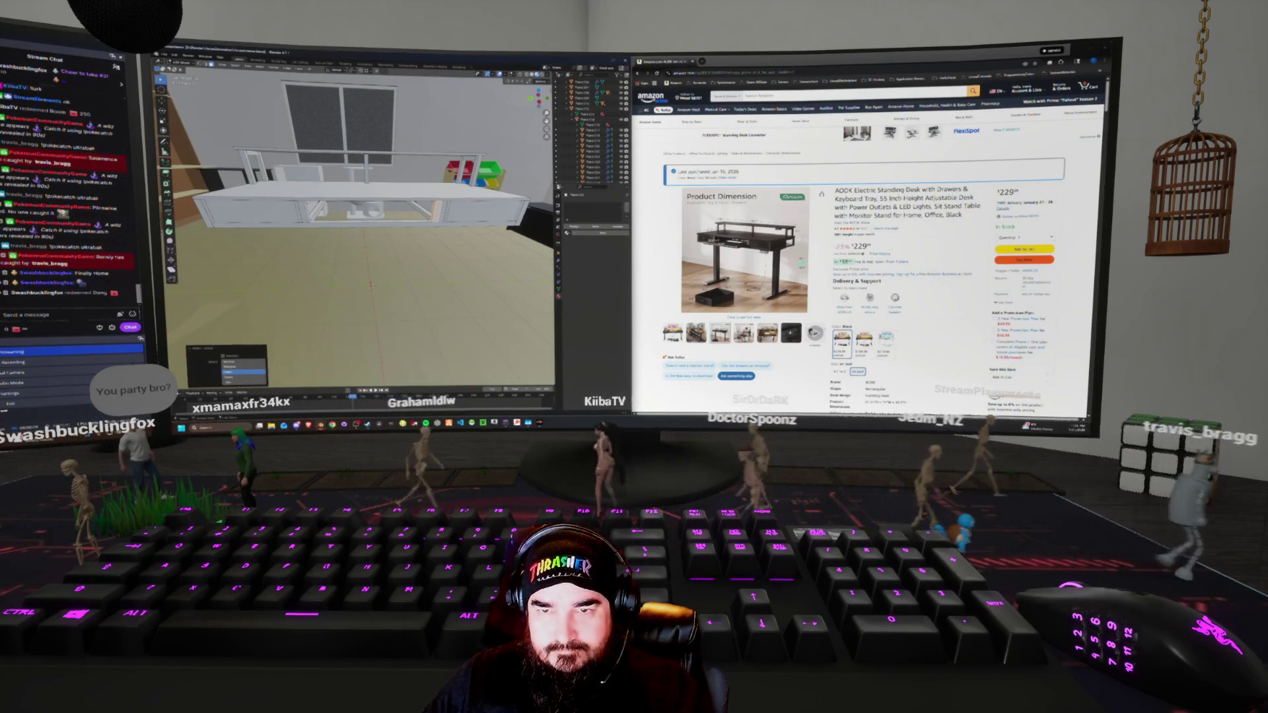
# Select all of the desk's geometry in Edit Mode, checking it briefly in wireframe view
pyautogui.press('Tab')
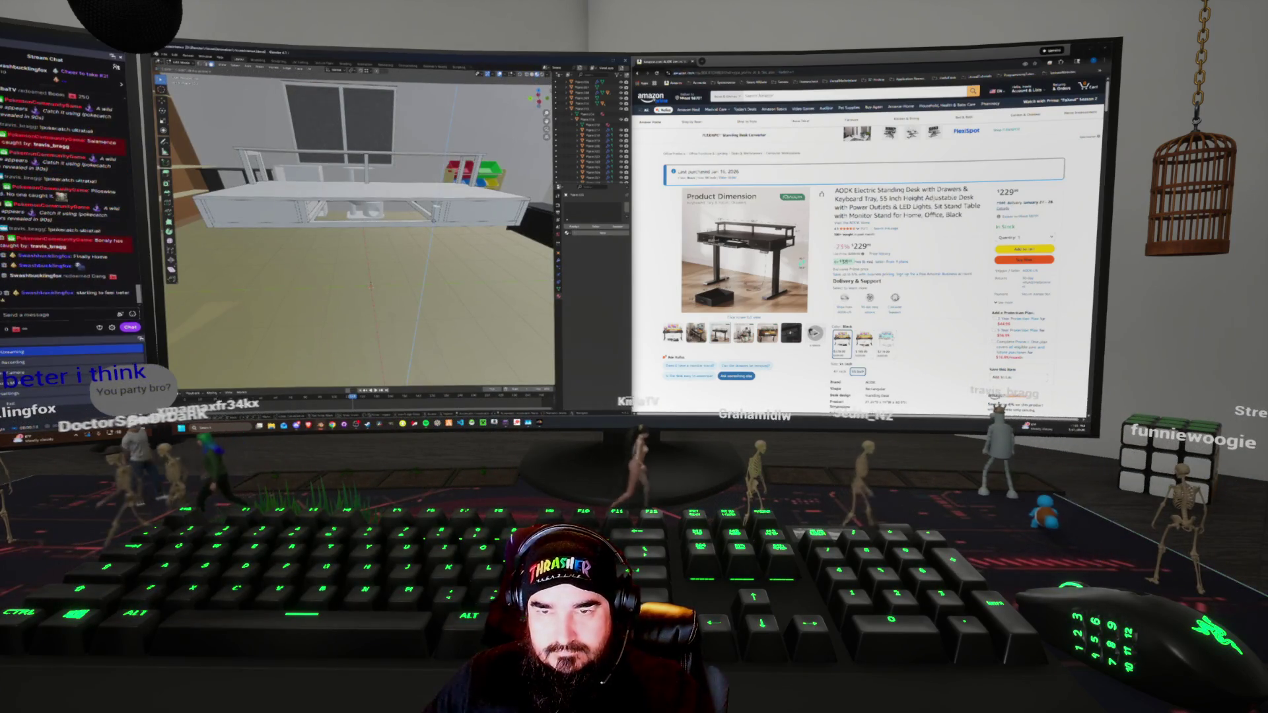
pyautogui.press('a')
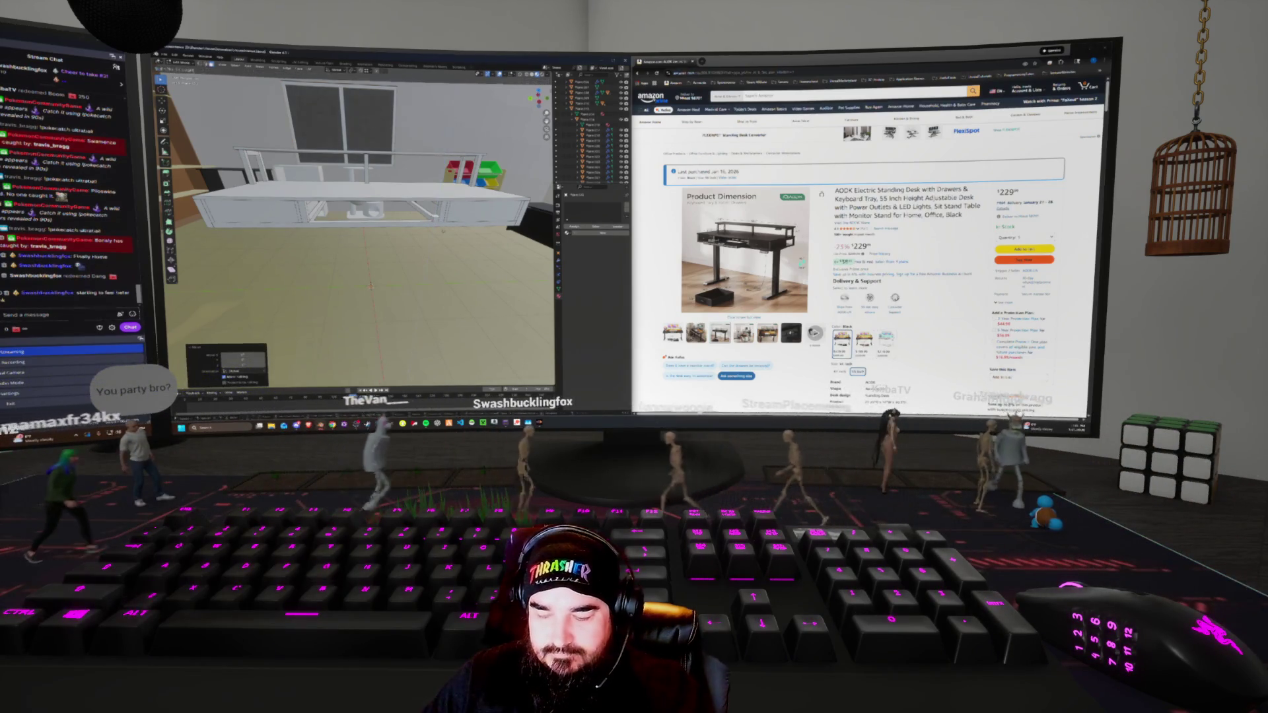
pyautogui.scroll(5, 360, 225)
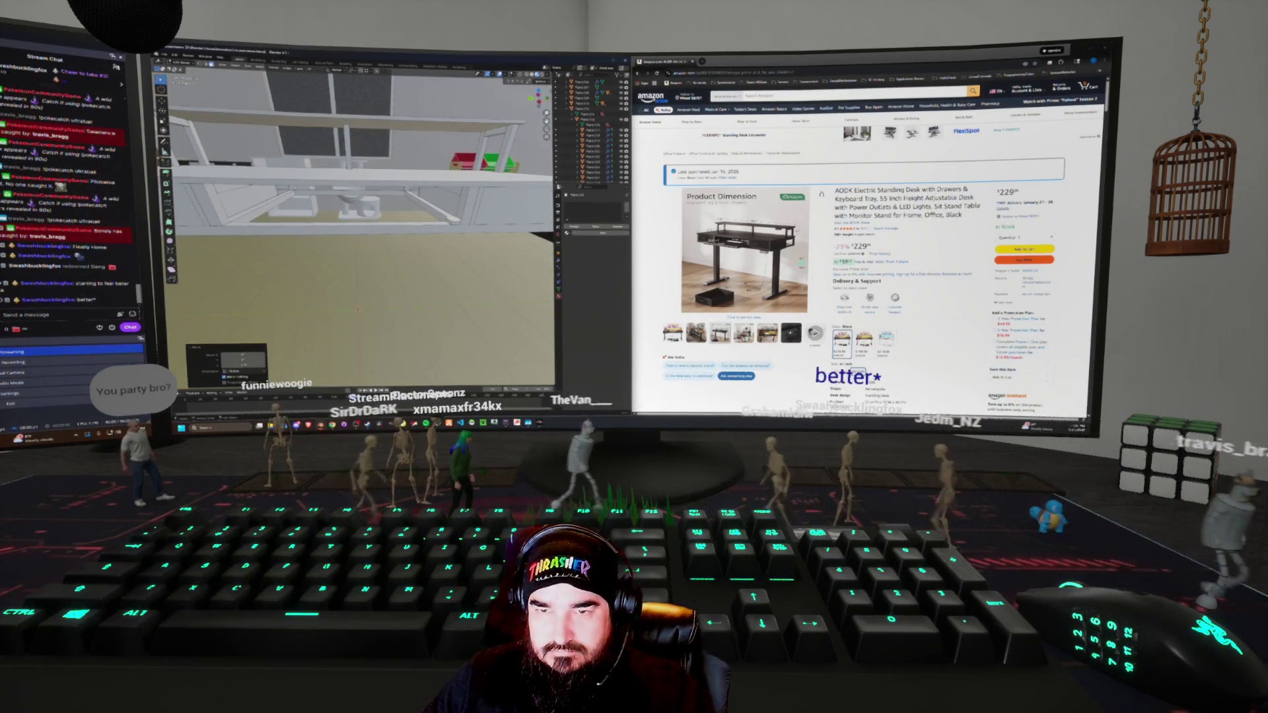
pyautogui.moveTo(360, 225)
pyautogui.mouseDown(button='middle')
pyautogui.moveTo(303, 227)
pyautogui.moveTo(301, 199)
pyautogui.mouseUp(button='middle')
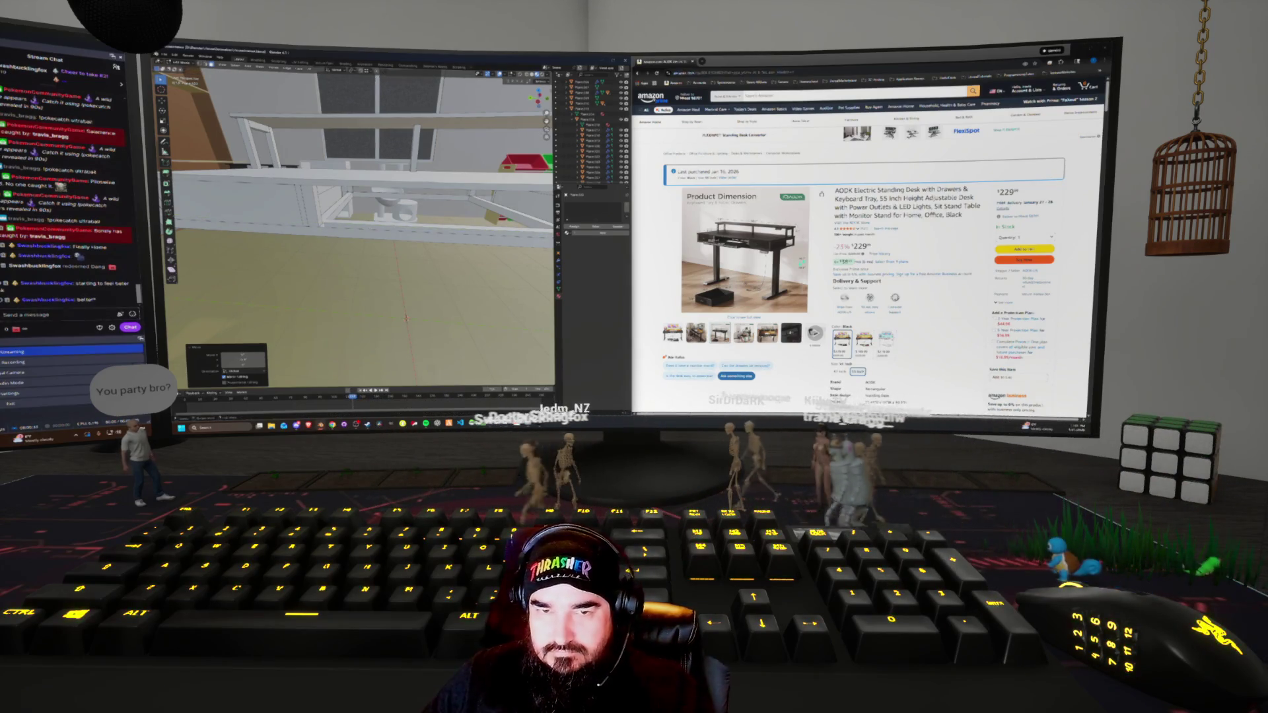
pyautogui.moveTo(357, 224); pyautogui.dragTo(324, 218, button='middle')
pyautogui.hotkey('shift', 'z')
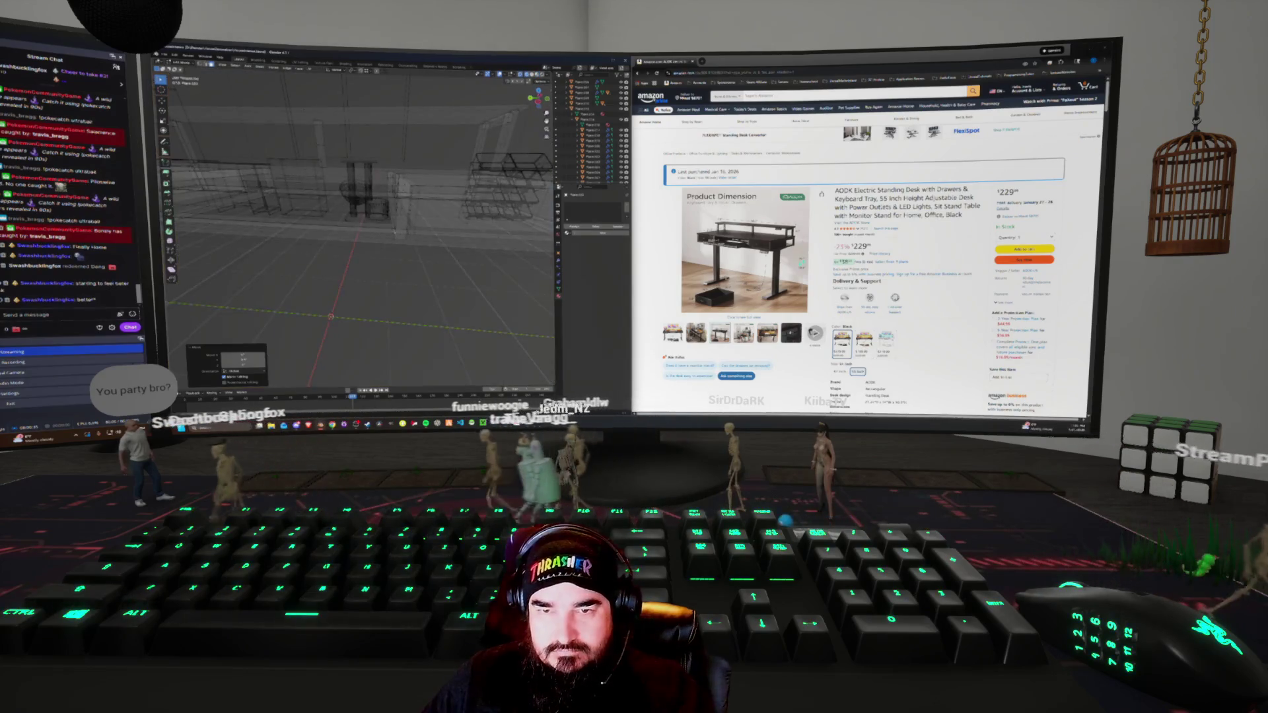
pyautogui.hotkey('shift', 'z')
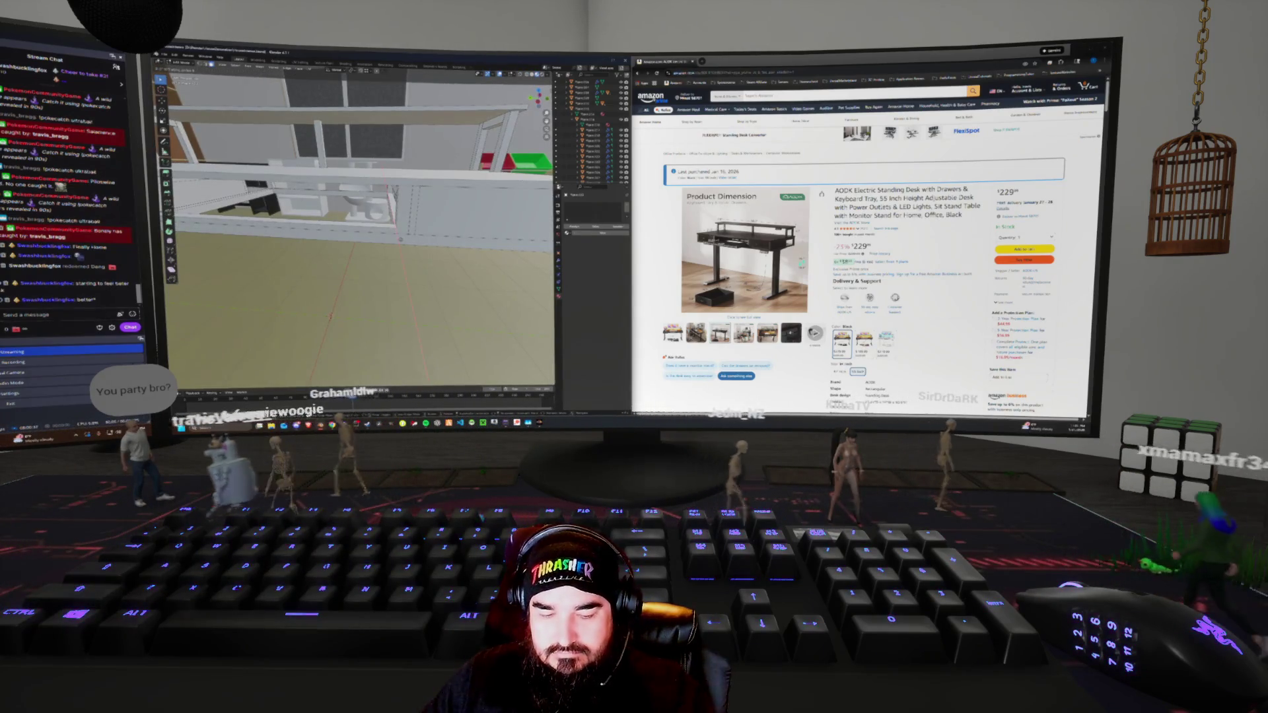
pyautogui.moveTo(356, 224); pyautogui.dragTo(245, 197, button='middle')
pyautogui.press('Return')
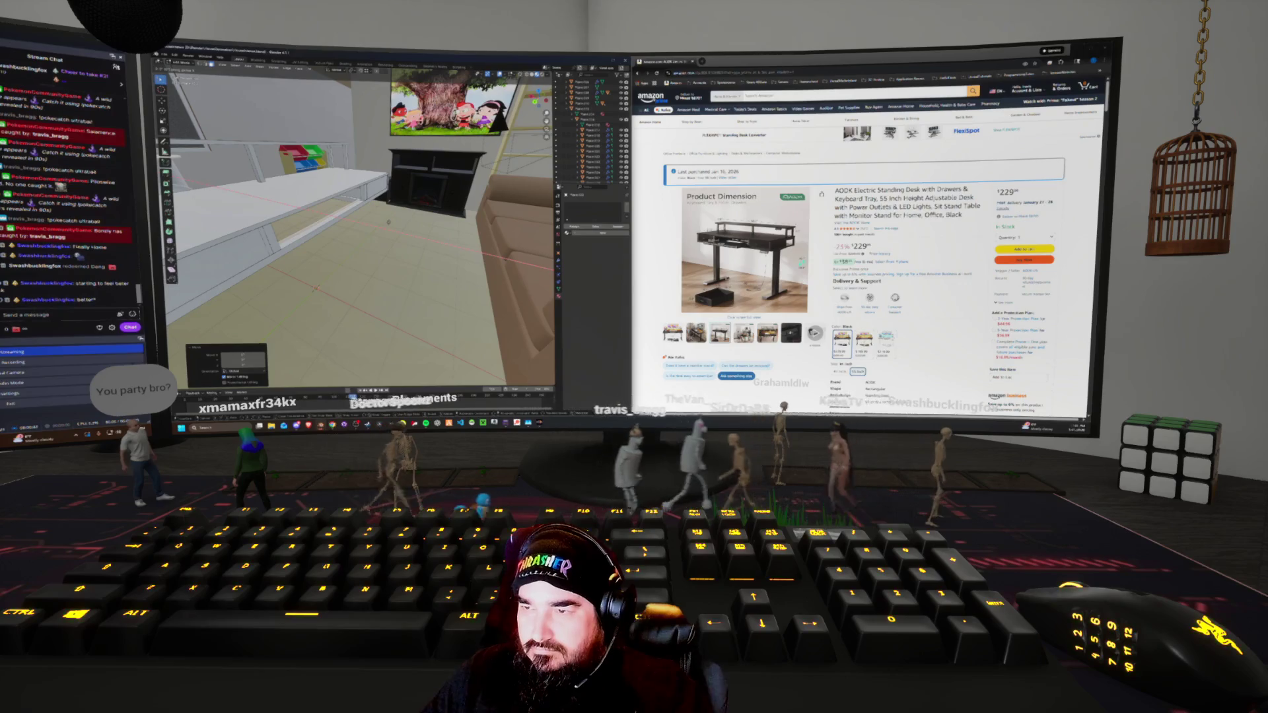
# Duplicate the desk top with Shift+D into a new slab for the floor
pyautogui.hotkey('shift', 'd')
pyautogui.press('Escape')
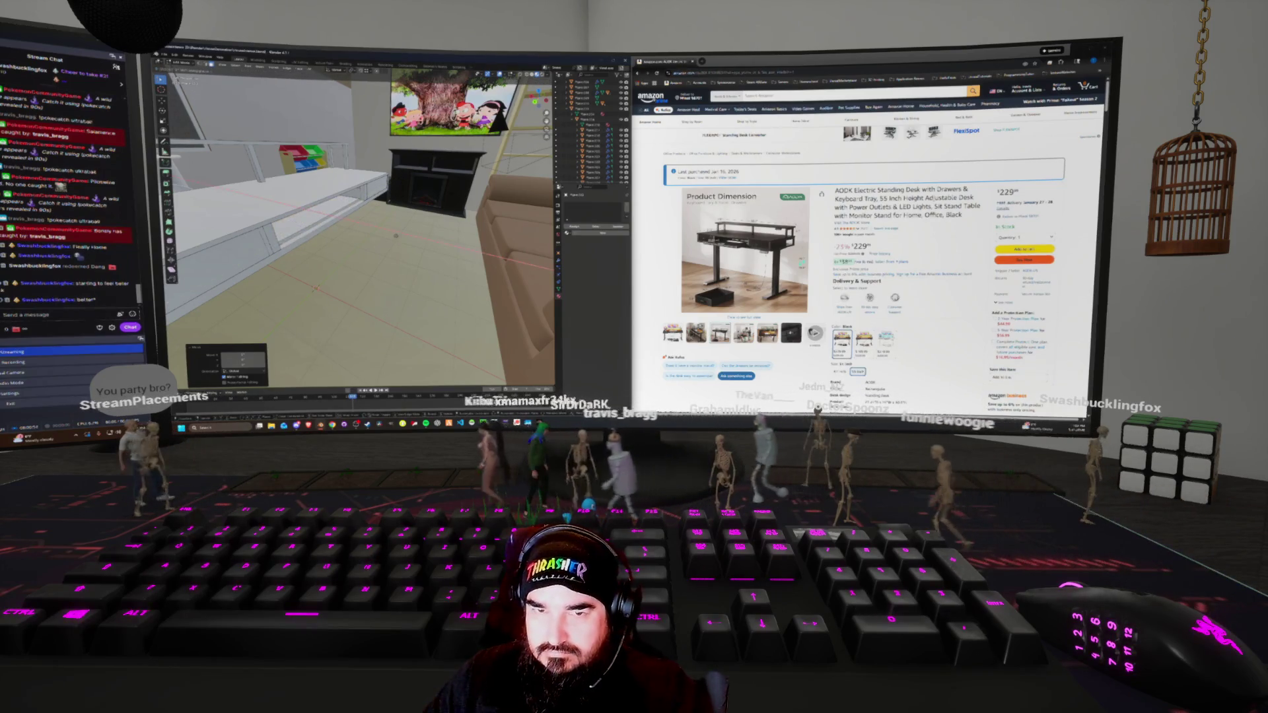
pyautogui.hotkey('shift', 'd')
pyautogui.moveTo(356, 225); pyautogui.dragTo(284, 151, button='middle')
pyautogui.moveTo(744, 251)
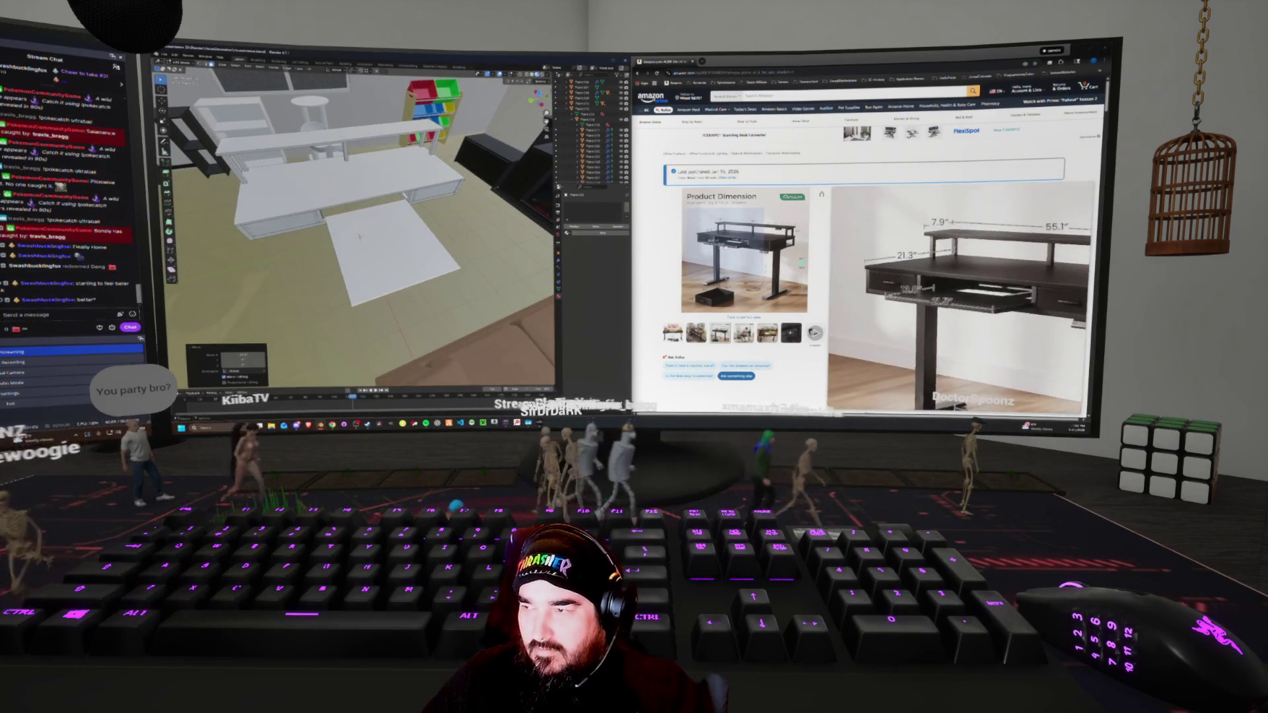
pyautogui.moveTo(356, 231); pyautogui.dragTo(400, 208, button='middle')
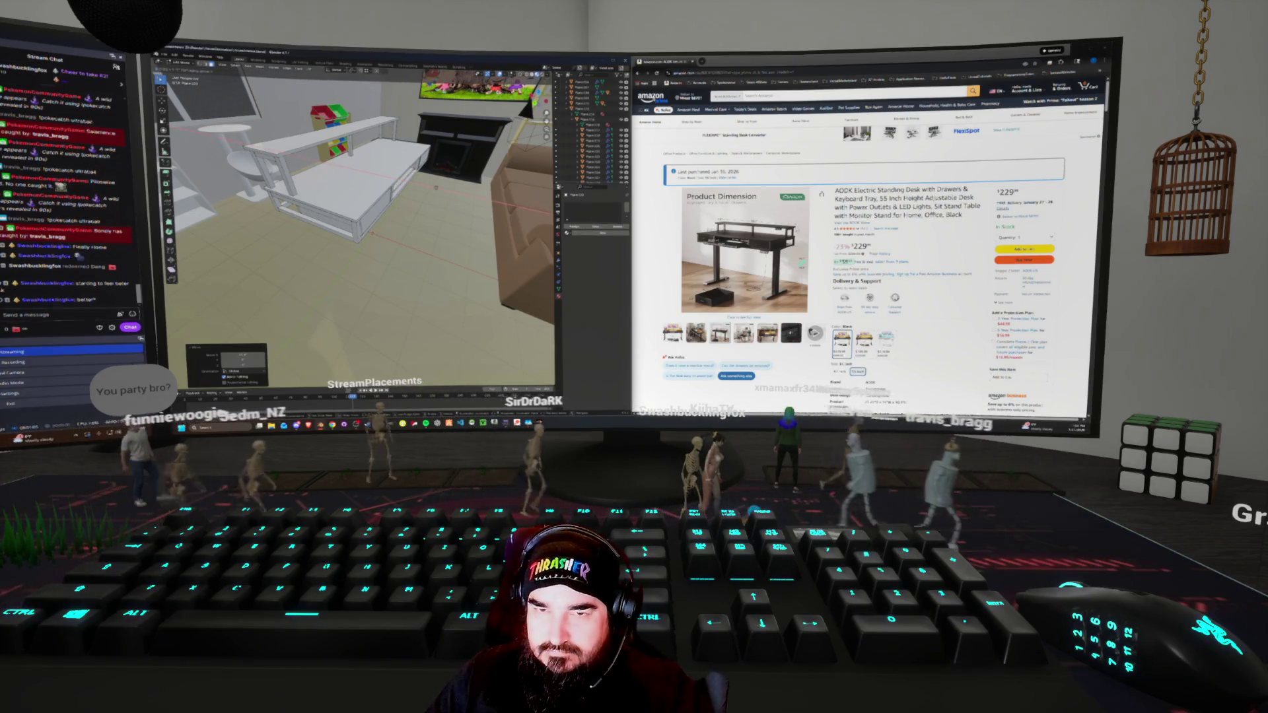
pyautogui.moveTo(356, 225)
pyautogui.mouseDown(button='middle')
pyautogui.moveTo(363, 198)
pyautogui.moveTo(455, 178)
pyautogui.mouseUp(button='middle')
pyautogui.moveTo(387, 261)
pyautogui.mouseDown(button='middle')
pyautogui.moveTo(397, 289)
pyautogui.moveTo(414, 292)
pyautogui.moveTo(326, 288)
pyautogui.mouseUp(button='middle')
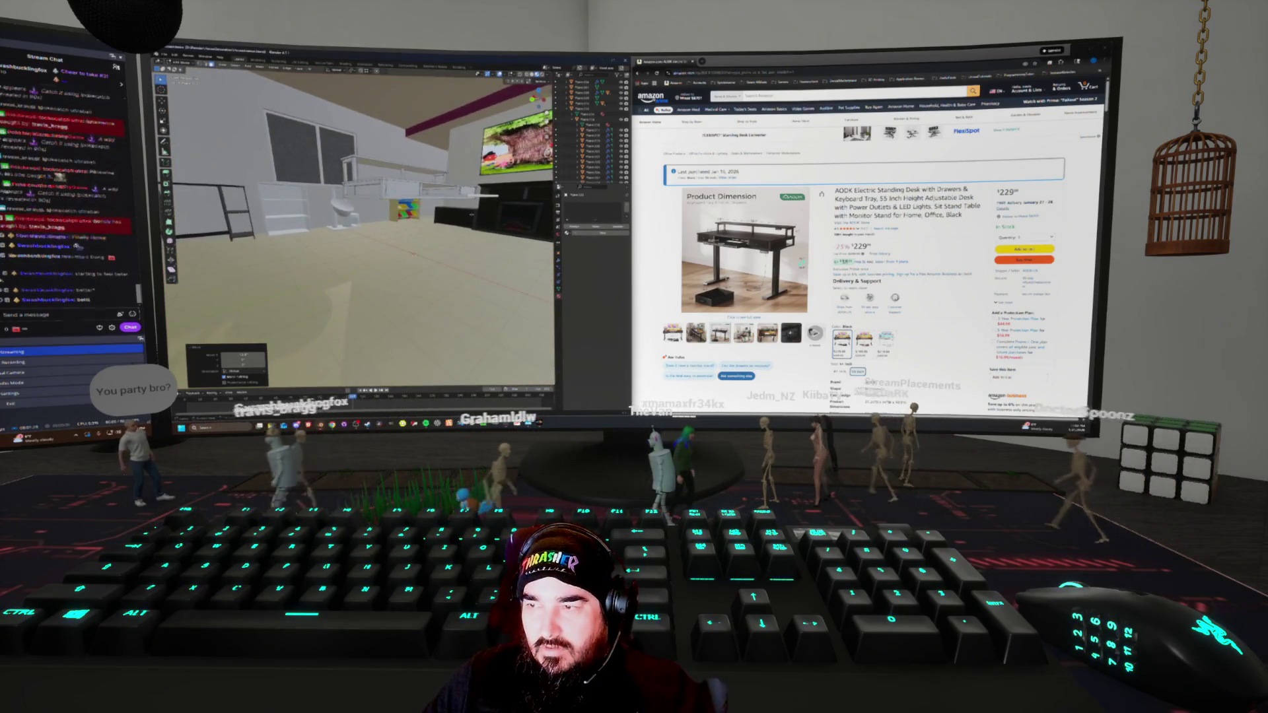
pyautogui.moveTo(780, 264)
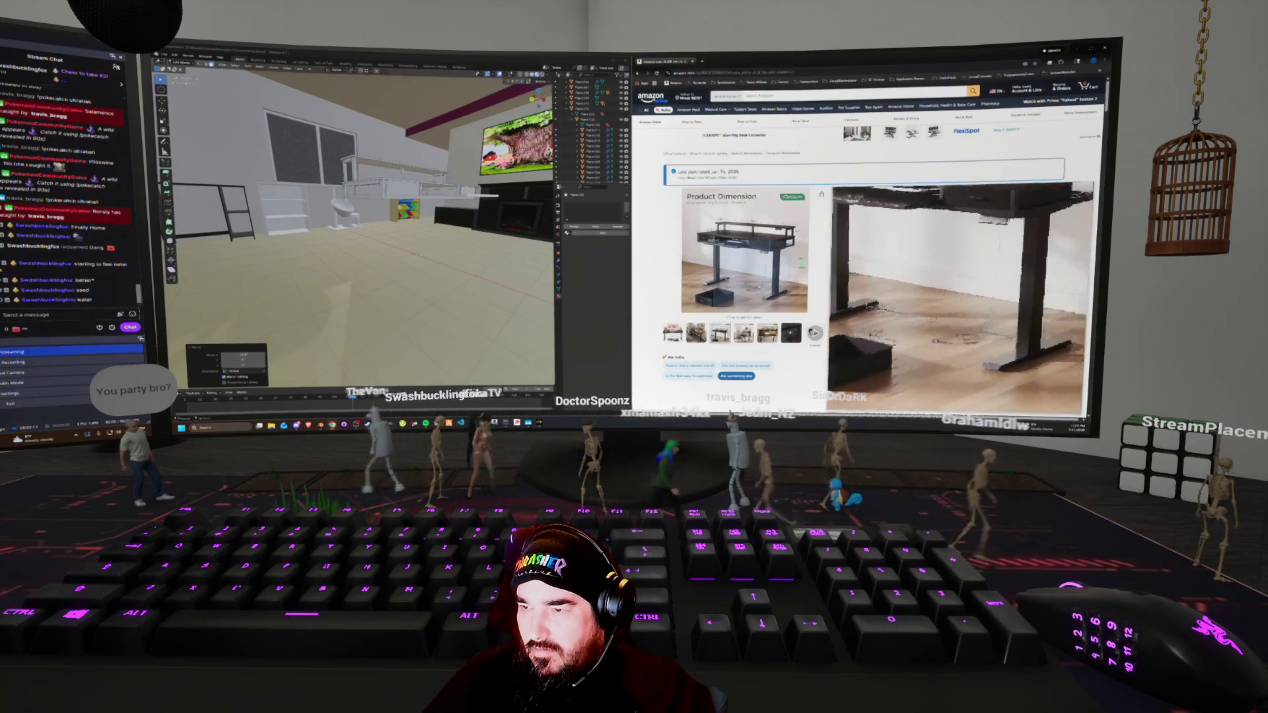
# Fly the view to the desk and window wall and slide the panel along the wall
pyautogui.press('w')
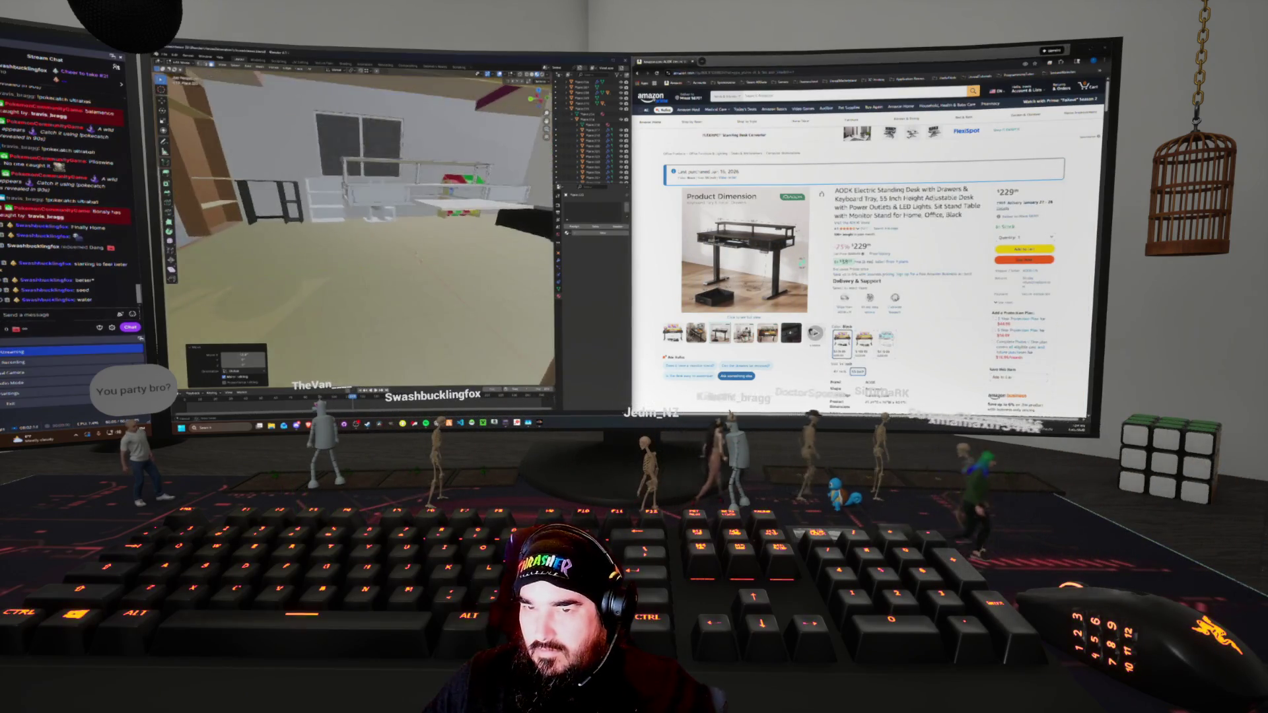
pyautogui.press('w')
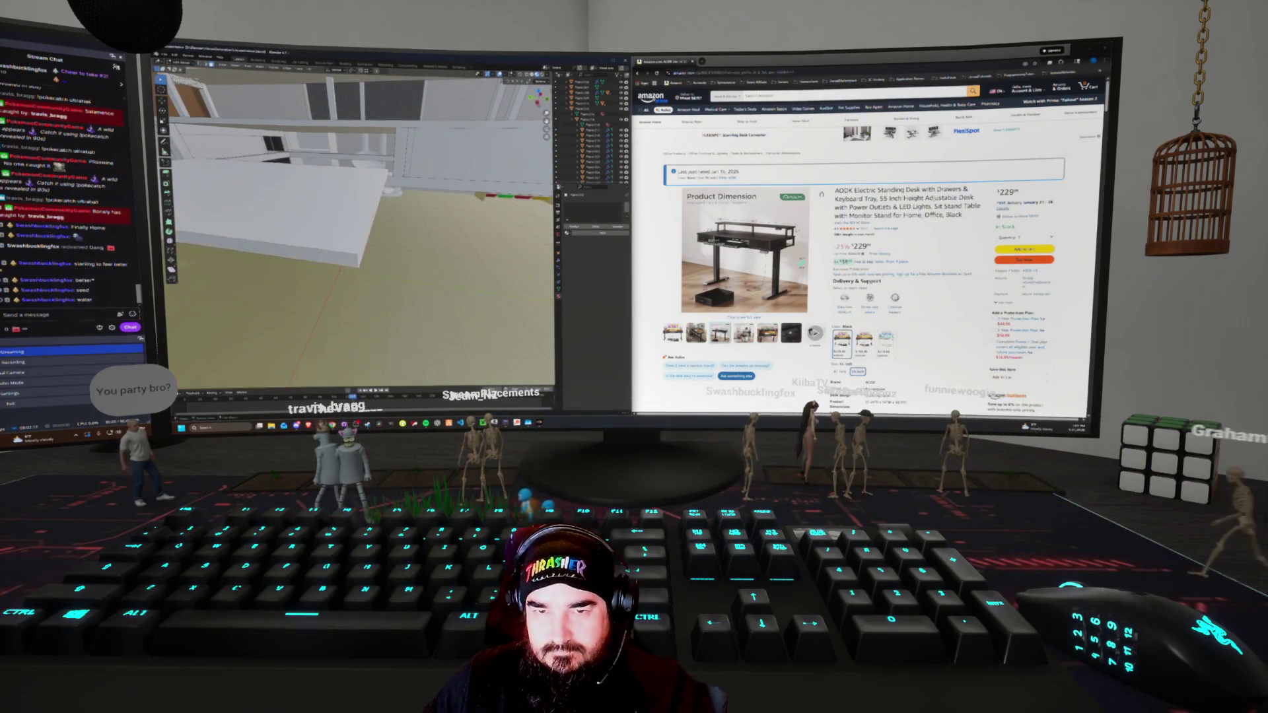
pyautogui.press('Return')
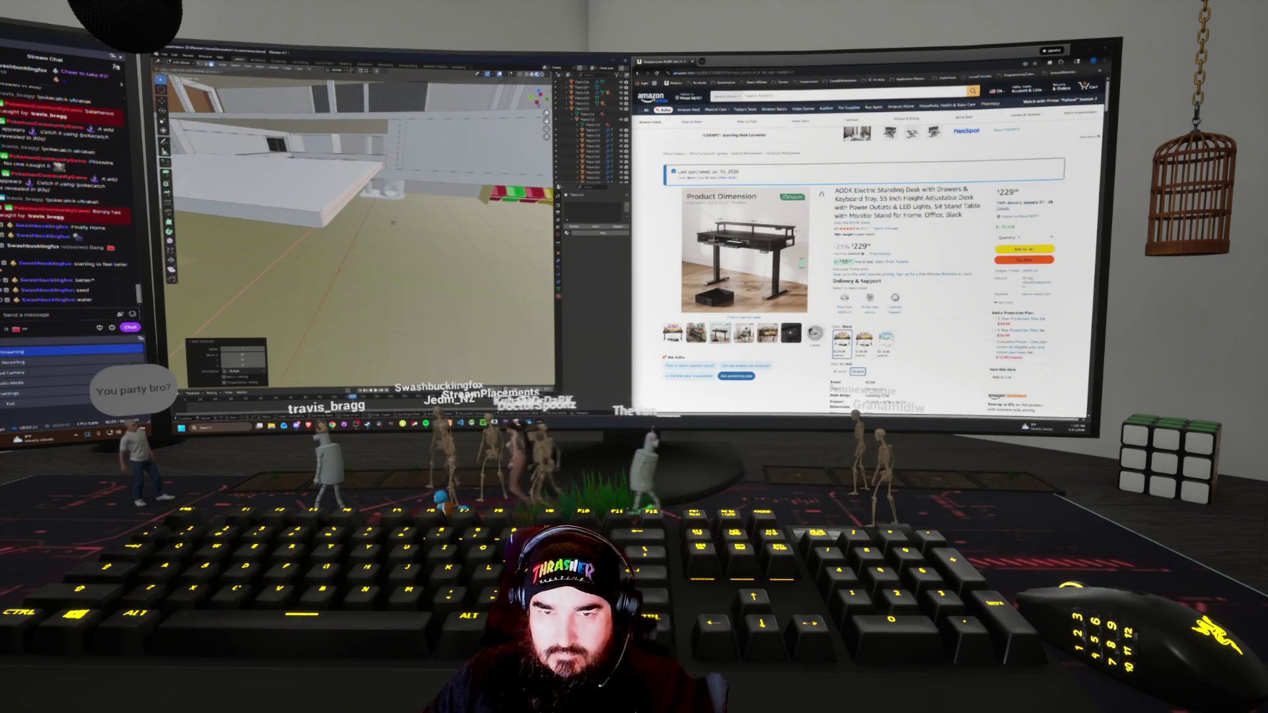
pyautogui.hotkey('shift', '`')
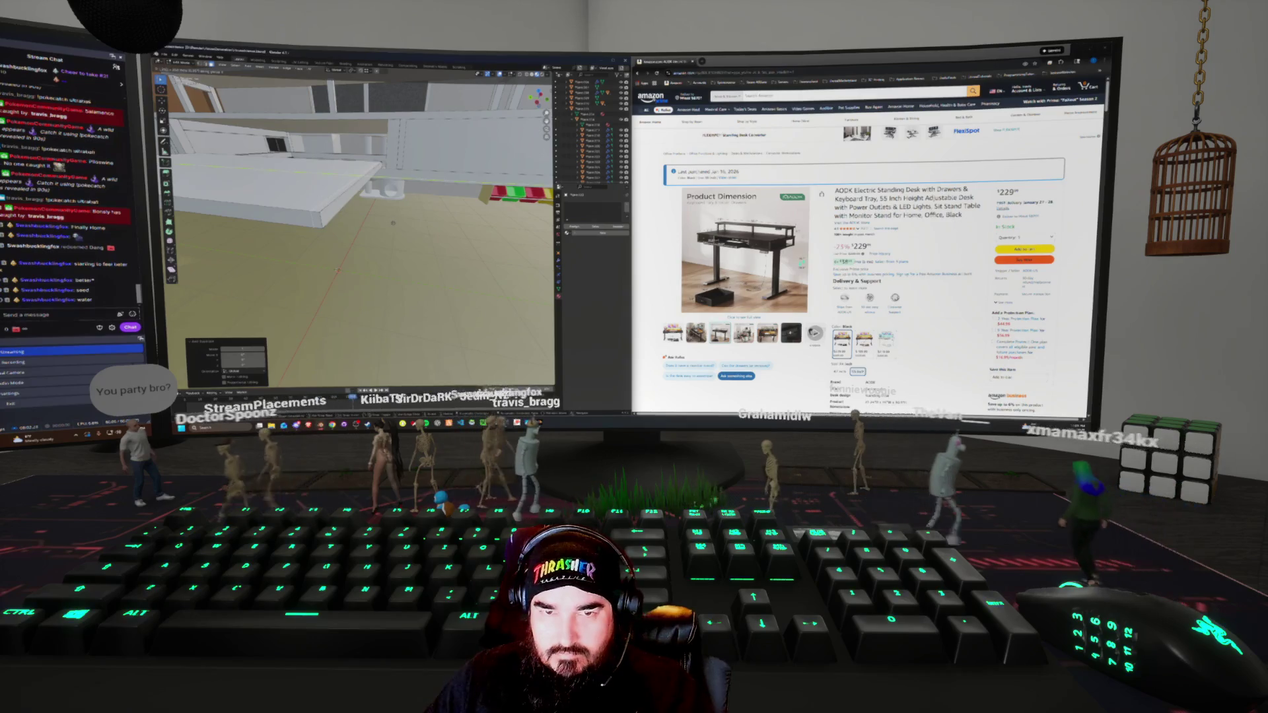
pyautogui.press('w')
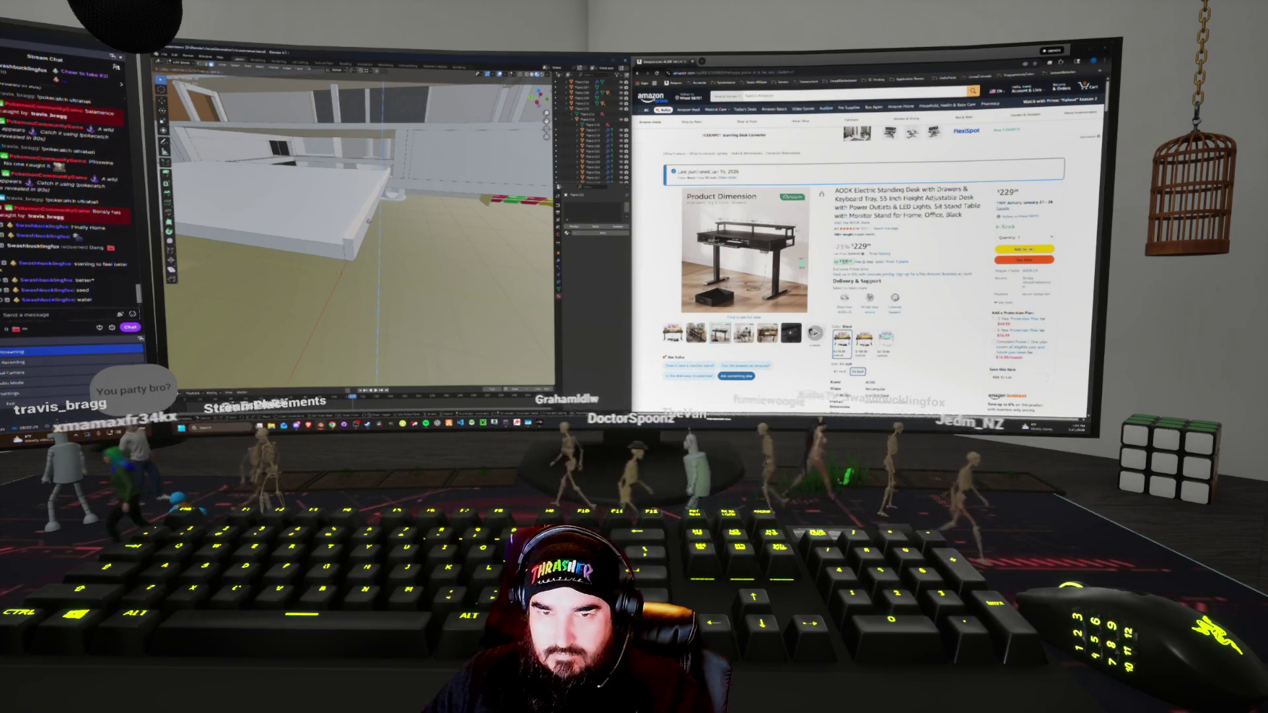
pyautogui.press('g')
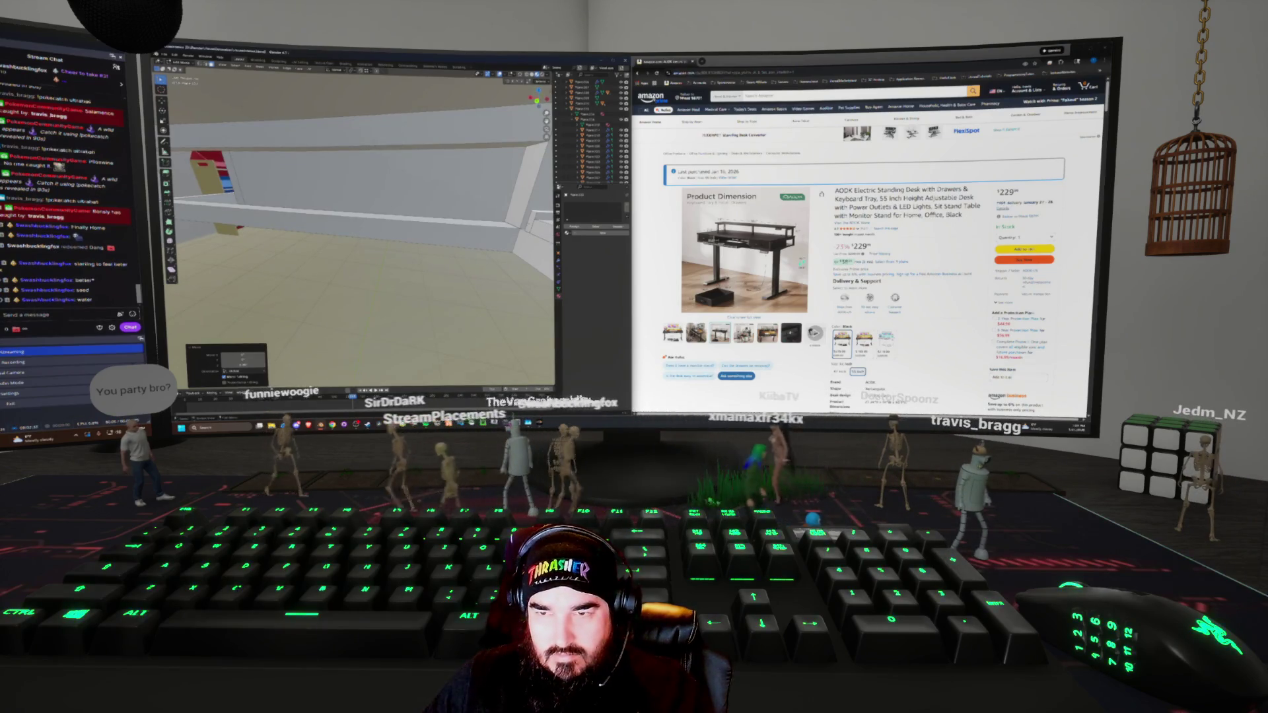
pyautogui.press('Tab')
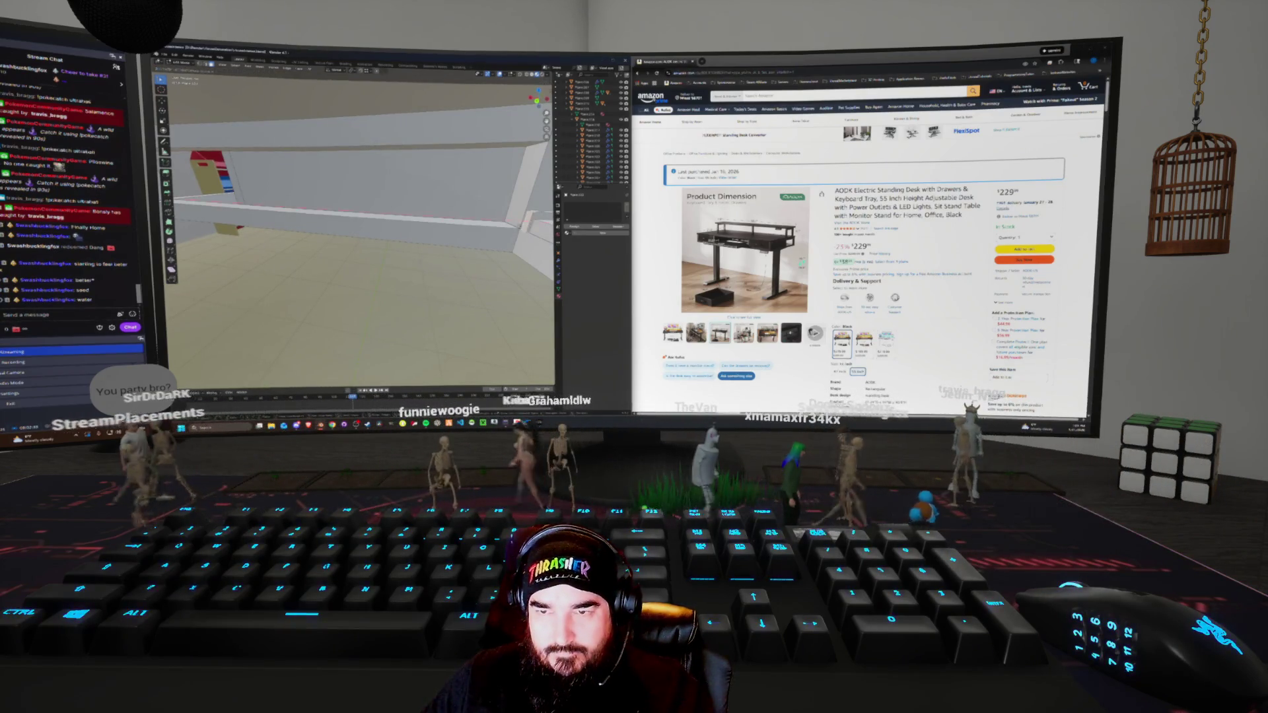
pyautogui.moveTo(360, 231)
pyautogui.mouseDown(button='middle')
pyautogui.moveTo(298, 218)
pyautogui.moveTo(343, 221)
pyautogui.mouseUp(button='middle')
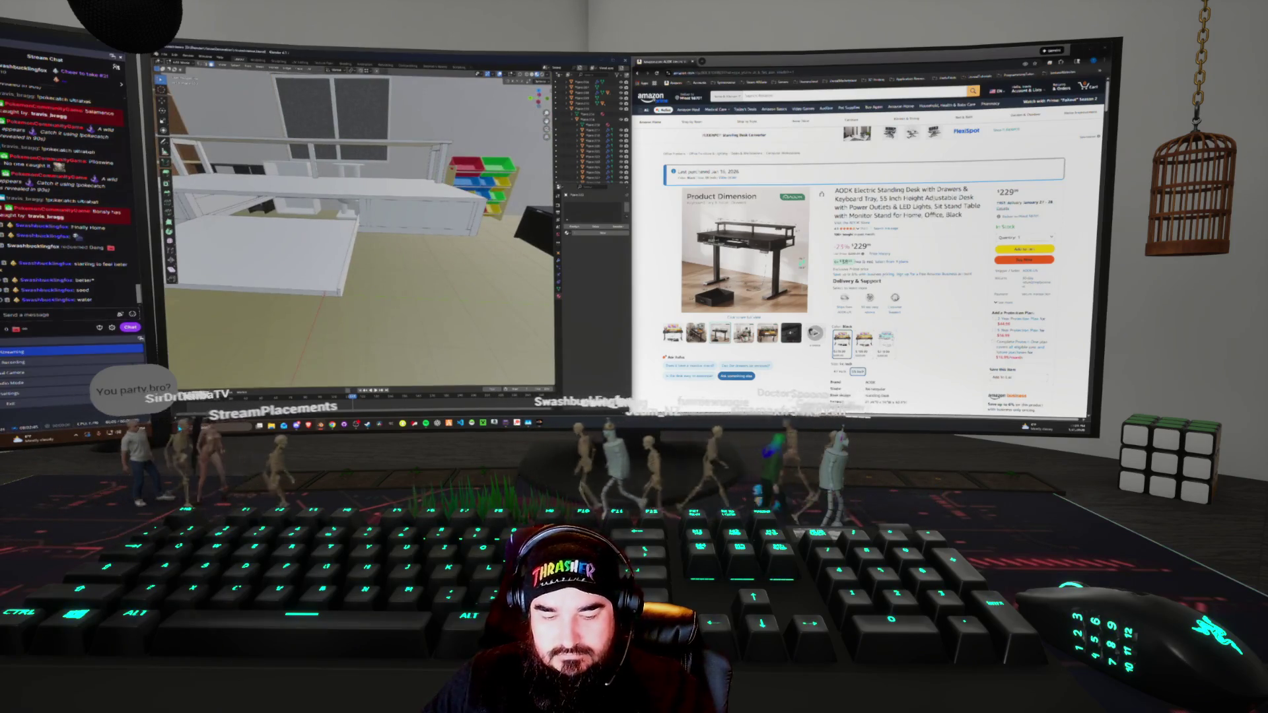
# Pick a different option in the Adjust Last Operation panel for the new white panel
pyautogui.moveTo(344, 222); pyautogui.dragTo(370, 224, button='middle')
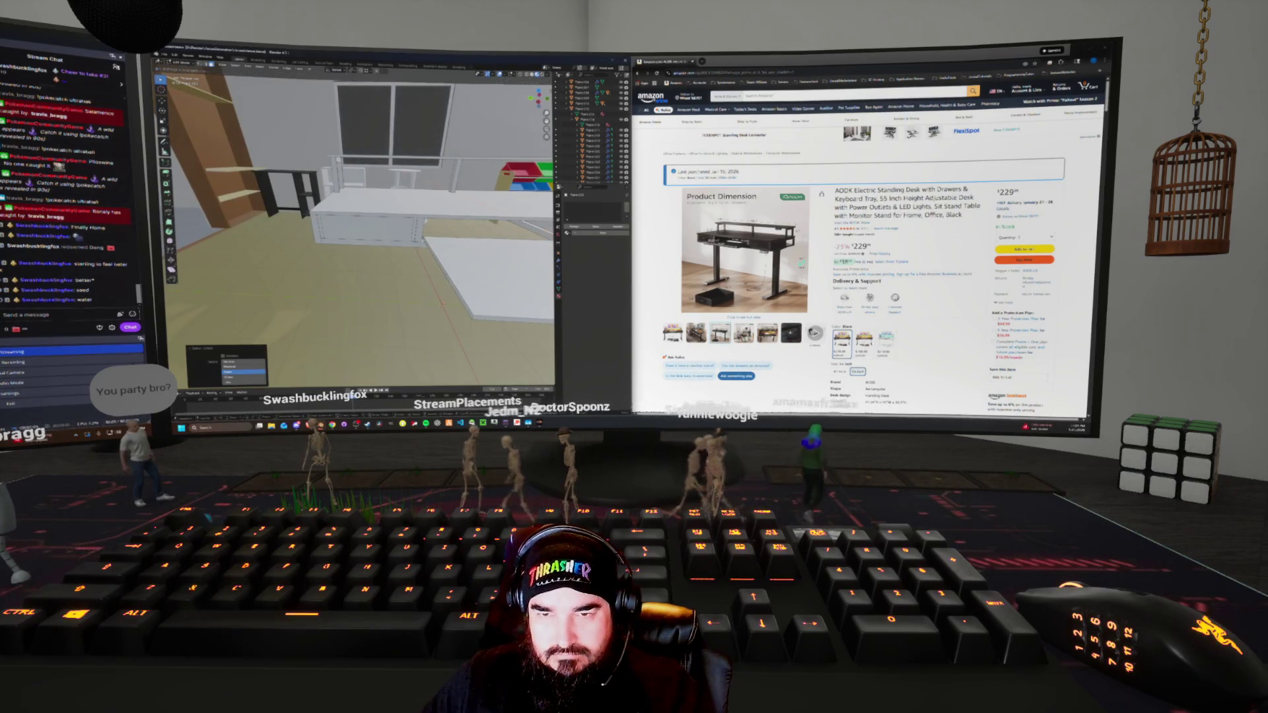
pyautogui.click(244, 371)
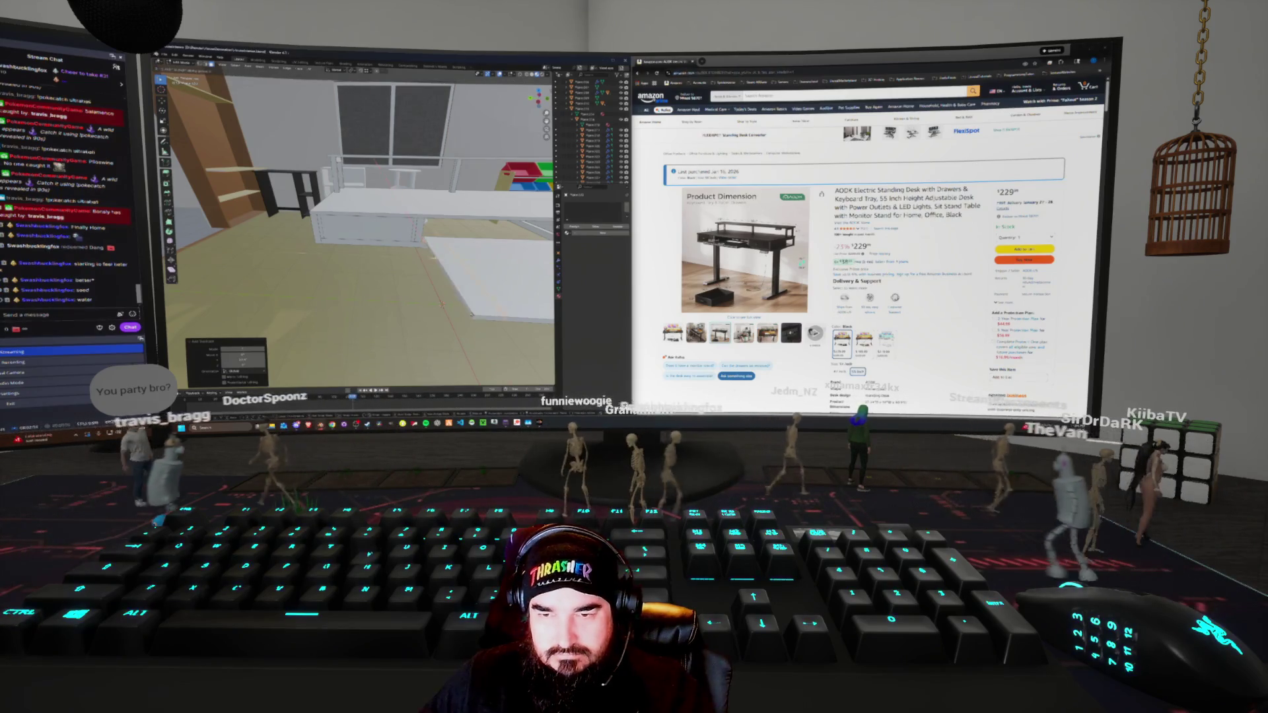
pyautogui.moveTo(370, 225); pyautogui.dragTo(416, 231, button='middle')
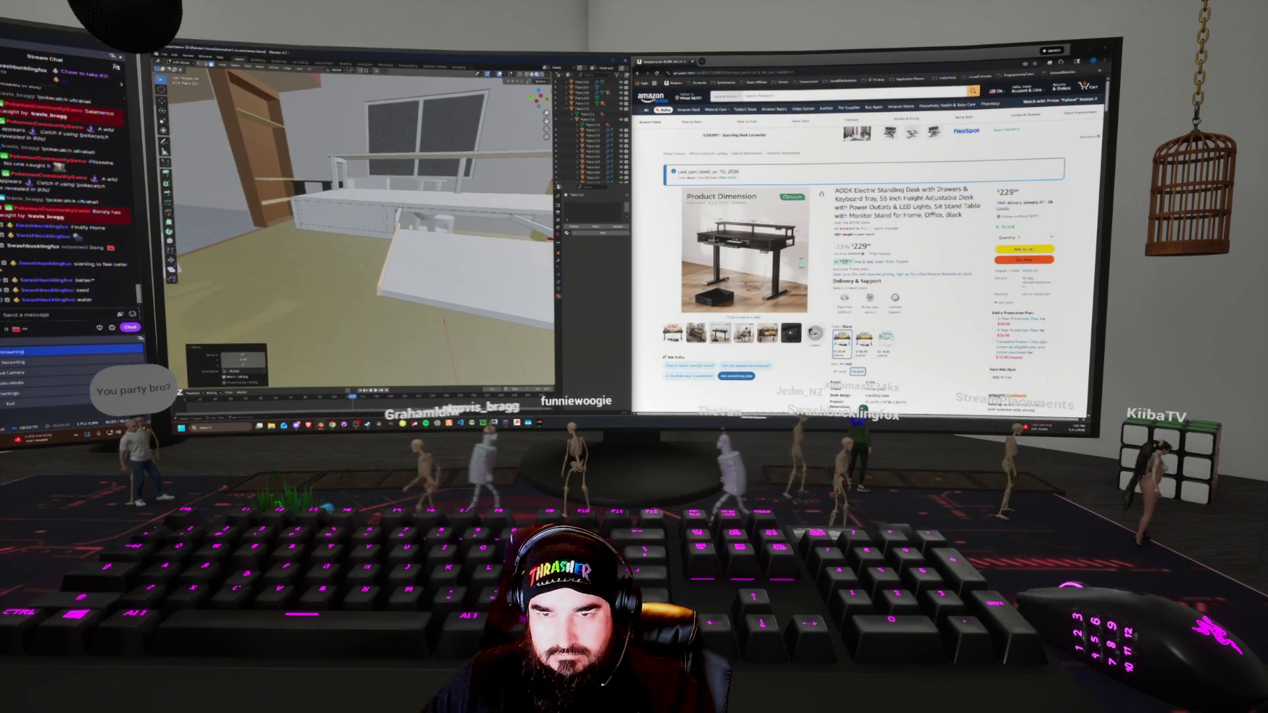
pyautogui.moveTo(429, 268)
pyautogui.mouseDown(button='middle')
pyautogui.moveTo(456, 274)
pyautogui.moveTo(475, 244)
pyautogui.moveTo(369, 192)
pyautogui.moveTo(357, 198)
pyautogui.mouseUp(button='middle')
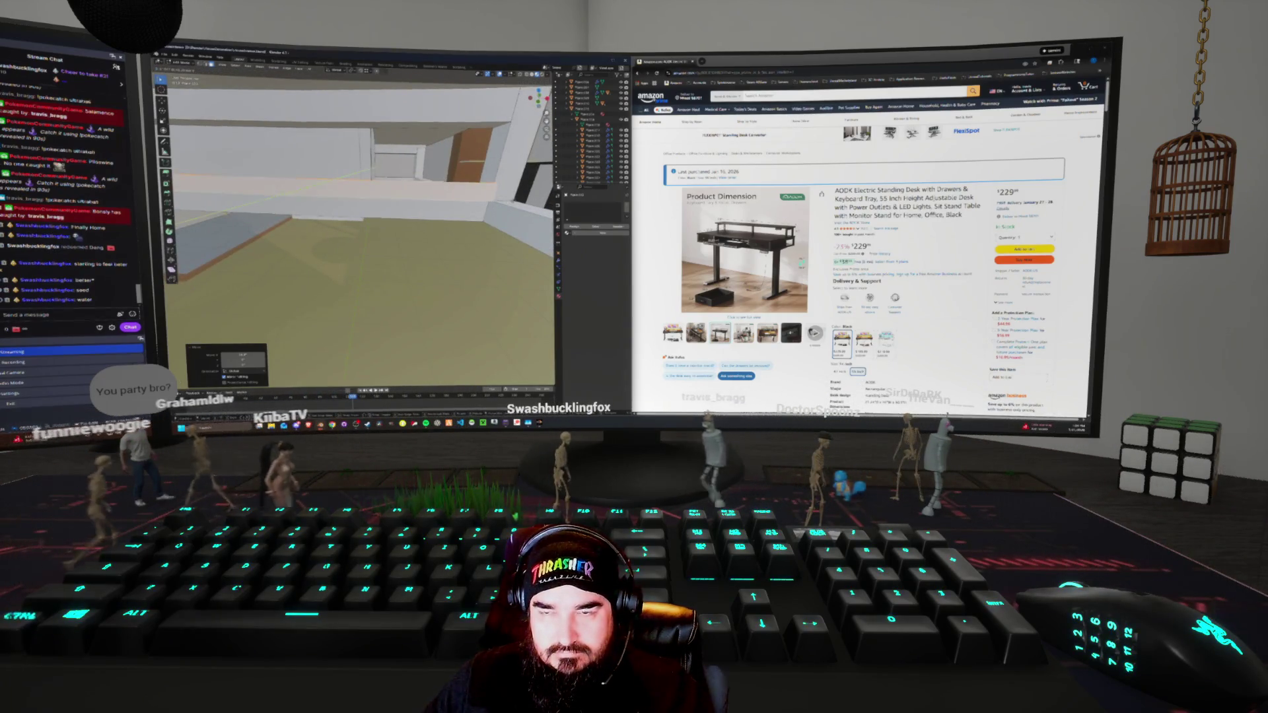
pyautogui.moveTo(357, 198)
pyautogui.mouseDown(button='middle')
pyautogui.moveTo(291, 222)
pyautogui.moveTo(221, 187)
pyautogui.mouseUp(button='middle')
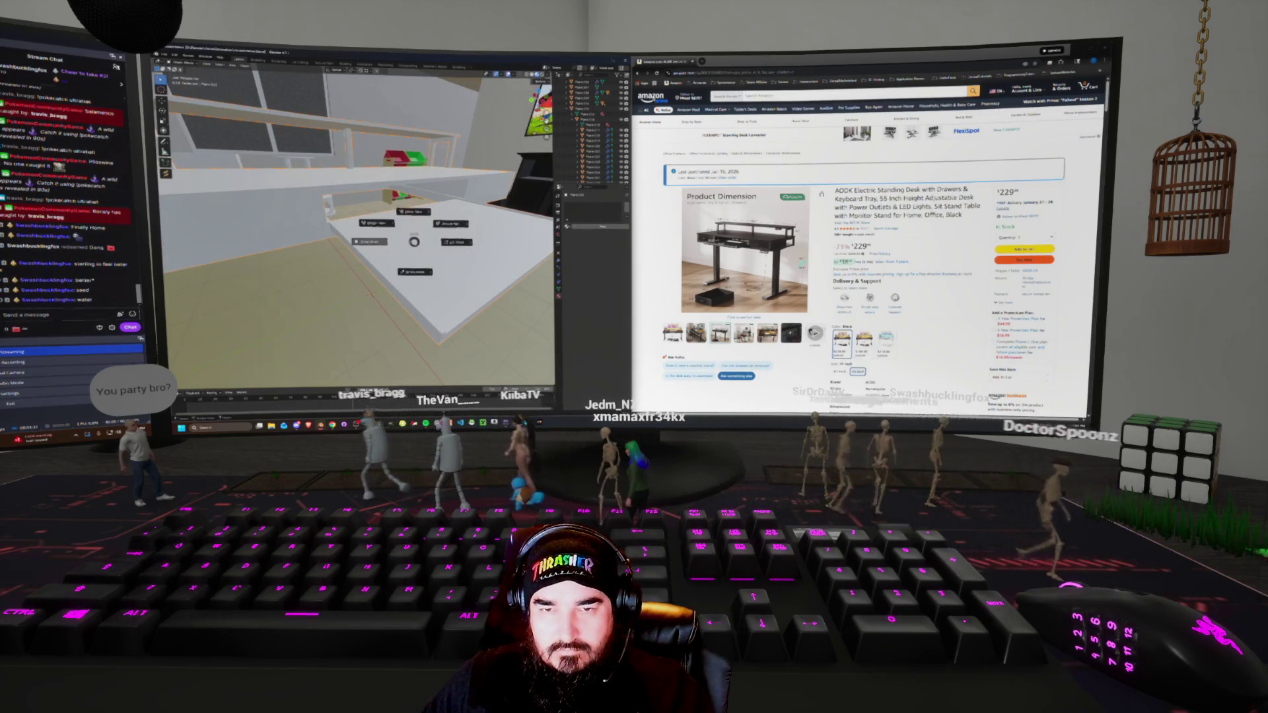
# Remove part of the floor plane by deleting a selection of it
pyautogui.moveTo(221, 187); pyautogui.dragTo(211, 184, button='middle')
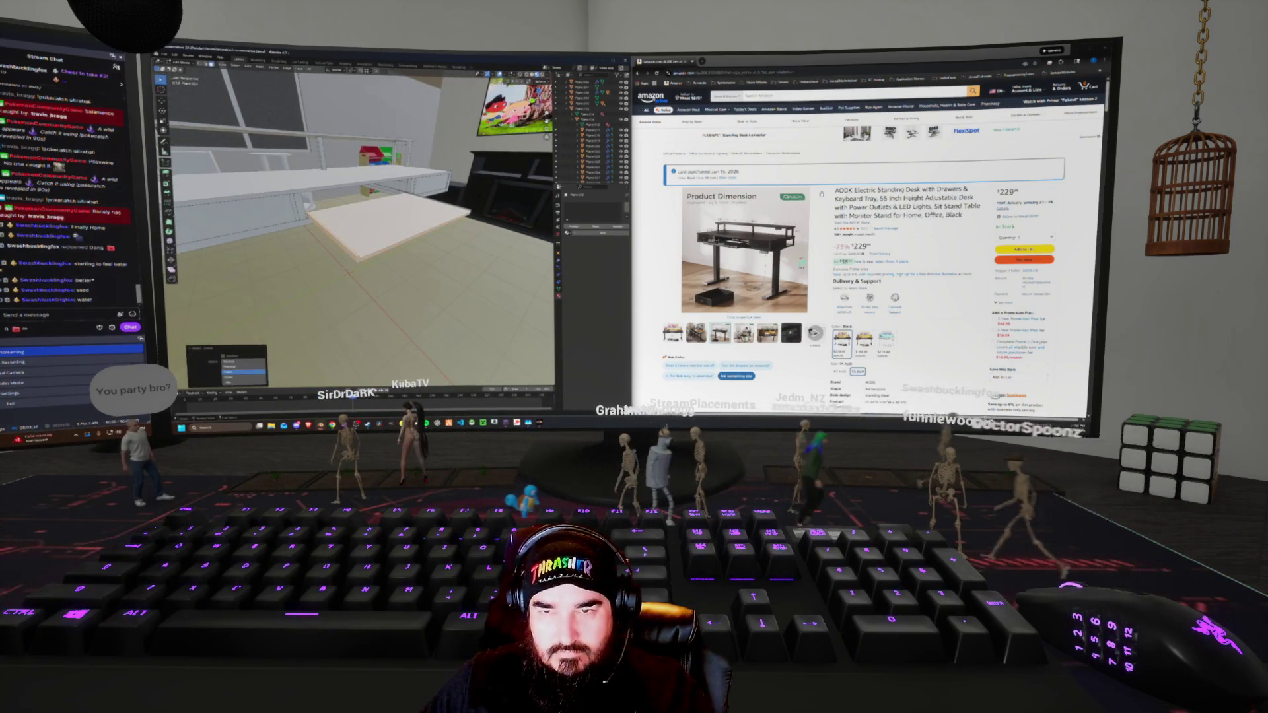
pyautogui.moveTo(211, 184); pyautogui.dragTo(174, 169, button='middle')
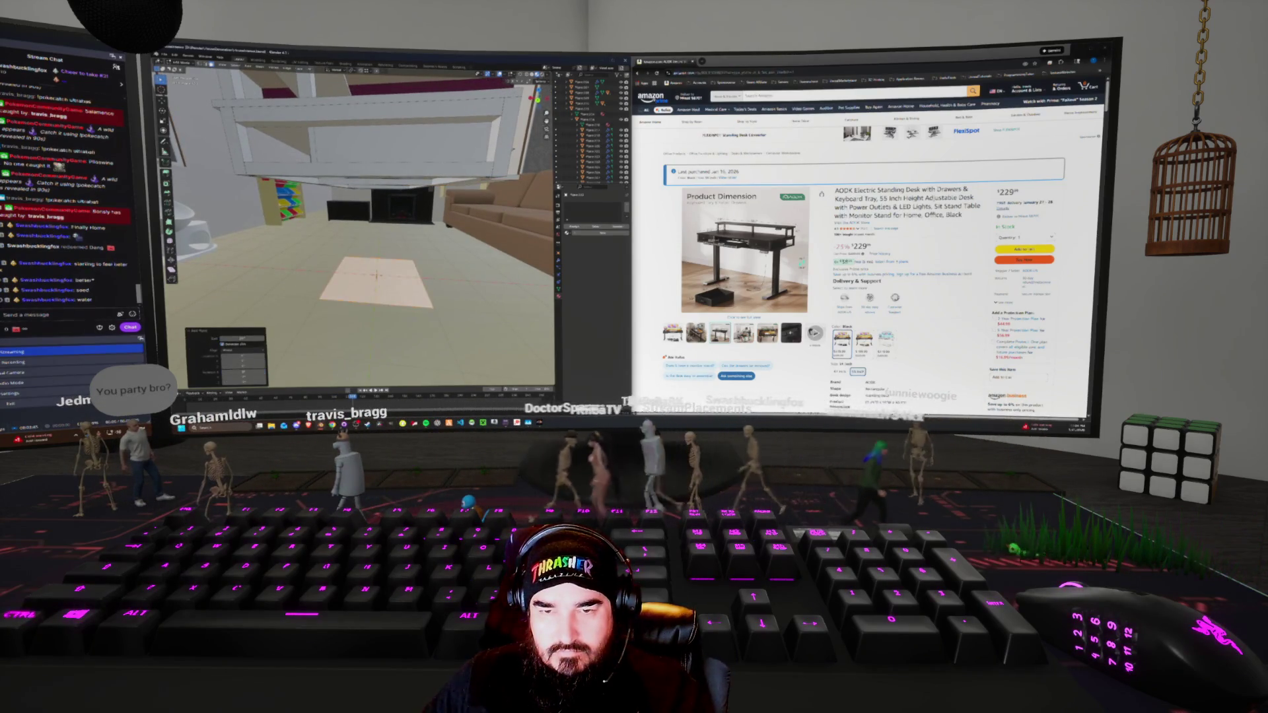
pyautogui.hotkey('alt', 'a')
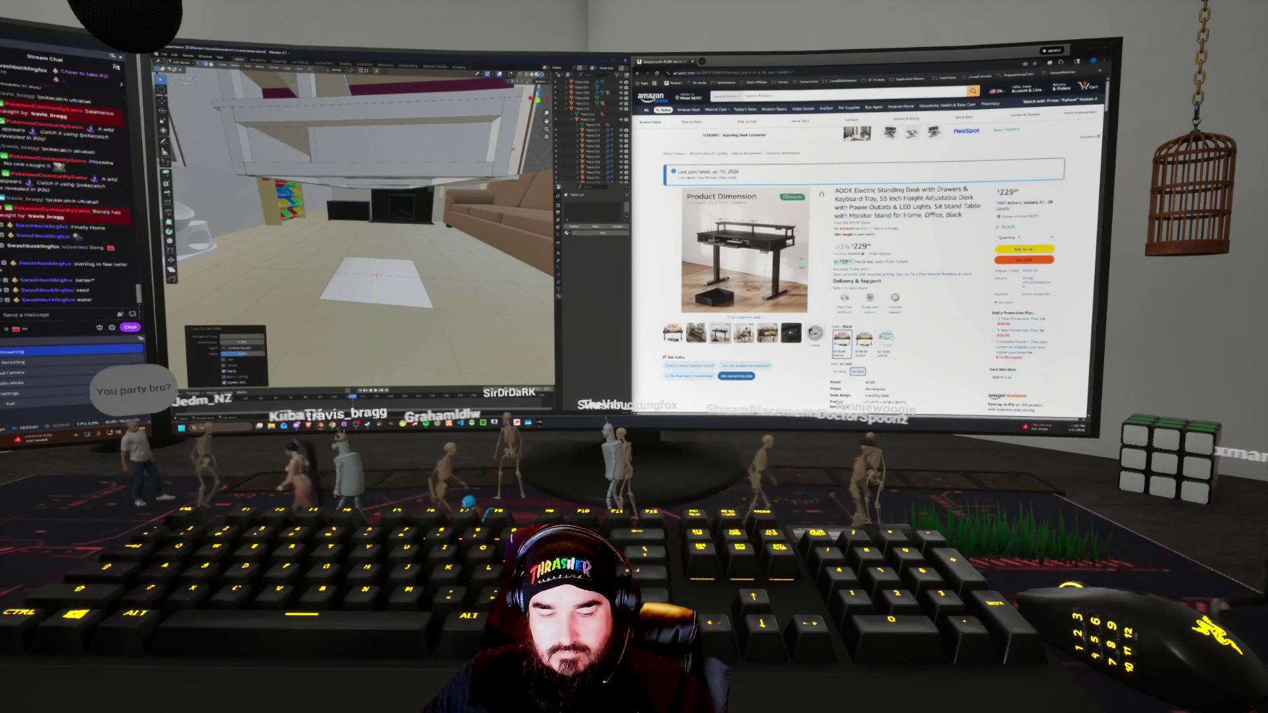
pyautogui.press('x')
pyautogui.press('Return')
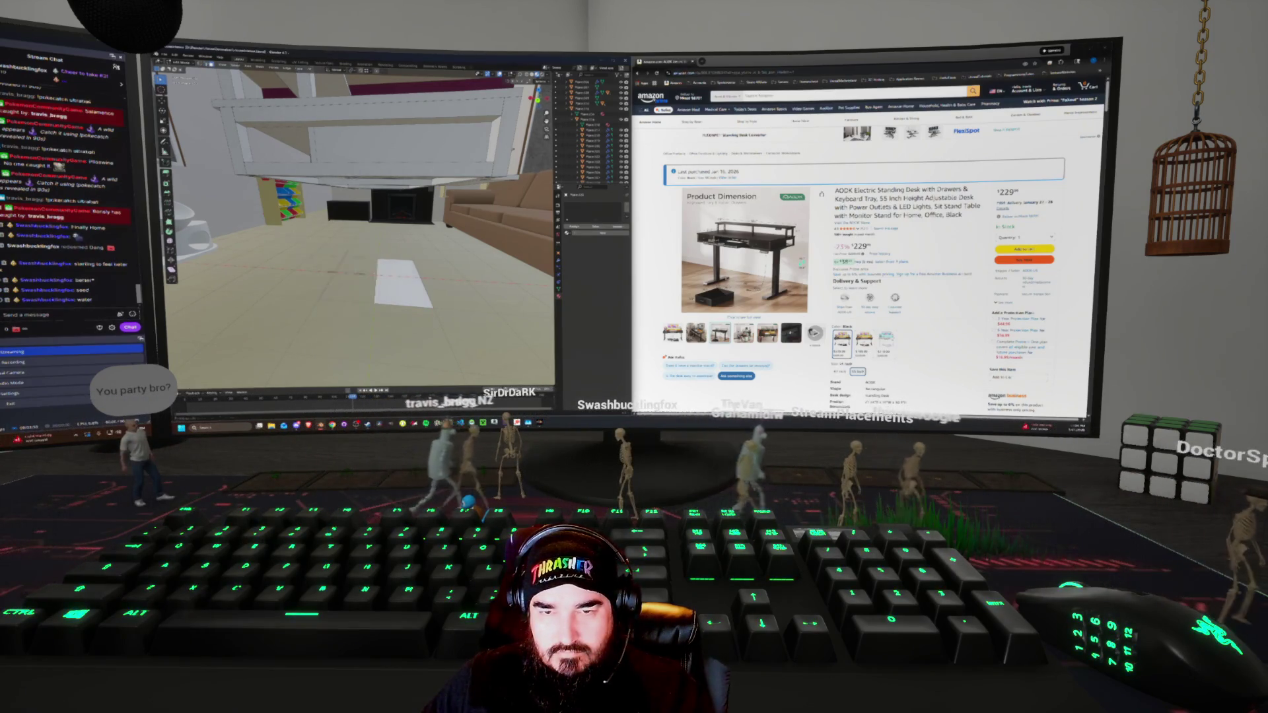
# Add a new plane on the floor under the counter
pyautogui.moveTo(513, 150)
pyautogui.mouseDown(button='middle')
pyautogui.moveTo(481, 139)
pyautogui.moveTo(456, 172)
pyautogui.mouseUp(button='middle')
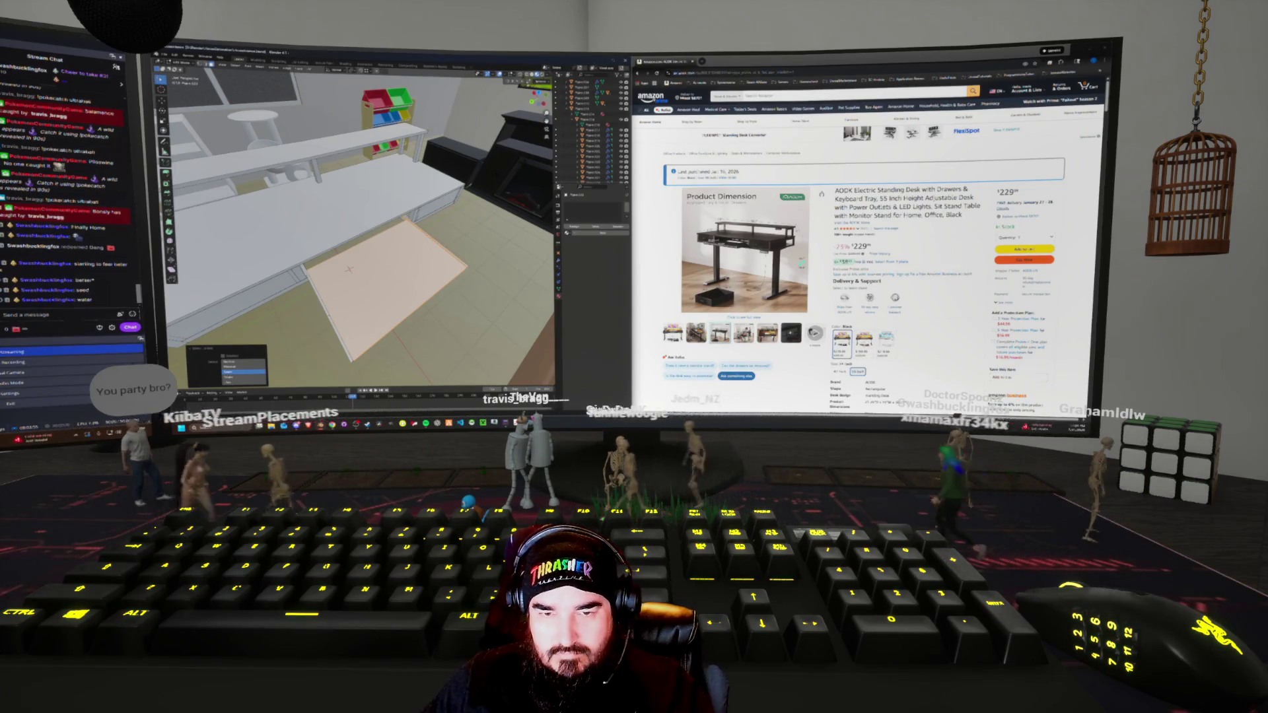
pyautogui.moveTo(462, 165); pyautogui.dragTo(486, 135, button='middle')
pyautogui.press('Return')
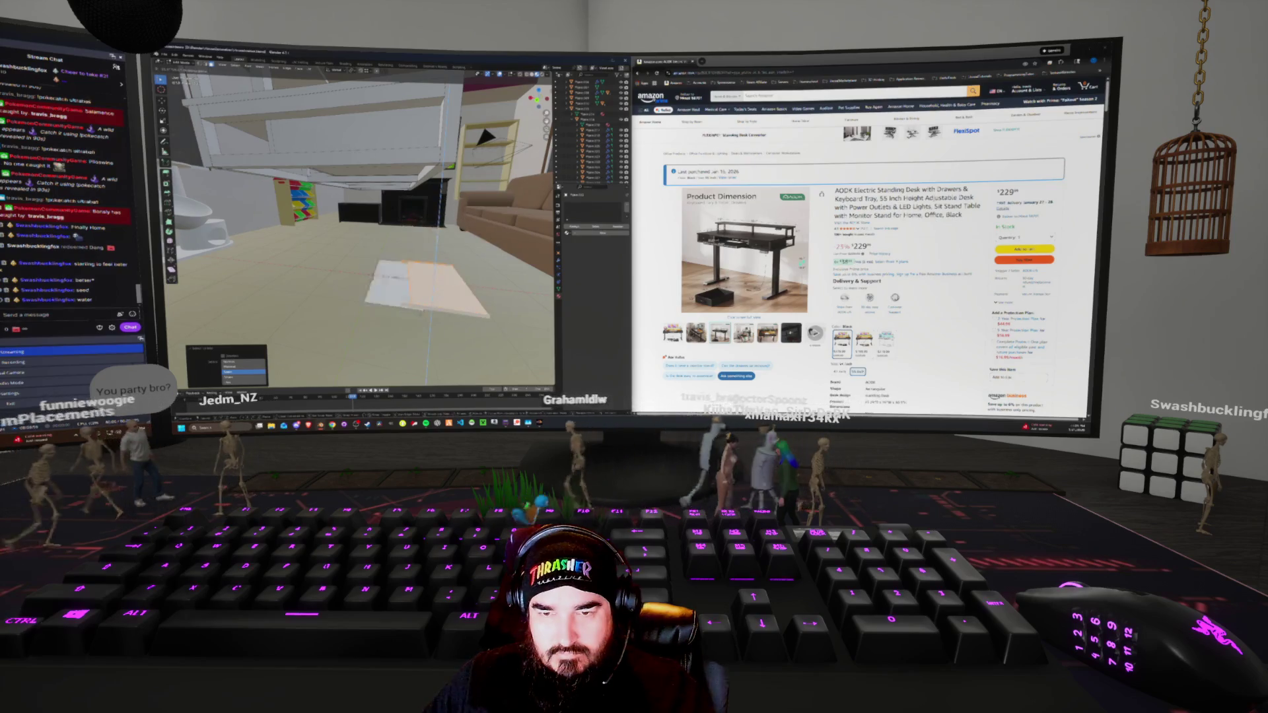
pyautogui.moveTo(485, 137); pyautogui.dragTo(453, 150, button='middle')
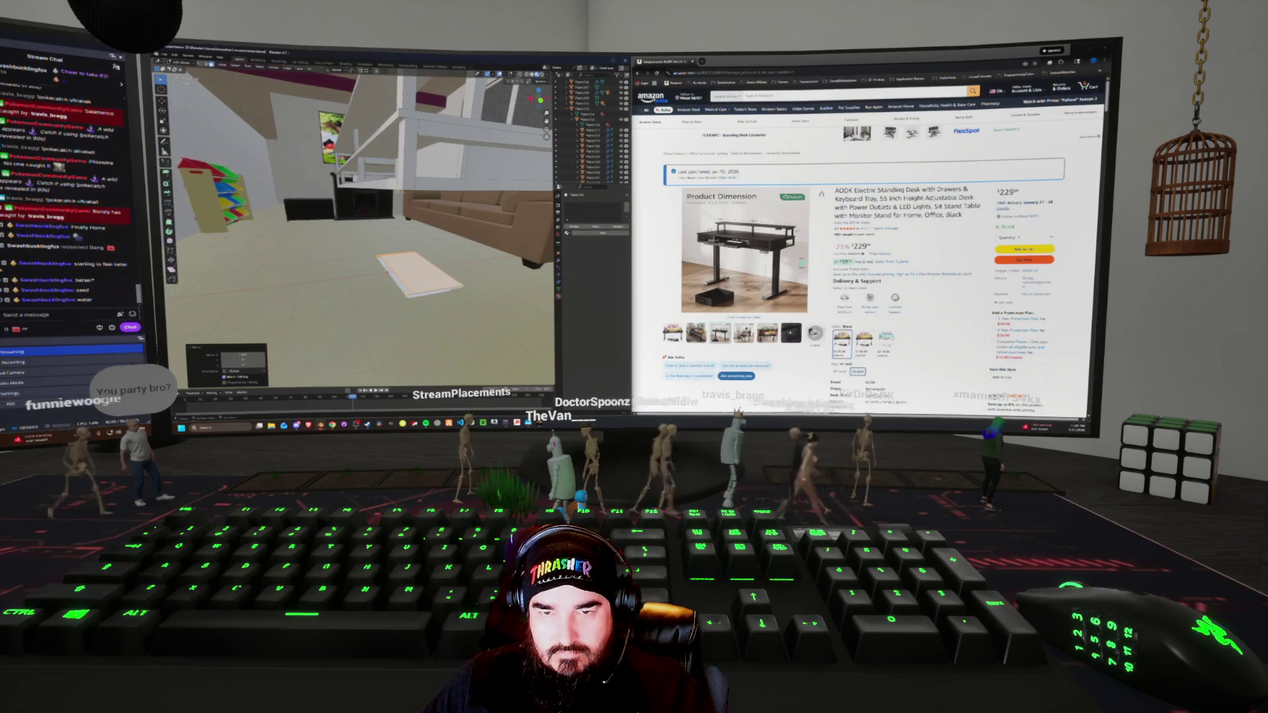
pyautogui.moveTo(397, 285); pyautogui.dragTo(422, 283, button='middle')
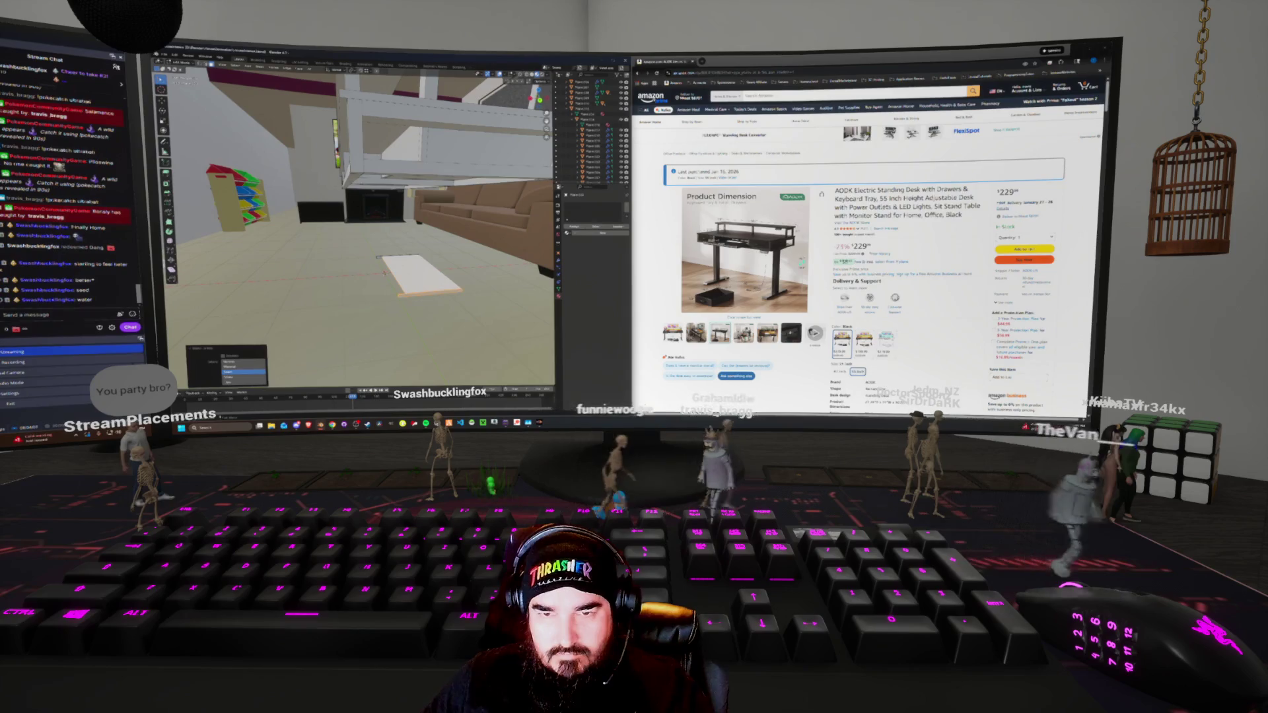
# Select the floor plane and delete it
pyautogui.rightClick(390, 257)
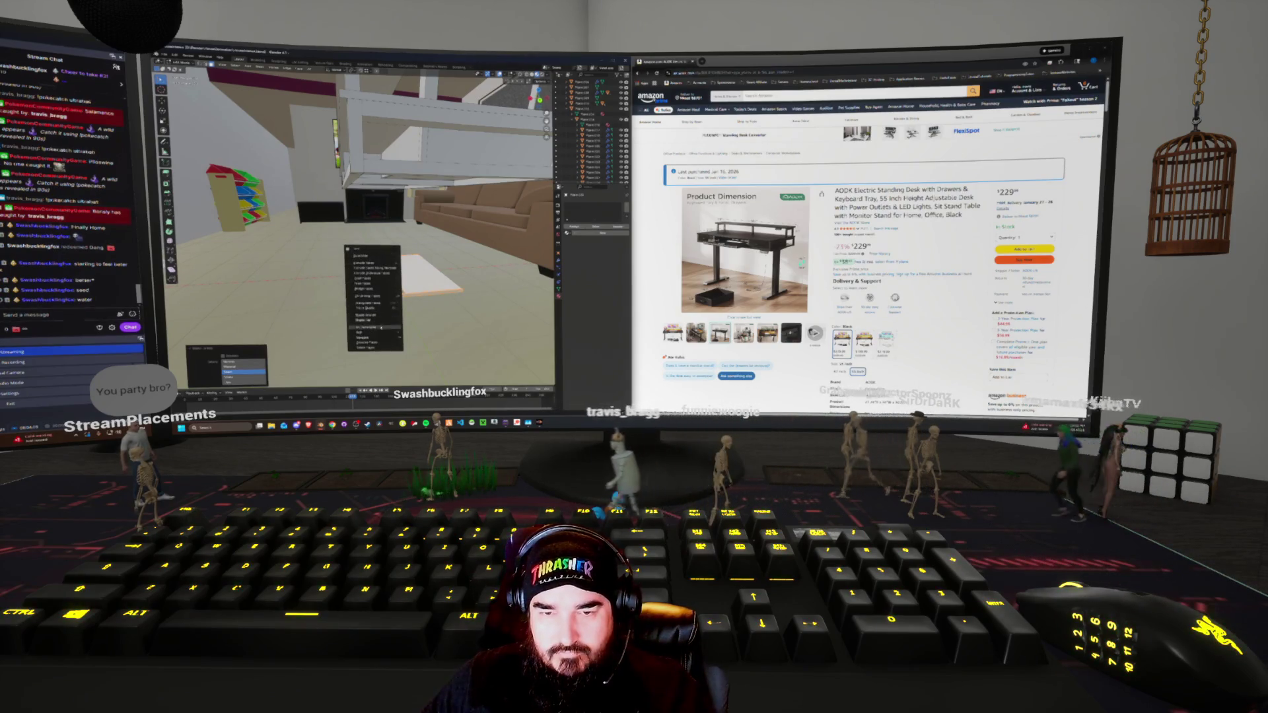
pyautogui.click(382, 337)
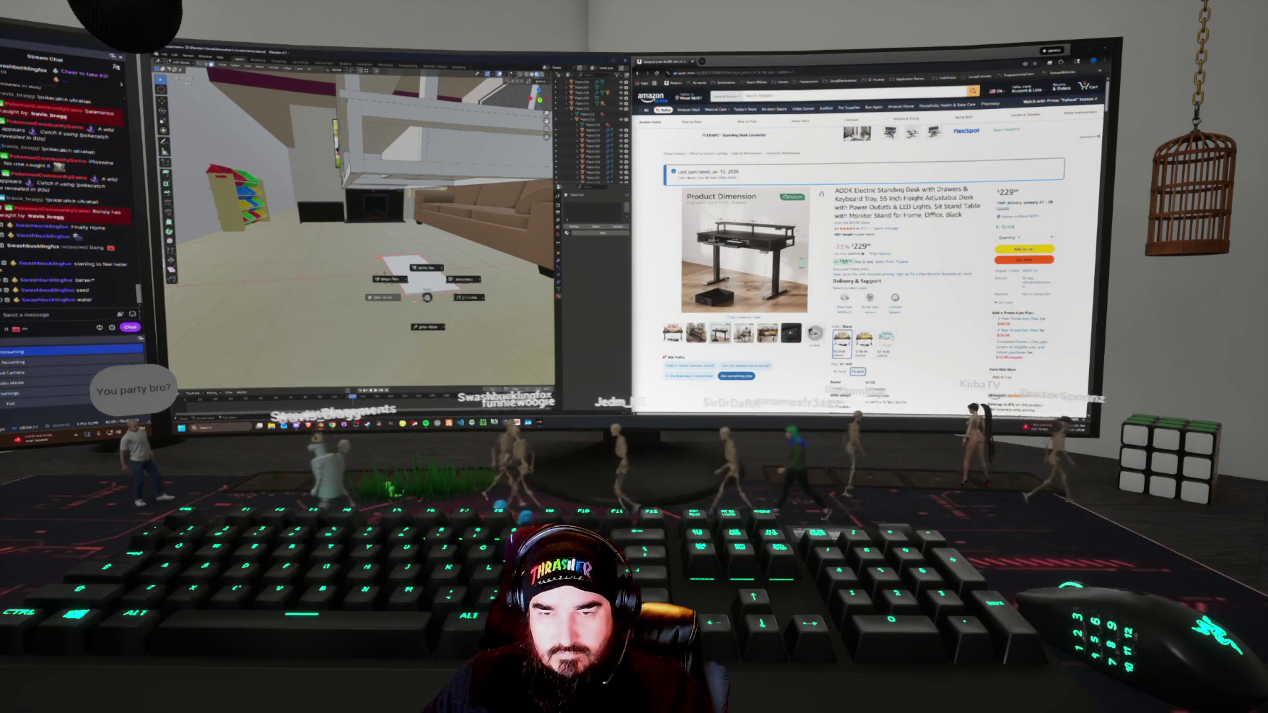
pyautogui.press('Escape')
pyautogui.moveTo(426, 297)
pyautogui.mouseDown(button='middle')
pyautogui.moveTo(396, 278)
pyautogui.moveTo(449, 277)
pyautogui.moveTo(371, 204)
pyautogui.moveTo(406, 205)
pyautogui.moveTo(330, 213)
pyautogui.mouseUp(button='middle')
pyautogui.press('Delete')
# Apply the drawer tray's transforms from the object context menu
pyautogui.rightClick(370, 111)
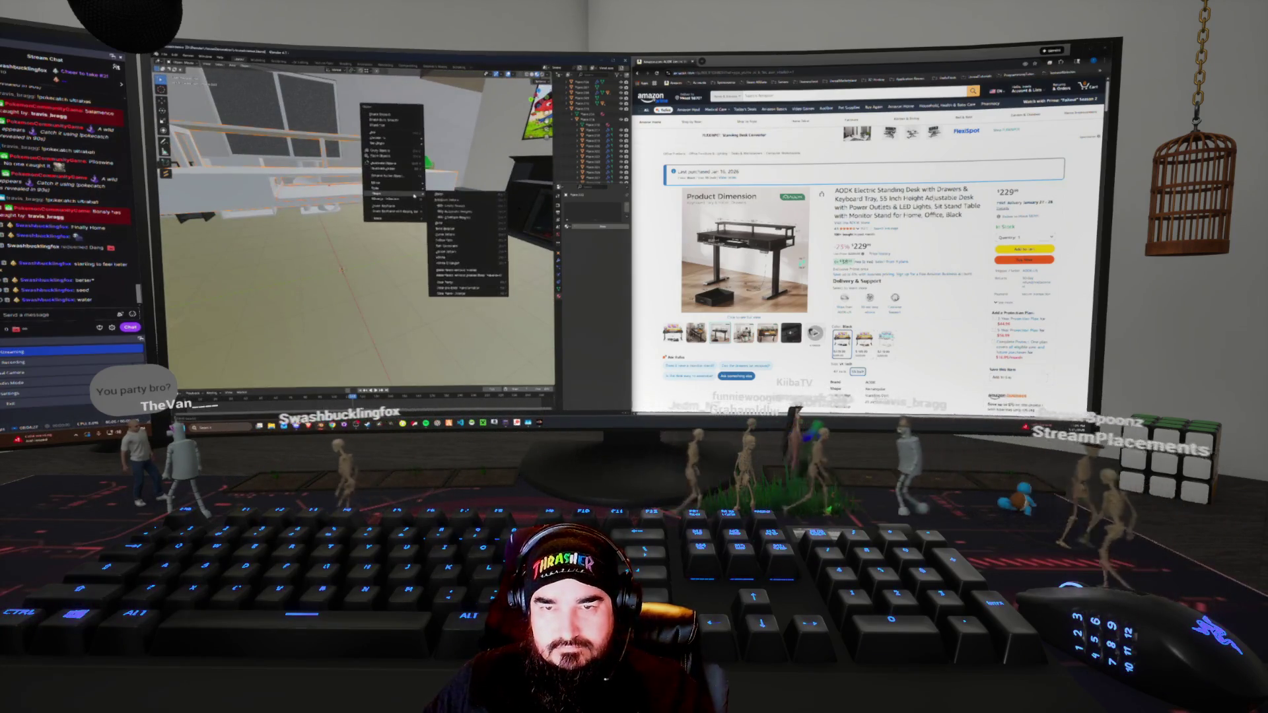
pyautogui.moveTo(383, 191)
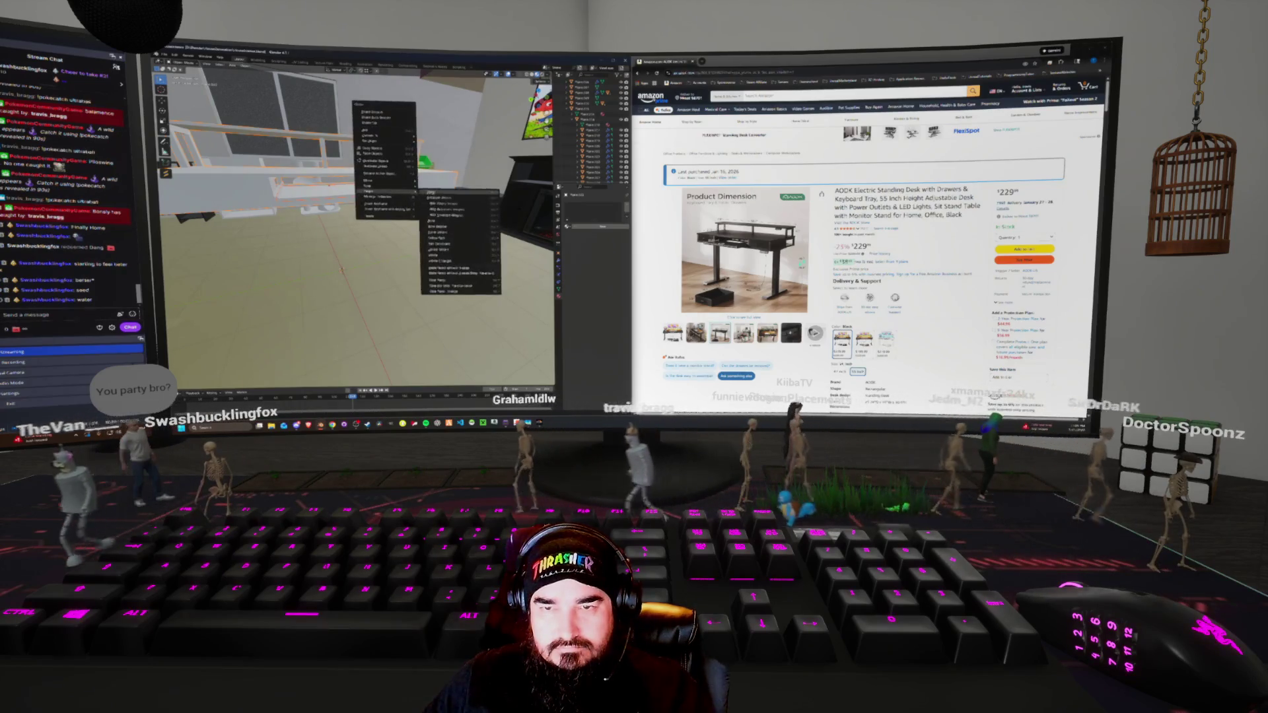
pyautogui.click(456, 210)
pyautogui.moveTo(396, 211); pyautogui.dragTo(436, 212, button='middle')
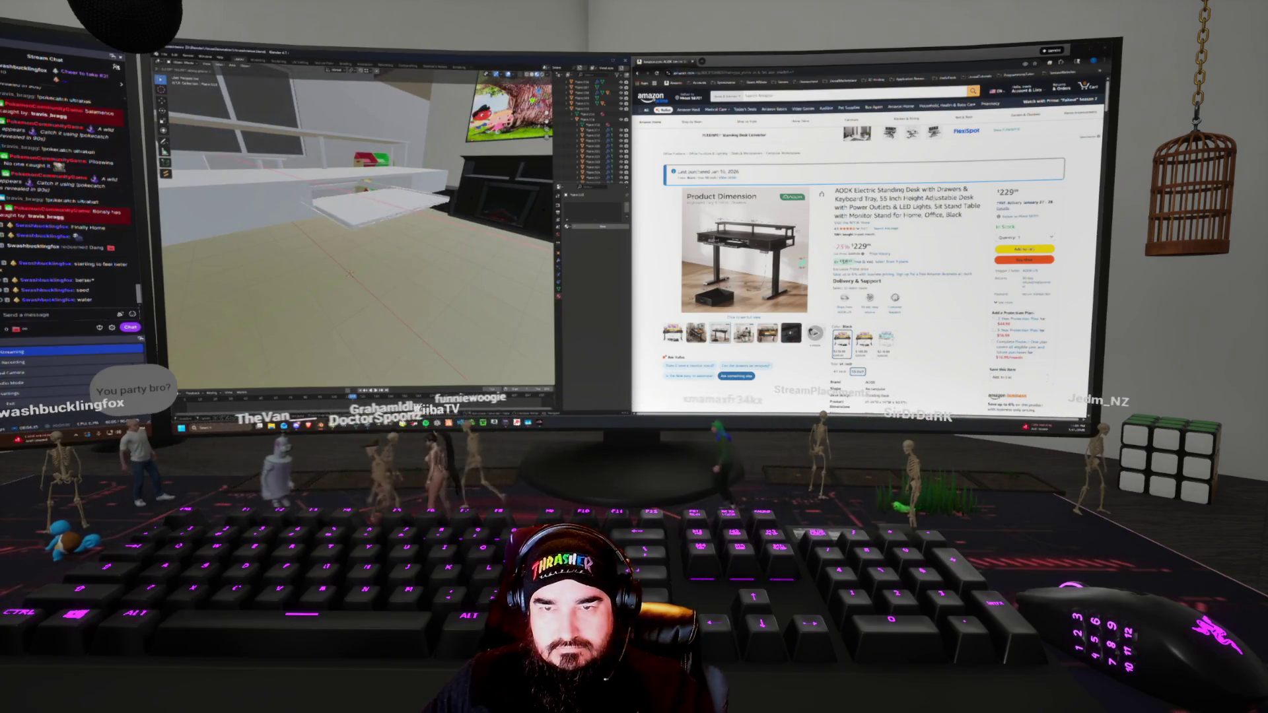
# Undo to slide the drawer tray back under the desk top
pyautogui.hotkey('ctrl', 'z')
pyautogui.moveTo(367, 218); pyautogui.dragTo(389, 227, button='middle')
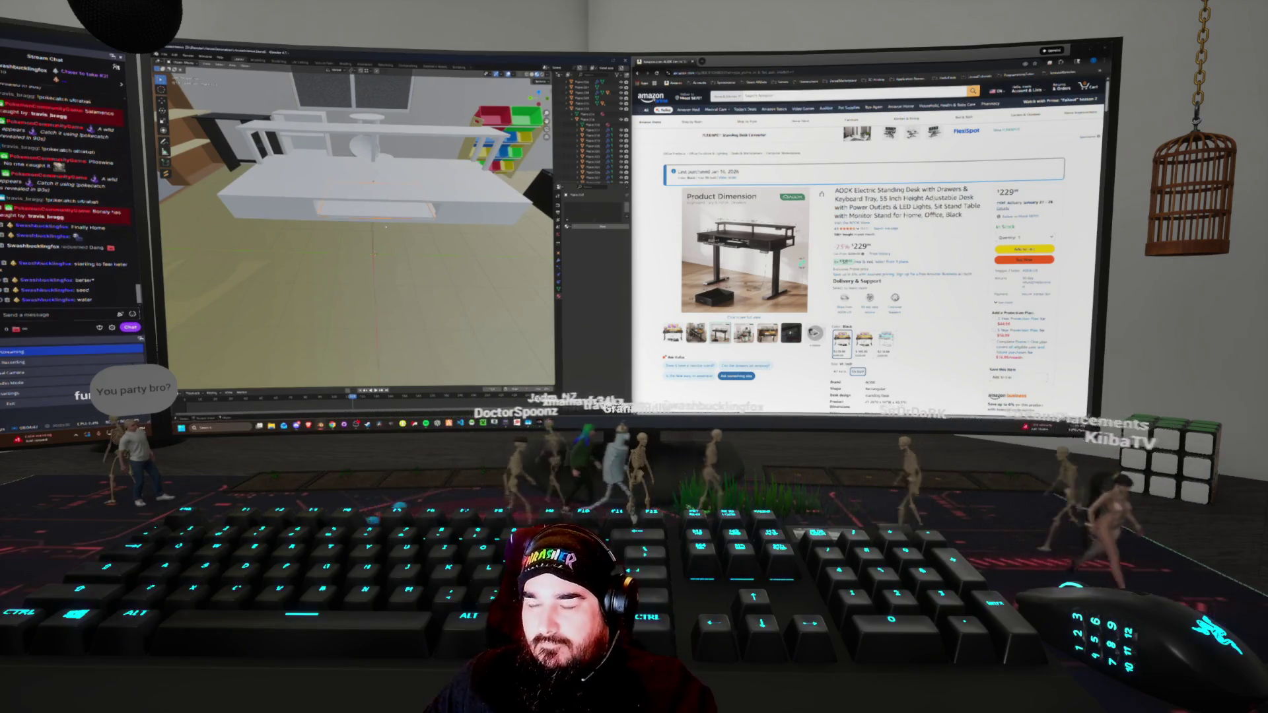
pyautogui.moveTo(389, 227); pyautogui.dragTo(468, 241, button='middle')
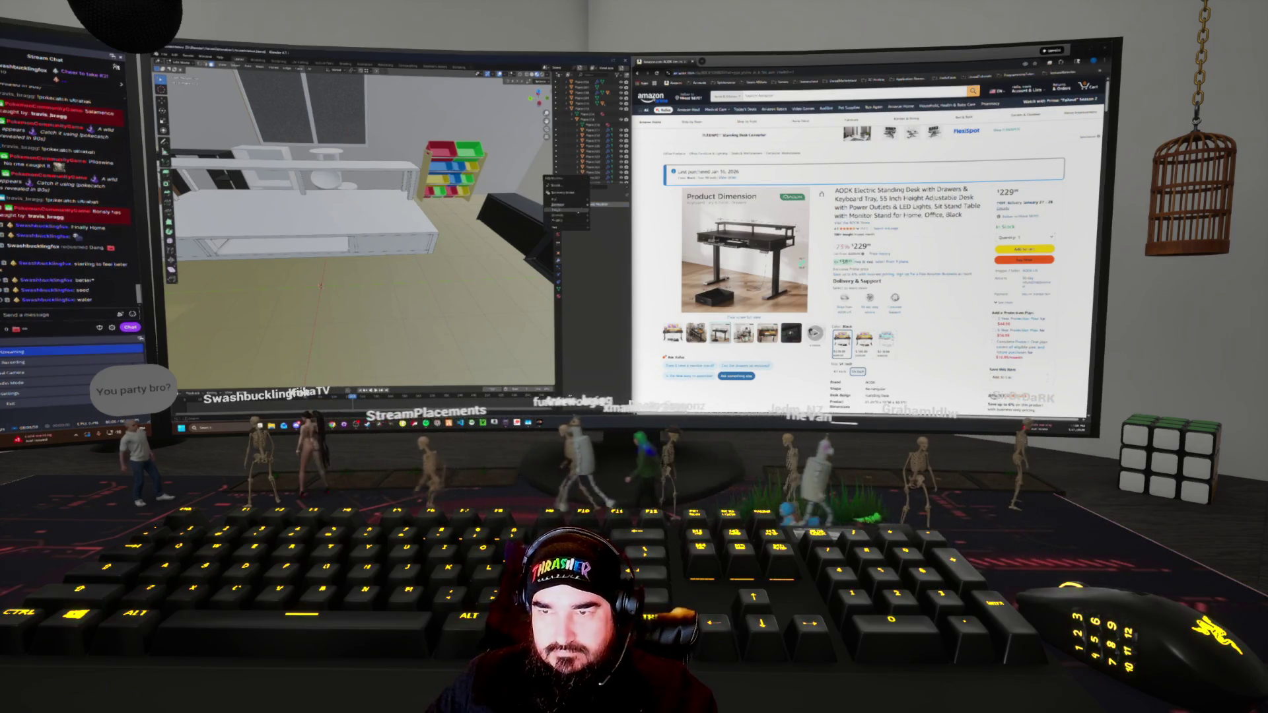
# Add a Bevel modifier to the desk panels, drag its Amount larger, and inspect the edges
pyautogui.click(561, 205)
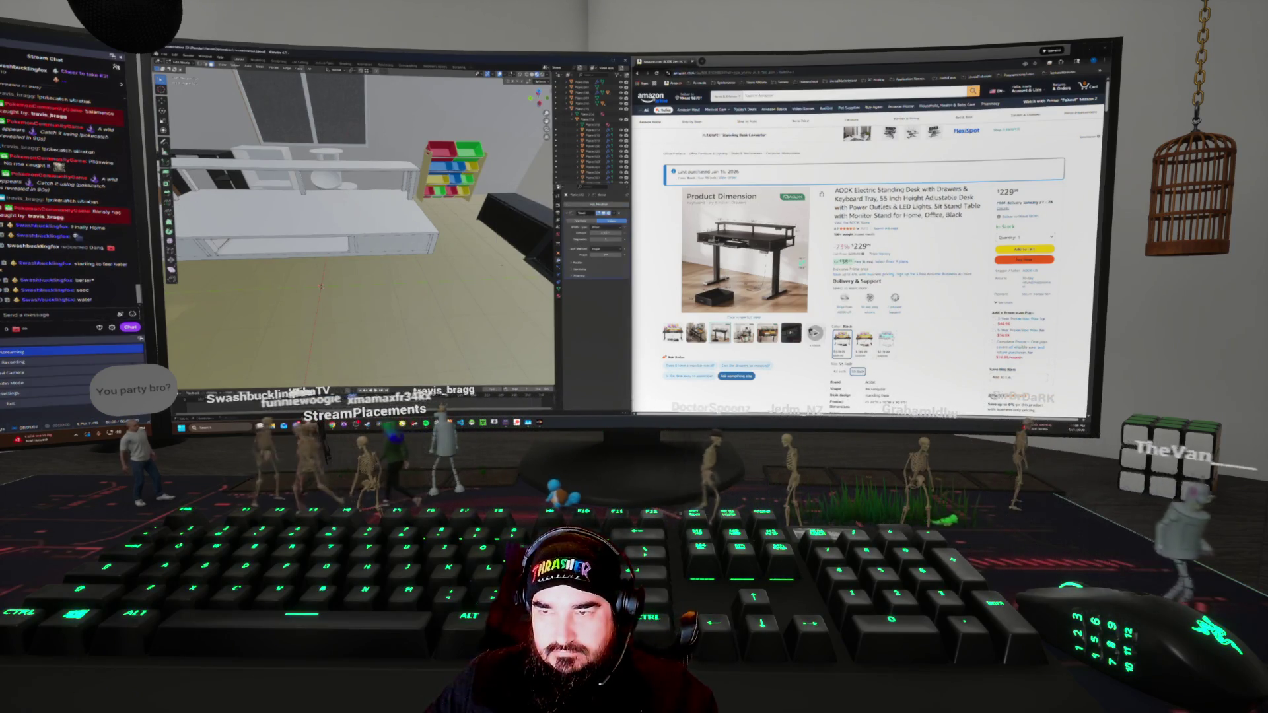
pyautogui.scroll(5, 275, 344)
pyautogui.moveTo(275, 344); pyautogui.dragTo(276, 371, button='middle')
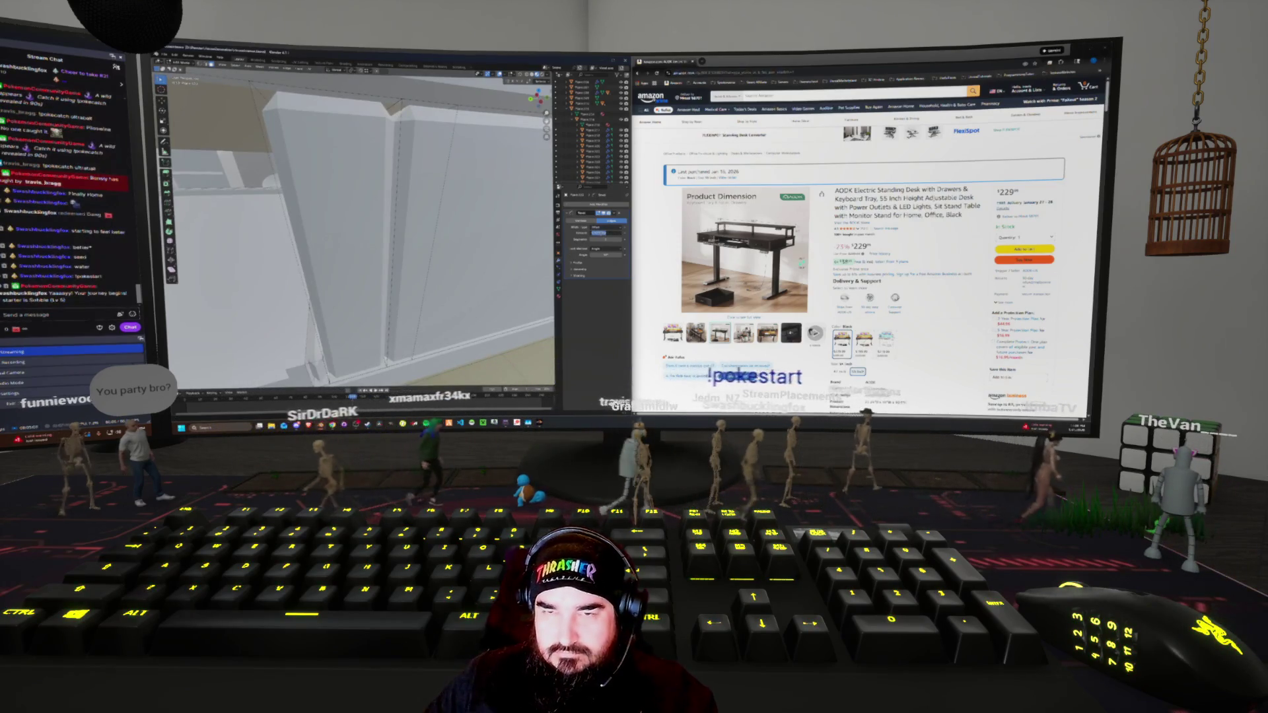
pyautogui.press('Return')
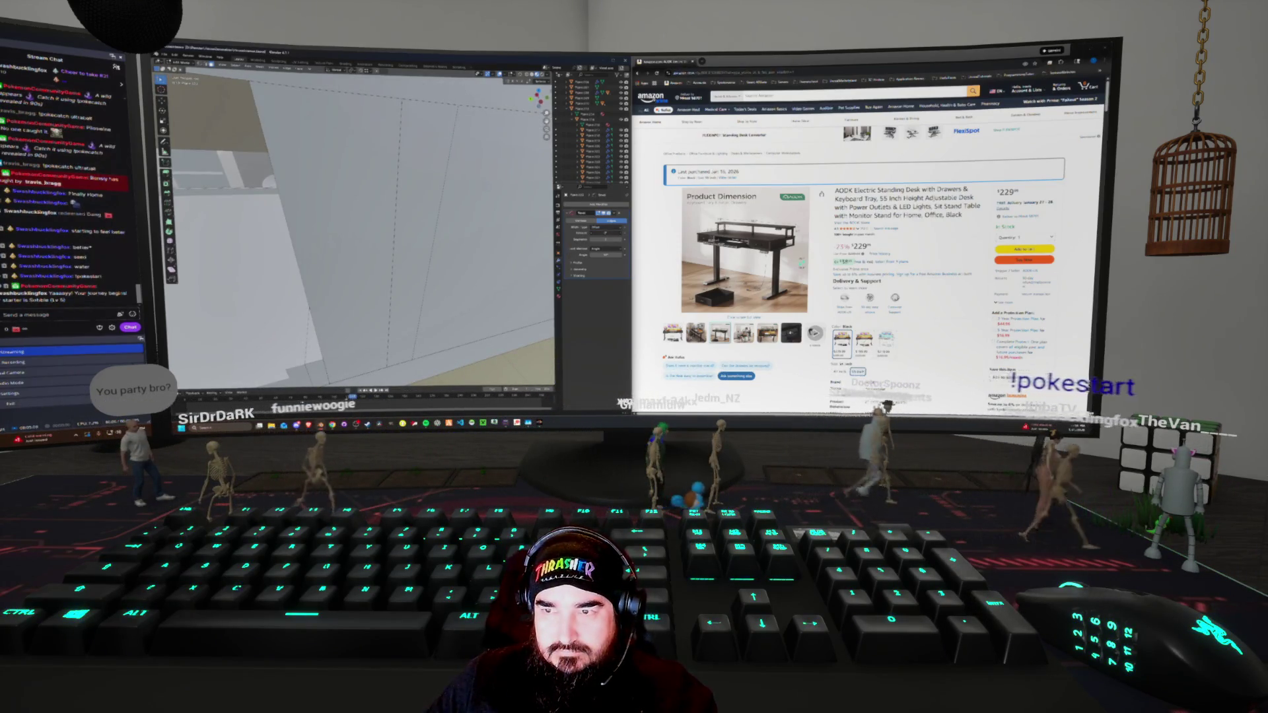
pyautogui.hotkey('ctrl', 'z')
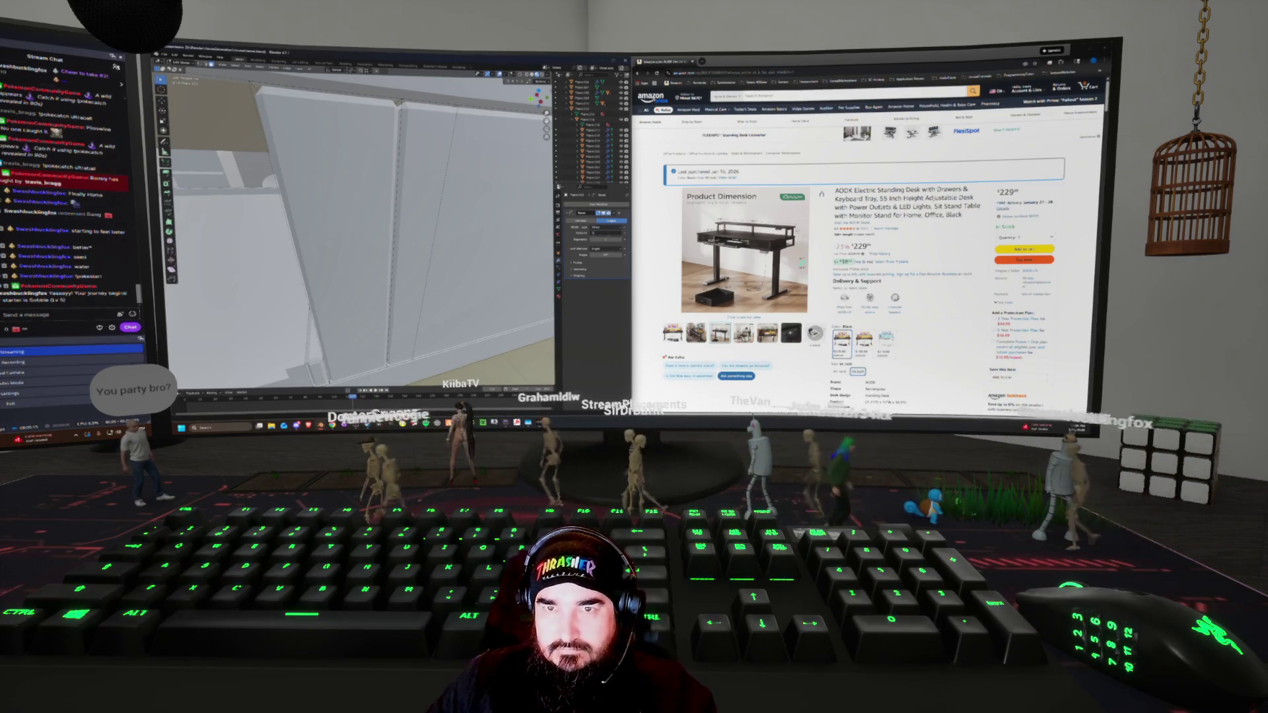
pyautogui.moveTo(598, 233); pyautogui.dragTo(604, 232)
pyautogui.moveTo(360, 224)
pyautogui.mouseDown(button='middle')
pyautogui.moveTo(330, 208)
pyautogui.moveTo(357, 221)
pyautogui.moveTo(347, 211)
pyautogui.mouseUp(button='middle')
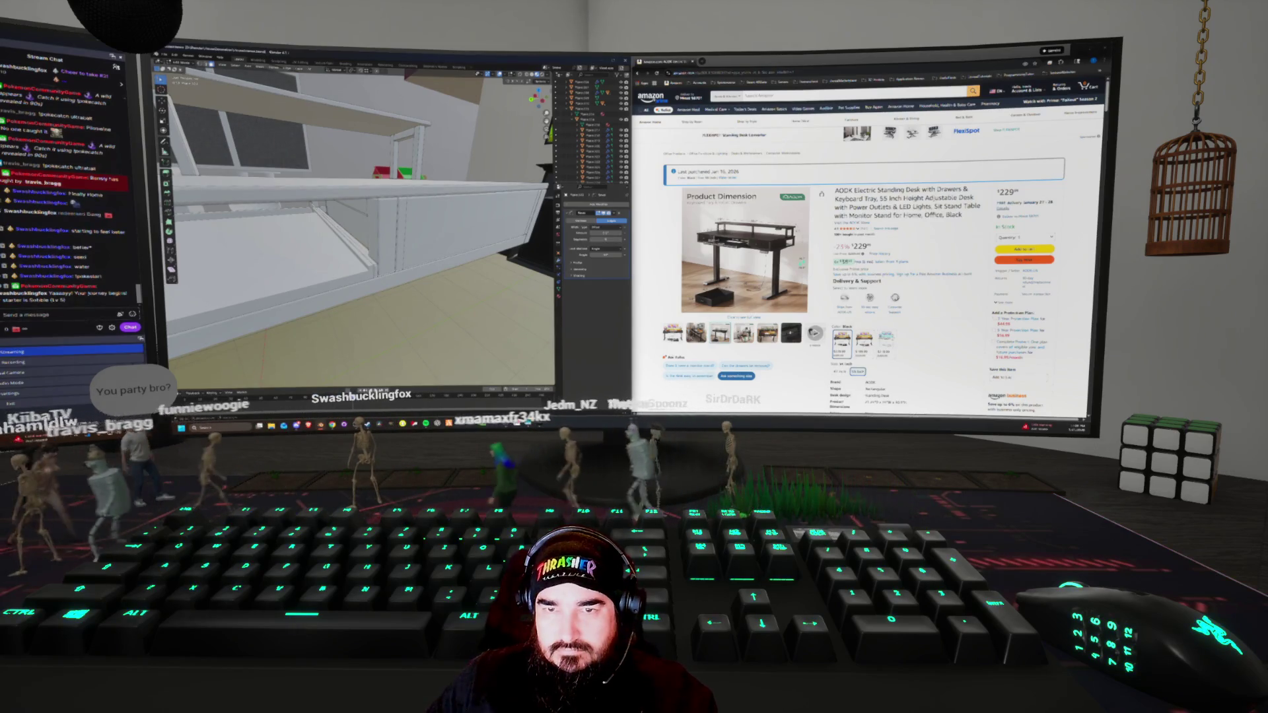
pyautogui.moveTo(360, 224); pyautogui.dragTo(347, 211, button='middle')
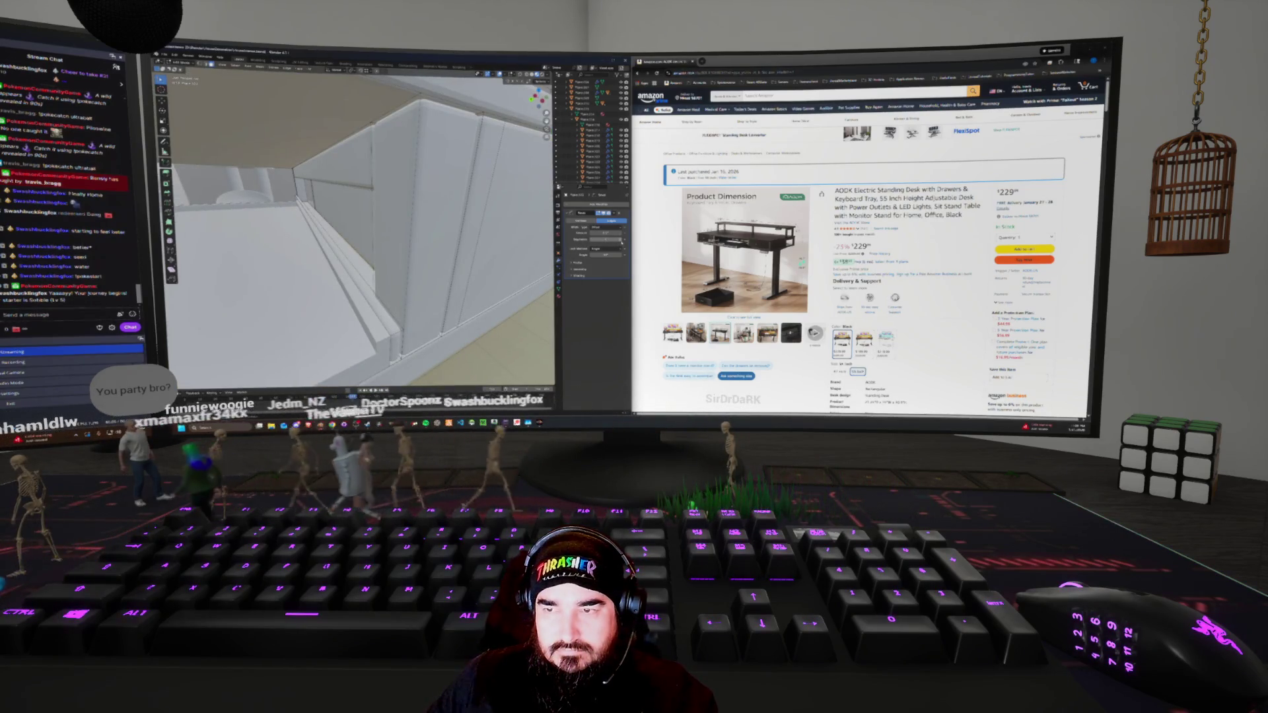
pyautogui.moveTo(360, 224); pyautogui.dragTo(350, 214, button='middle')
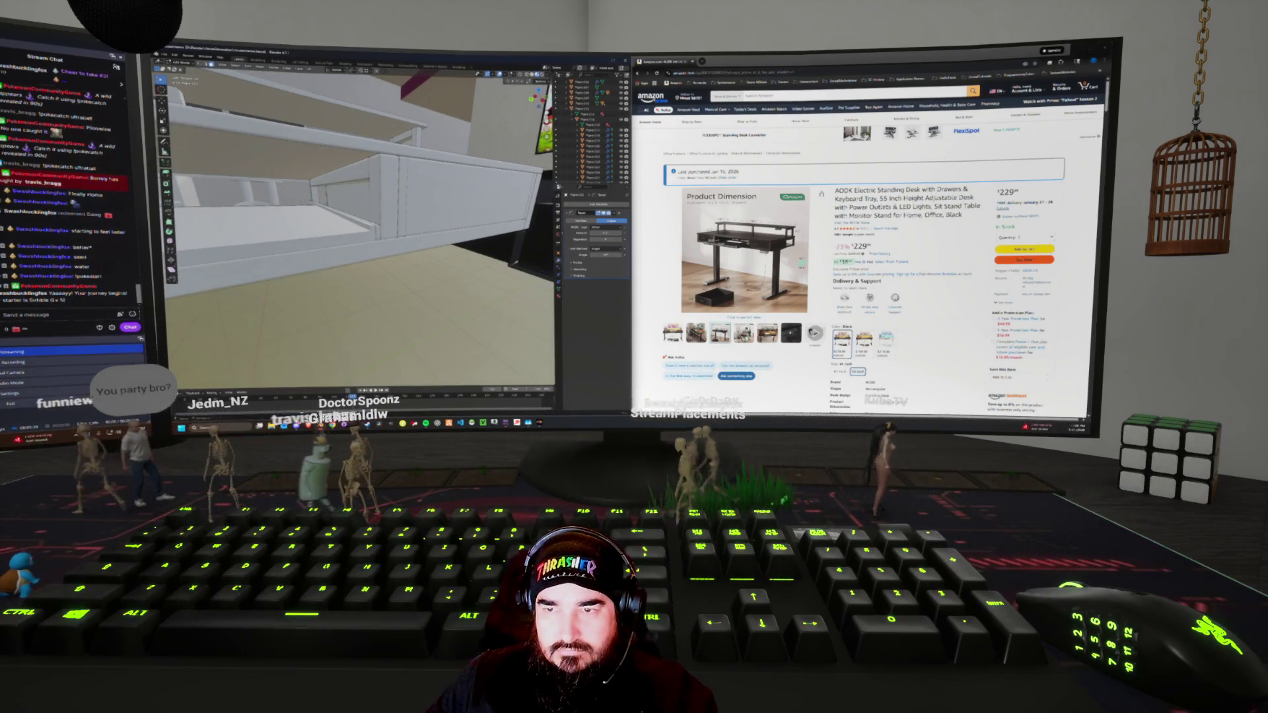
pyautogui.rightClick(467, 188)
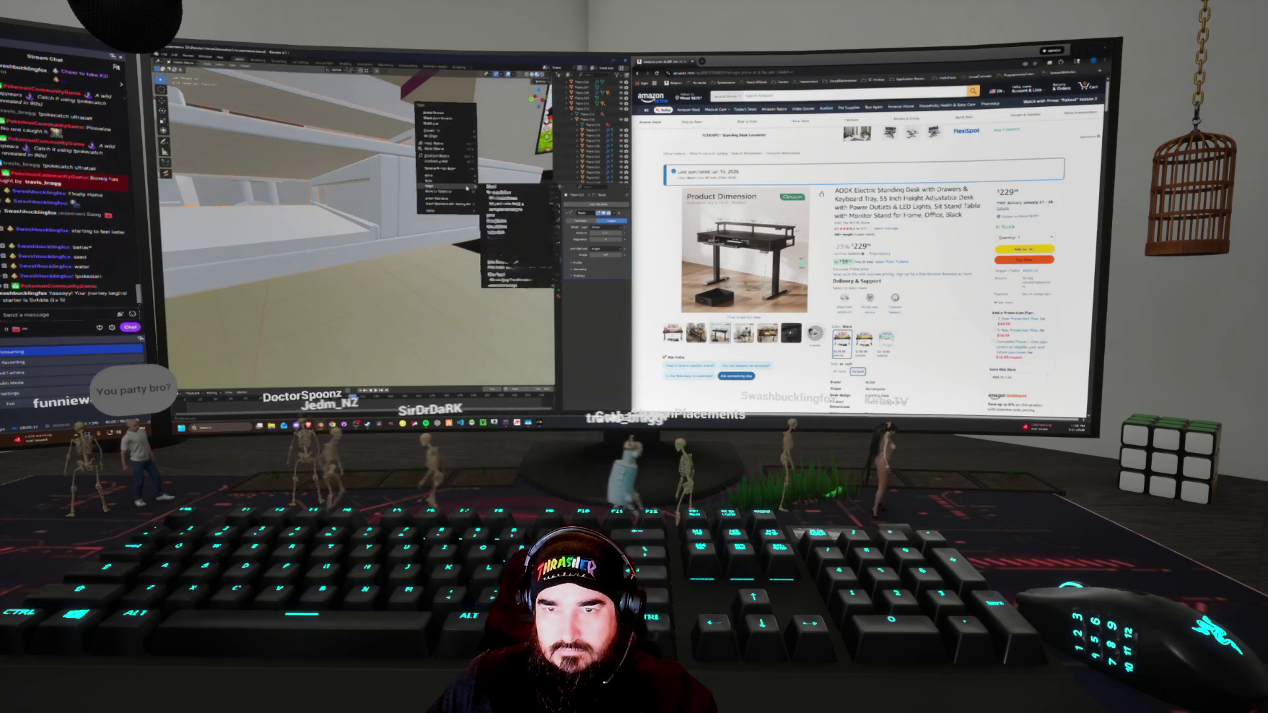
# Apply Shade Auto Smooth to the desk and orbit around to check the shading
pyautogui.click(455, 119)
pyautogui.moveTo(455, 118)
pyautogui.mouseDown(button='middle')
pyautogui.moveTo(429, 177)
pyautogui.moveTo(406, 193)
pyautogui.moveTo(436, 193)
pyautogui.mouseUp(button='middle')
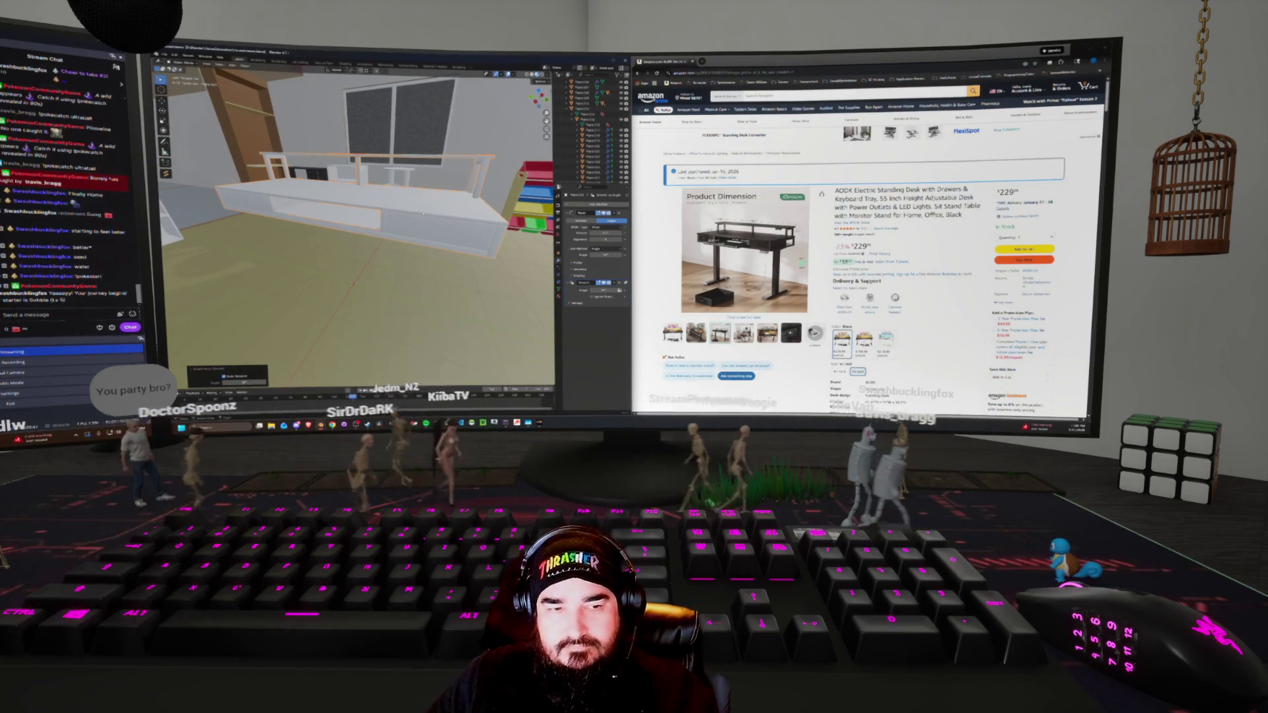
pyautogui.moveTo(424, 214)
pyautogui.mouseDown(button='middle')
pyautogui.moveTo(297, 192)
pyautogui.moveTo(290, 211)
pyautogui.mouseUp(button='middle')
pyautogui.scroll(2, 296, 189)
pyautogui.moveTo(384, 243)
pyautogui.mouseDown(button='middle')
pyautogui.moveTo(397, 245)
pyautogui.moveTo(389, 231)
pyautogui.moveTo(357, 218)
pyautogui.moveTo(420, 241)
pyautogui.mouseUp(button='middle')
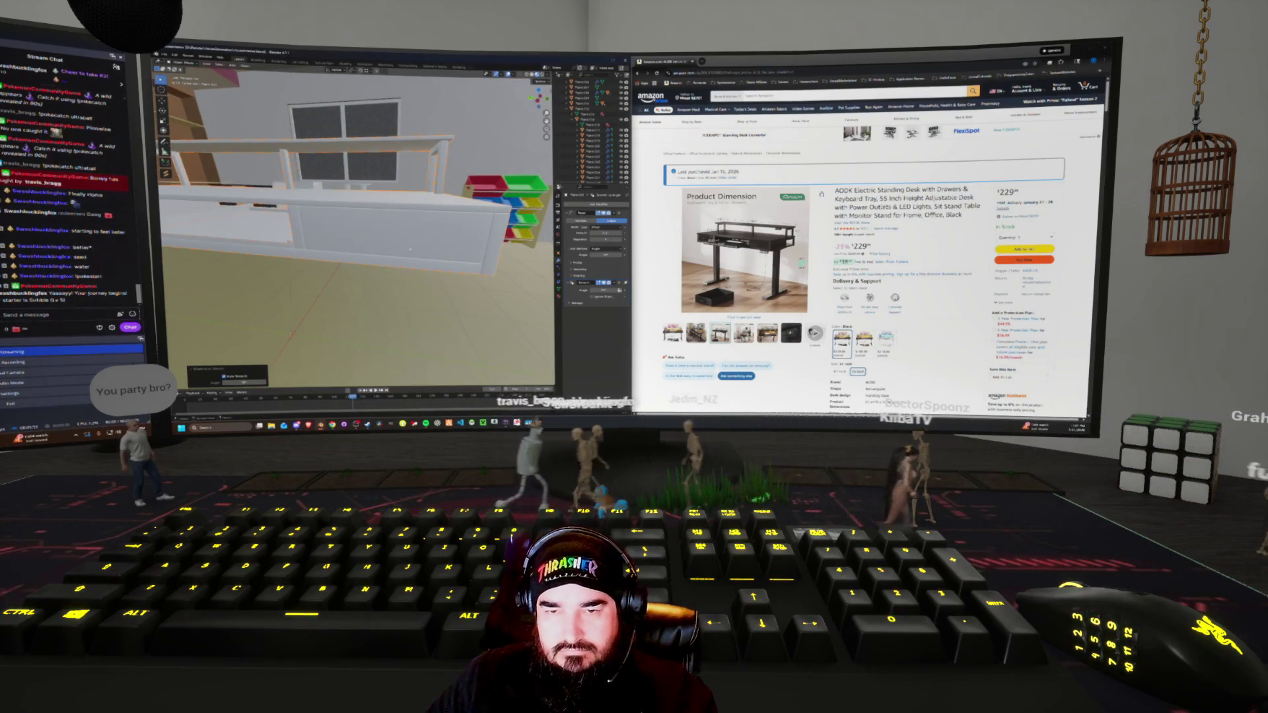
pyautogui.hotkey('shift', 'a')
# Dismiss the Add menu and apply an option from the desk's face context menu in Edit Mode
pyautogui.moveTo(389, 247)
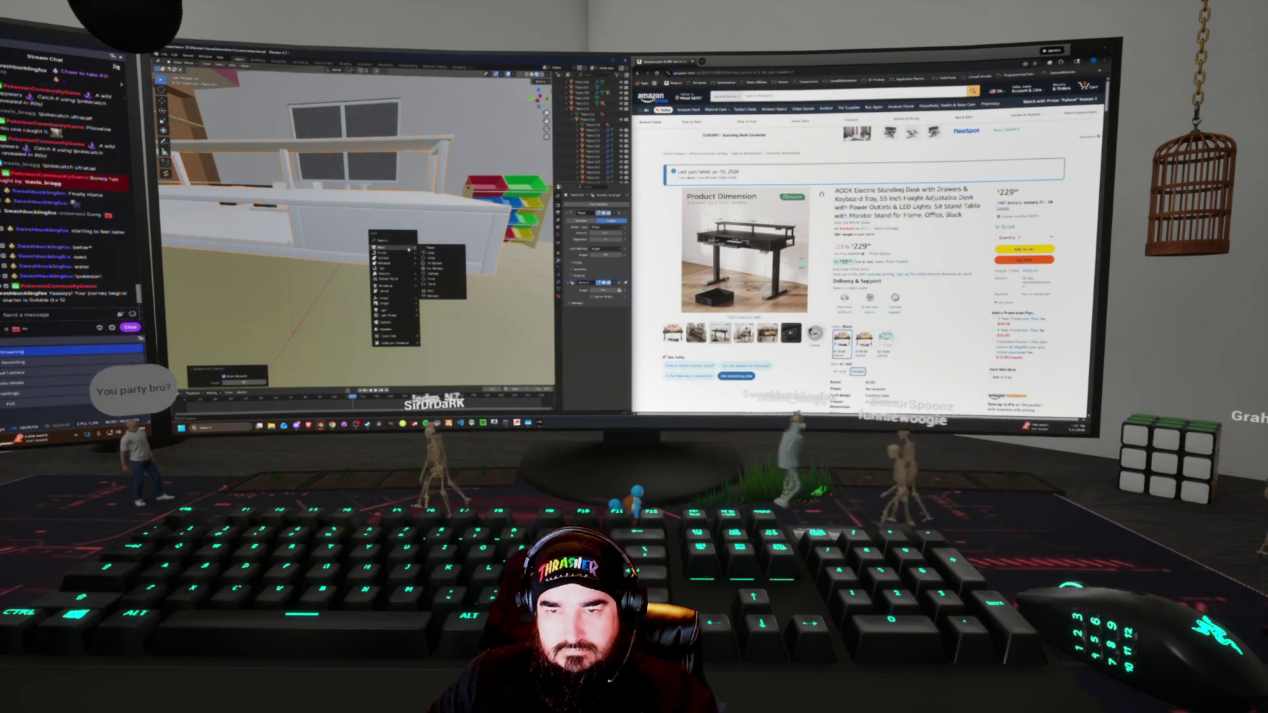
pyautogui.press('Escape')
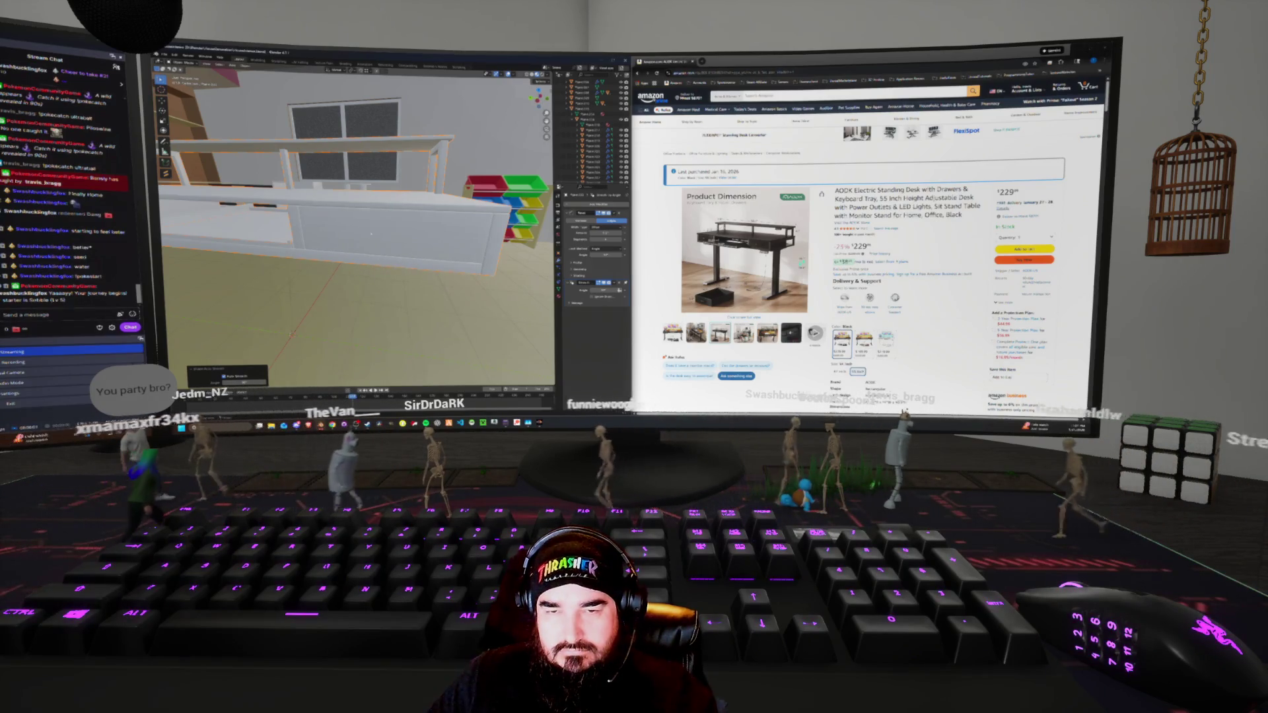
pyautogui.press('Tab')
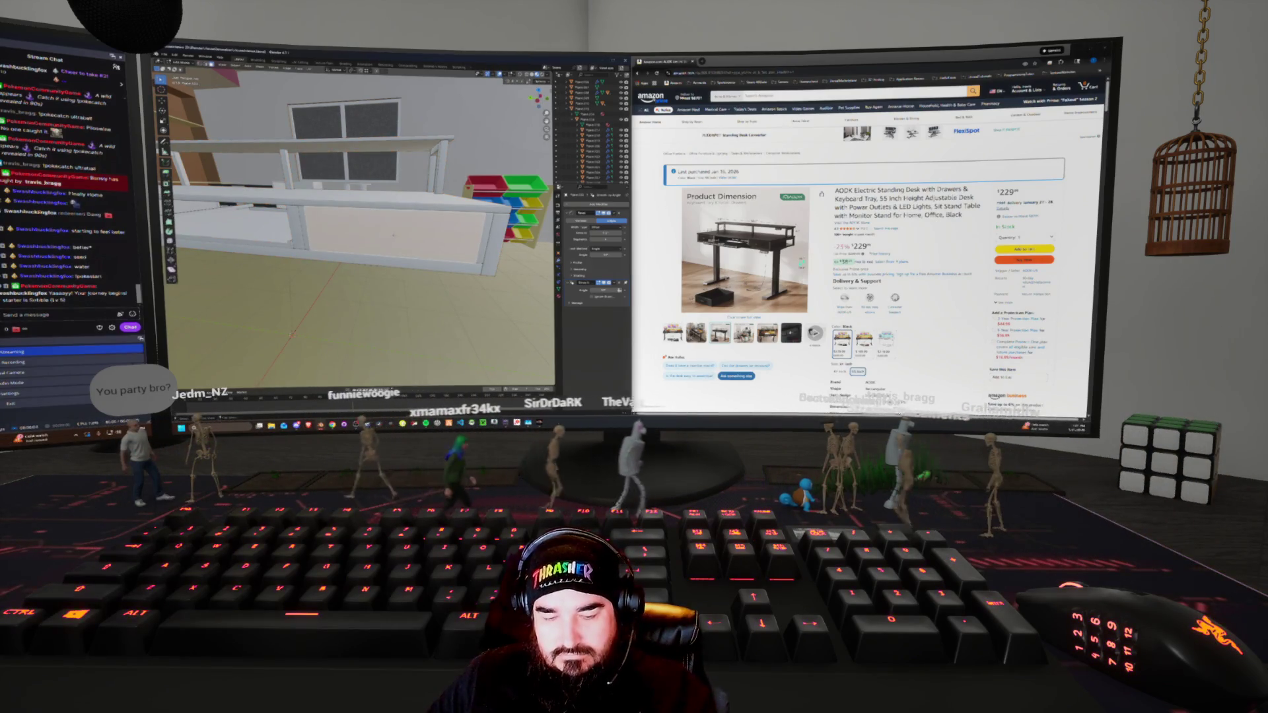
pyautogui.moveTo(356, 264); pyautogui.dragTo(397, 254, button='middle')
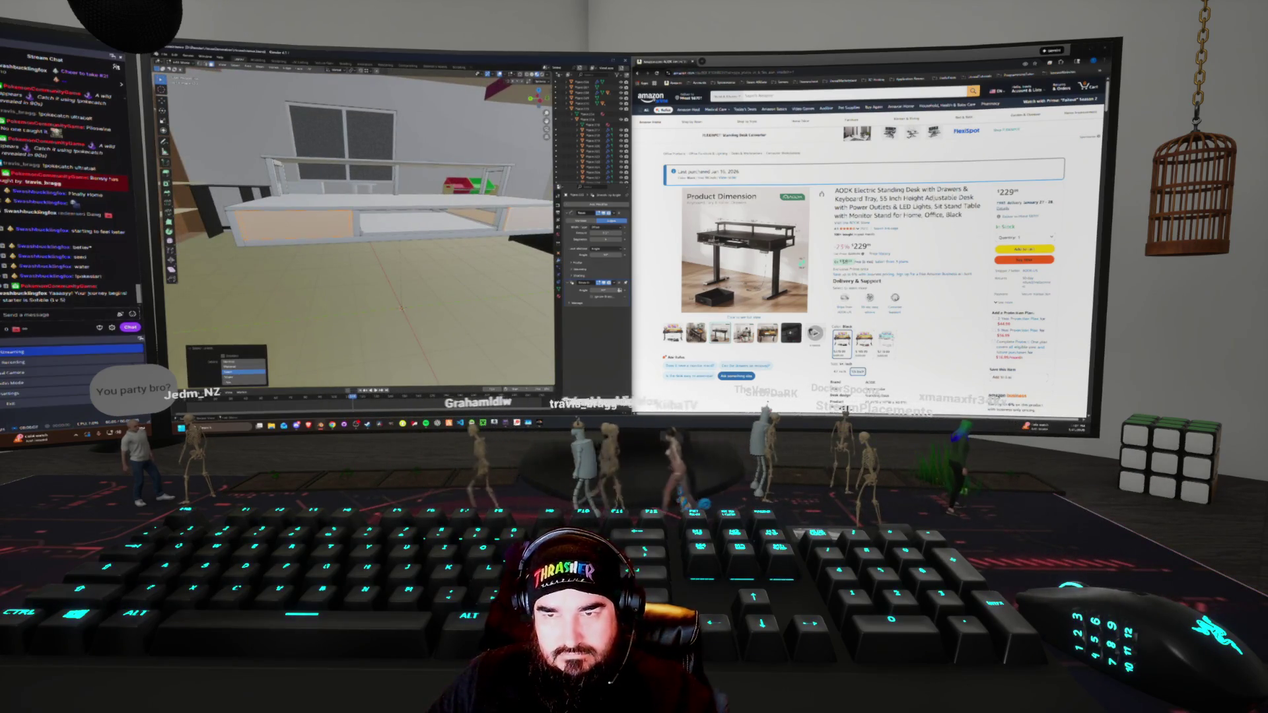
pyautogui.rightClick(451, 308)
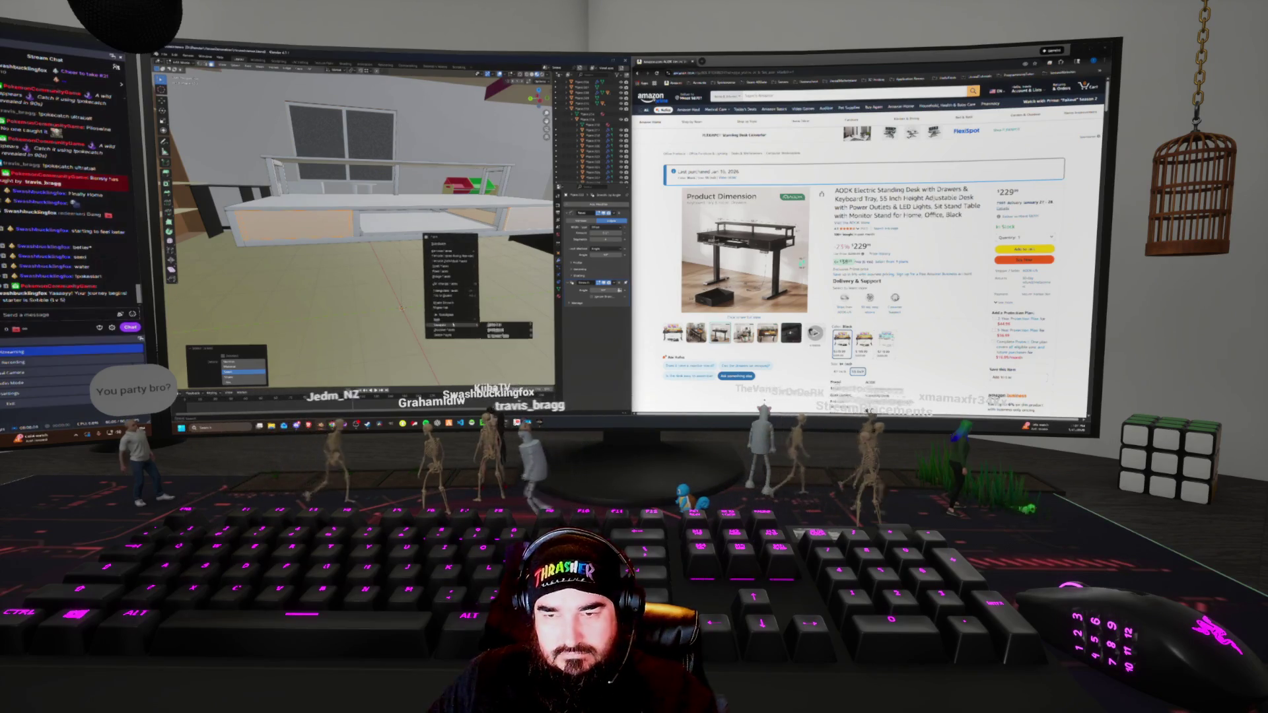
pyautogui.click(501, 330)
pyautogui.moveTo(396, 278); pyautogui.dragTo(422, 271, button='middle')
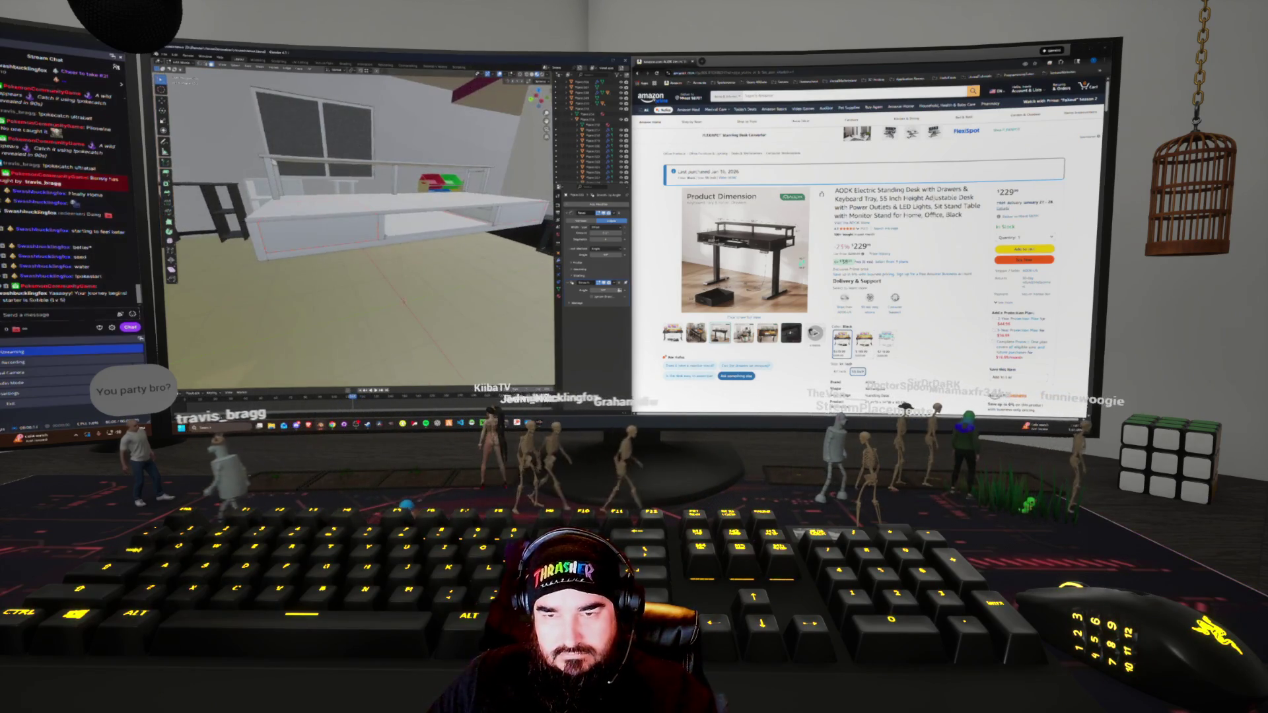
# Apply Shade Smooth to the desk from the object context menu
pyautogui.rightClick(388, 213)
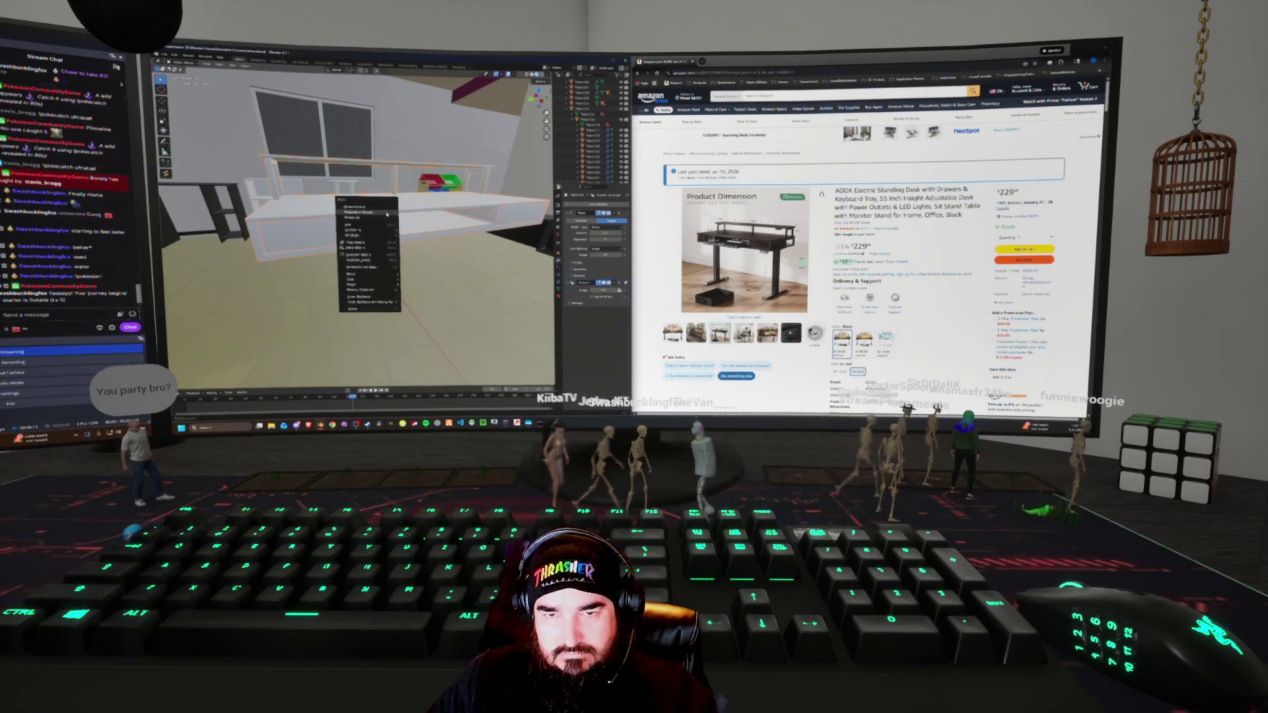
pyautogui.click(416, 288)
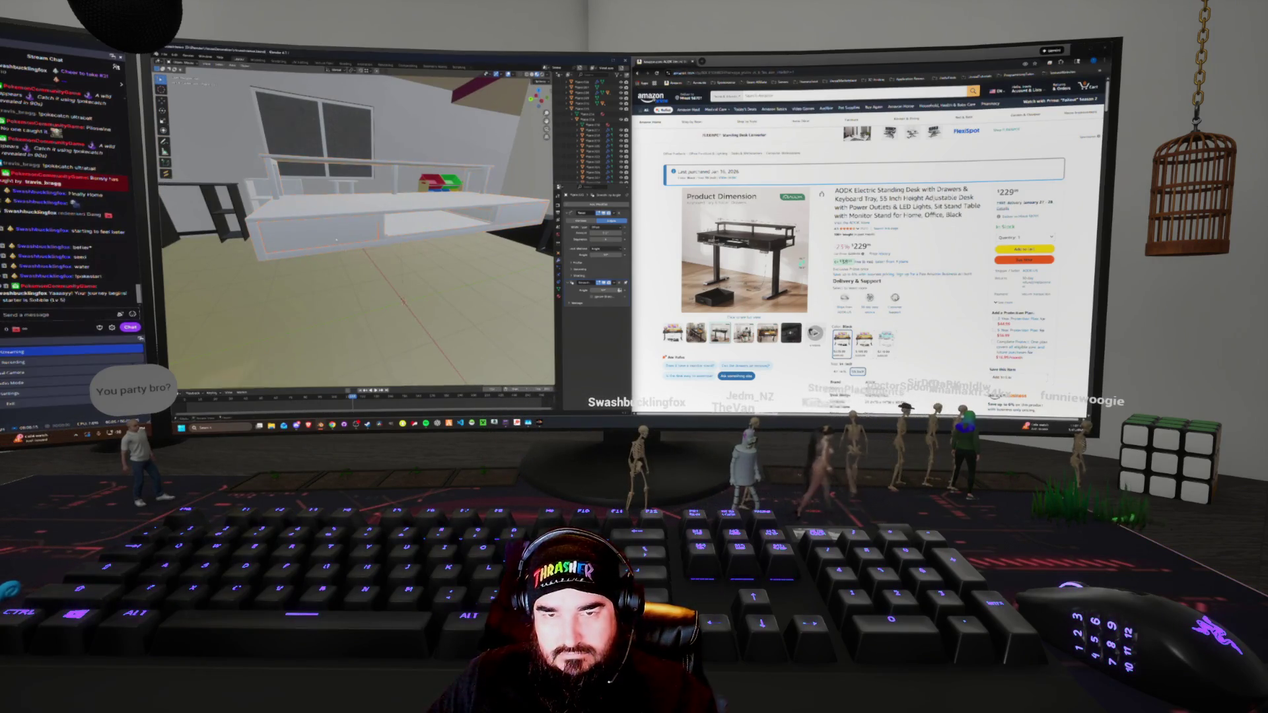
pyautogui.moveTo(339, 242)
pyautogui.mouseDown(button='middle')
pyautogui.moveTo(392, 245)
pyautogui.moveTo(347, 241)
pyautogui.mouseUp(button='middle')
# Add a new plane mesh to the scene near the desk
pyautogui.rightClick(347, 241)
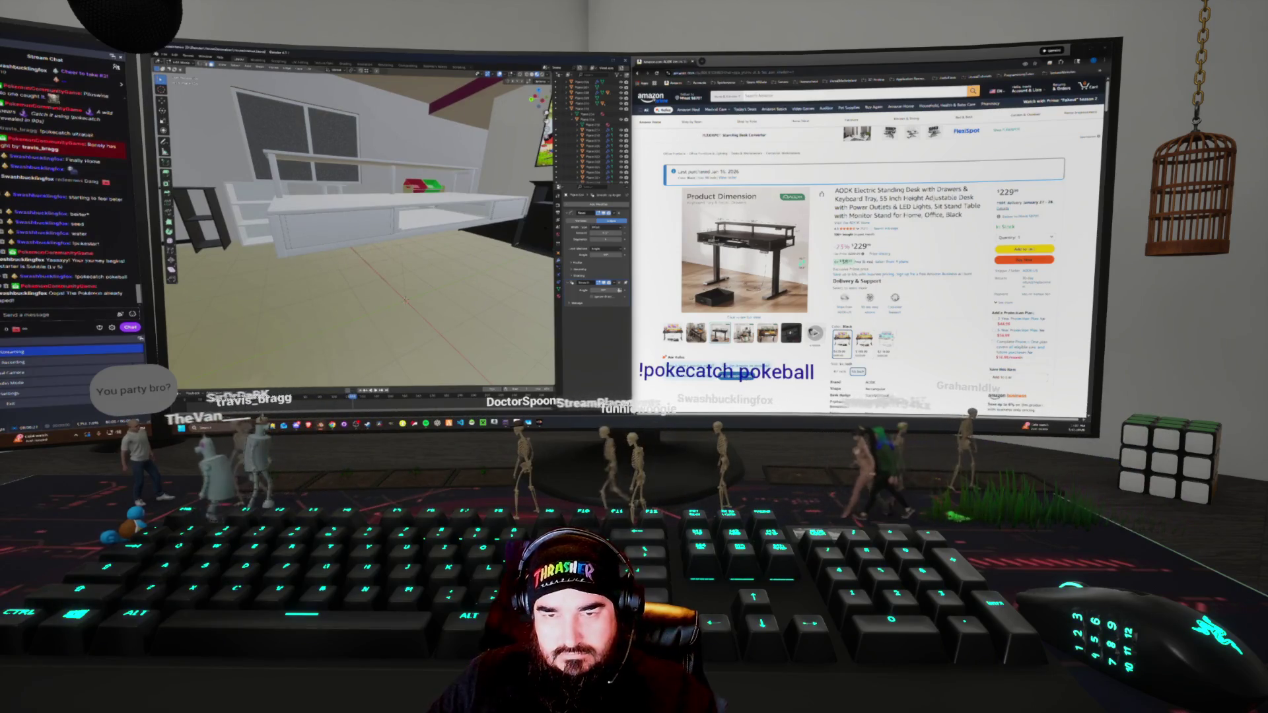
pyautogui.press('z')
pyautogui.click(370, 261)
pyautogui.rightClick(370, 261)
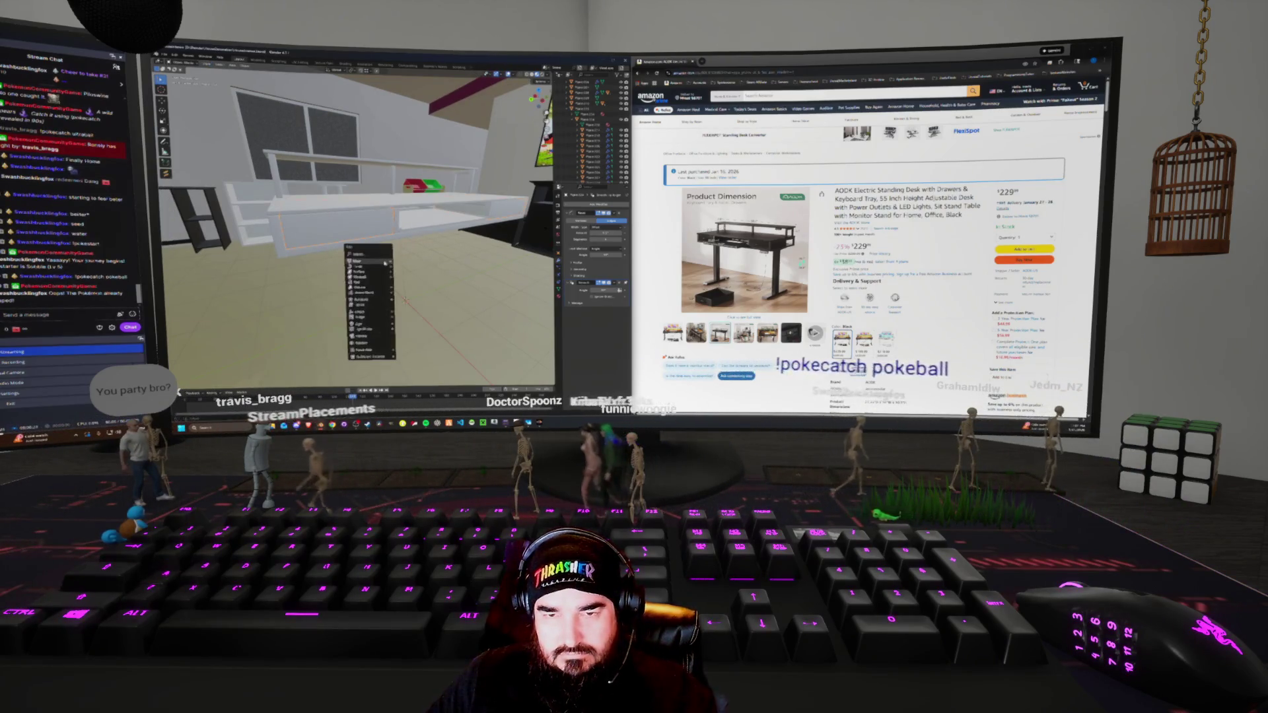
pyautogui.click(404, 262)
pyautogui.hotkey('ctrl', 'Tab')
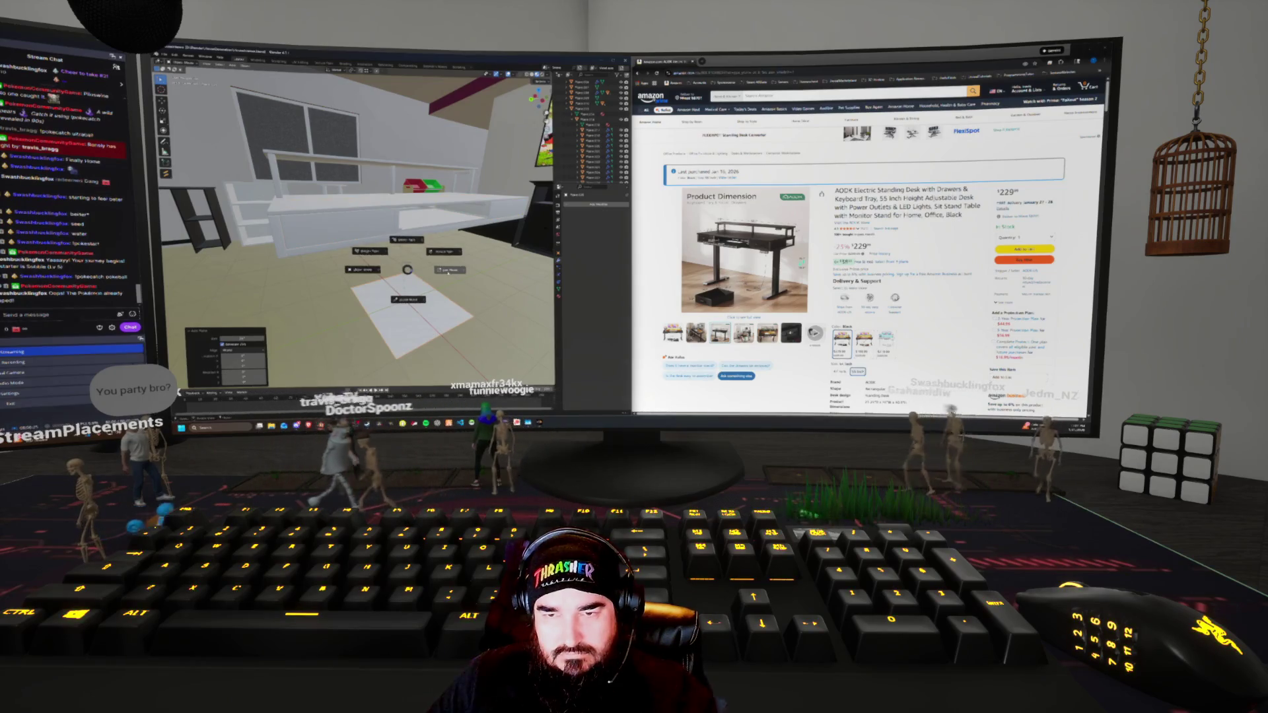
pyautogui.press('Escape')
# Scale the plane up in Edit Mode to cover the room's floor, then view it in wireframe
pyautogui.rightClick(340, 161)
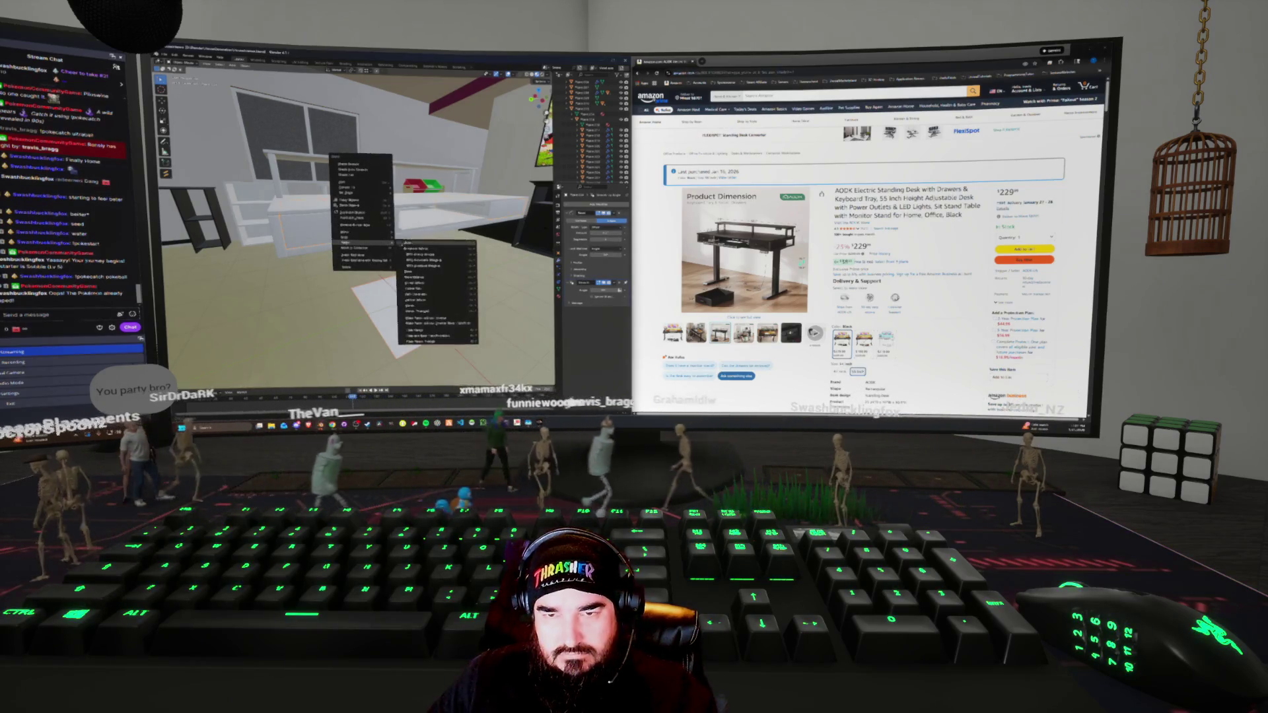
pyautogui.click(423, 258)
pyautogui.press('Tab')
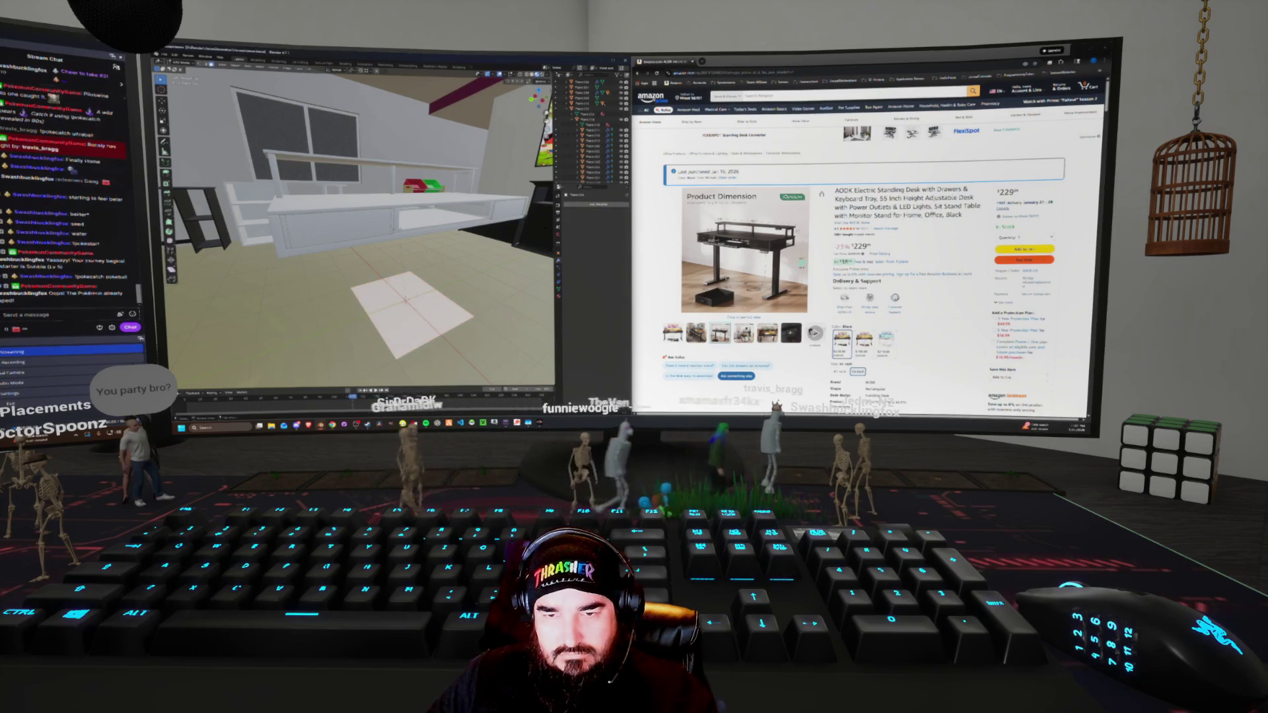
pyautogui.press('s')
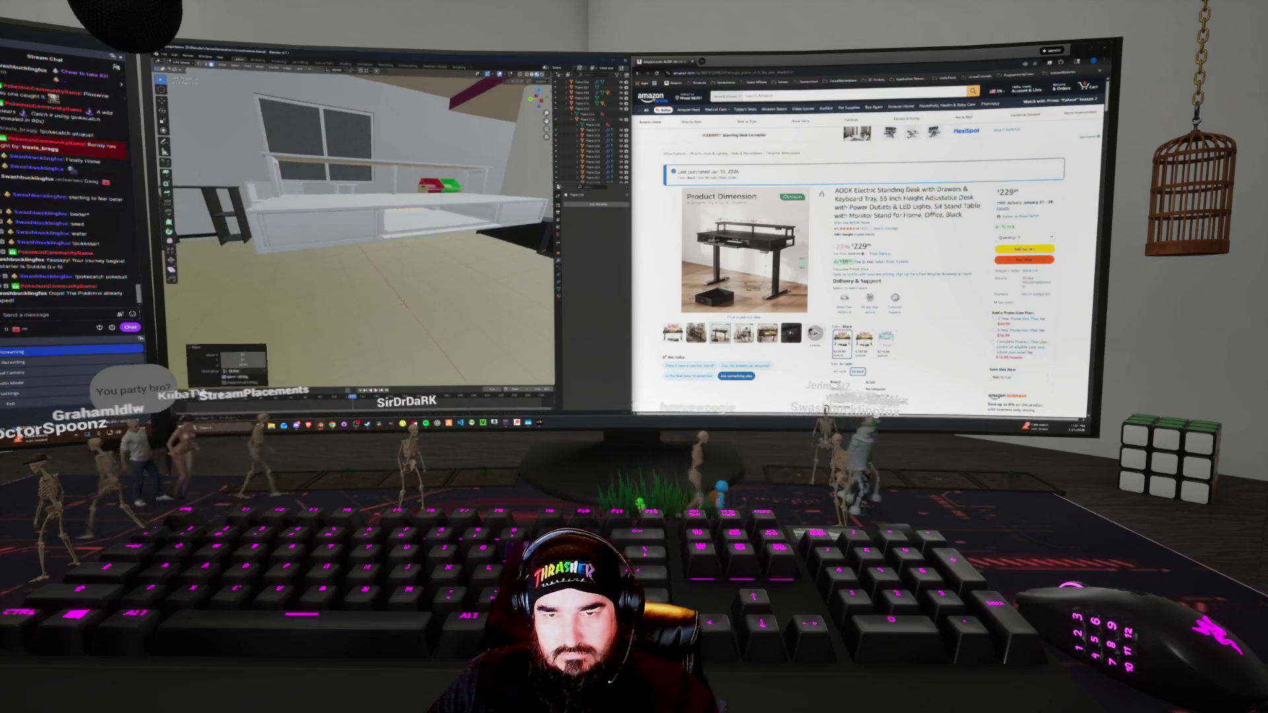
pyautogui.press('Return')
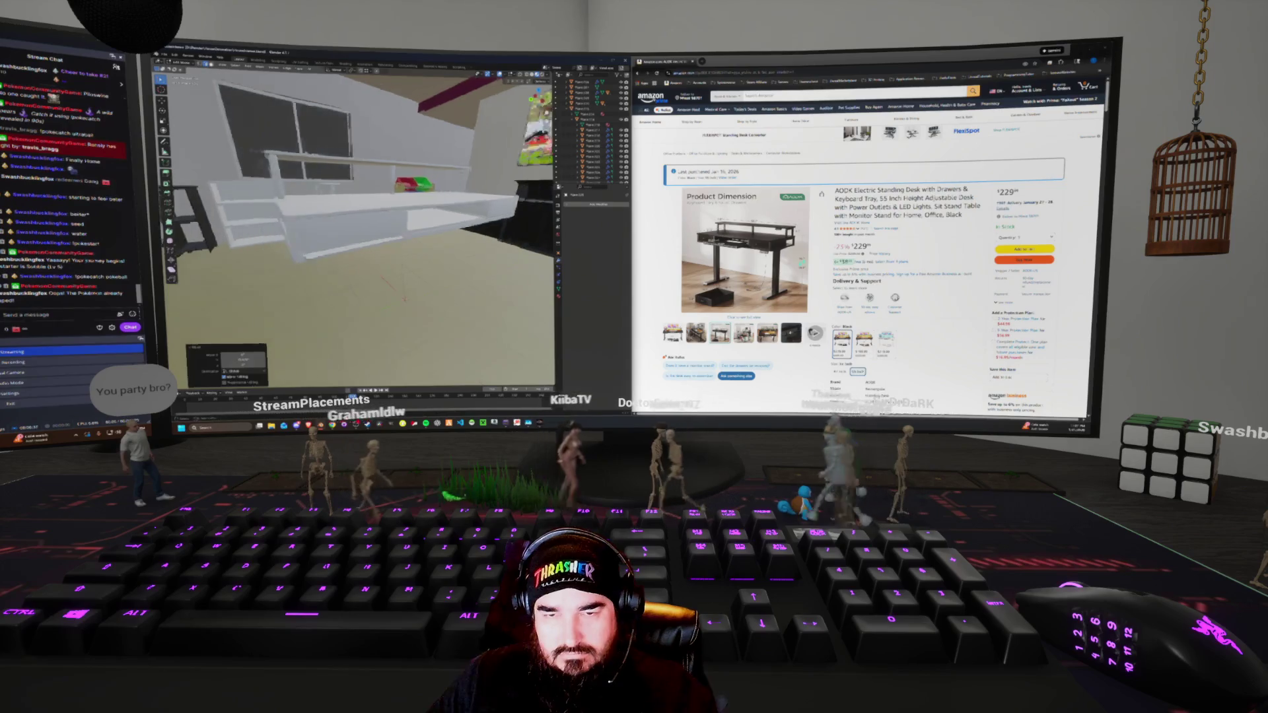
pyautogui.hotkey('shift', 'z')
pyautogui.moveTo(356, 224); pyautogui.dragTo(449, 204, button='middle')
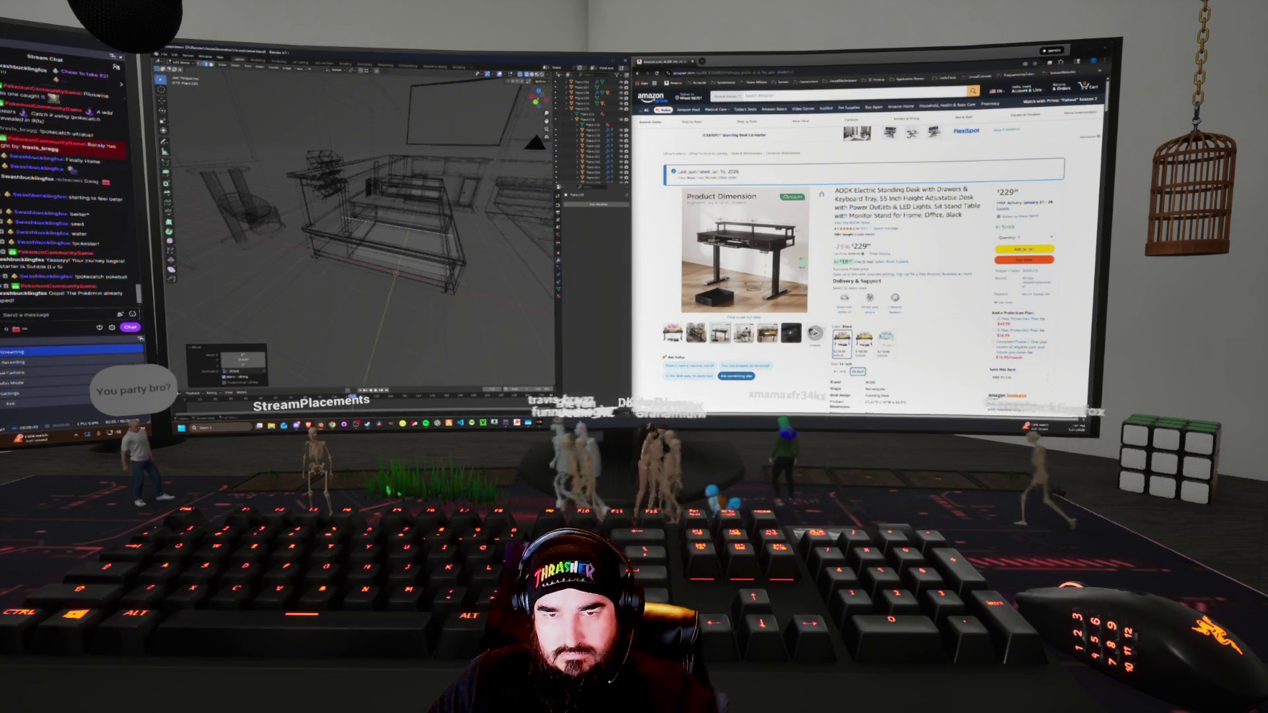
# Orbit around the room in wireframe, then return to textured shading
pyautogui.moveTo(409, 251); pyautogui.dragTo(488, 244, button='middle')
pyautogui.rightClick(434, 252)
pyautogui.press('Escape')
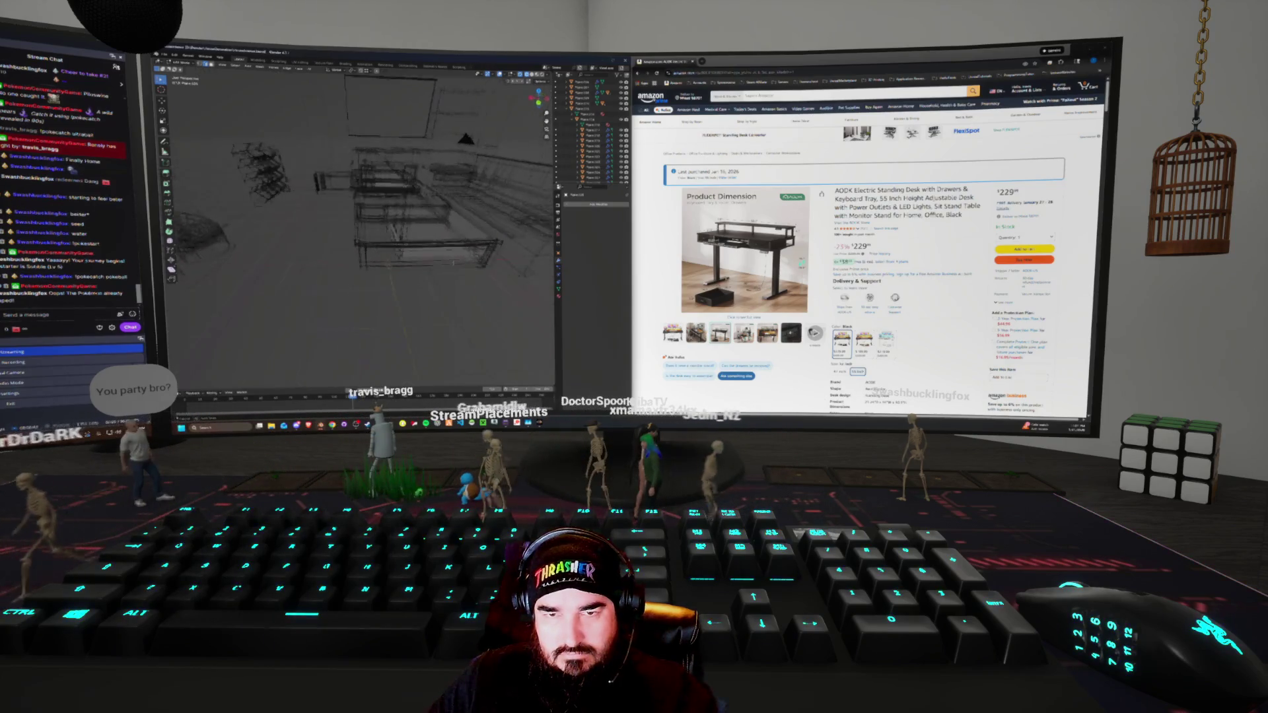
pyautogui.moveTo(410, 251); pyautogui.dragTo(383, 257, button='middle')
pyautogui.hotkey('shift', 'z')
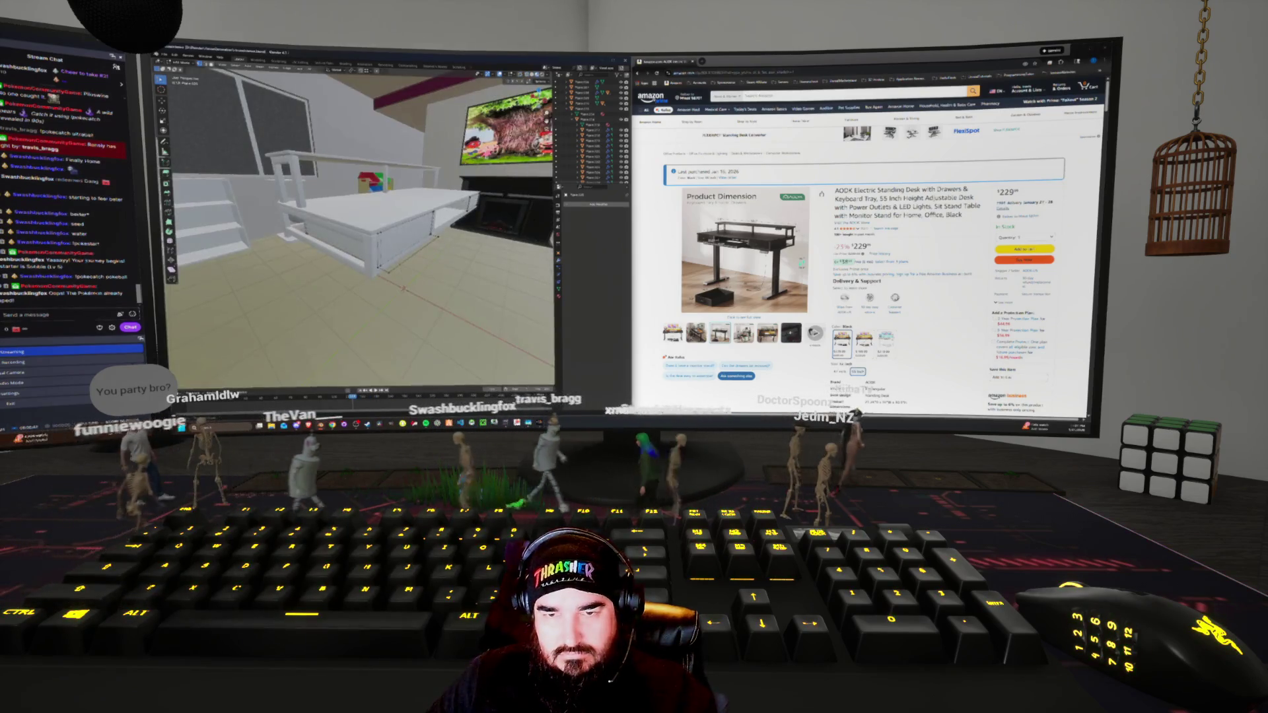
# Zoom in on the desk and put its lower front panel into Edit Mode
pyautogui.moveTo(410, 251); pyautogui.dragTo(356, 198, button='middle')
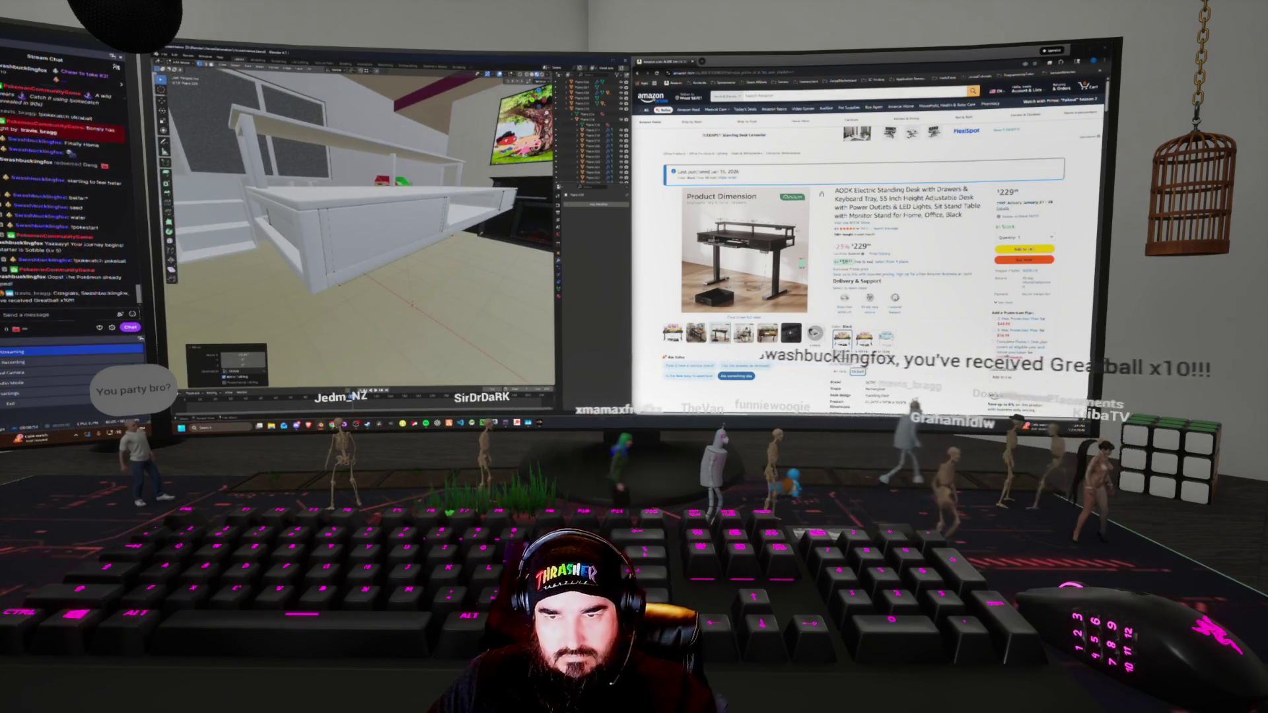
pyautogui.moveTo(357, 198); pyautogui.dragTo(343, 191, button='middle')
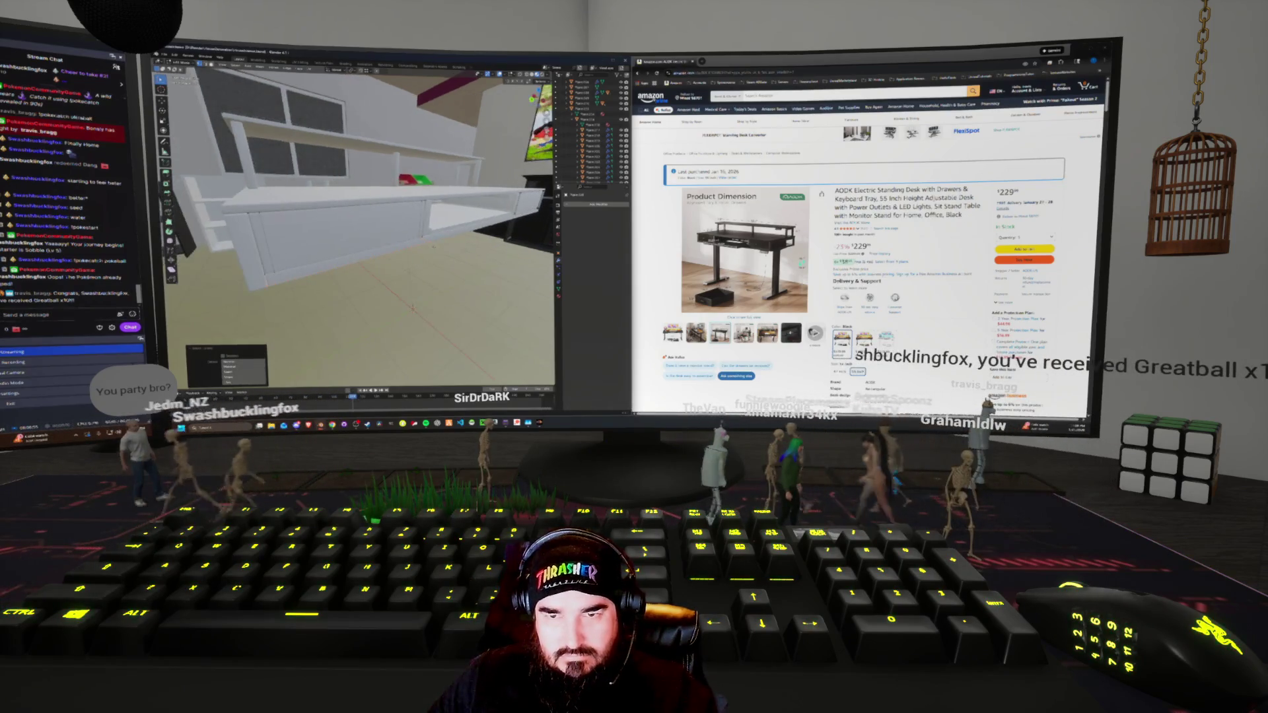
pyautogui.click(433, 248)
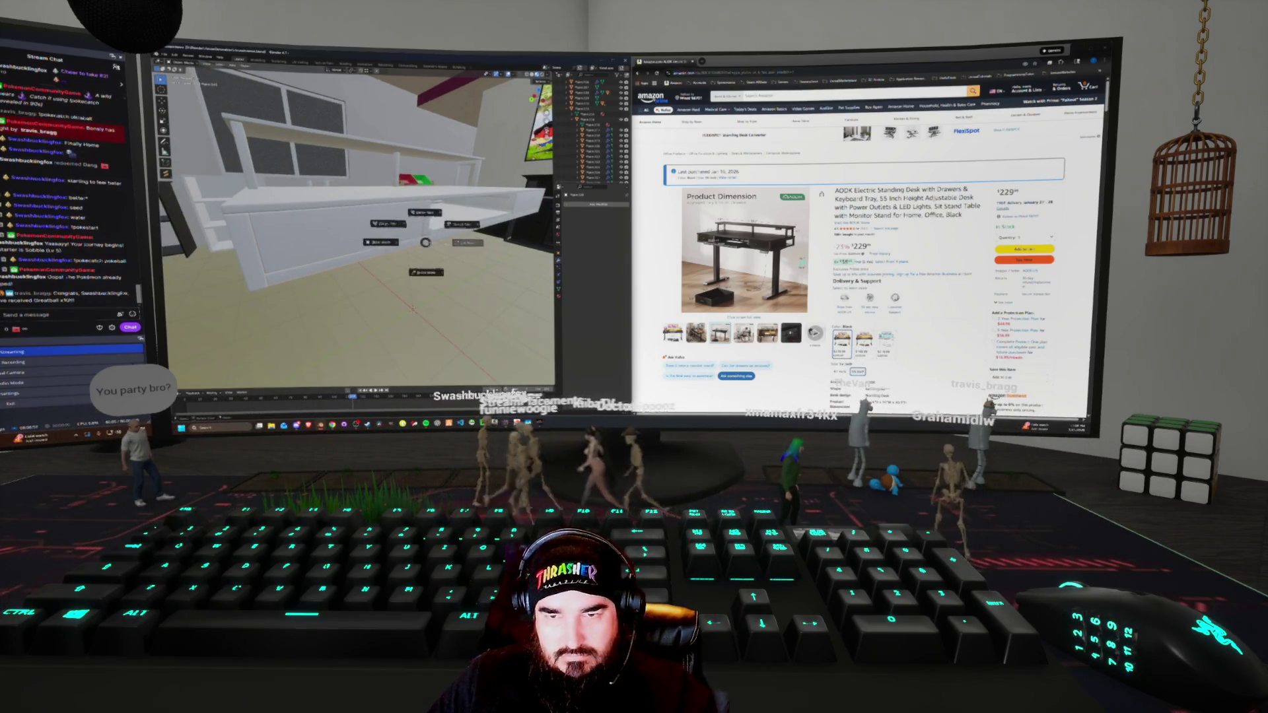
pyautogui.click(467, 242)
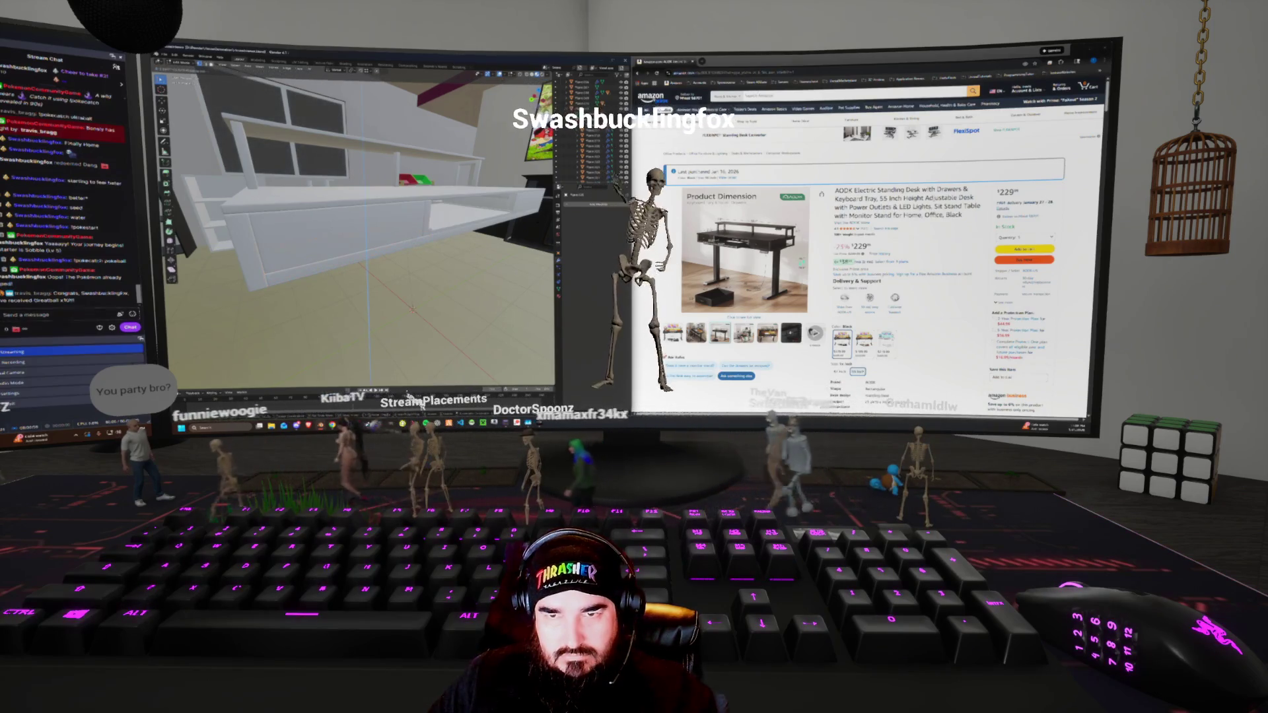
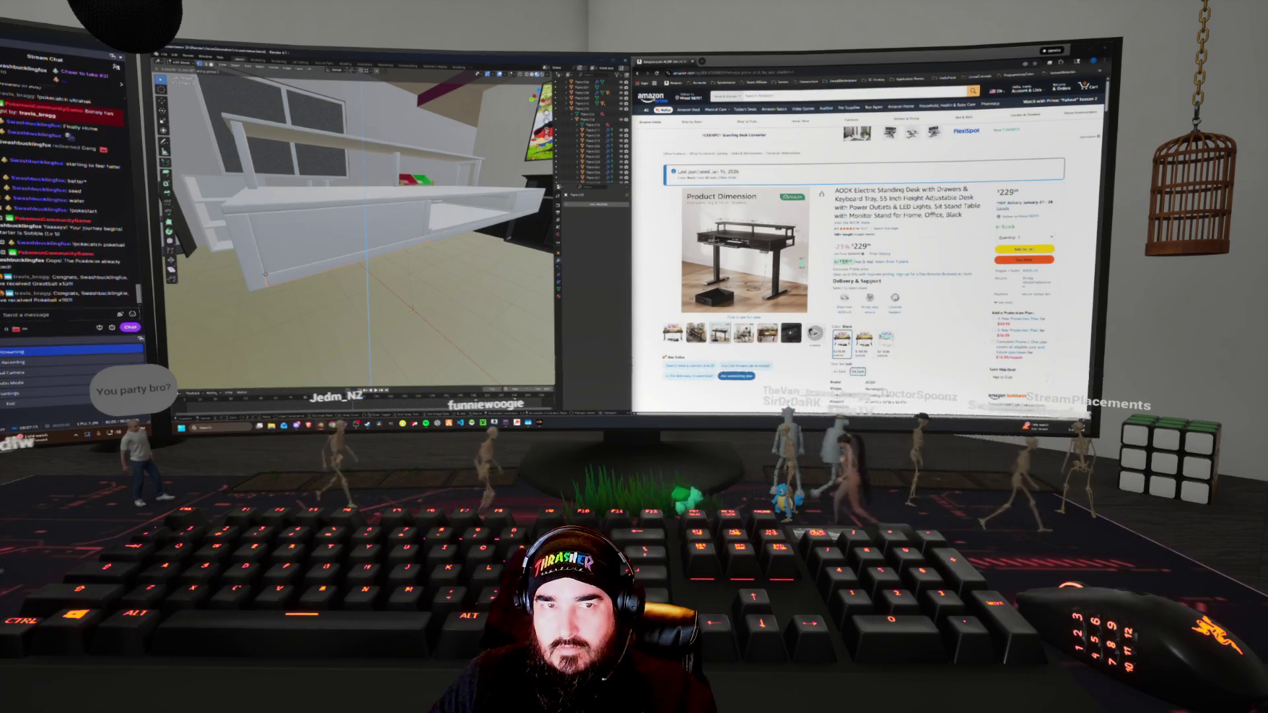
# Duplicate the desk board and move the copy along the Z axis
pyautogui.hotkey('shift', 'd')
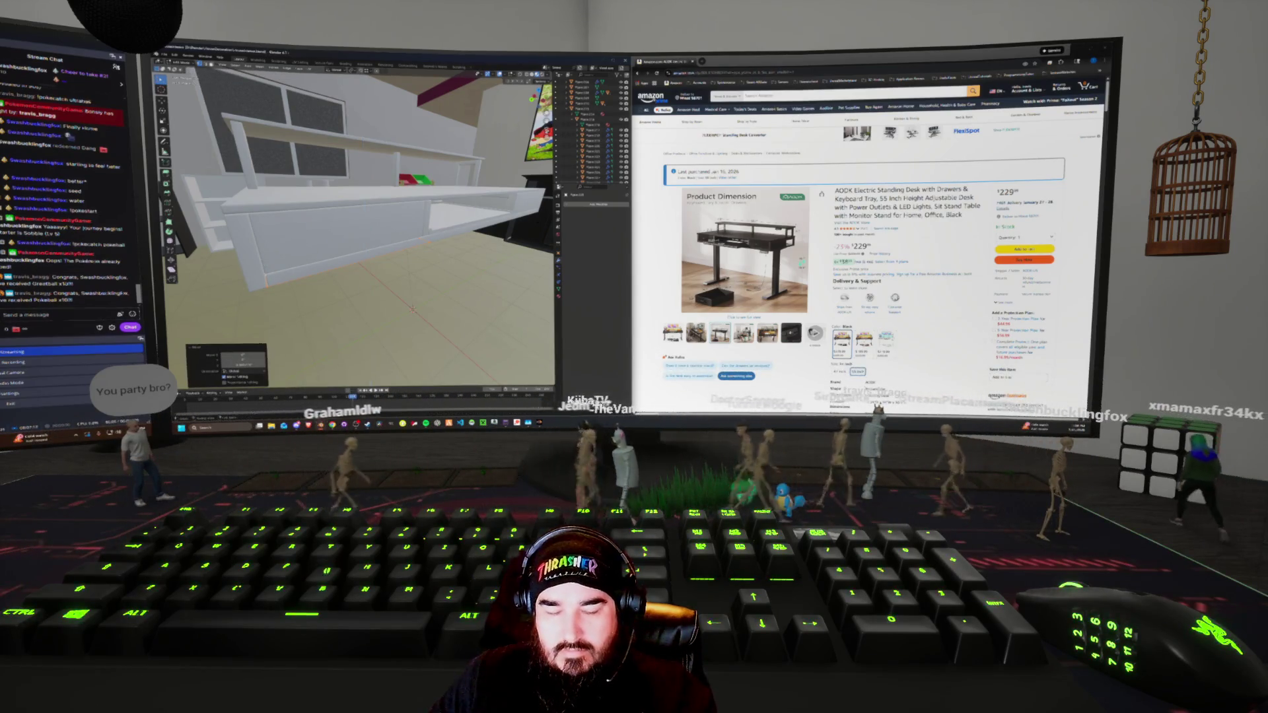
pyautogui.press('z')
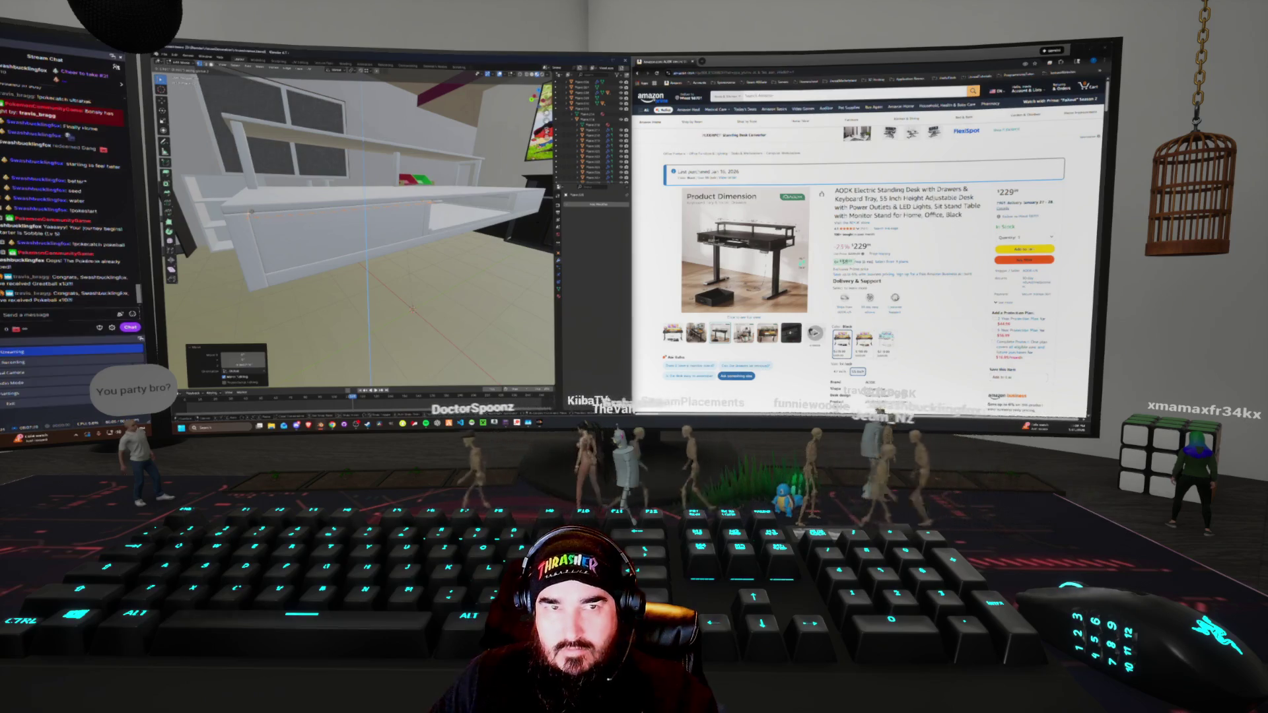
pyautogui.press('Return')
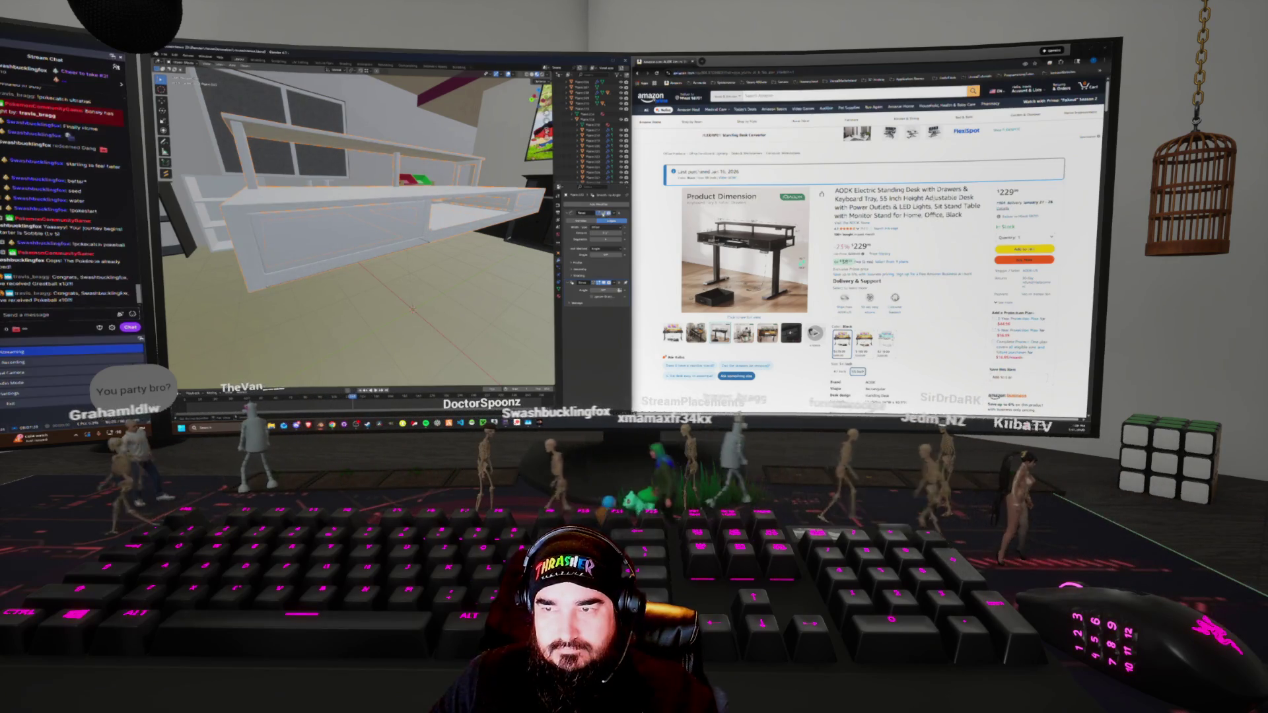
pyautogui.moveTo(396, 278); pyautogui.dragTo(585, 216, button='middle')
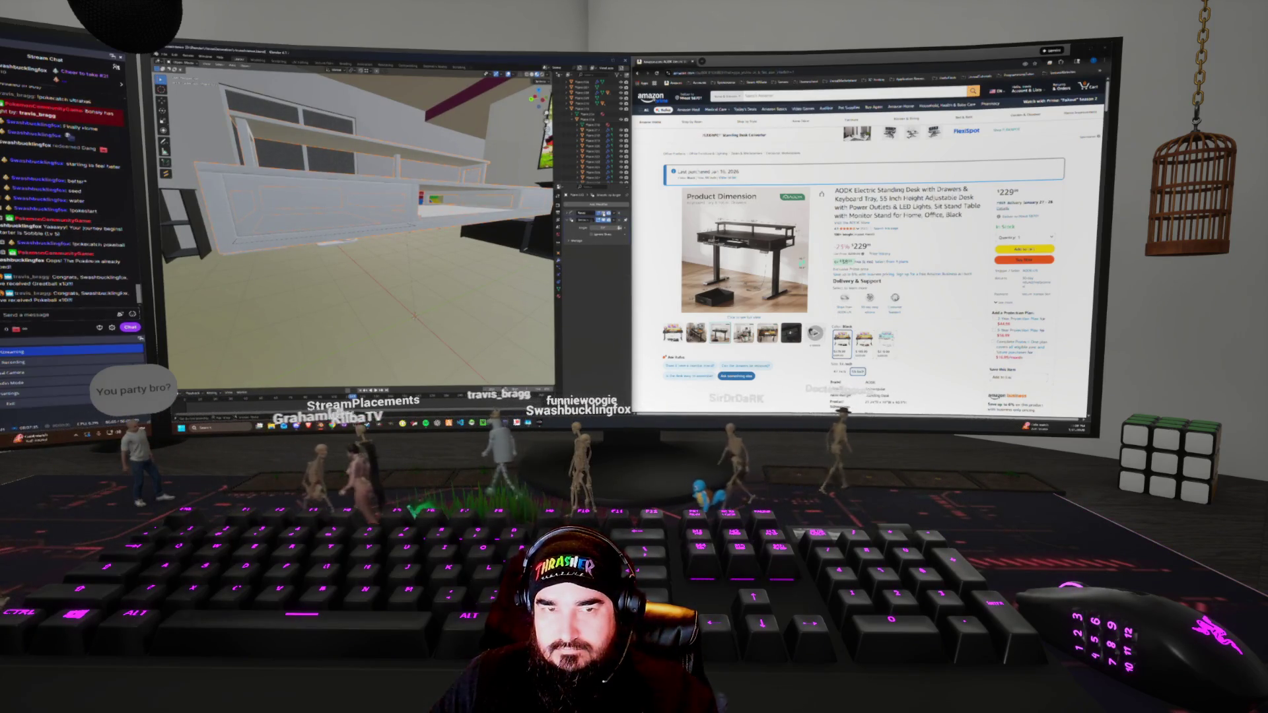
pyautogui.moveTo(396, 238); pyautogui.dragTo(414, 218, button='middle')
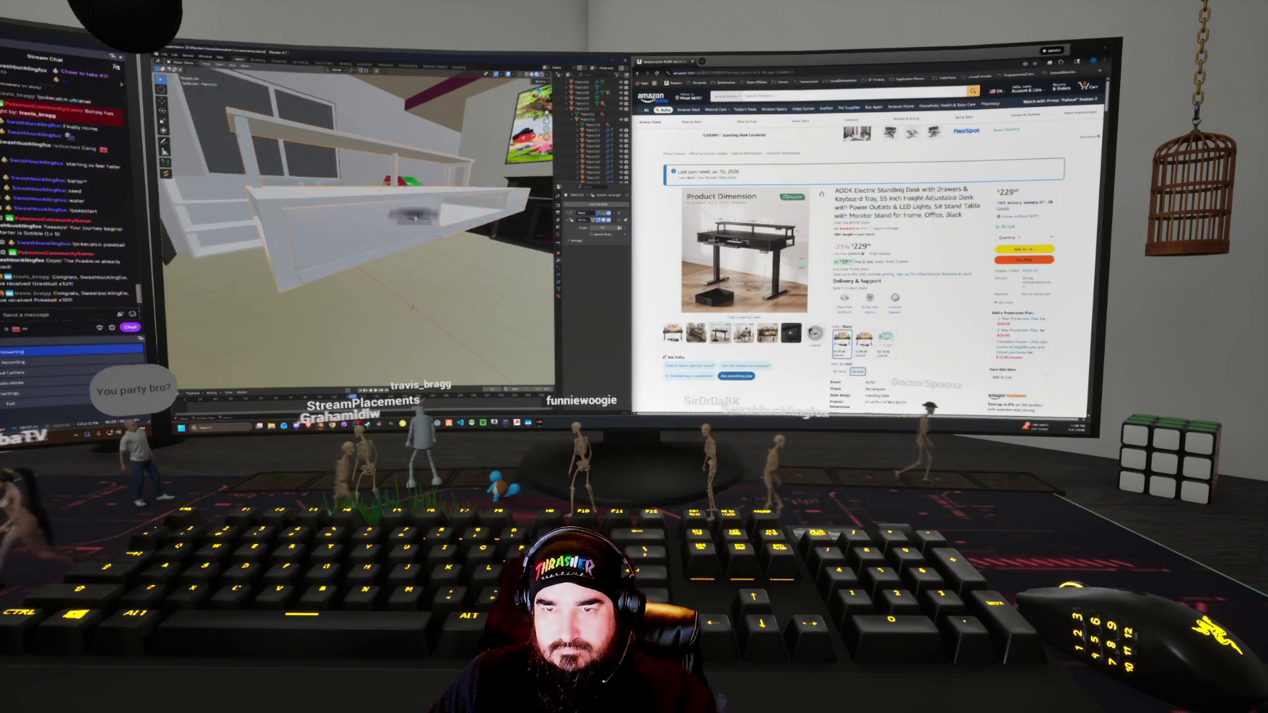
# Enter Edit Mode on the mesh and select all its geometry, viewing the bookshelf wall
pyautogui.press('Escape')
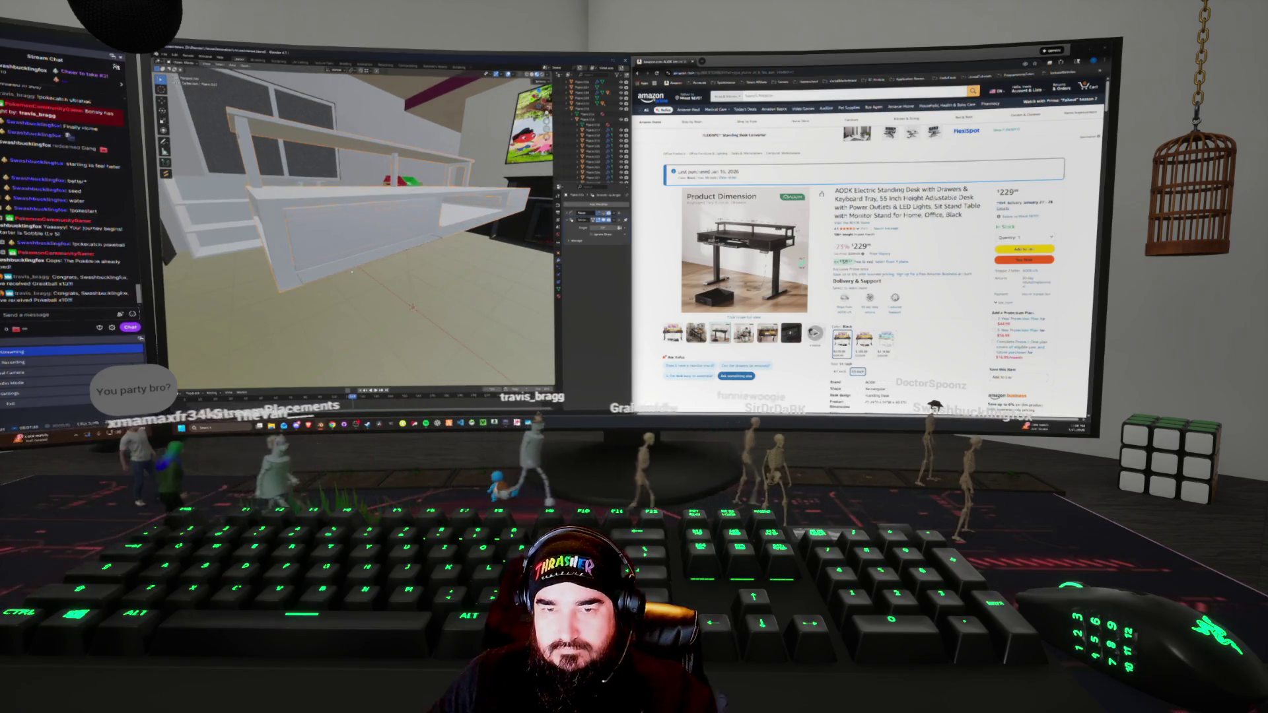
pyautogui.press('Tab')
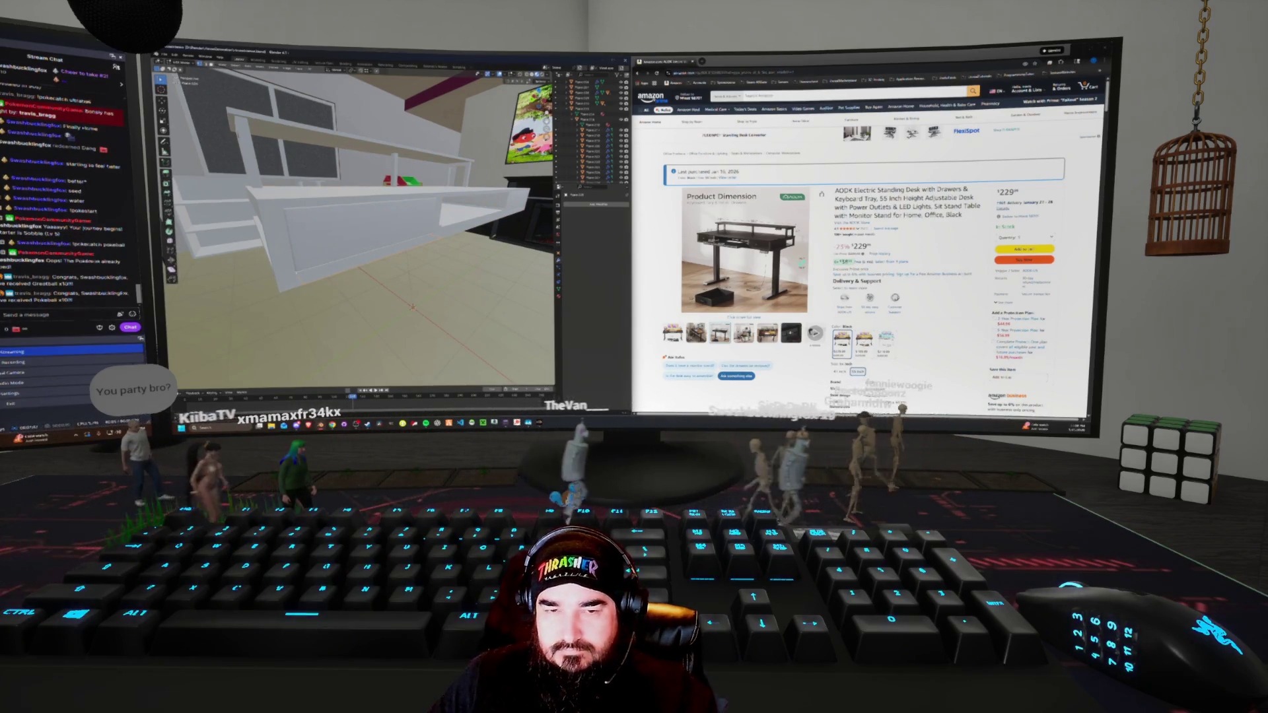
pyautogui.press('a')
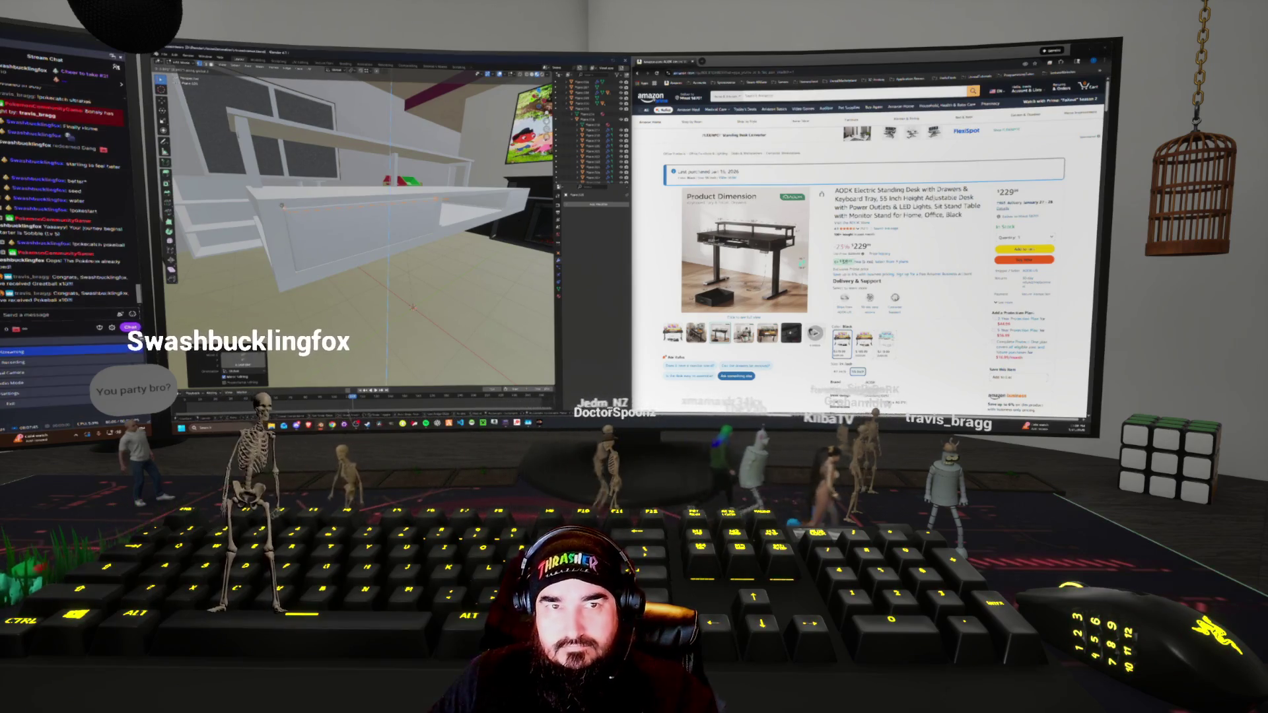
pyautogui.moveTo(356, 231); pyautogui.dragTo(235, 201, button='middle')
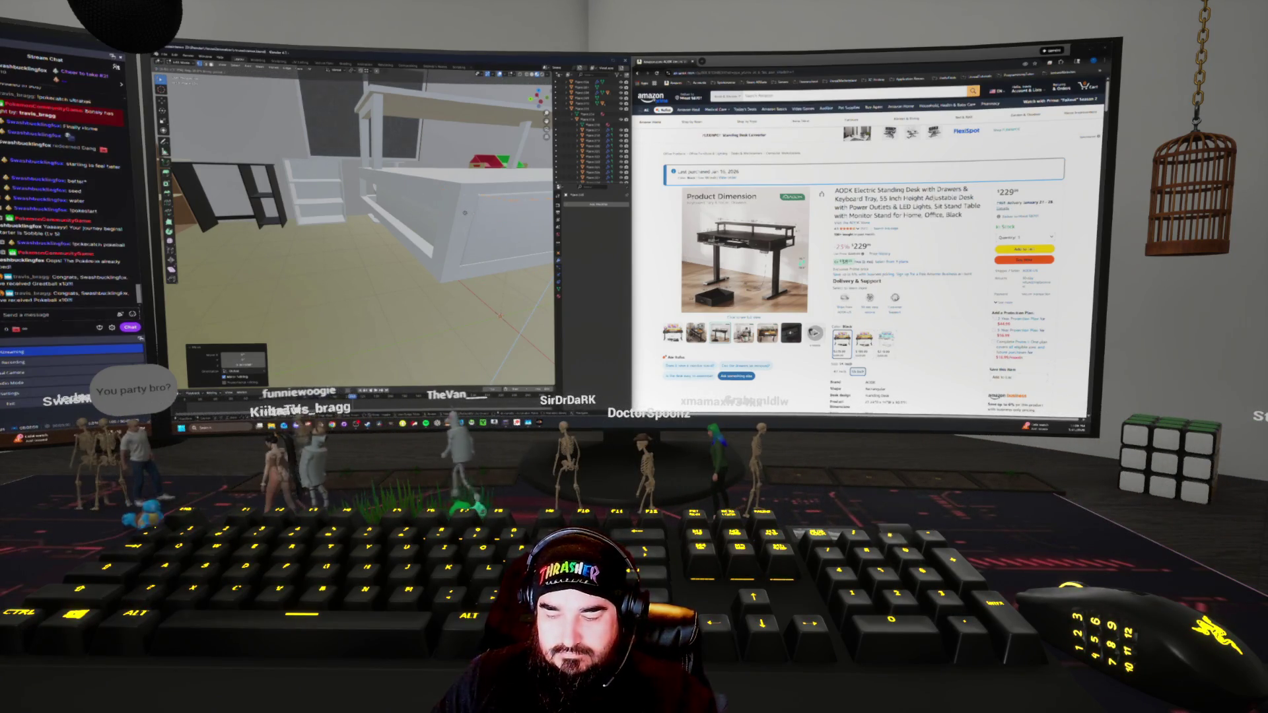
# Nudge the orange board into its place on the desk from a frontal view
pyautogui.moveTo(363, 218); pyautogui.dragTo(350, 192, button='middle')
pyautogui.scroll(3, 364, 218)
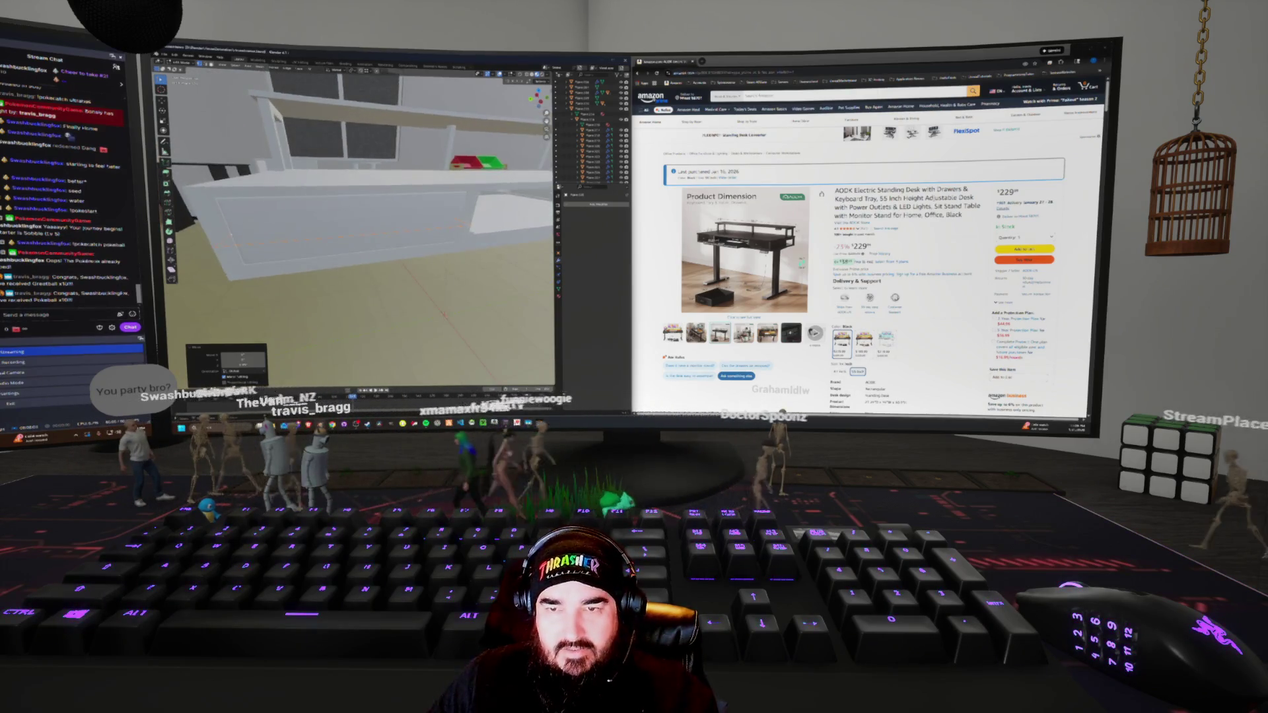
pyautogui.moveTo(363, 218); pyautogui.dragTo(423, 205, button='middle')
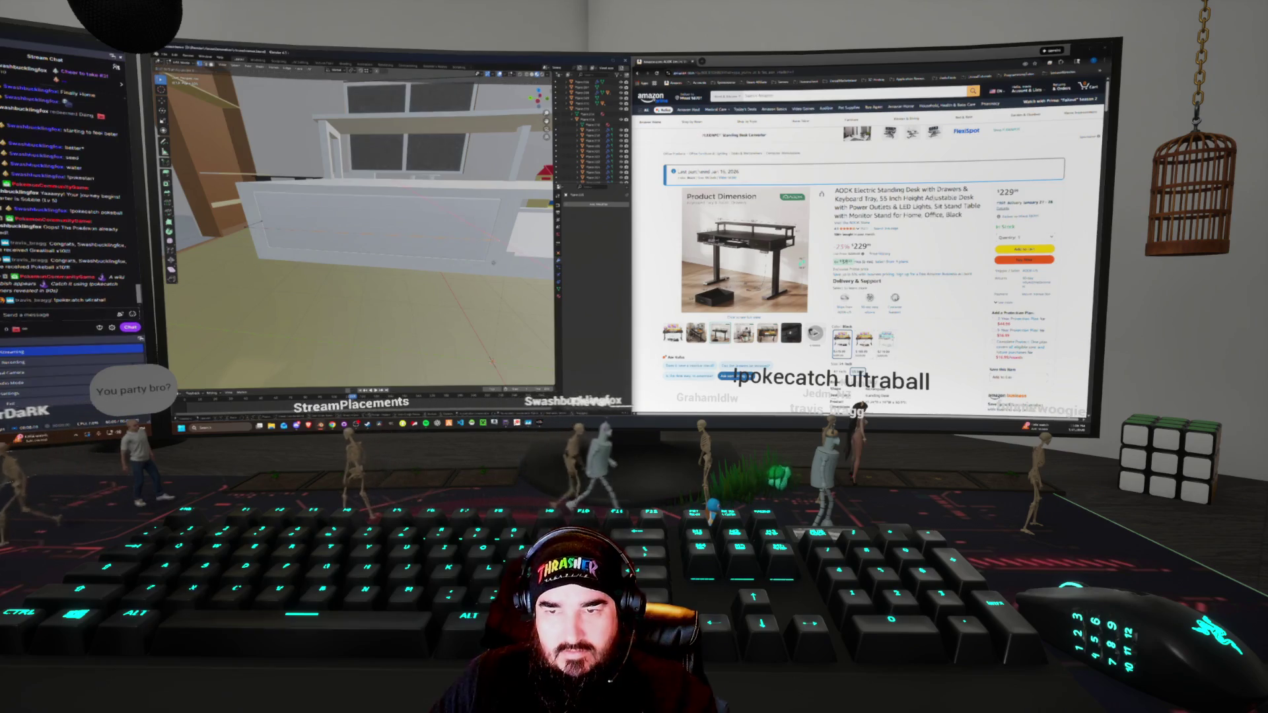
pyautogui.press('g')
pyautogui.press('Return')
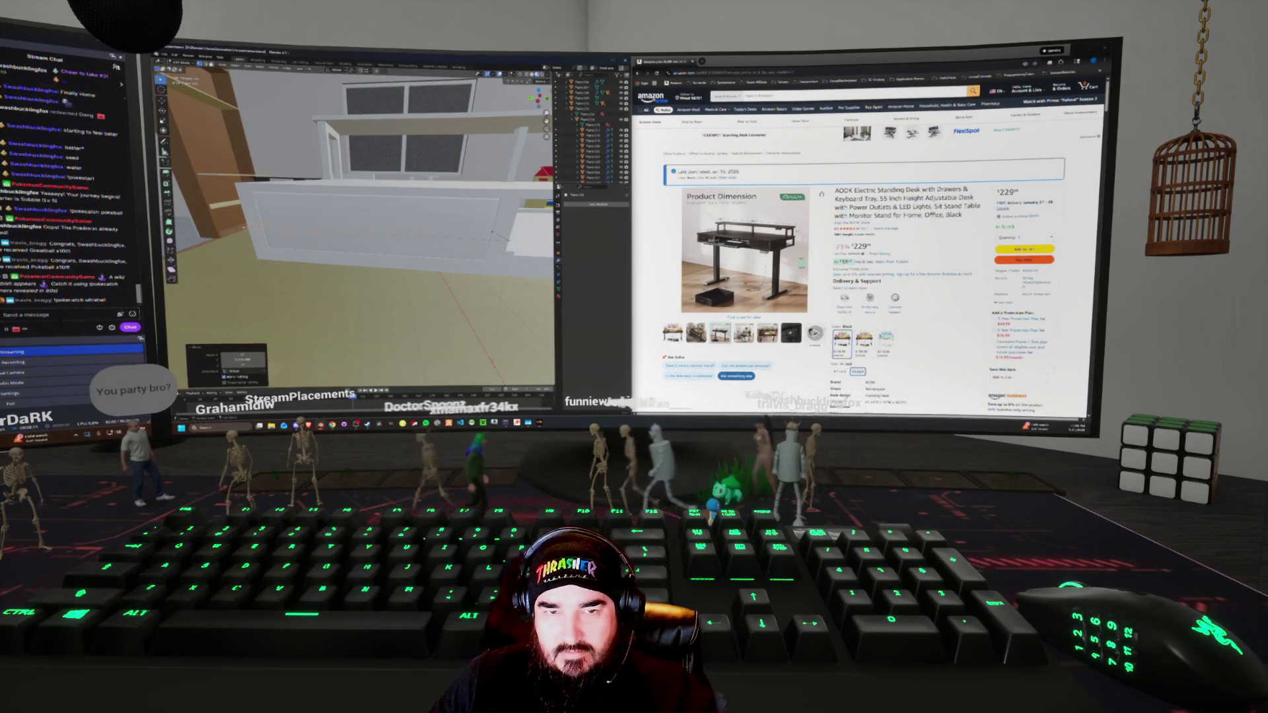
pyautogui.press('g')
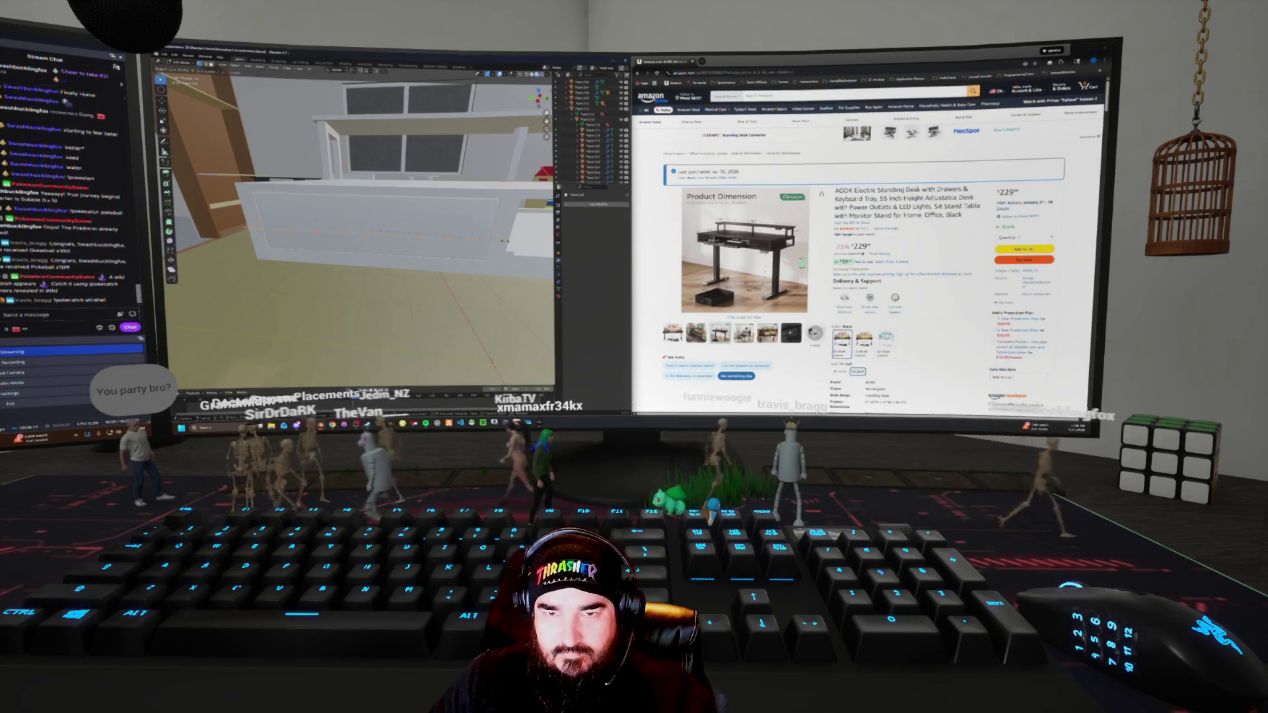
pyautogui.press('Return')
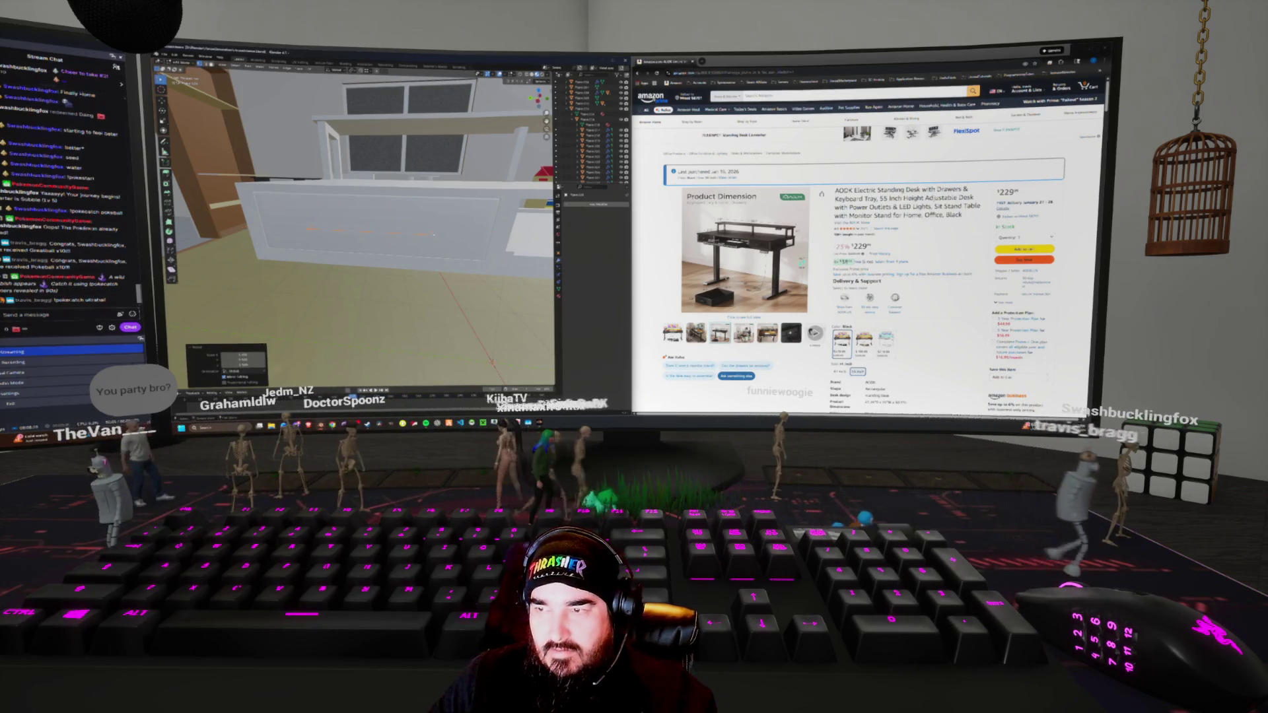
# Add a Plane mesh near the shelf and rerun a recent operator with F3
pyautogui.moveTo(434, 234); pyautogui.dragTo(472, 241, button='middle')
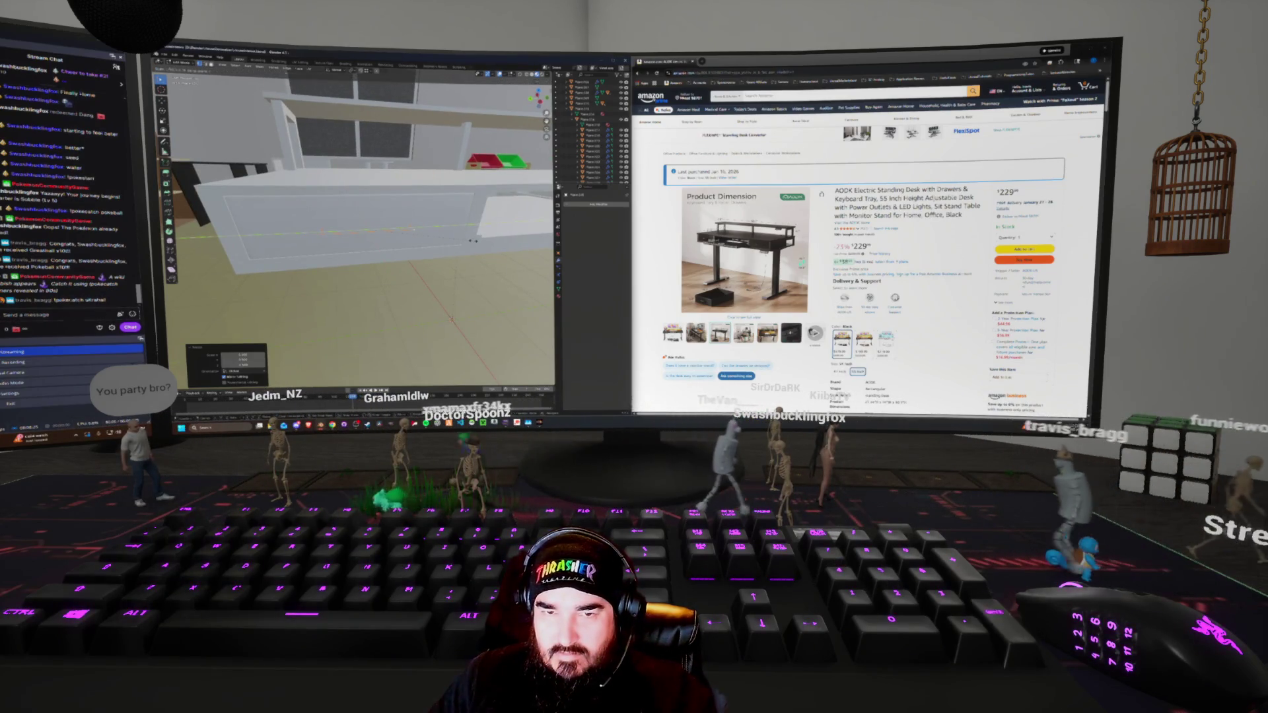
pyautogui.moveTo(472, 241)
pyautogui.mouseDown(button='middle')
pyautogui.moveTo(501, 227)
pyautogui.moveTo(462, 224)
pyautogui.mouseUp(button='middle')
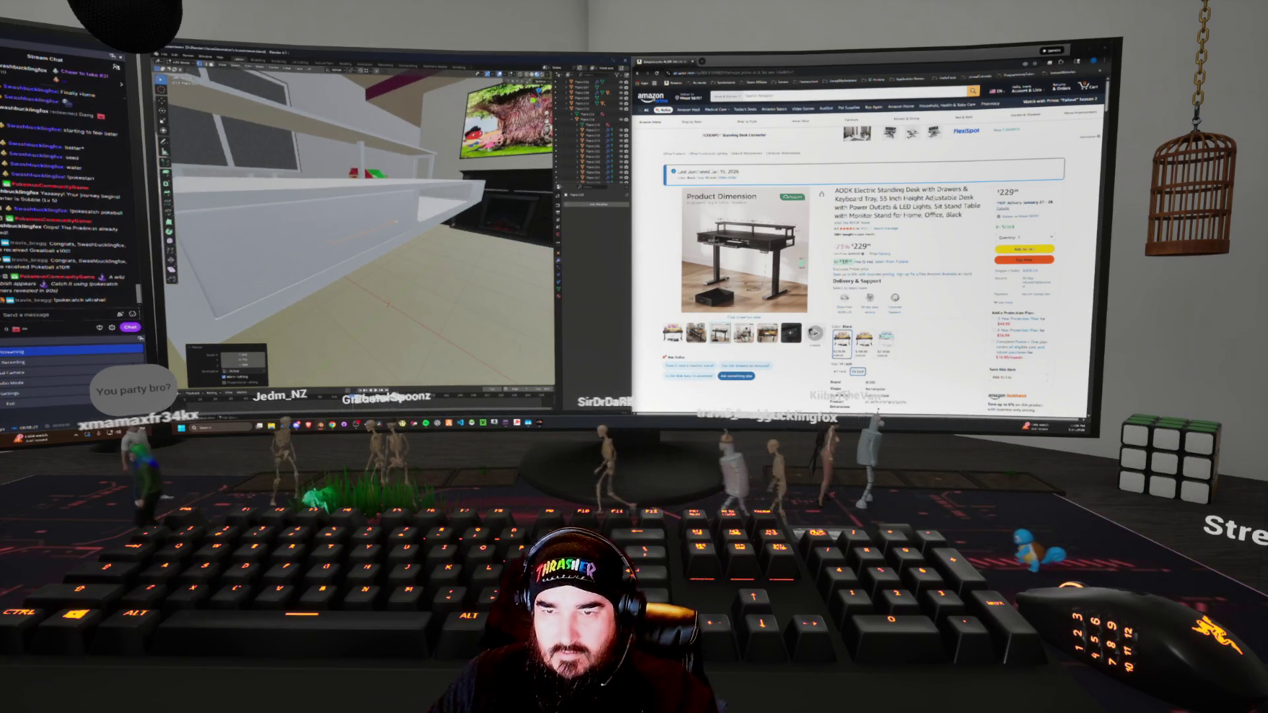
pyautogui.hotkey('shift', 'a')
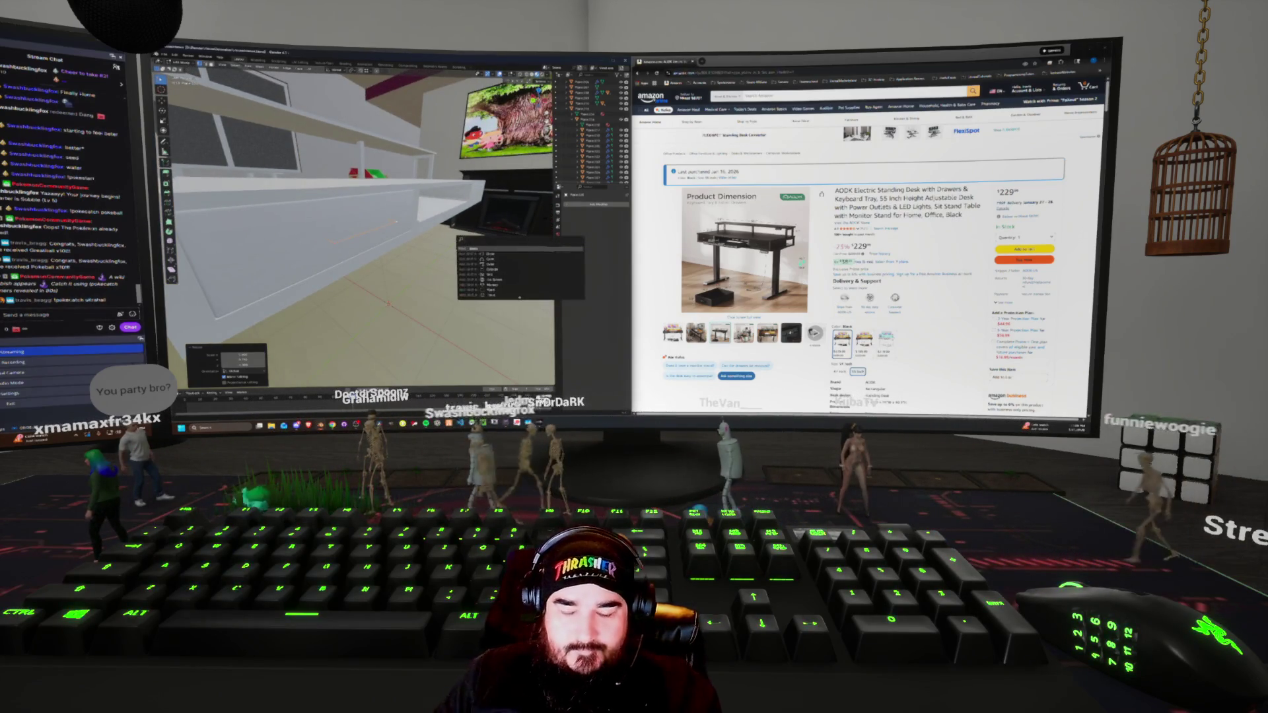
pyautogui.write('plane')
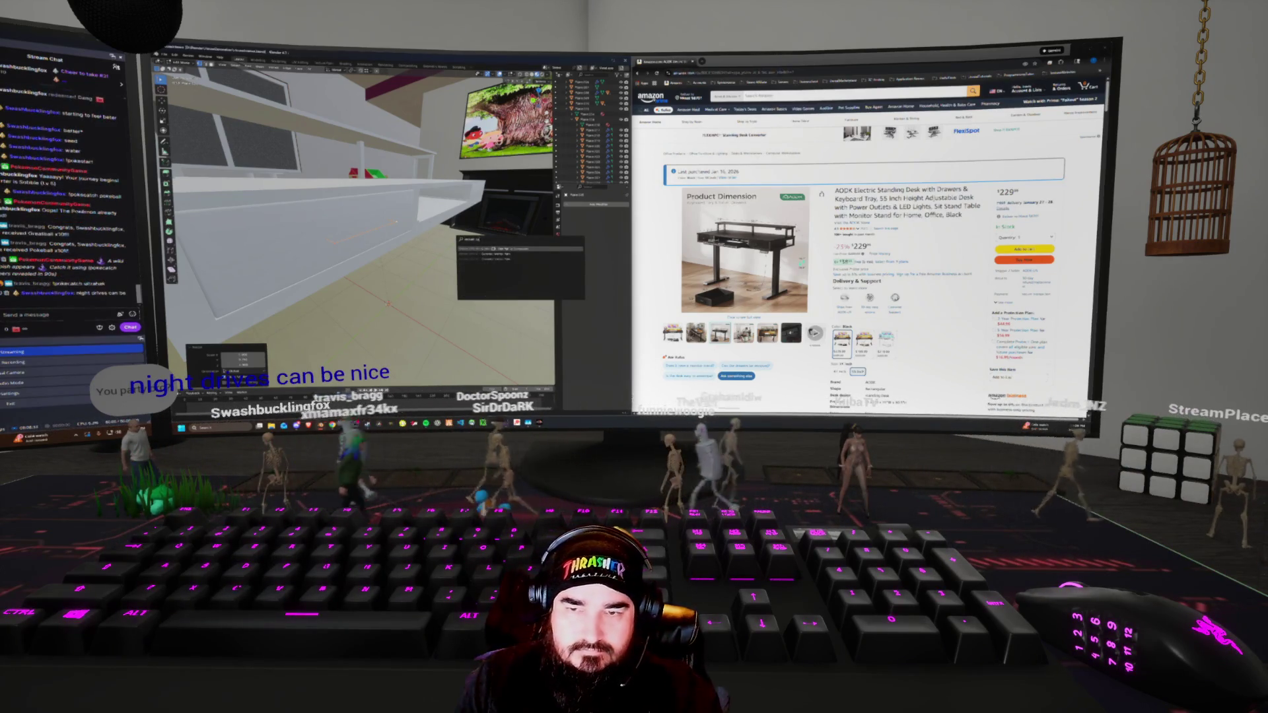
pyautogui.press('Return')
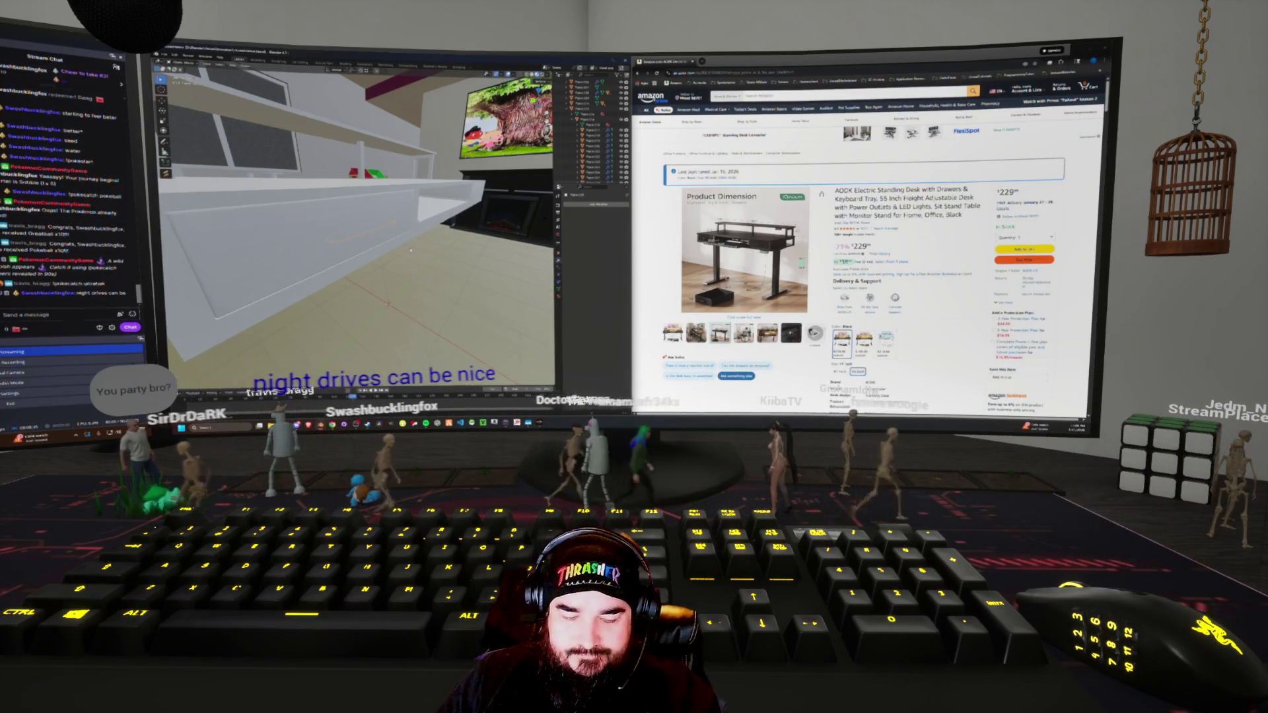
pyautogui.press('F3')
pyautogui.press('Return')
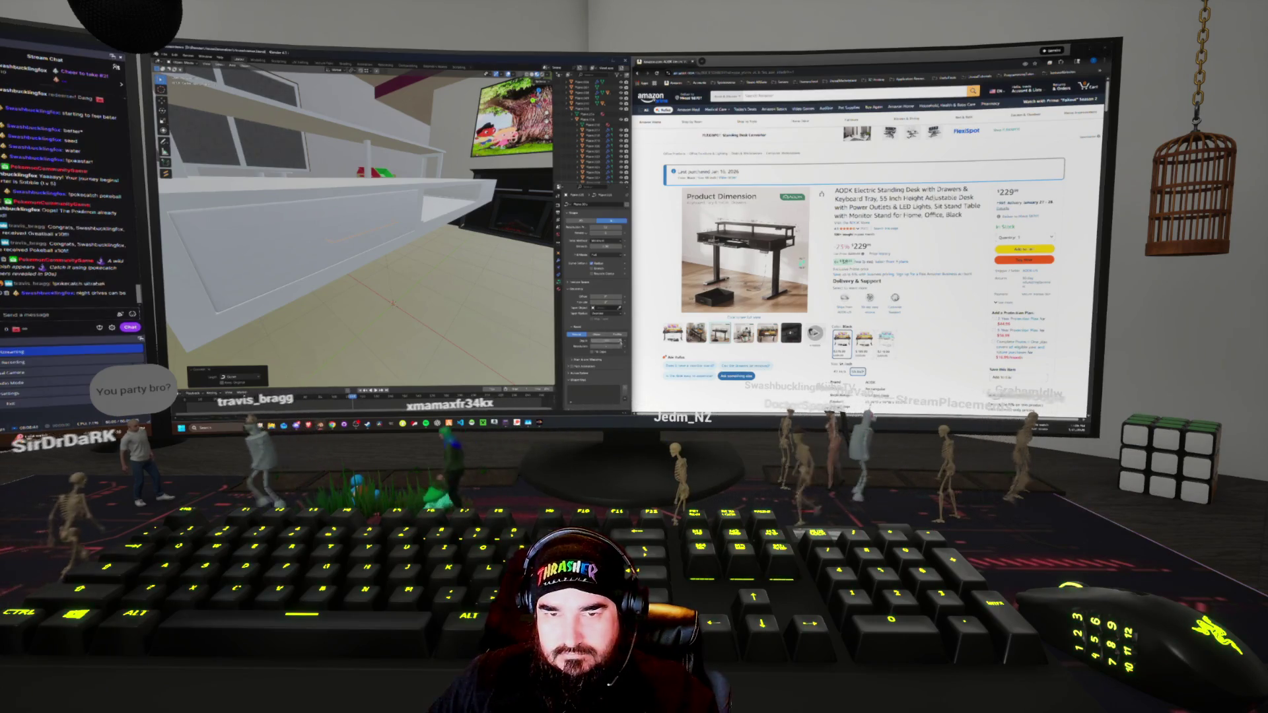
# Select the drawer front and enter Edit Mode on its edges
pyautogui.click(360, 231)
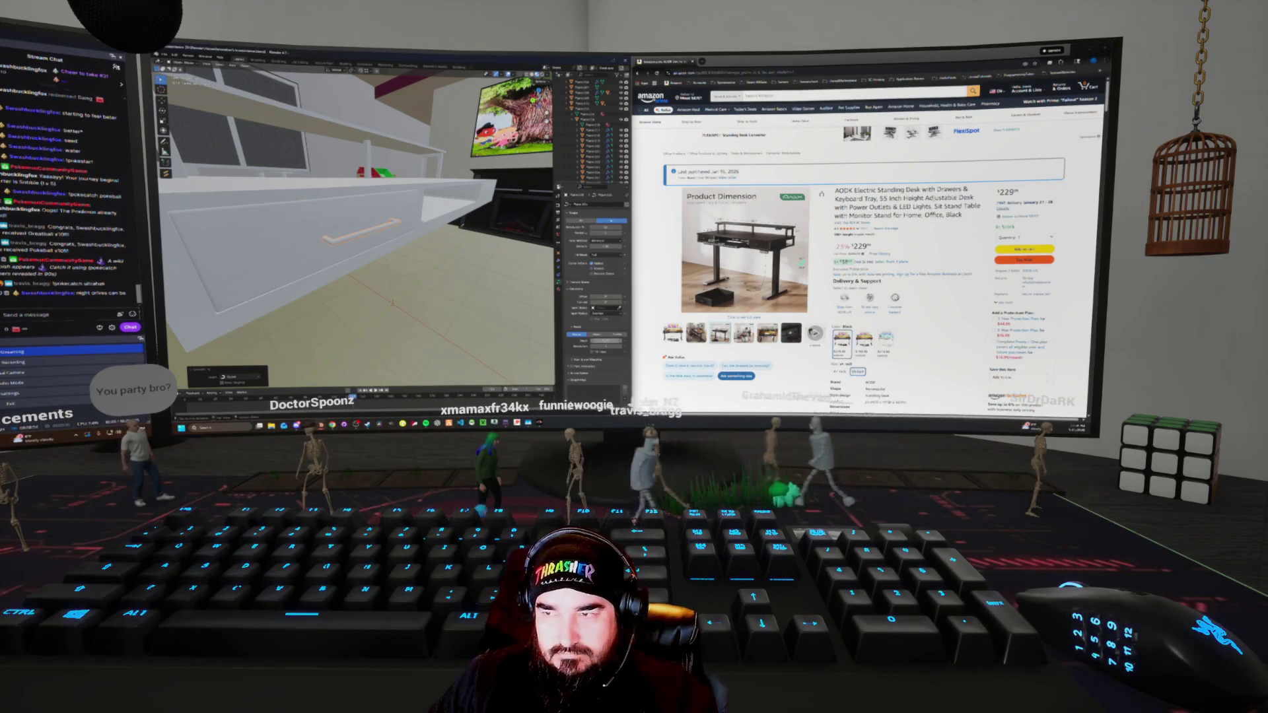
pyautogui.moveTo(357, 225)
pyautogui.mouseDown(button='middle')
pyautogui.moveTo(383, 212)
pyautogui.moveTo(402, 267)
pyautogui.moveTo(442, 261)
pyautogui.mouseUp(button='middle')
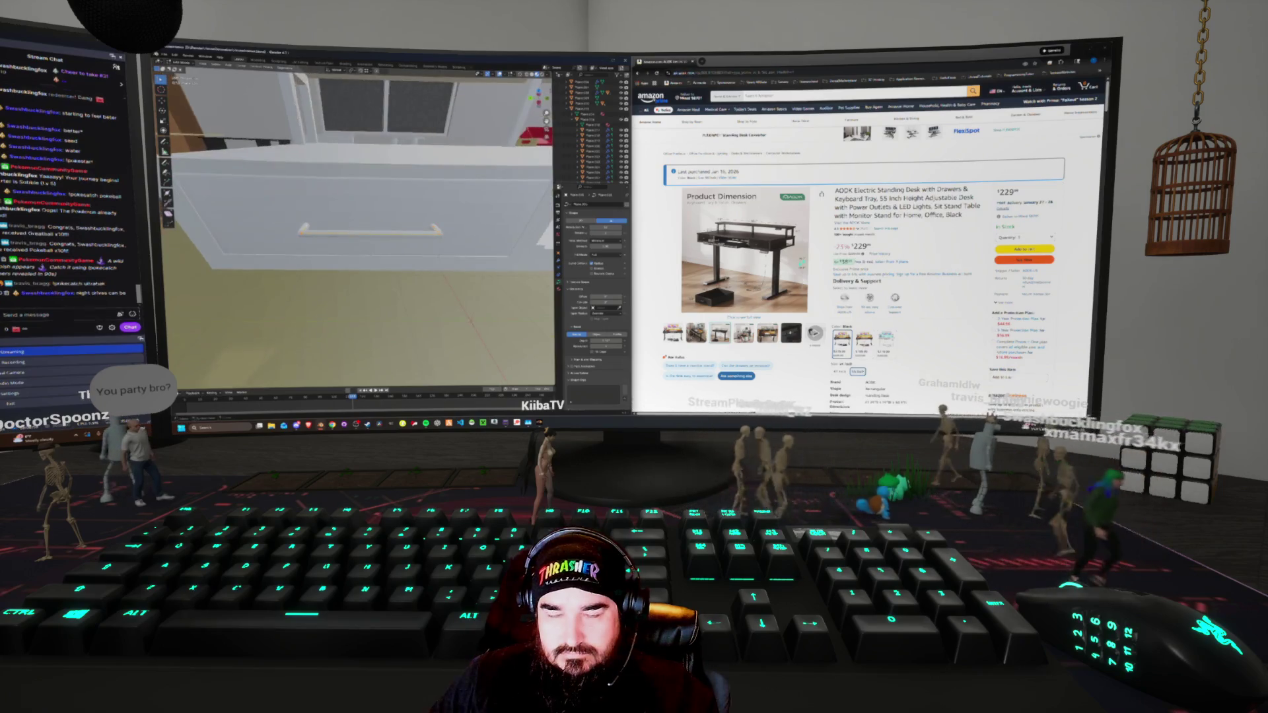
pyautogui.press('F3')
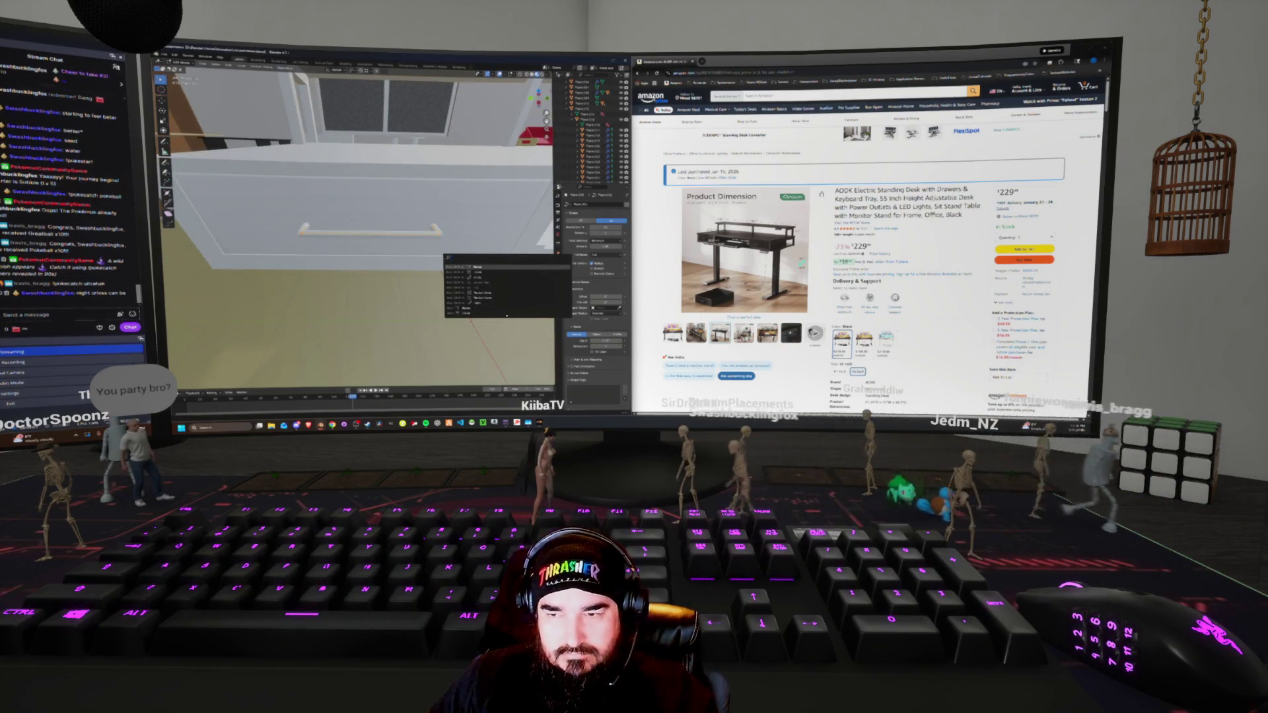
pyautogui.press('Escape')
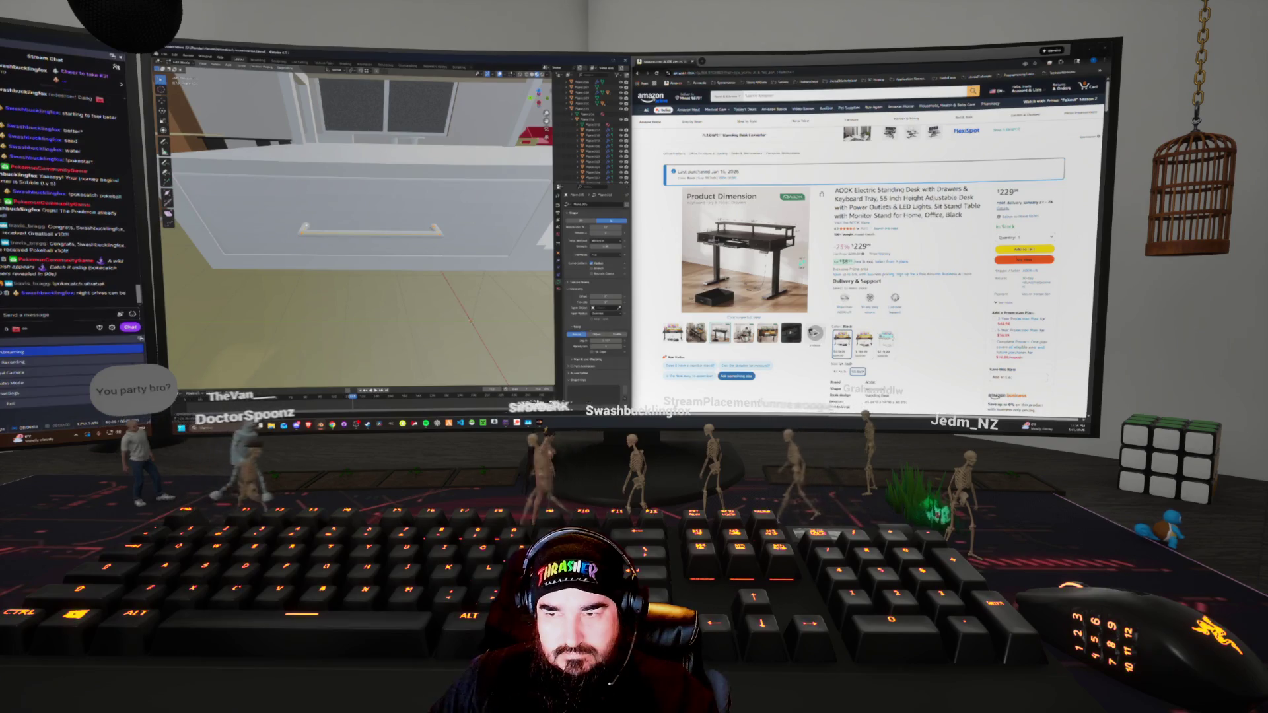
pyautogui.click(467, 255)
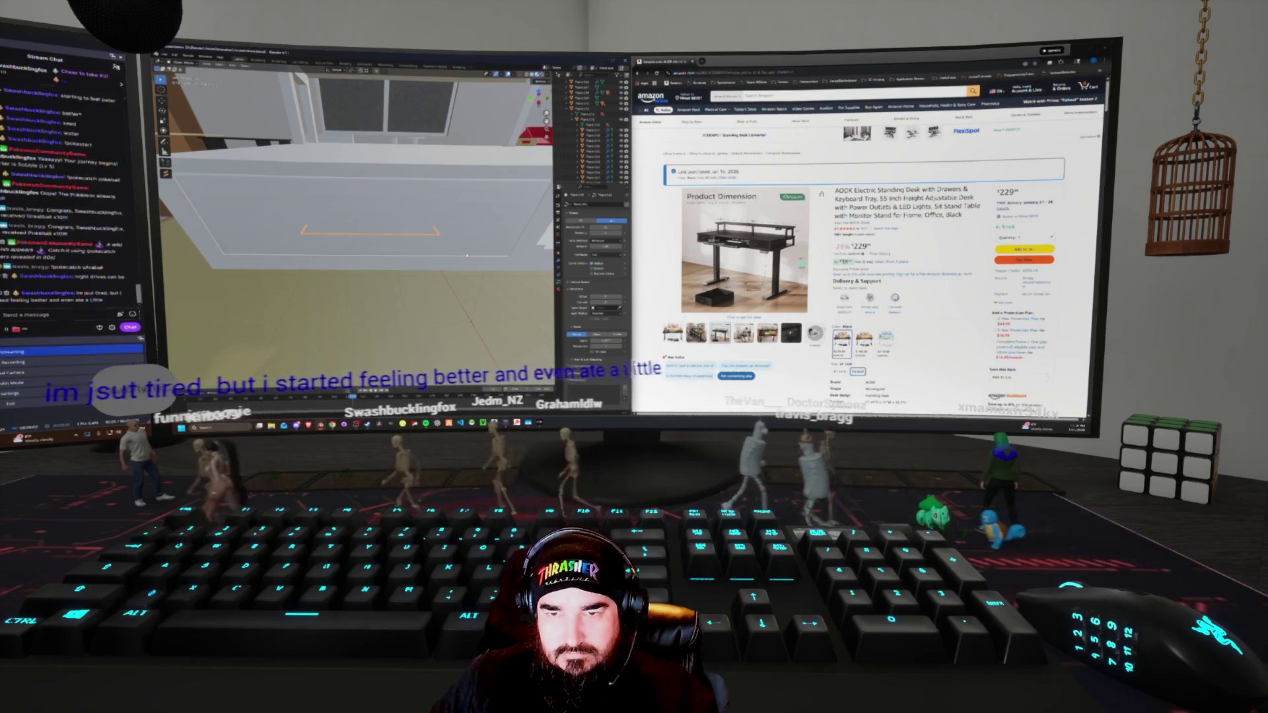
pyautogui.moveTo(466, 255); pyautogui.dragTo(475, 250, button='middle')
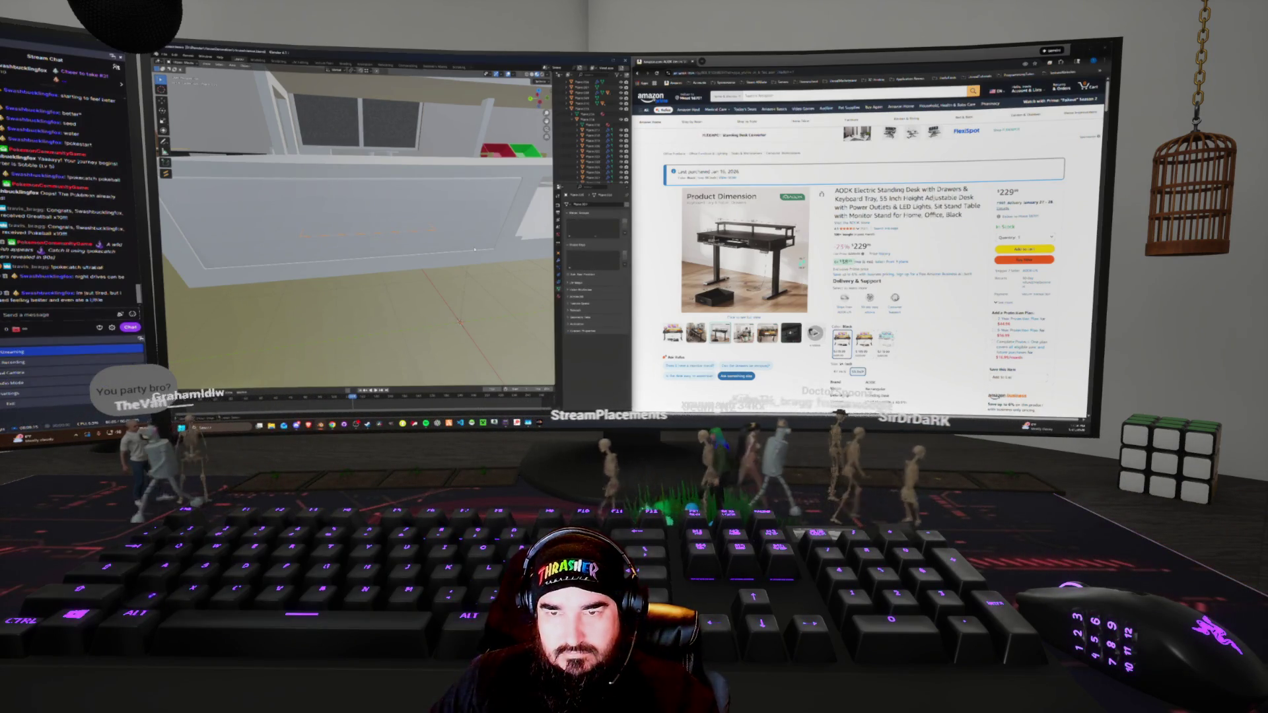
pyautogui.press('Tab')
pyautogui.moveTo(360, 231); pyautogui.dragTo(327, 225, button='middle')
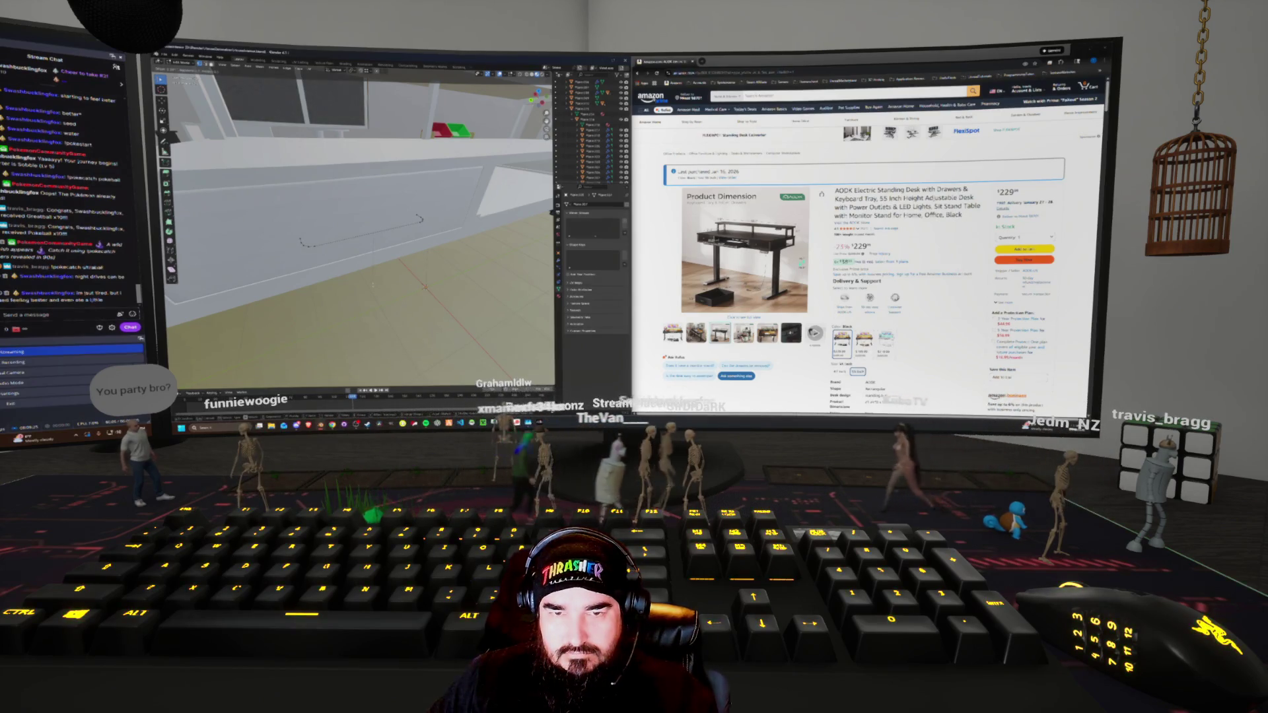
# Bevel the drawer edge, add a curve, and give it depth as a tube
pyautogui.hotkey('ctrl', 'b')
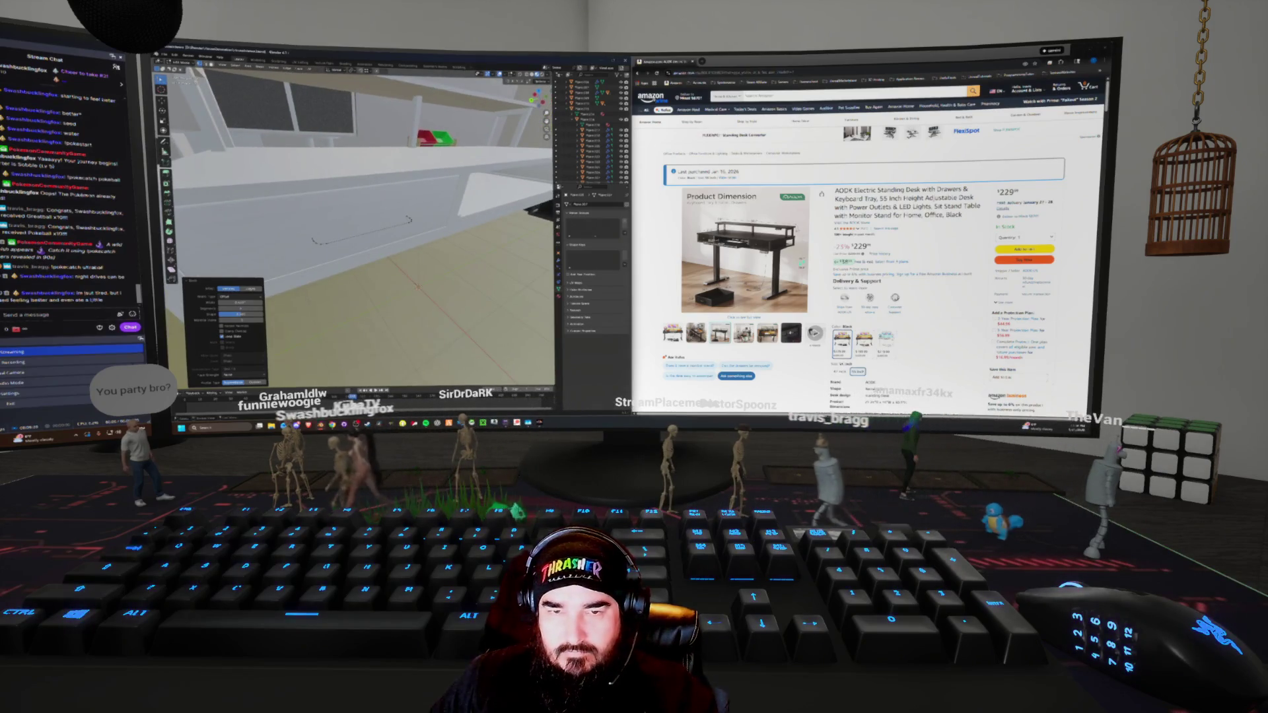
pyautogui.press('F3')
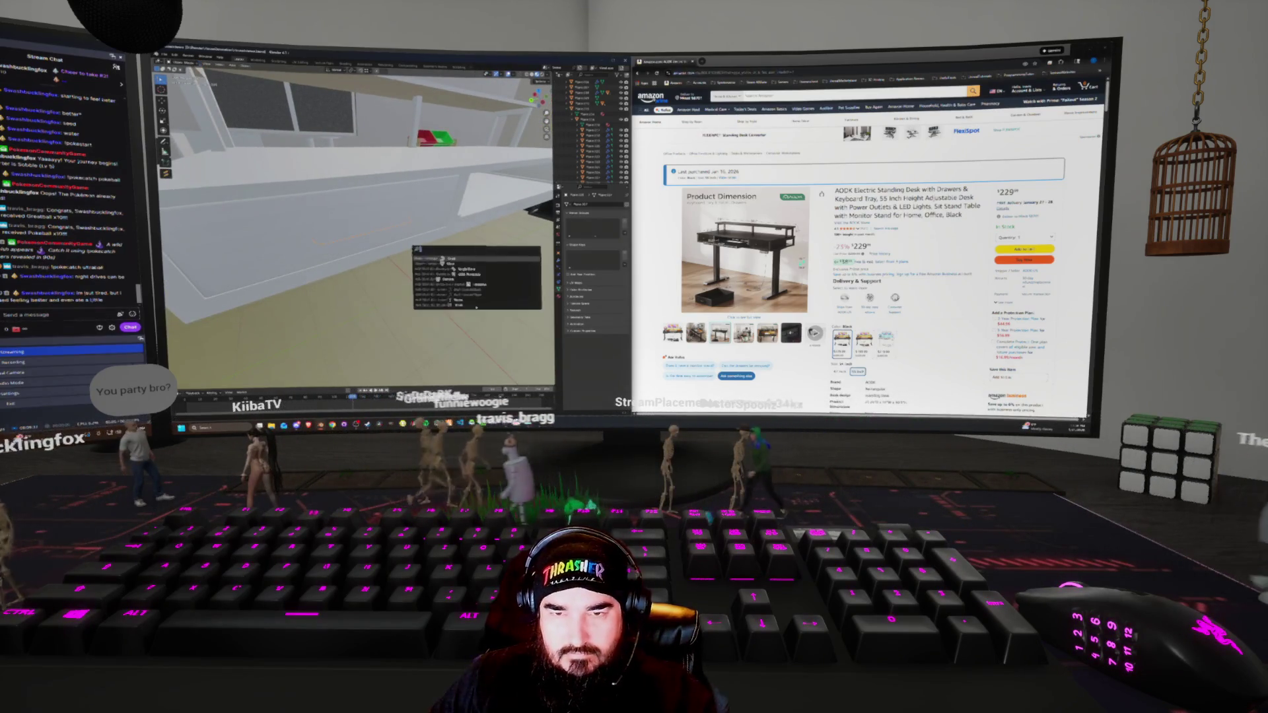
pyautogui.press('Return')
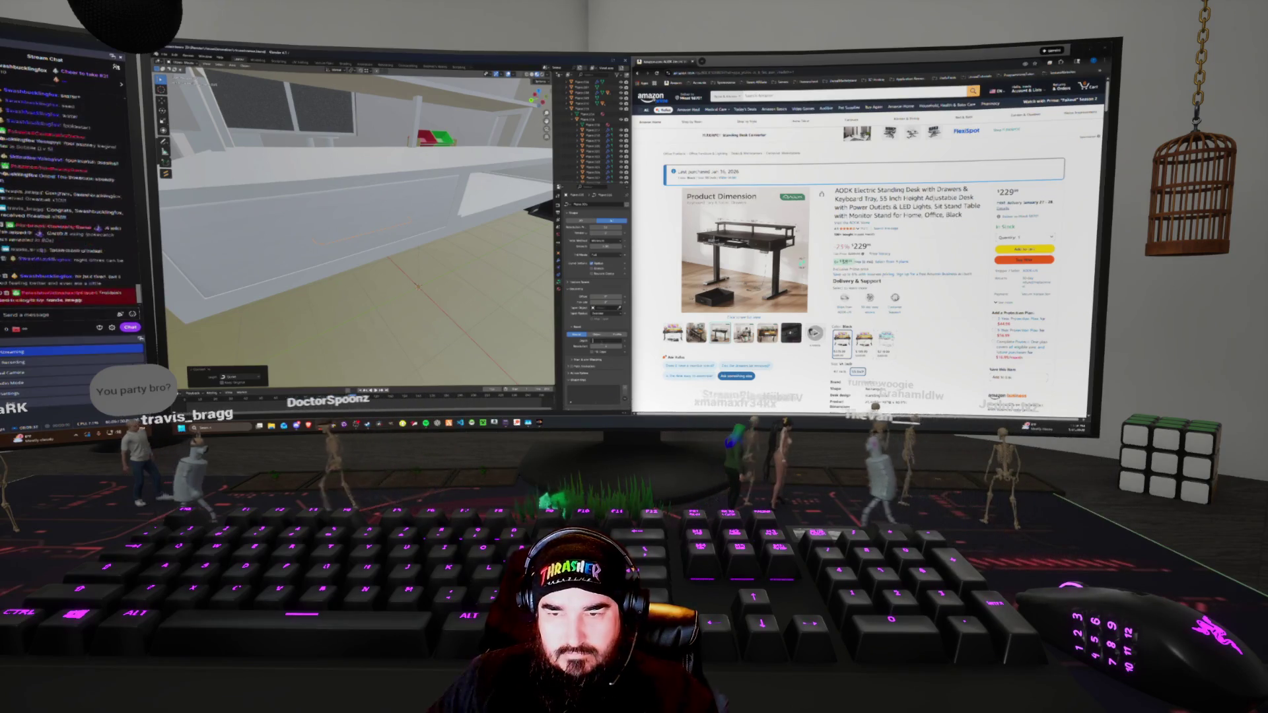
pyautogui.moveTo(604, 340); pyautogui.dragTo(624, 340)
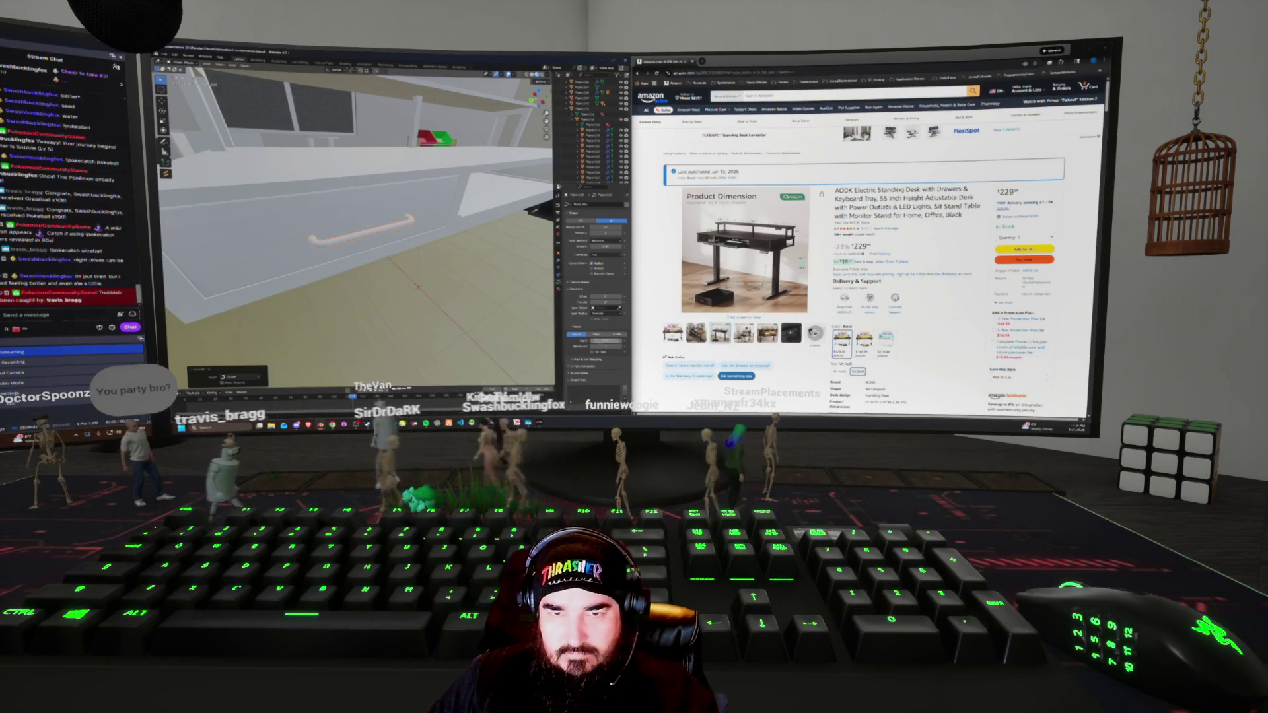
# Slide the tube handle's points along the X axis on the drawer front
pyautogui.moveTo(383, 264); pyautogui.dragTo(354, 243, button='middle')
pyautogui.rightClick(354, 243)
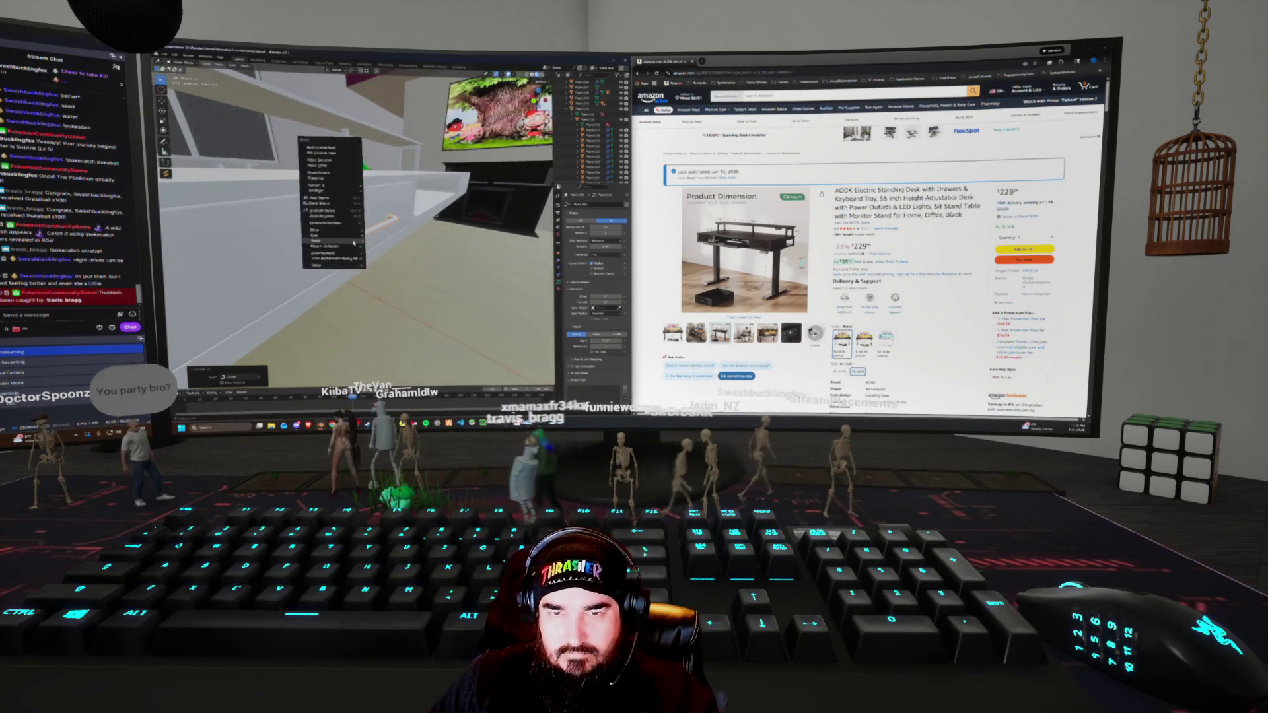
pyautogui.click(340, 170)
pyautogui.moveTo(339, 169)
pyautogui.mouseDown(button='middle')
pyautogui.moveTo(369, 243)
pyautogui.moveTo(356, 240)
pyautogui.mouseUp(button='middle')
pyautogui.press('Tab')
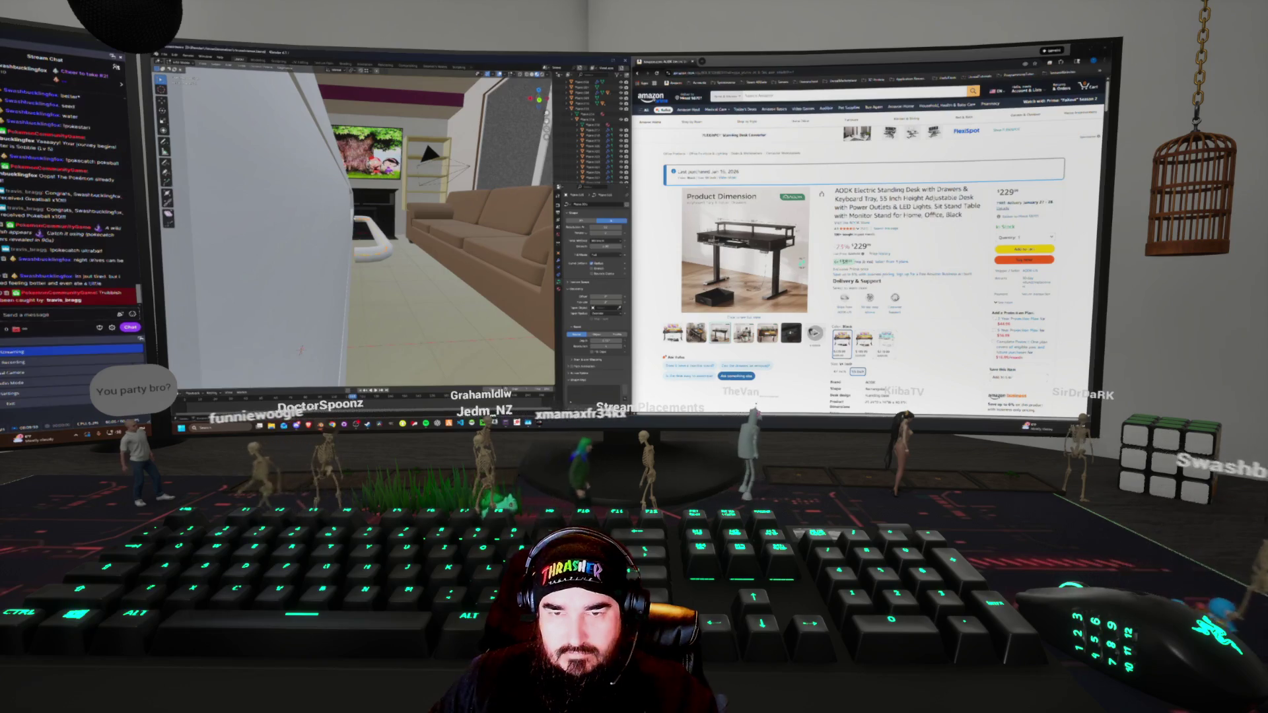
pyautogui.press('g')
pyautogui.press('x')
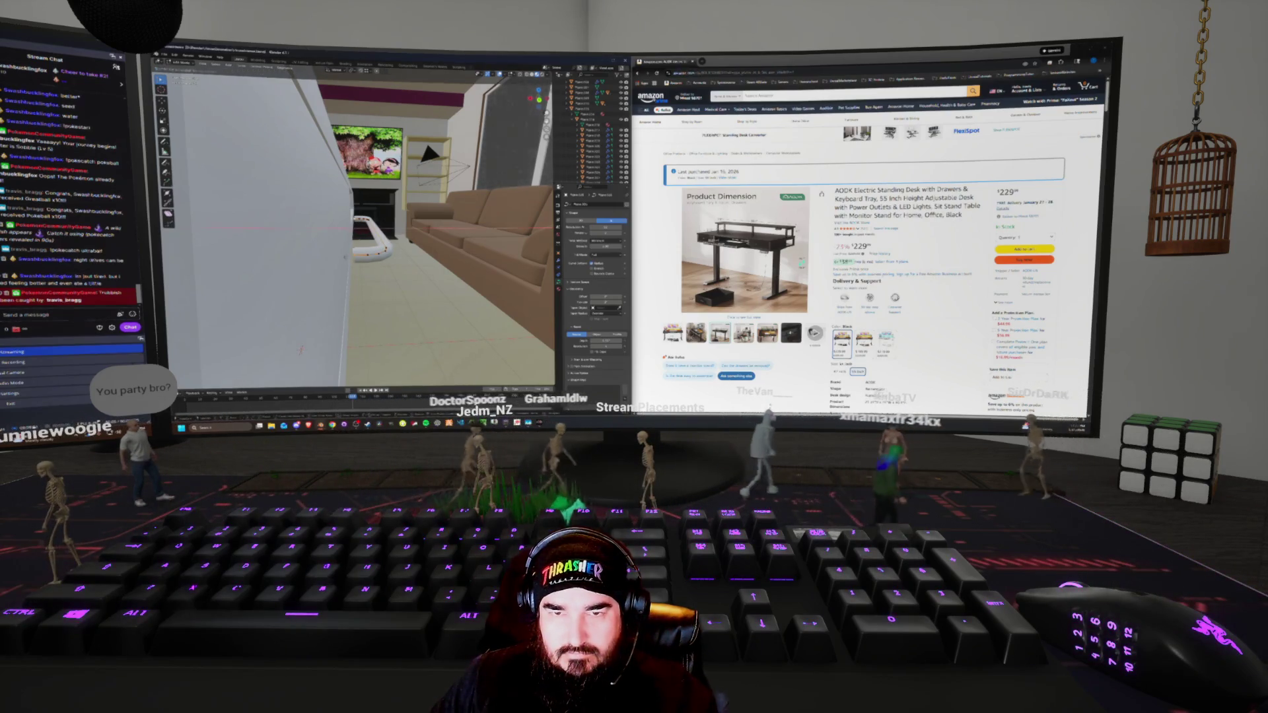
pyautogui.press('Return')
pyautogui.moveTo(357, 238)
pyautogui.mouseDown(button='middle')
pyautogui.moveTo(403, 228)
pyautogui.moveTo(416, 248)
pyautogui.mouseUp(button='middle')
pyautogui.press('Tab')
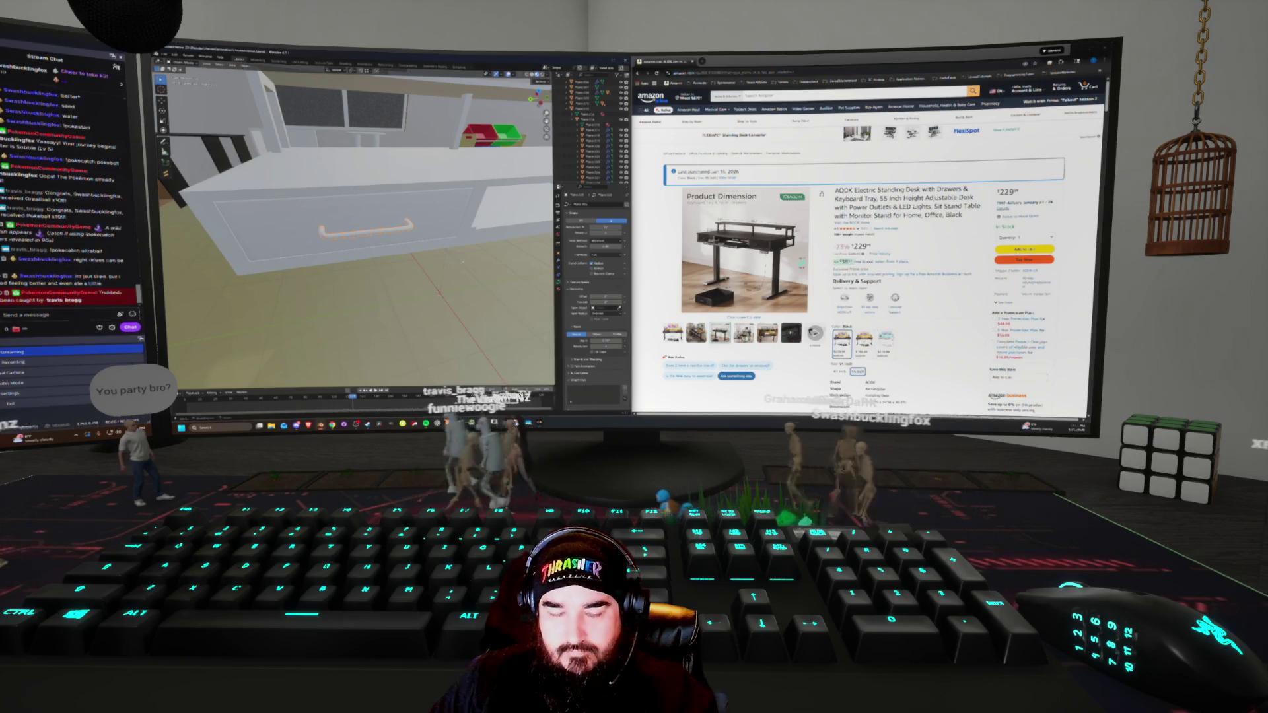
pyautogui.rightClick(457, 256)
# Convert the handle curve to a mesh and merge its vertices by distance
pyautogui.click(482, 278)
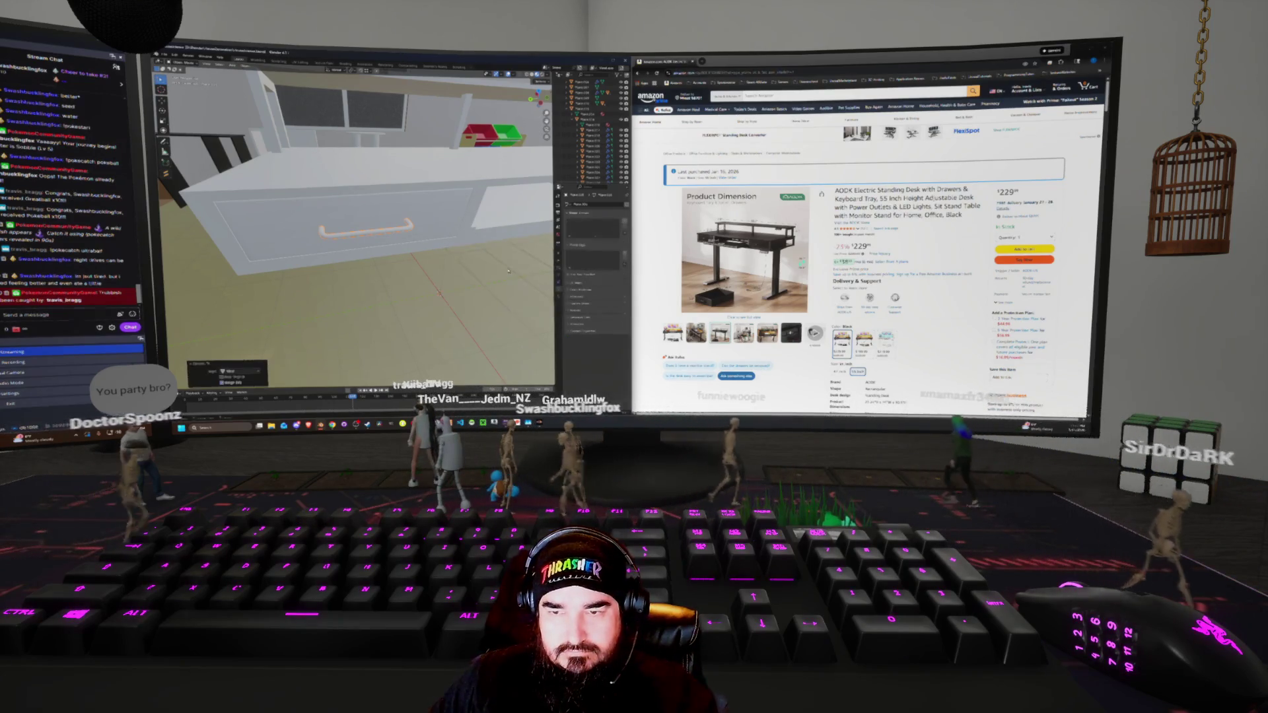
pyautogui.press('Tab')
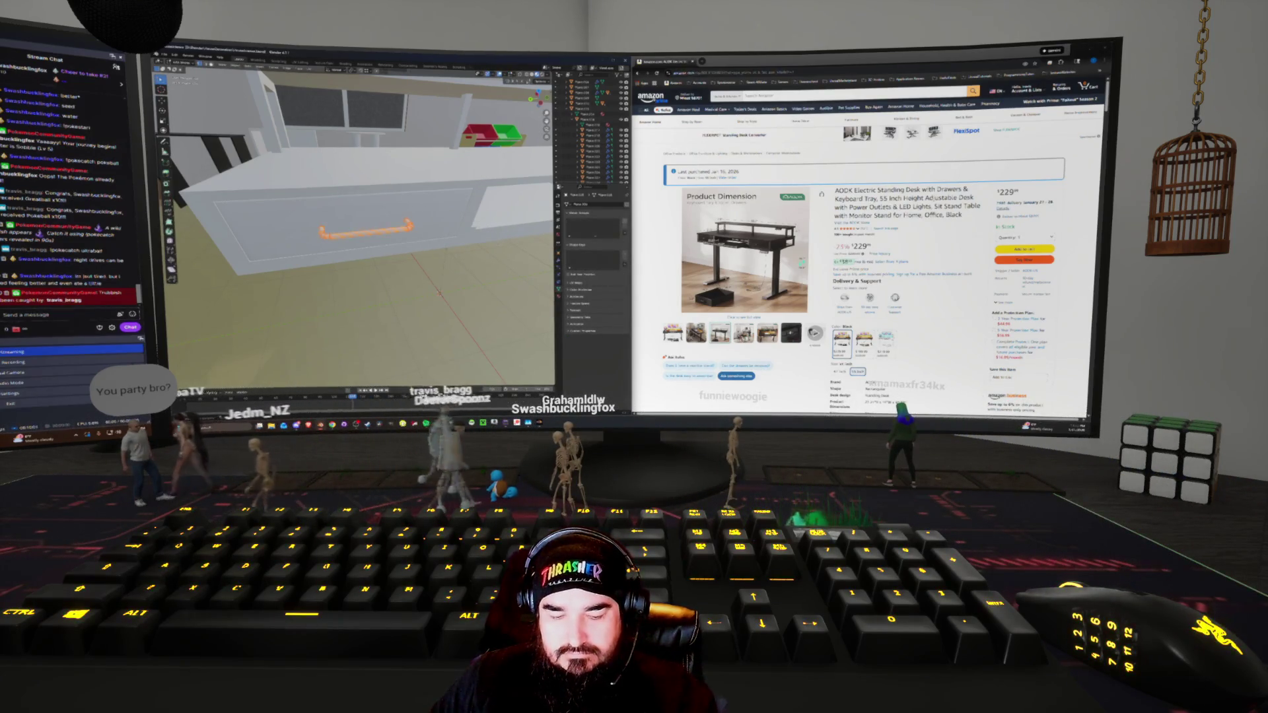
pyautogui.click(479, 263)
pyautogui.press('Tab')
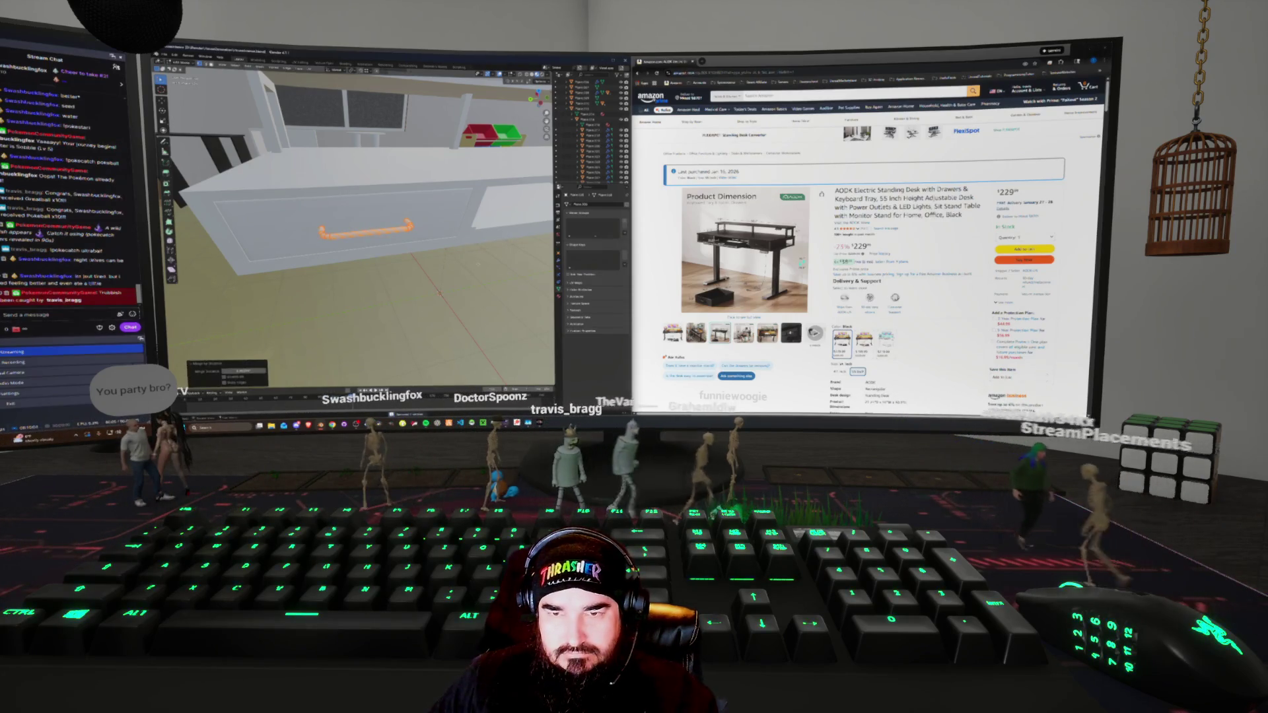
# Add a Generate modifier to the handle, then undo it
pyautogui.click(558, 254)
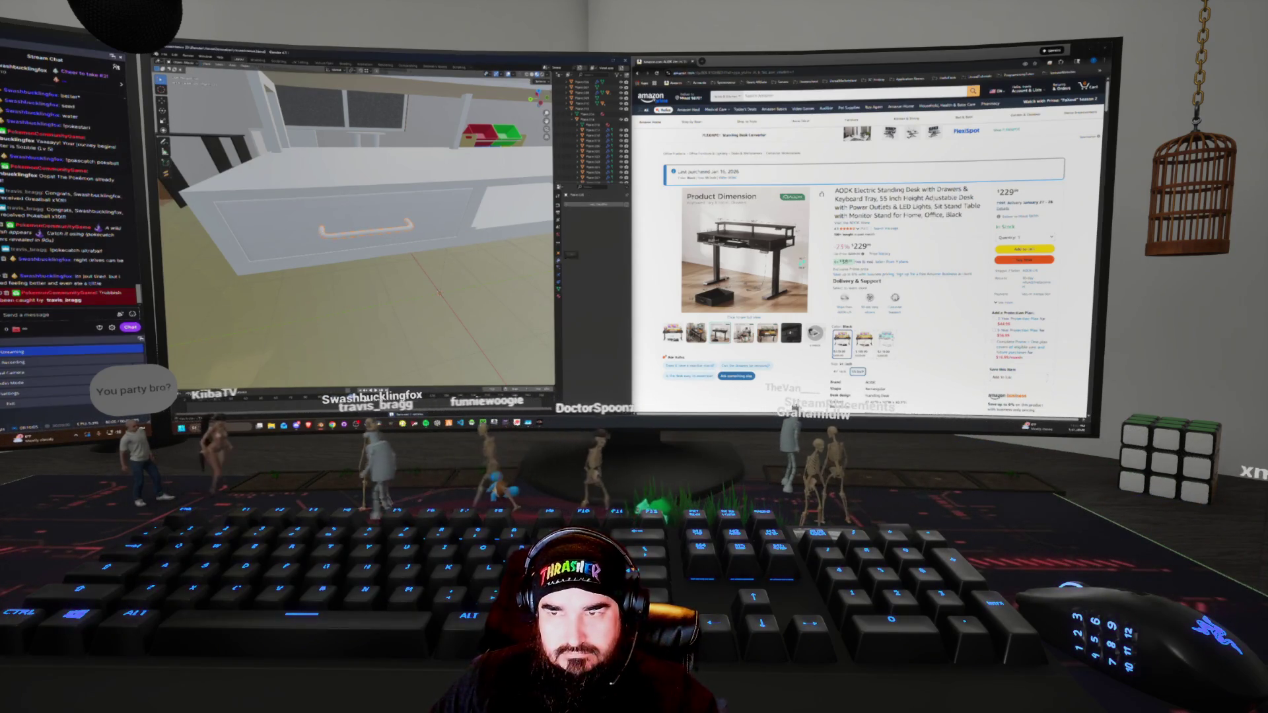
pyautogui.click(584, 205)
pyautogui.moveTo(561, 202)
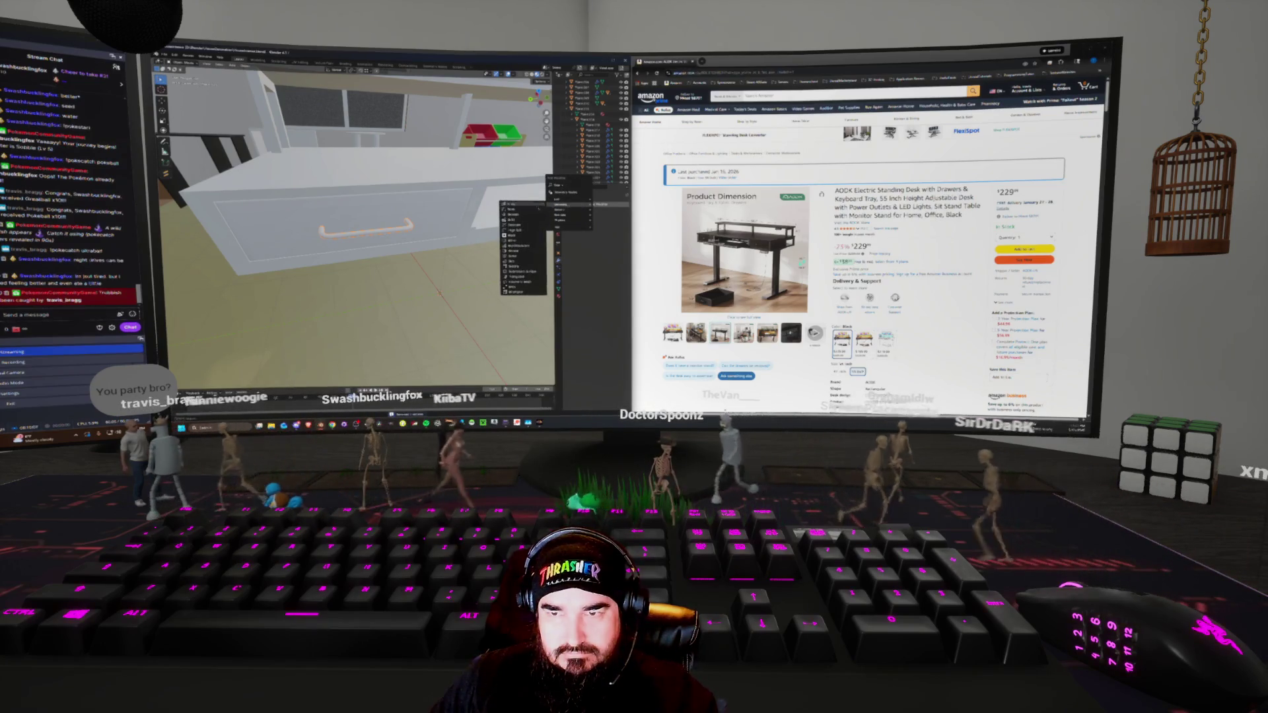
pyautogui.click(520, 227)
pyautogui.moveTo(520, 226)
pyautogui.mouseDown(button='middle')
pyautogui.moveTo(530, 267)
pyautogui.moveTo(496, 264)
pyautogui.mouseUp(button='middle')
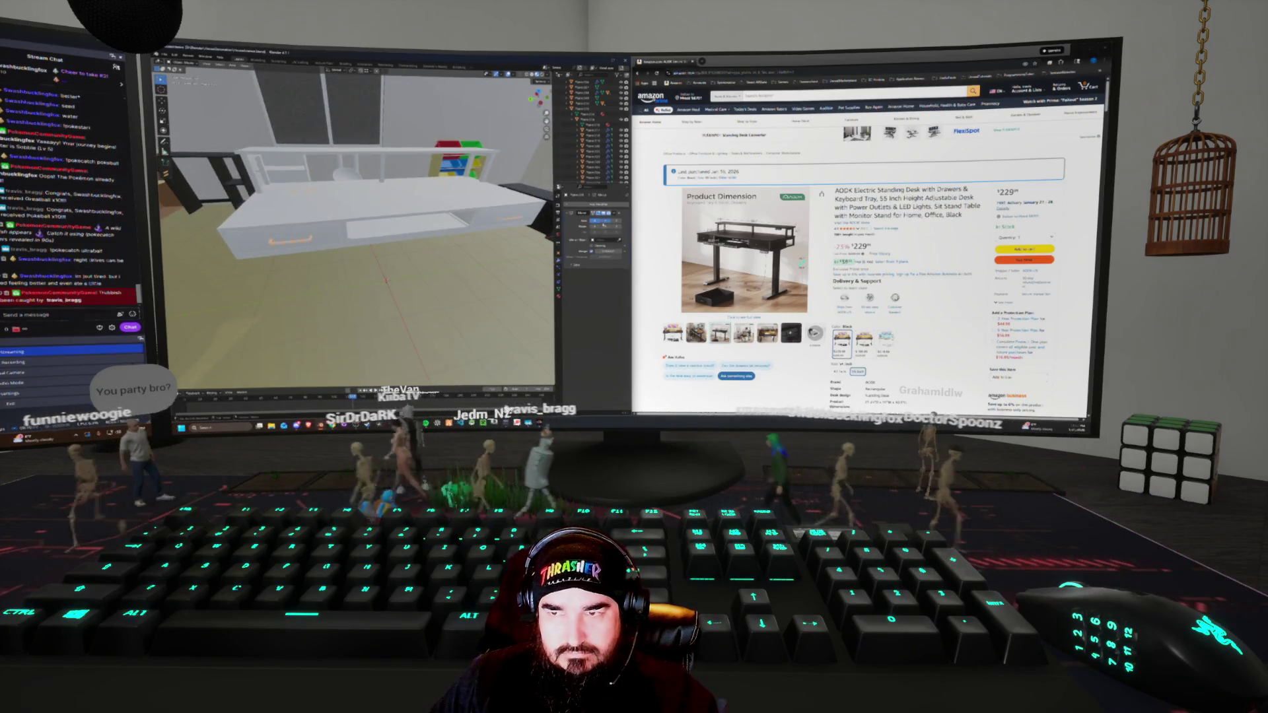
pyautogui.hotkey('ctrl', 'z')
# Deselect the handle, select the drawer front and move it forward
pyautogui.moveTo(474, 256); pyautogui.dragTo(396, 264, button='middle')
pyautogui.rightClick(340, 246)
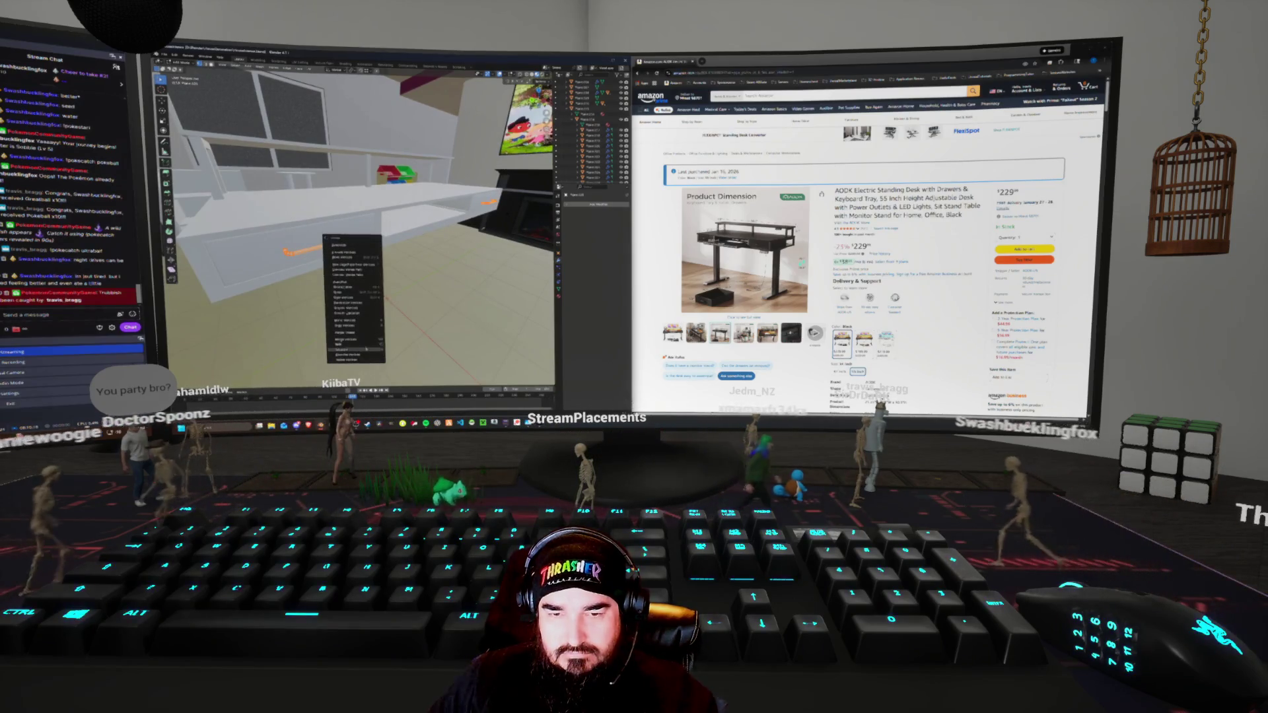
pyautogui.click(343, 310)
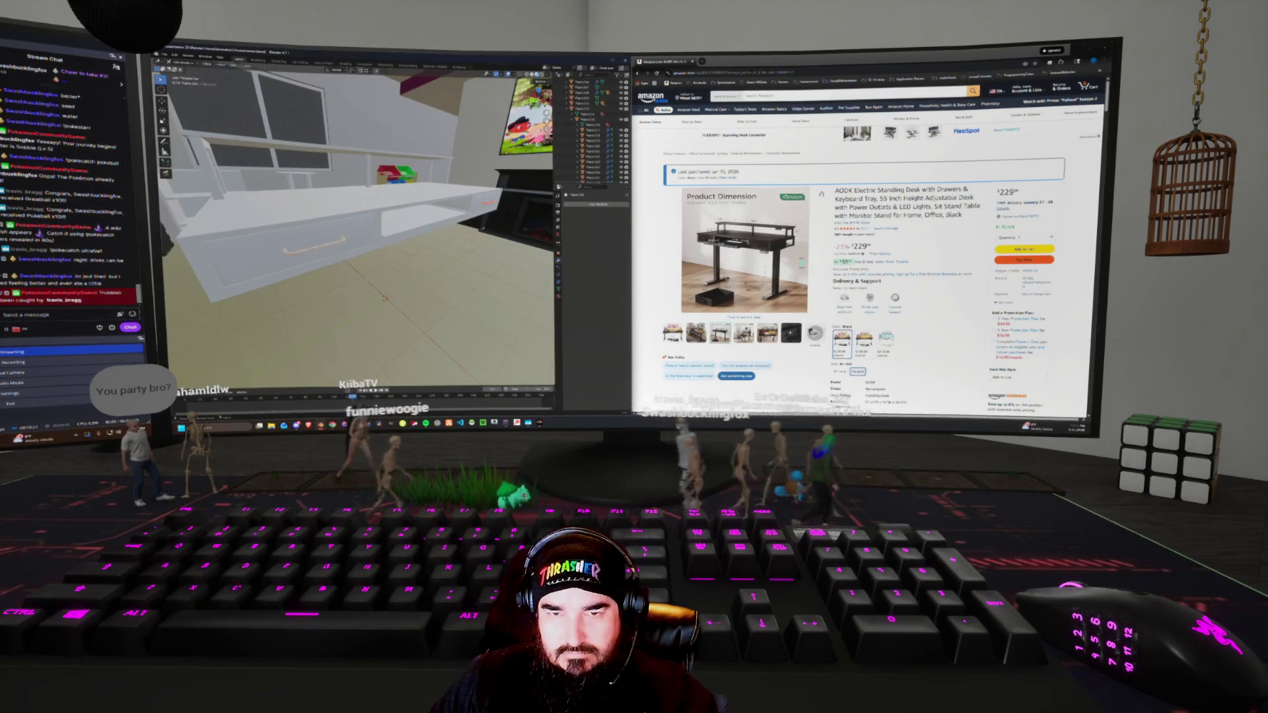
pyautogui.click(277, 264)
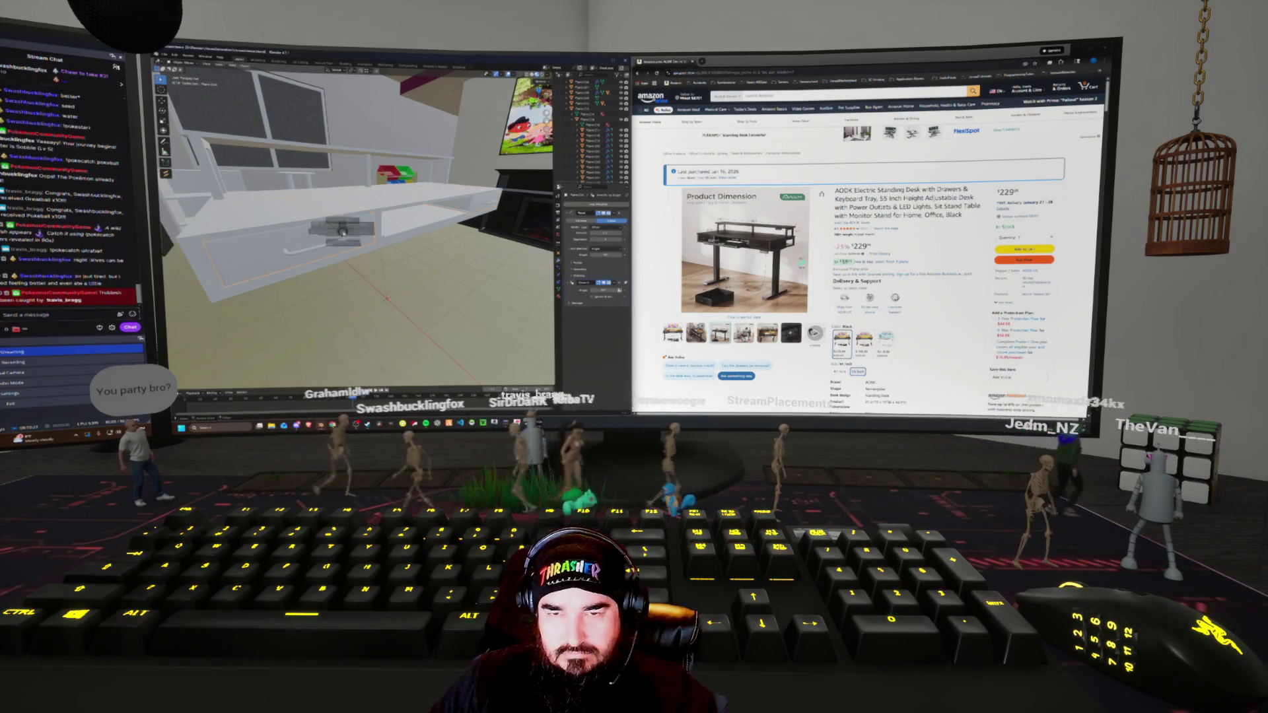
pyautogui.rightClick(350, 239)
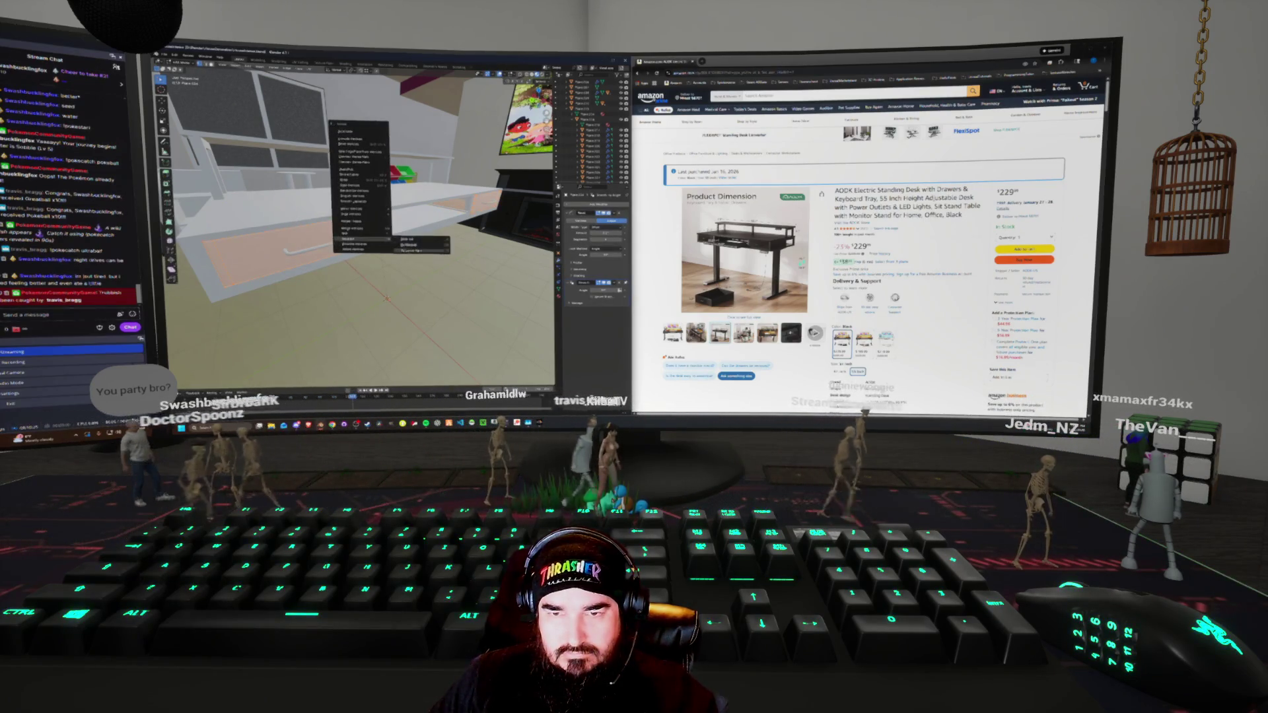
pyautogui.click(413, 250)
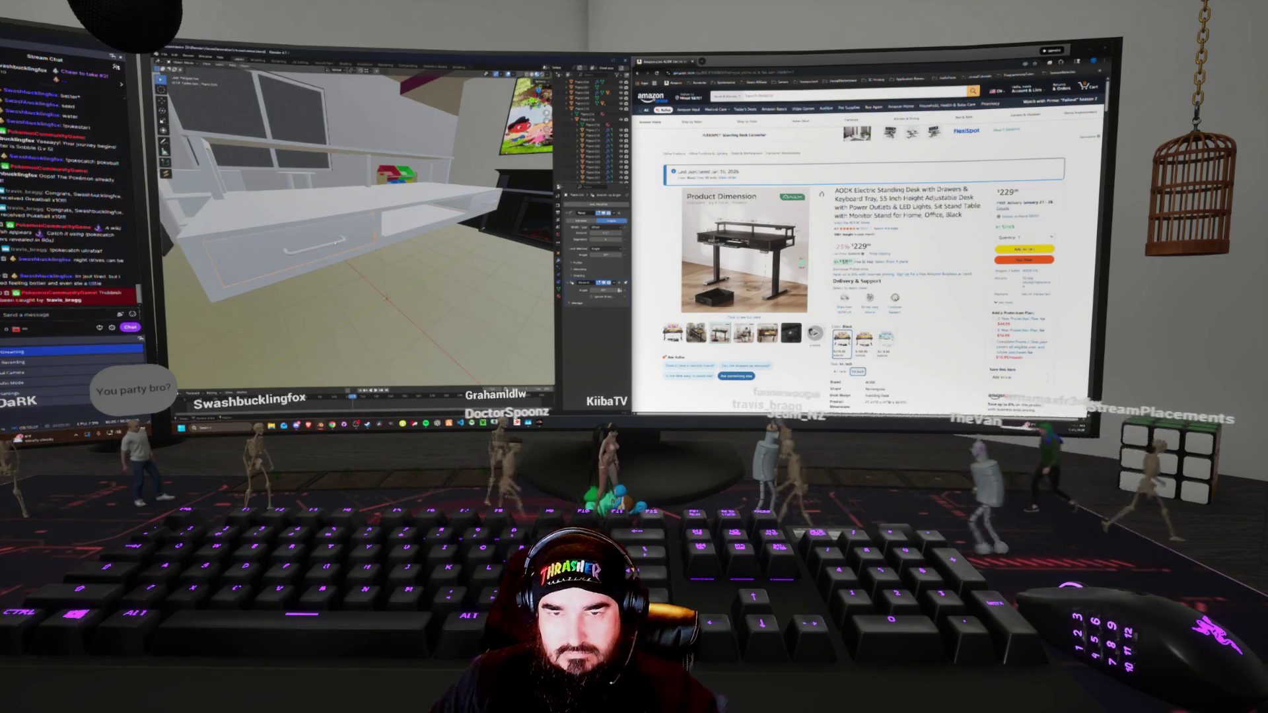
pyautogui.rightClick(340, 236)
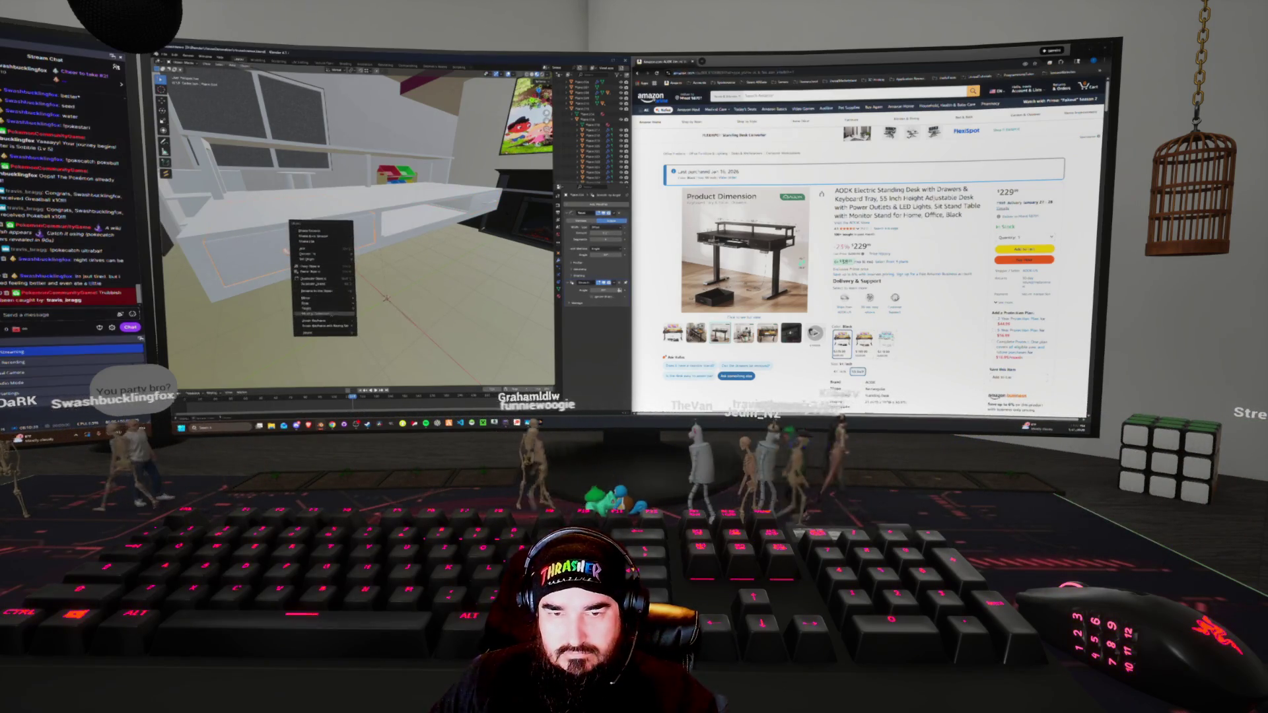
pyautogui.click(331, 313)
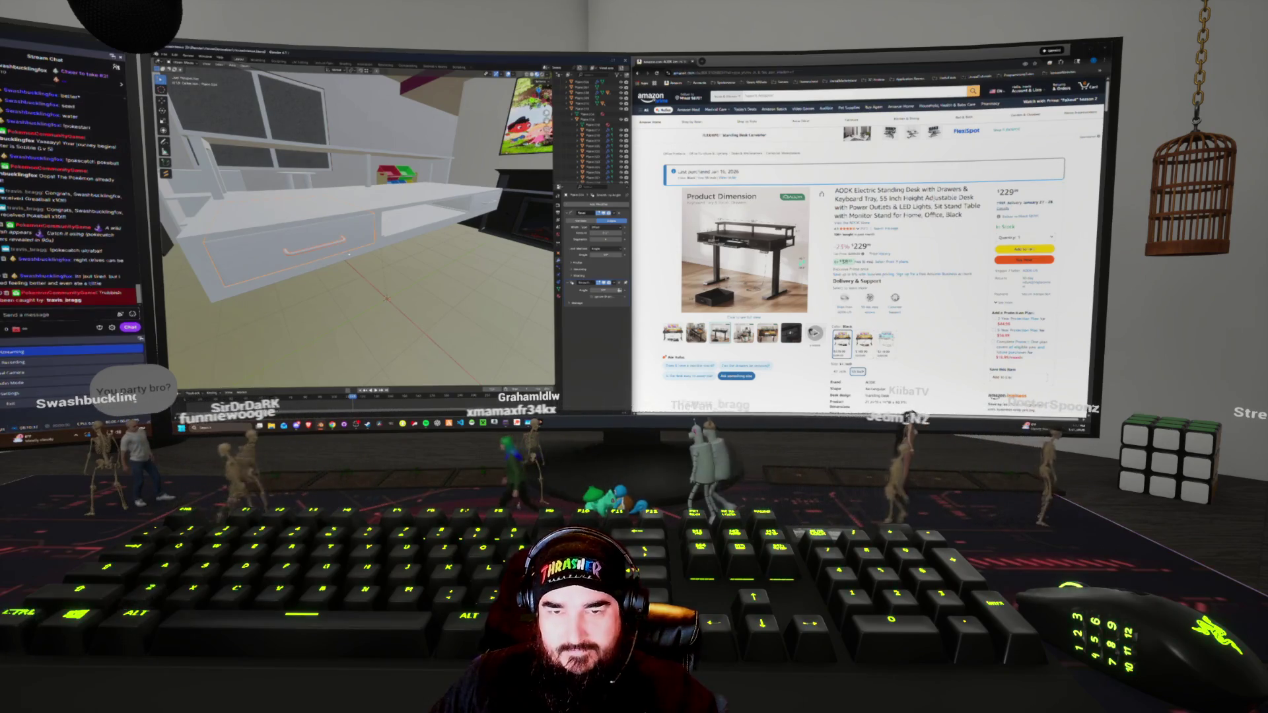
# Snap the drawer into position using the snapping options
pyautogui.rightClick(330, 236)
pyautogui.moveTo(343, 235)
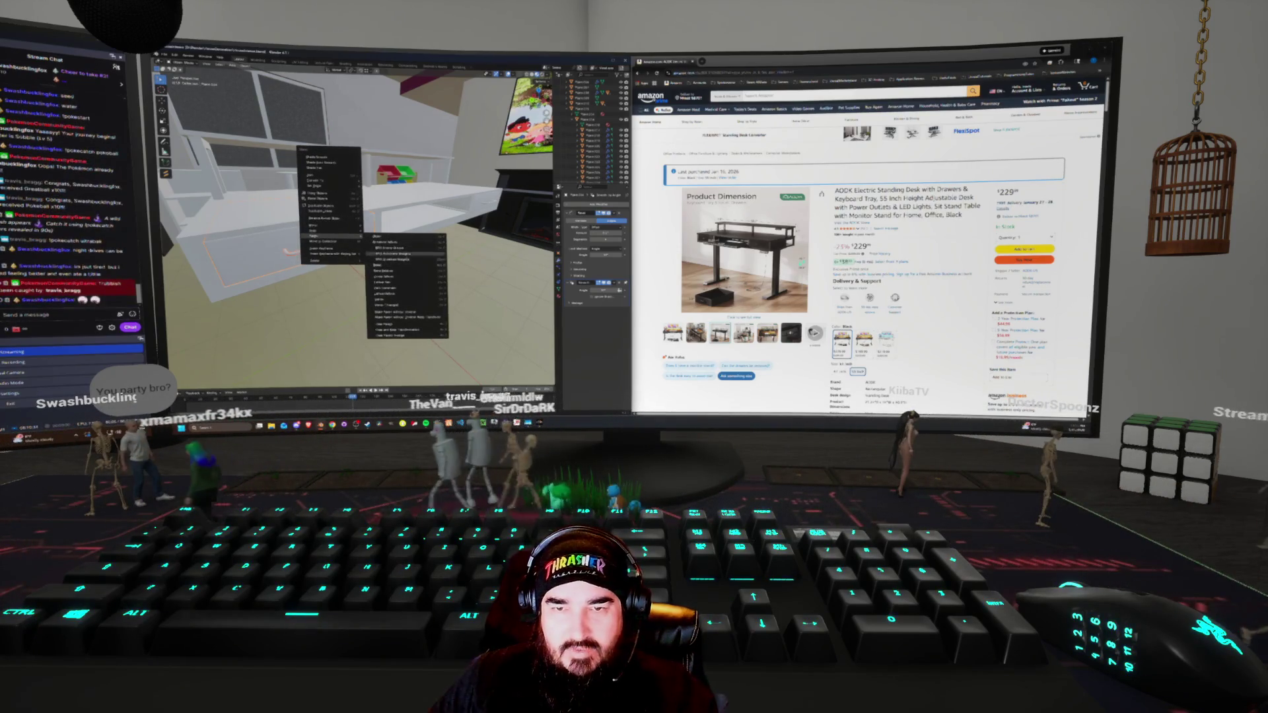
pyautogui.click(401, 252)
pyautogui.rightClick(462, 203)
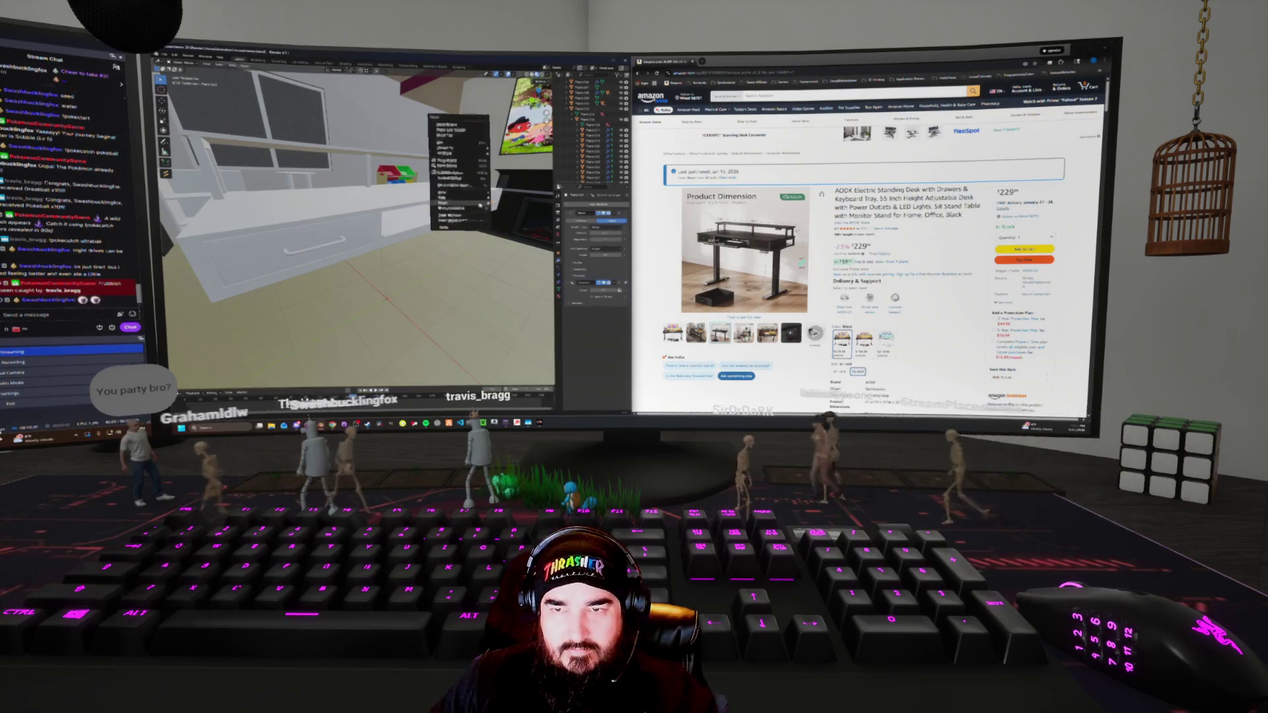
pyautogui.click(506, 203)
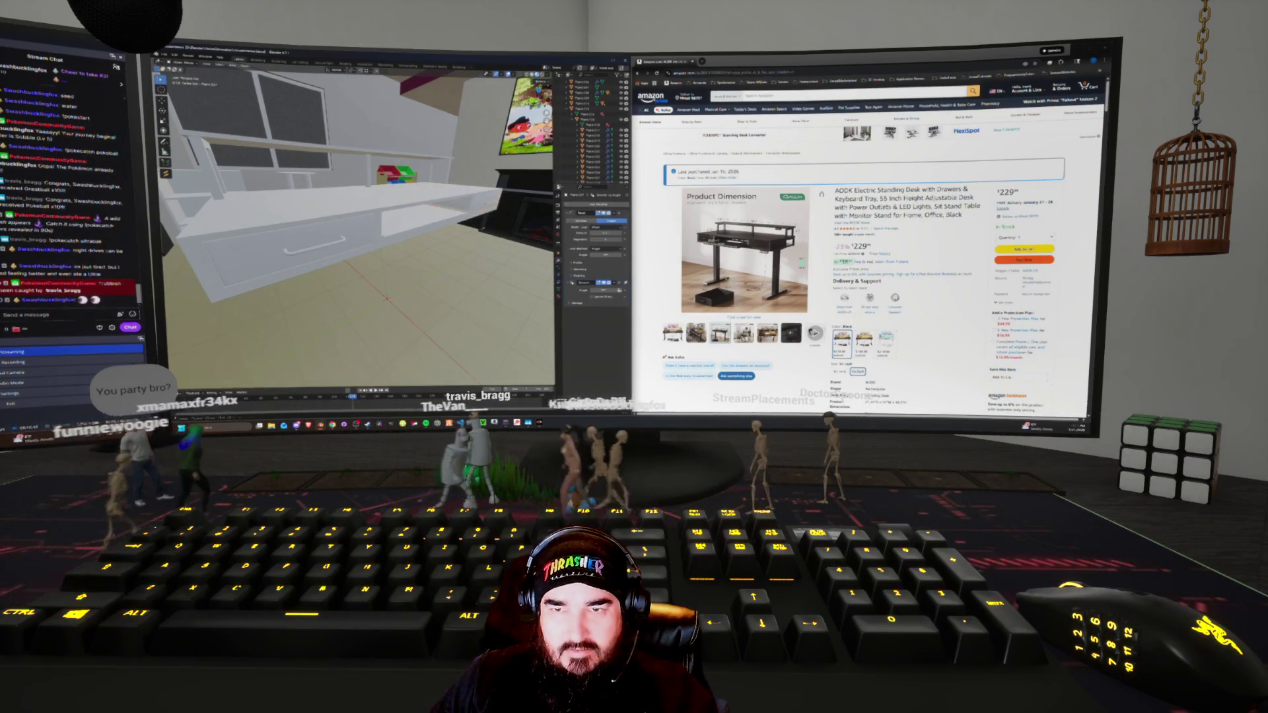
pyautogui.rightClick(438, 197)
pyautogui.click(482, 202)
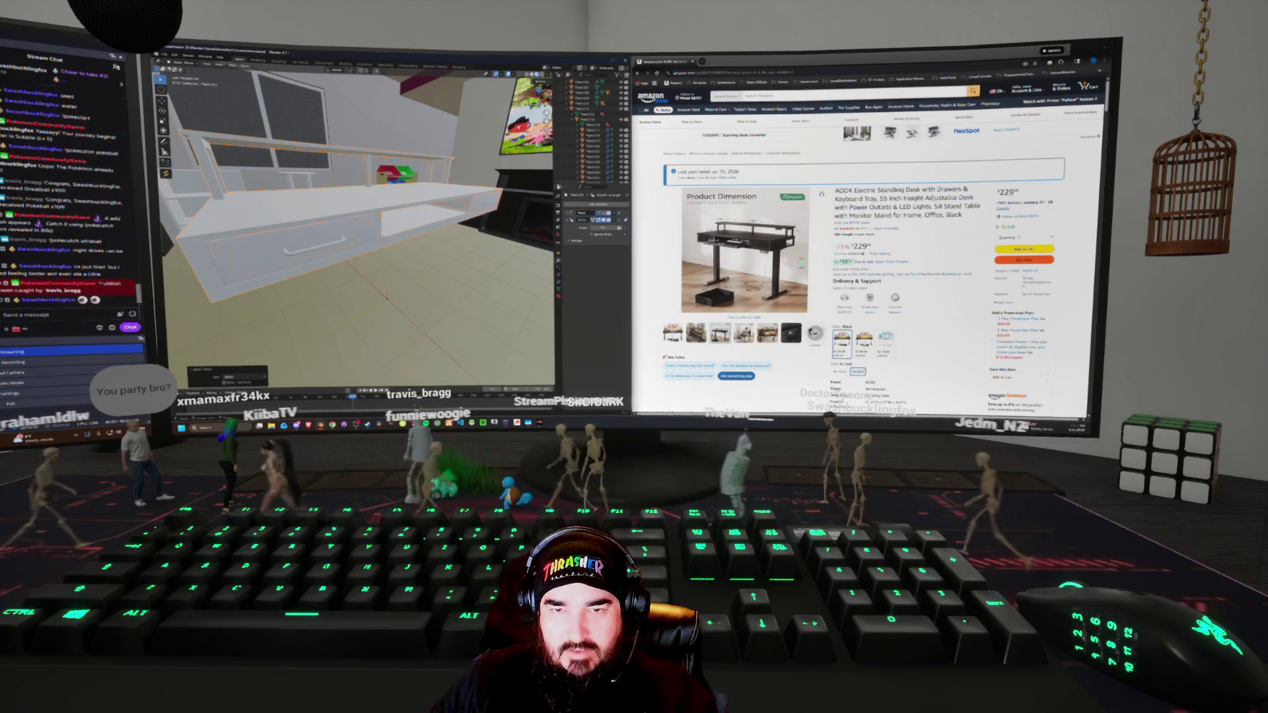
pyautogui.rightClick(310, 129)
# Move the desk vertically along Z to its new height
pyautogui.moveTo(370, 232); pyautogui.dragTo(410, 238, button='middle')
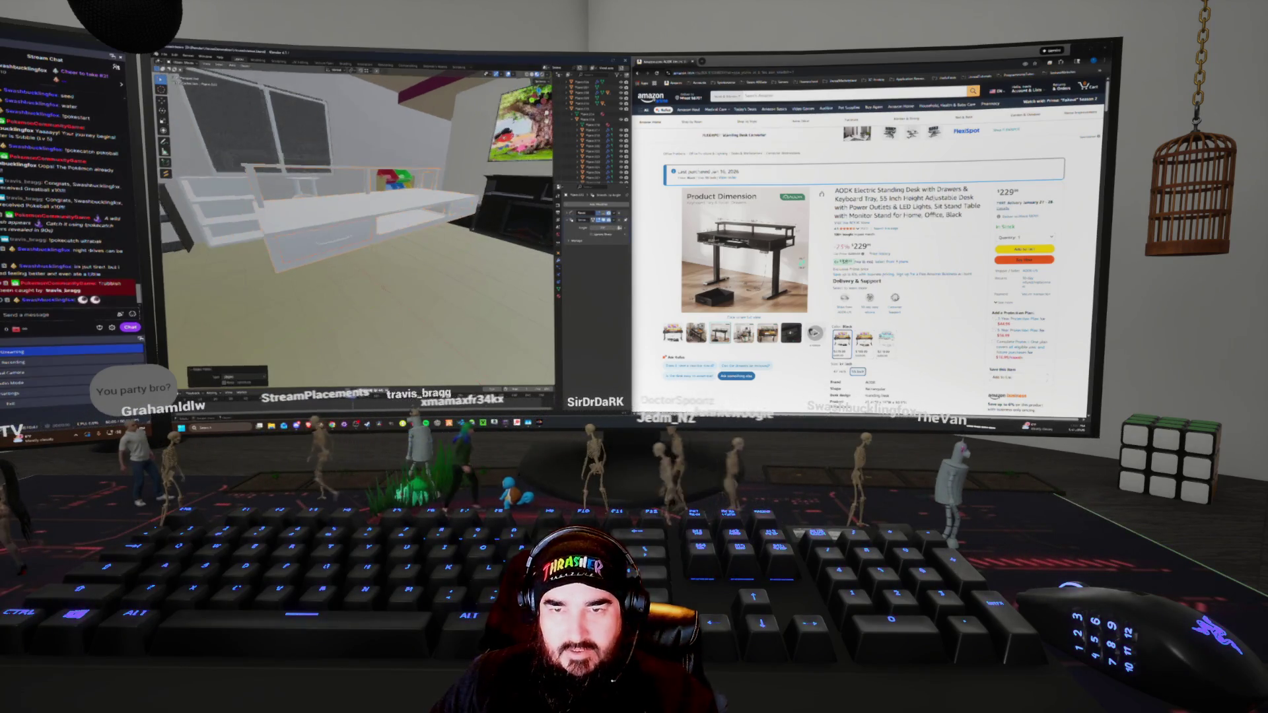
pyautogui.press('g')
pyautogui.press('z')
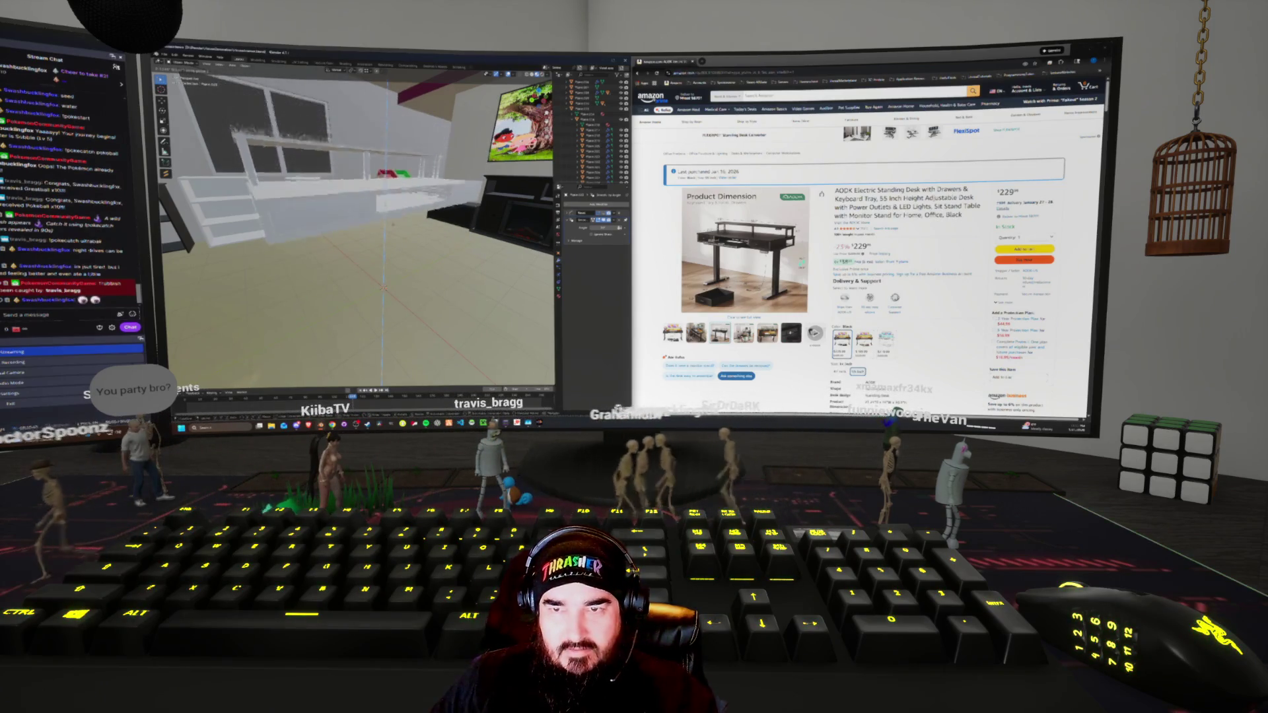
pyautogui.press('Return')
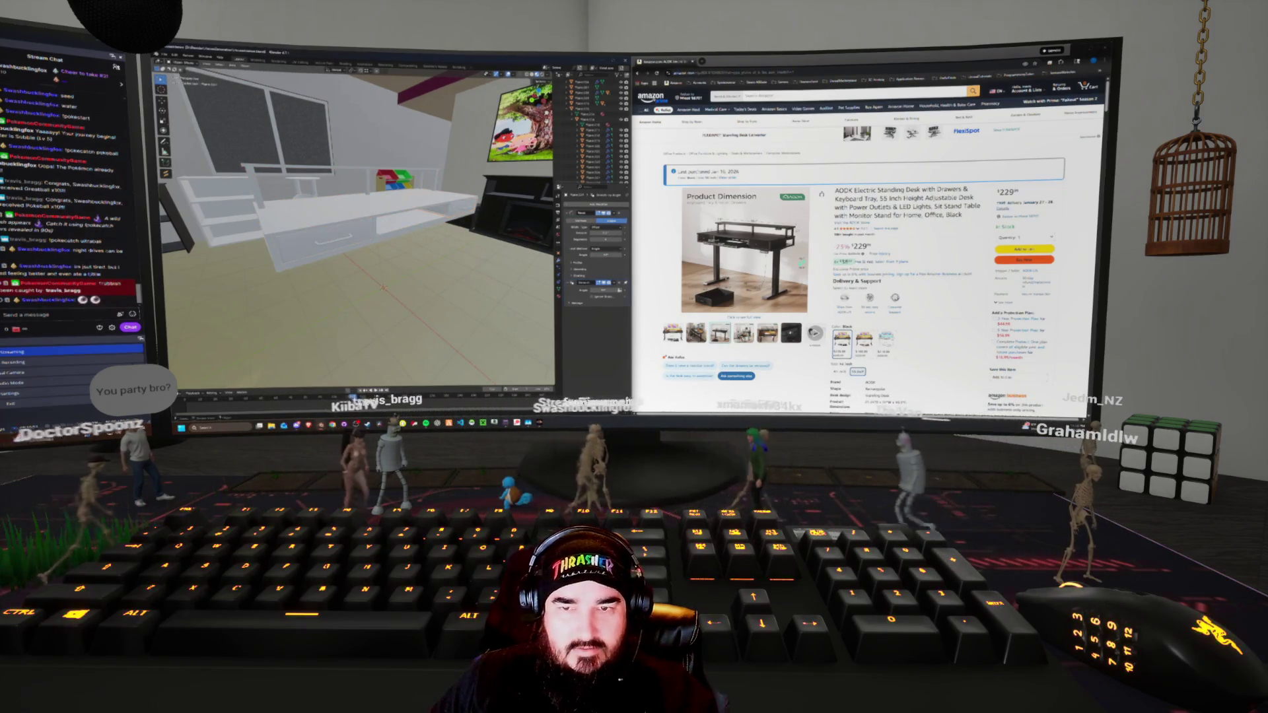
pyautogui.click(416, 223)
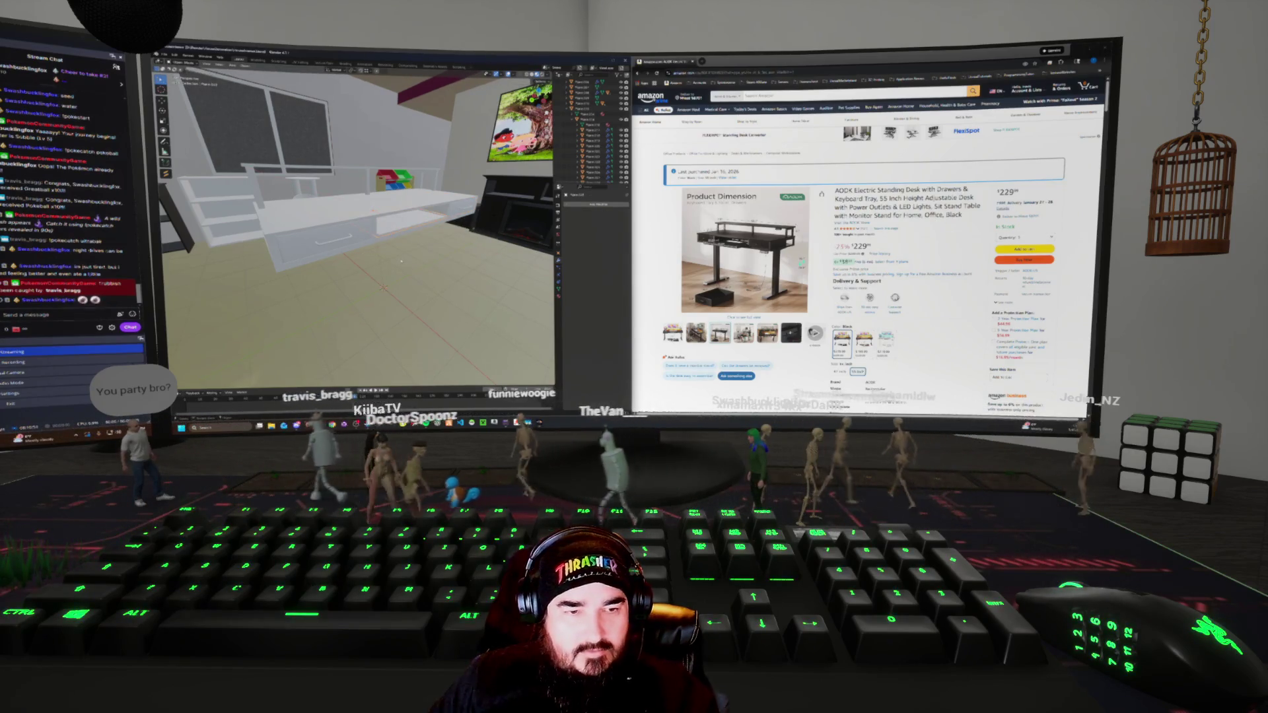
# Select all the white shelf pieces, including the top shelf, on the desk under the window
pyautogui.moveTo(383, 289)
pyautogui.mouseDown(button='middle')
pyautogui.moveTo(383, 259)
pyautogui.moveTo(410, 267)
pyautogui.mouseUp(button='middle')
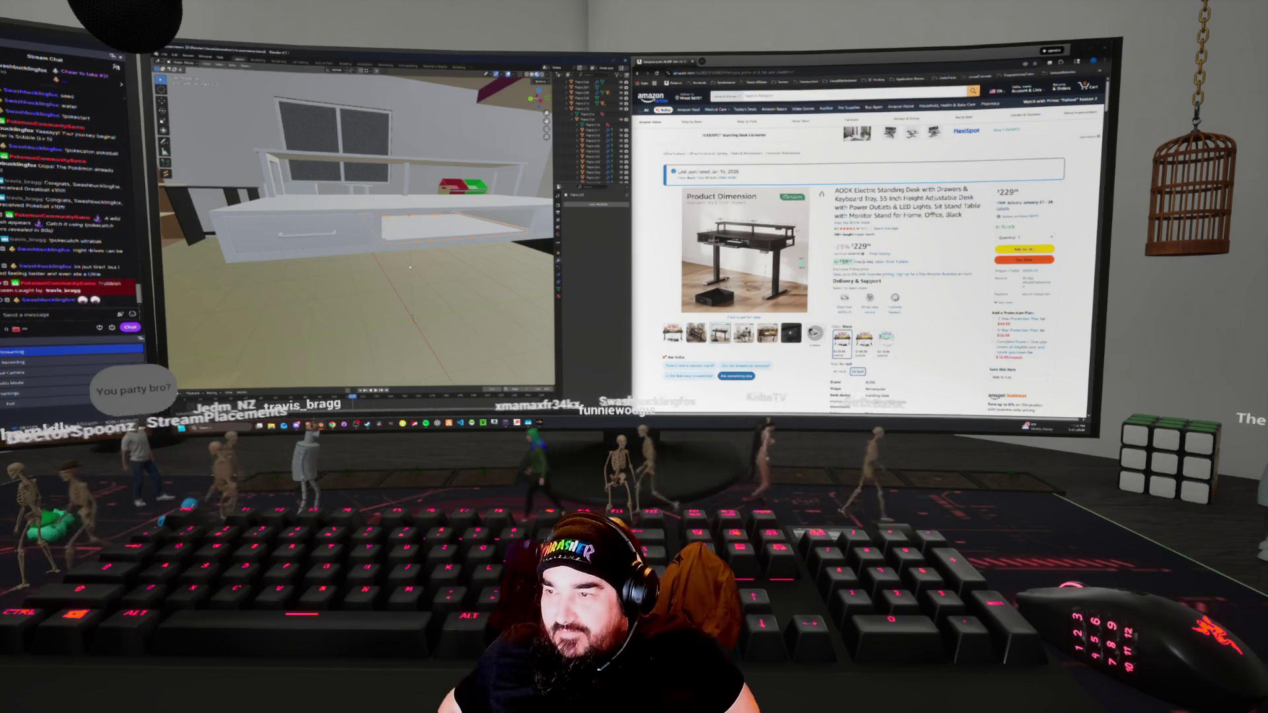
pyautogui.moveTo(409, 267); pyautogui.dragTo(327, 256, button='middle')
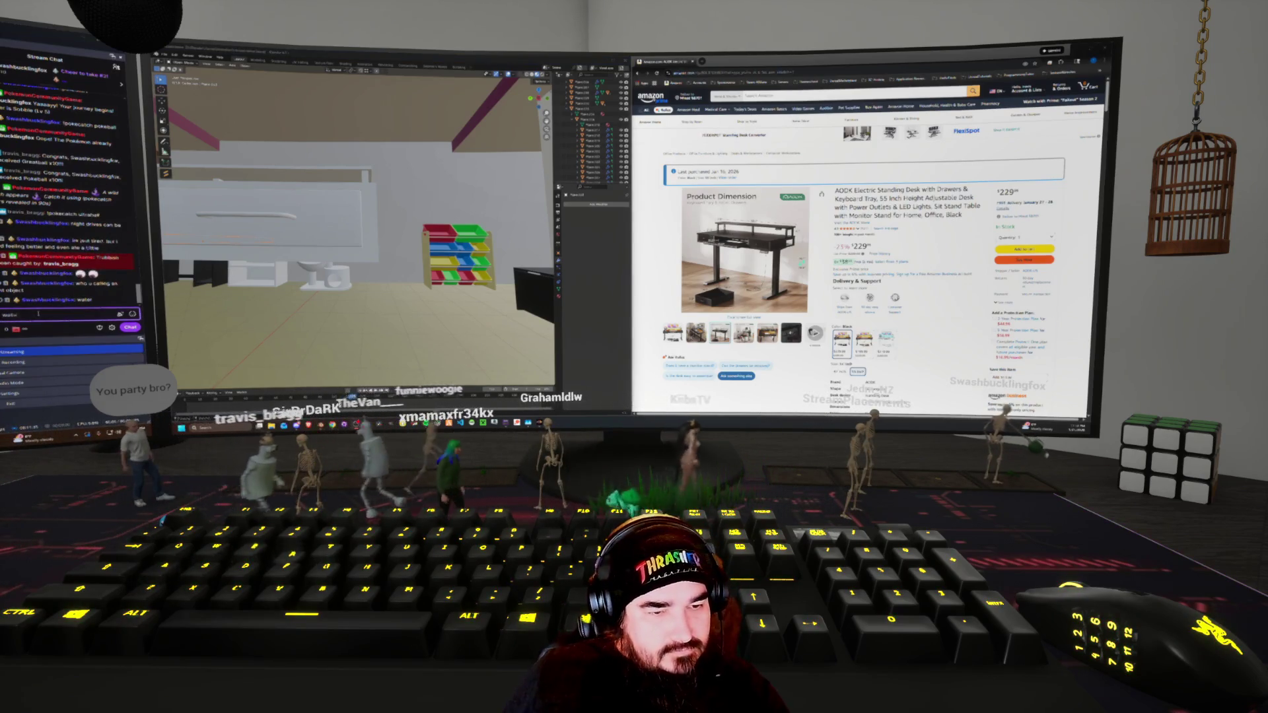
pyautogui.write('a riverbed')
pyautogui.moveTo(370, 264); pyautogui.dragTo(422, 285, button='middle')
pyautogui.moveTo(746, 258)
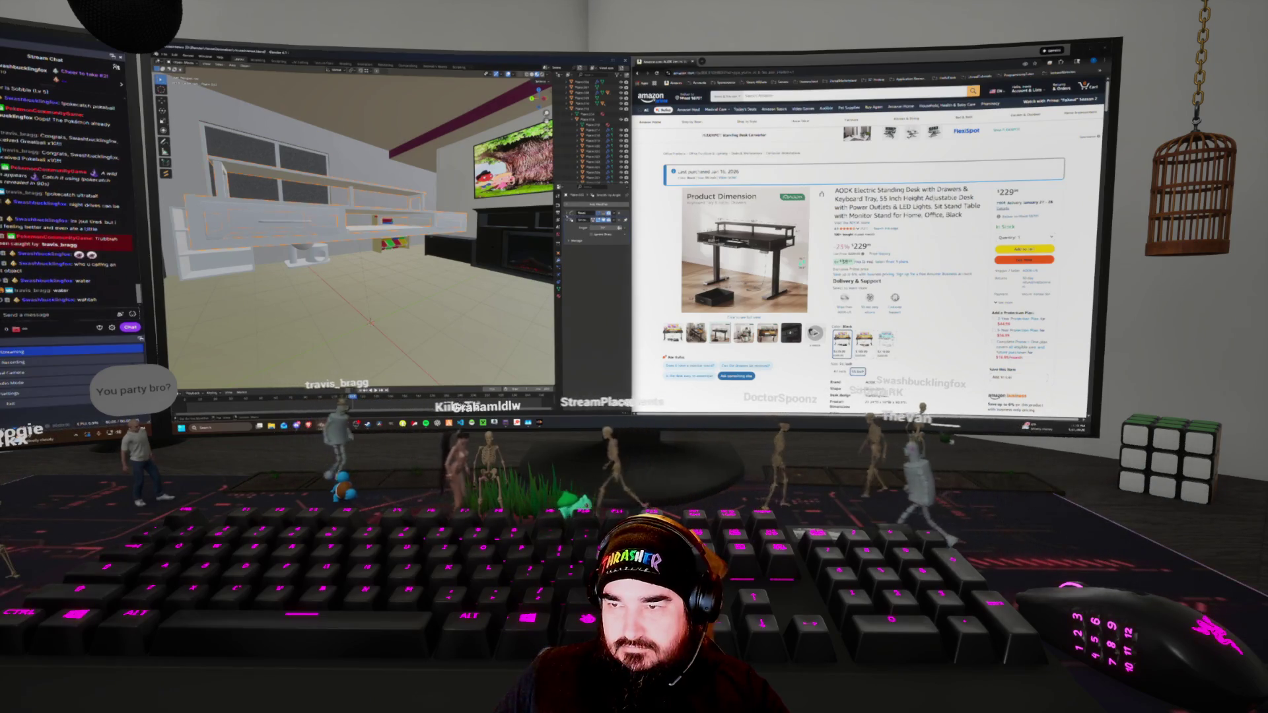
pyautogui.moveTo(370, 264)
pyautogui.mouseDown(button='middle')
pyautogui.moveTo(397, 244)
pyautogui.moveTo(386, 250)
pyautogui.mouseUp(button='middle')
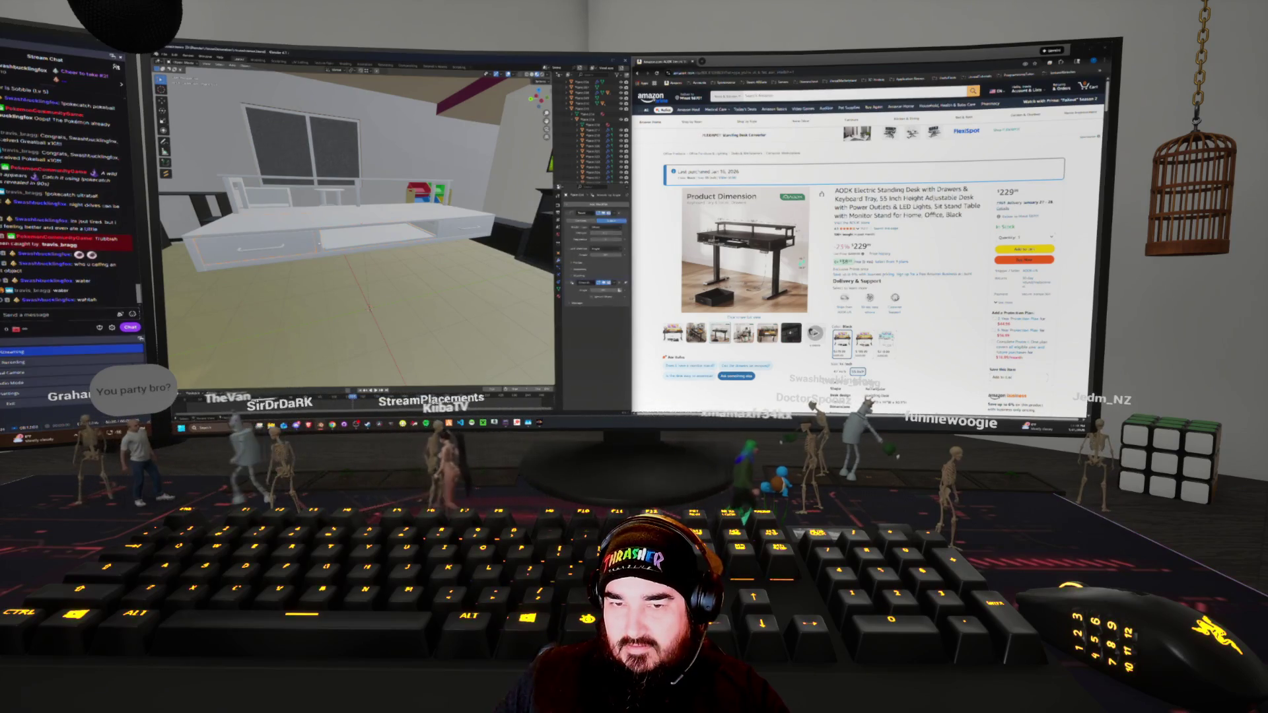
pyautogui.press('a')
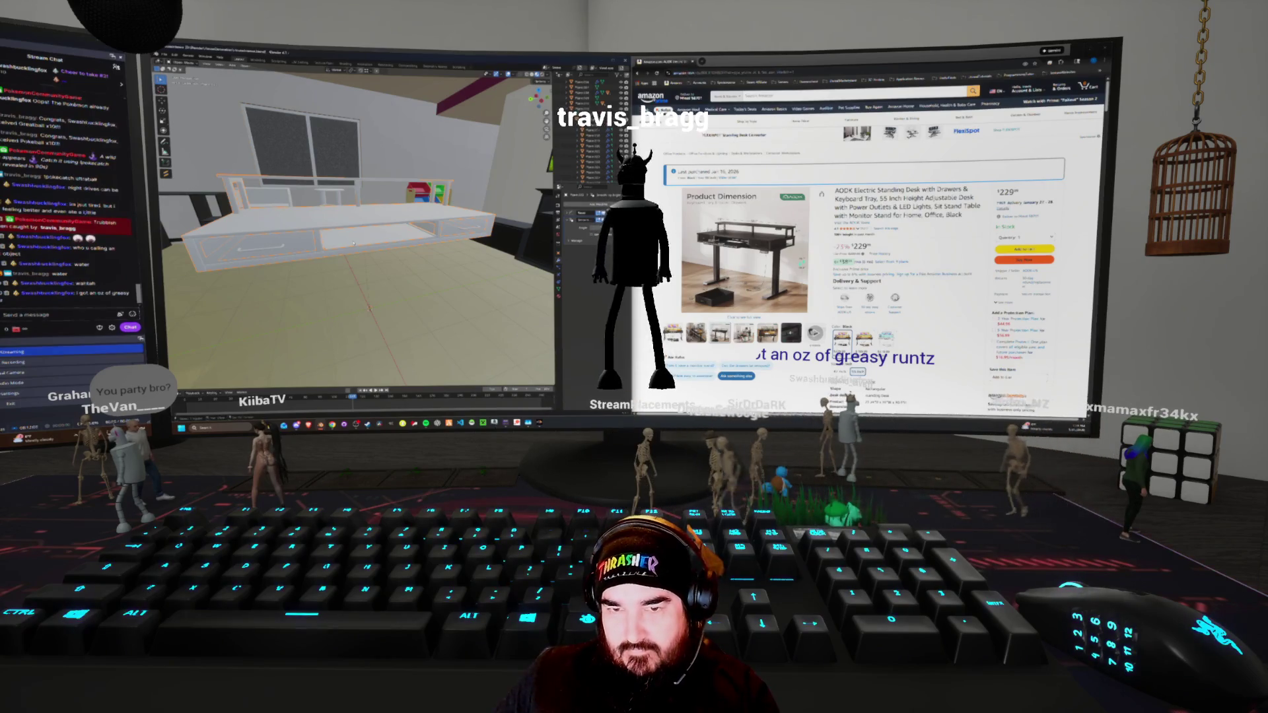
# Try Separate on the desk pieces, then undo the split
pyautogui.hotkey('ctrl', 'j')
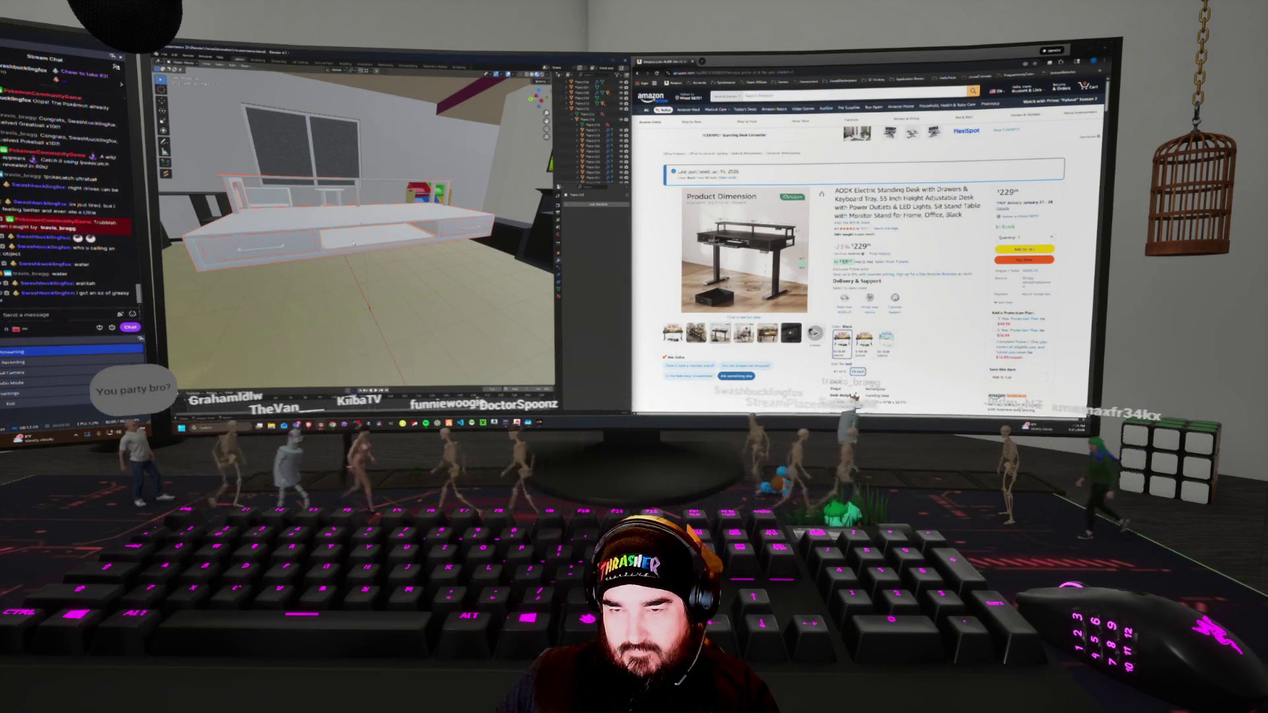
pyautogui.rightClick(353, 243)
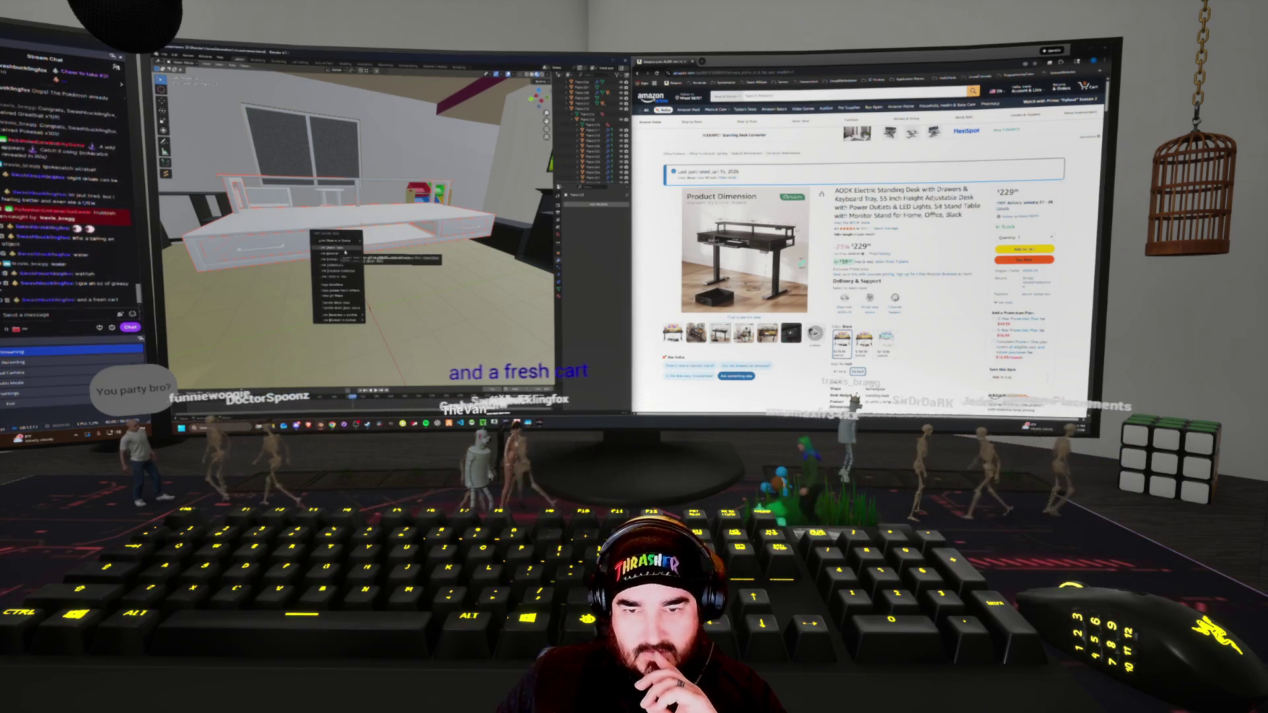
pyautogui.click(345, 248)
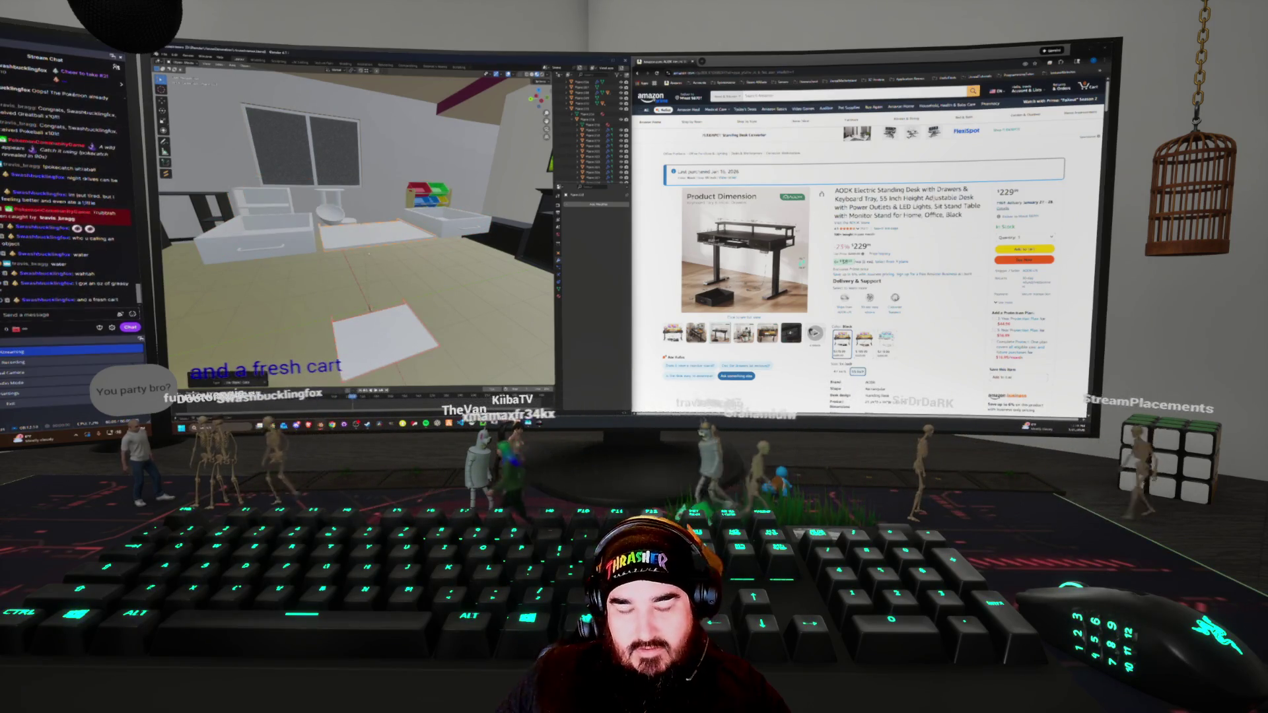
pyautogui.hotkey('ctrl', 'z')
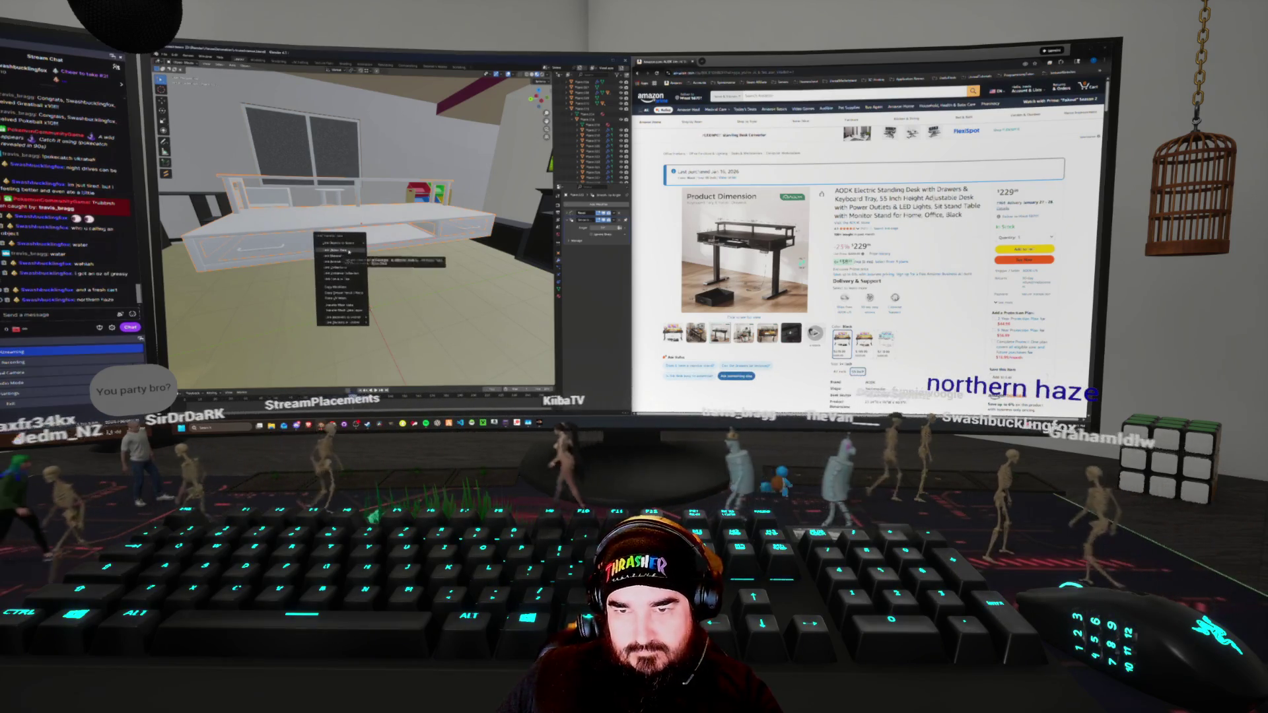
# Link data between the selected desk pieces and view the shelves from below
pyautogui.click(347, 256)
pyautogui.scroll(-5, 370, 308)
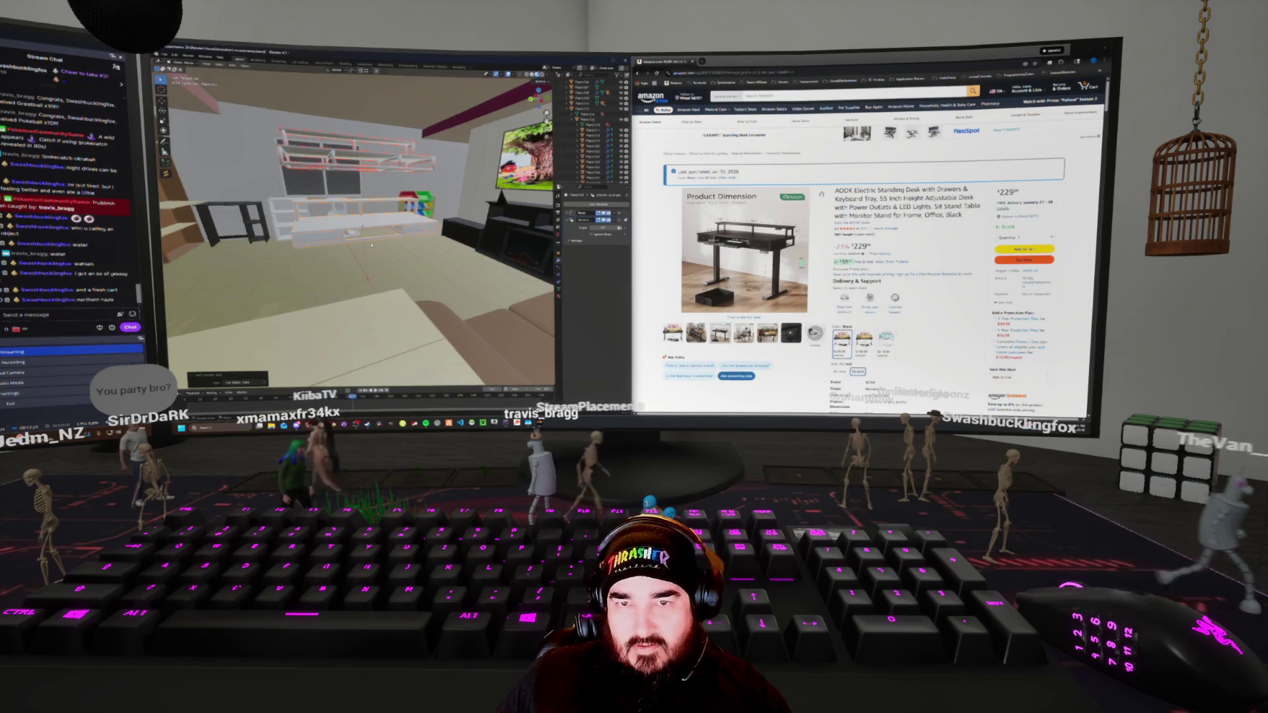
pyautogui.scroll(5, 371, 246)
pyautogui.moveTo(369, 261); pyautogui.dragTo(364, 252, button='middle')
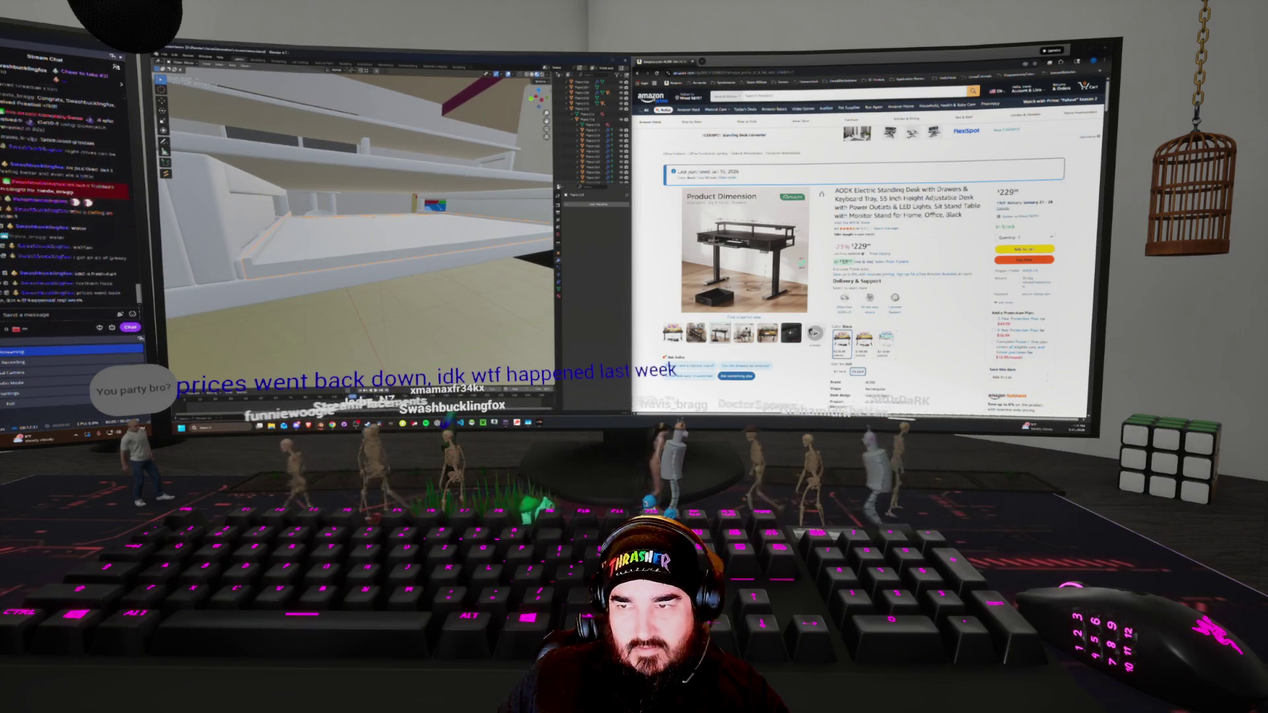
# Add a new mesh object and select the surrounding shelf geometry
pyautogui.moveTo(571, 207)
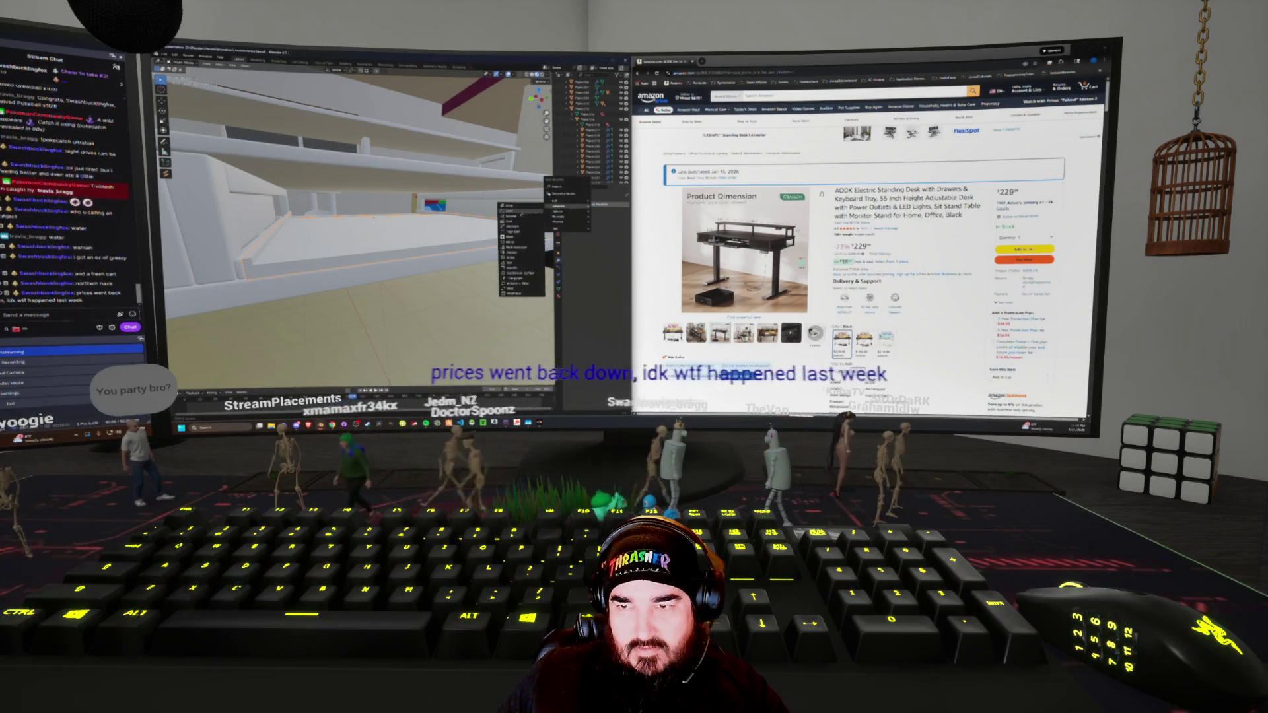
pyautogui.click(518, 210)
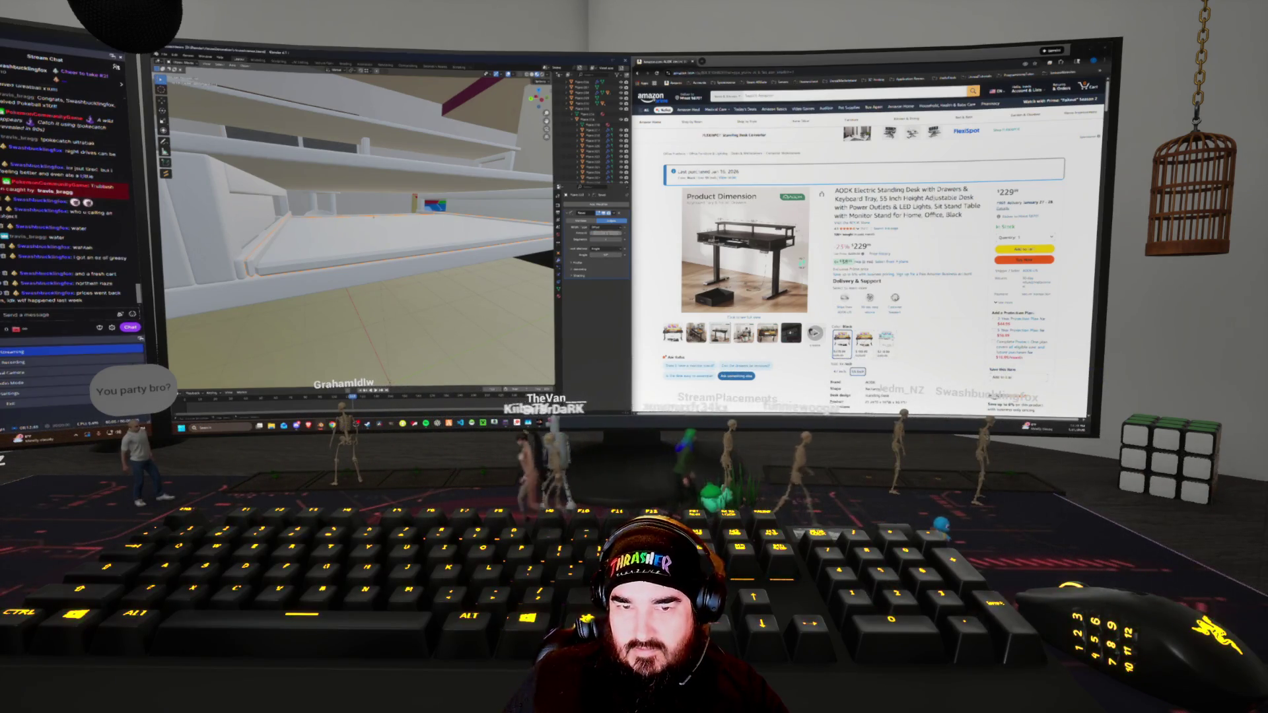
pyautogui.press('a')
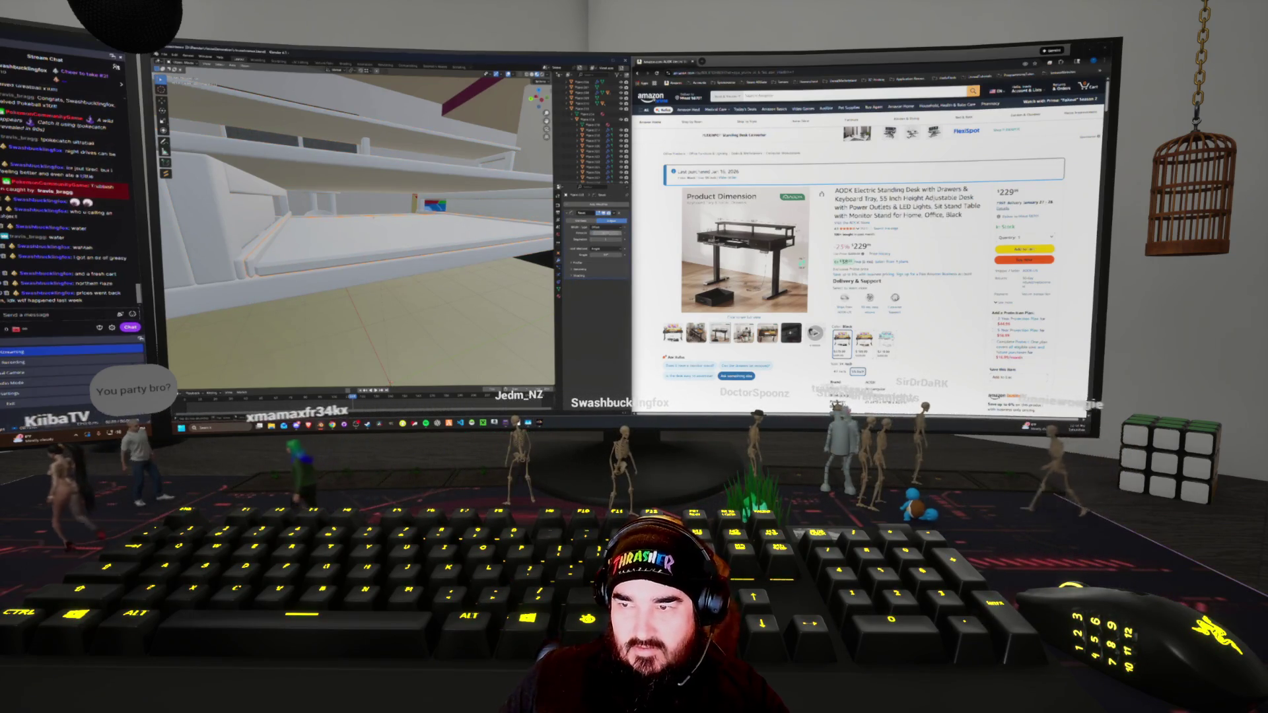
pyautogui.moveTo(357, 232); pyautogui.dragTo(403, 221, button='middle')
pyautogui.moveTo(399, 271)
pyautogui.mouseDown(button='middle')
pyautogui.moveTo(449, 264)
pyautogui.moveTo(429, 261)
pyautogui.mouseUp(button='middle')
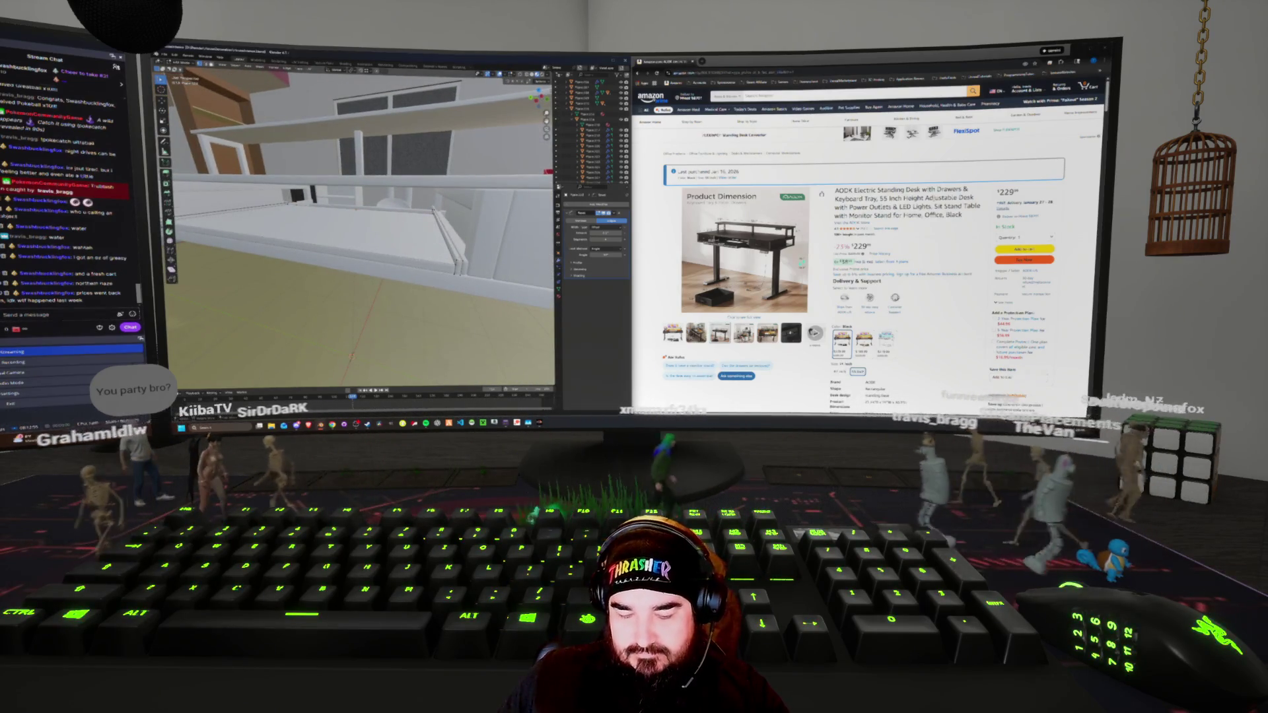
pyautogui.moveTo(430, 261); pyautogui.dragTo(396, 257, button='middle')
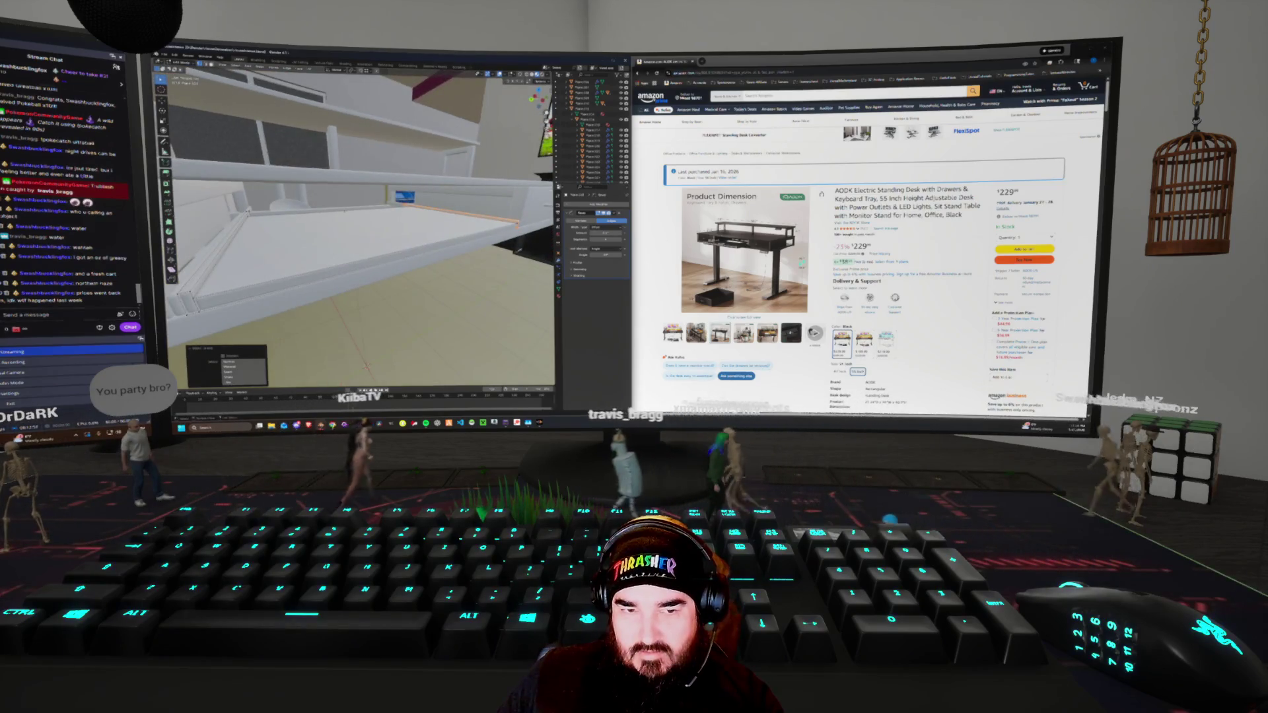
# Apply an edge operation to the shelf edges and adjust its redo-panel options
pyautogui.hotkey('ctrl', 'e')
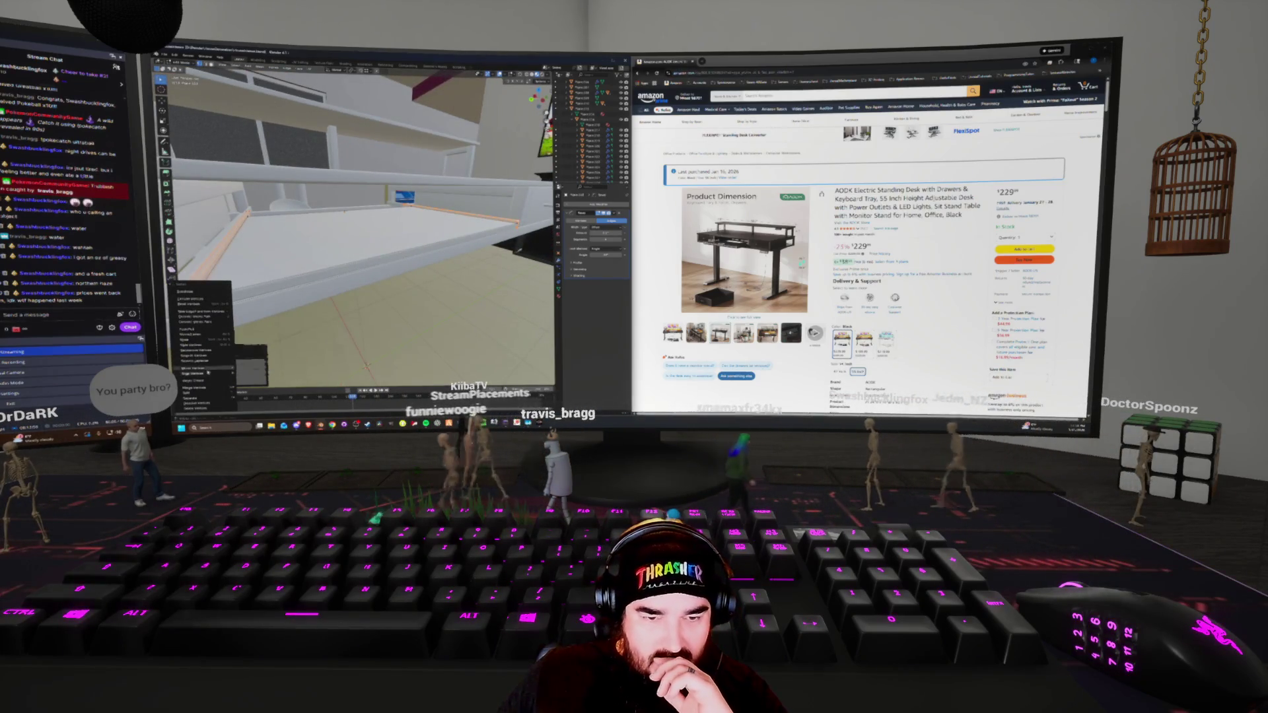
pyautogui.click(210, 360)
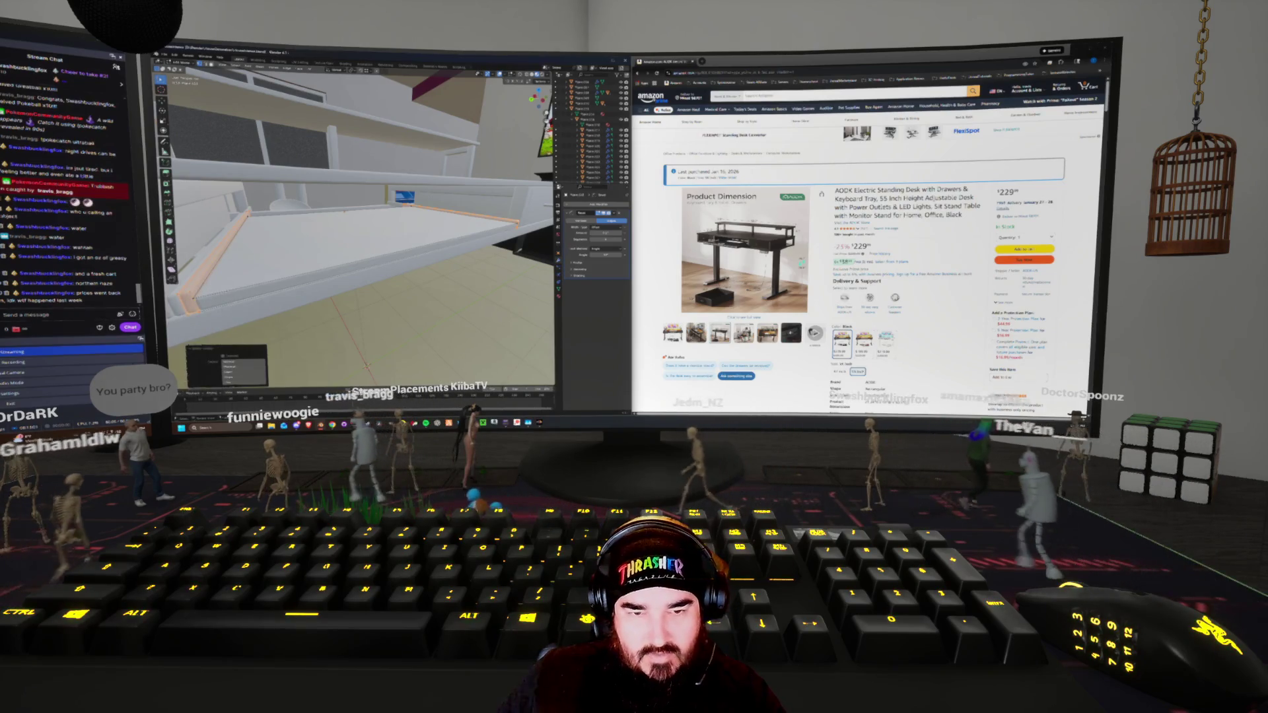
pyautogui.rightClick(197, 307)
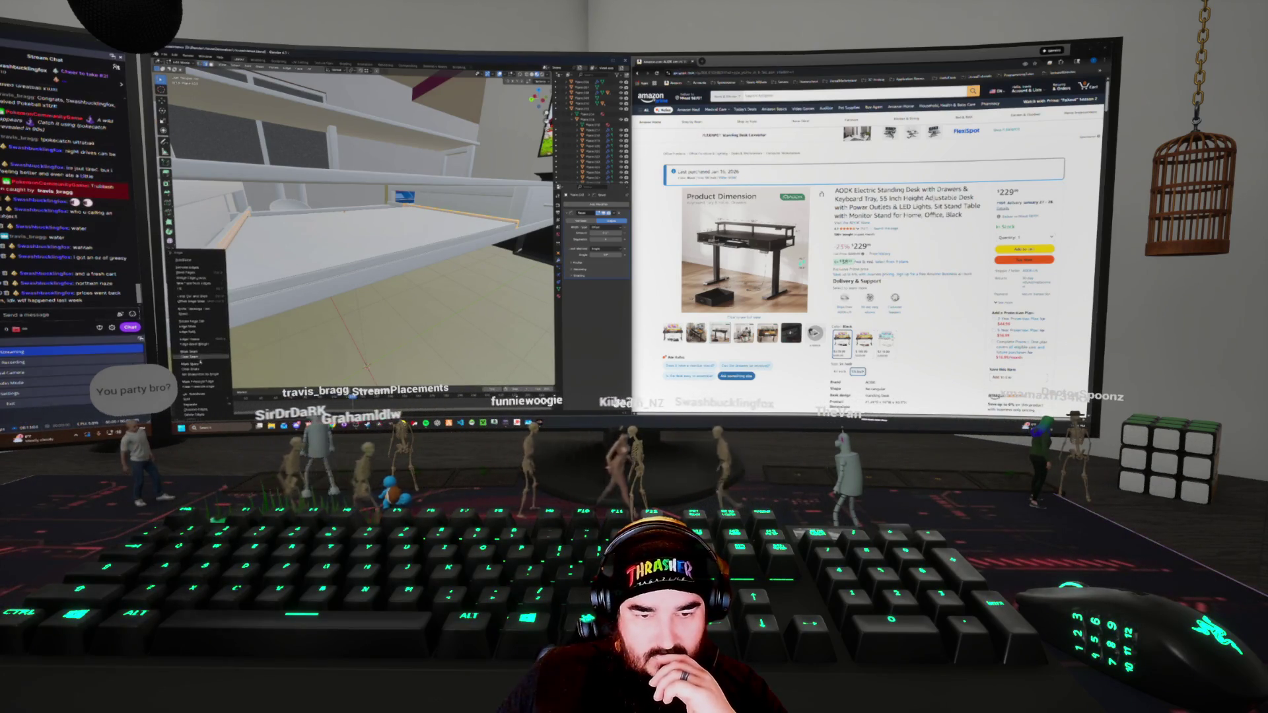
pyautogui.click(201, 362)
pyautogui.moveTo(360, 224)
pyautogui.mouseDown(button='middle')
pyautogui.moveTo(370, 218)
pyautogui.moveTo(356, 221)
pyautogui.mouseUp(button='middle')
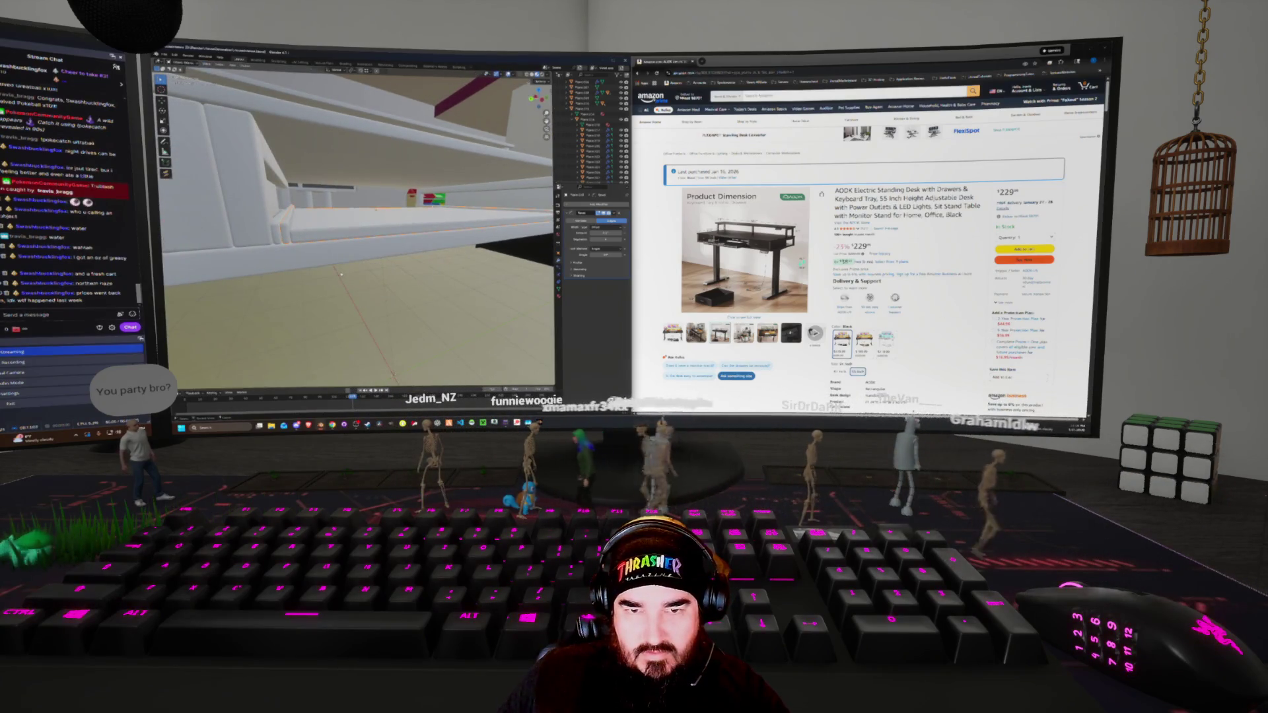
pyautogui.click(338, 277)
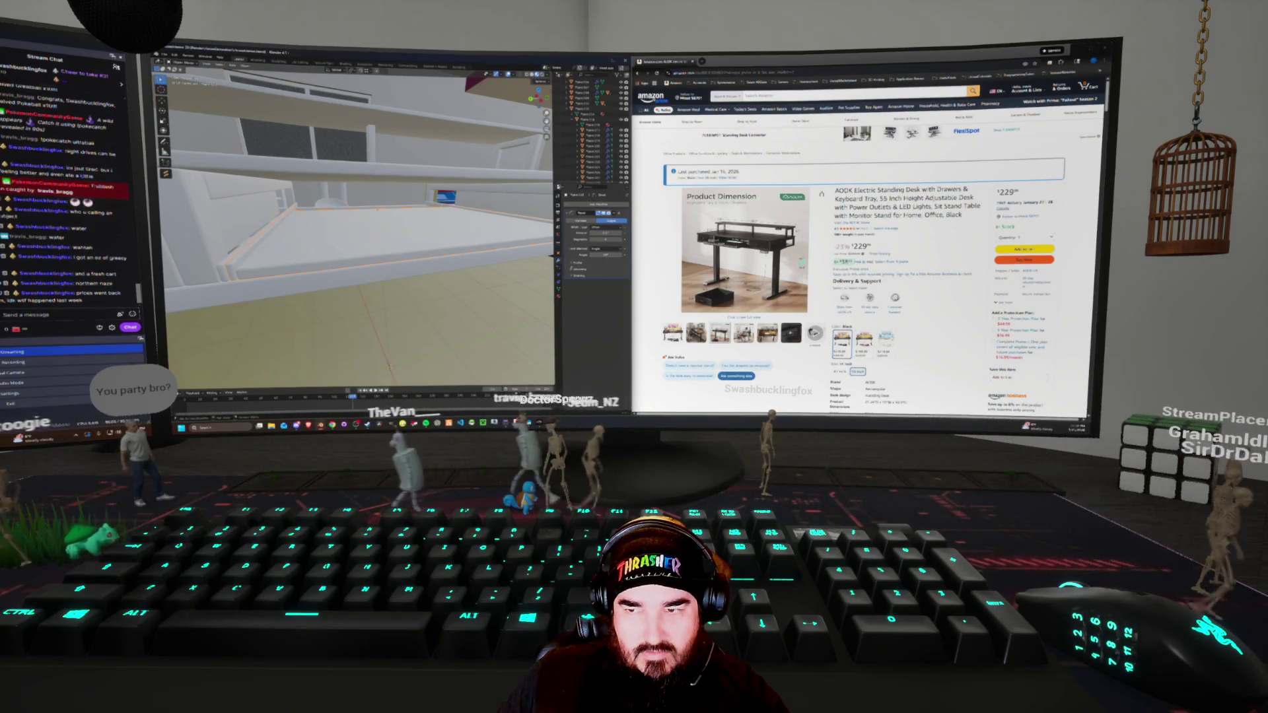
pyautogui.click(572, 270)
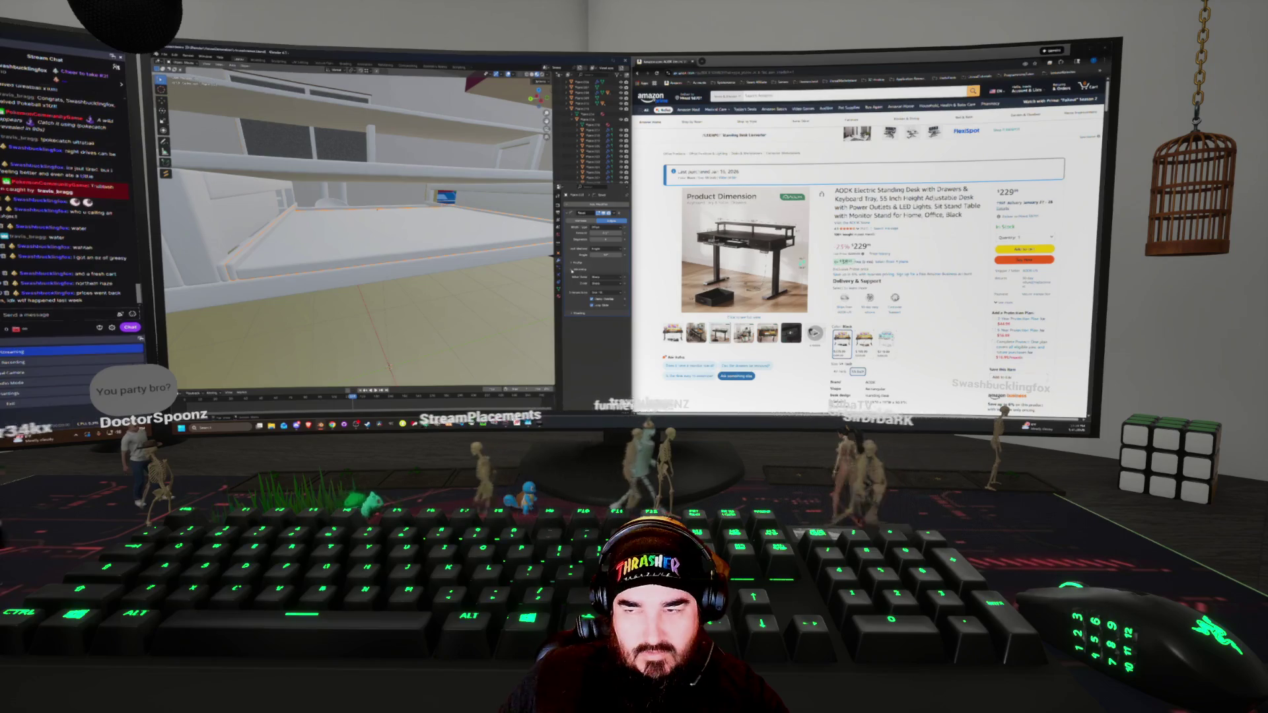
pyautogui.moveTo(356, 231); pyautogui.dragTo(304, 225, button='middle')
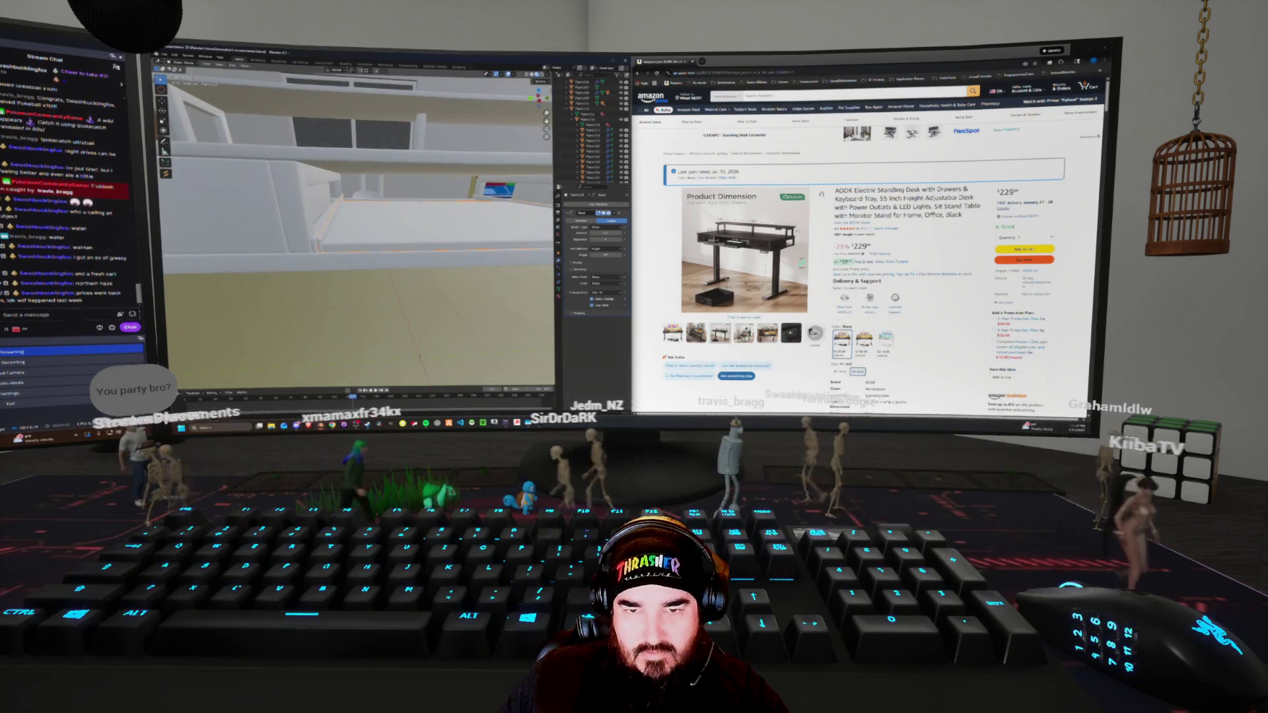
pyautogui.moveTo(366, 251); pyautogui.dragTo(390, 267, button='middle')
pyautogui.rightClick(391, 268)
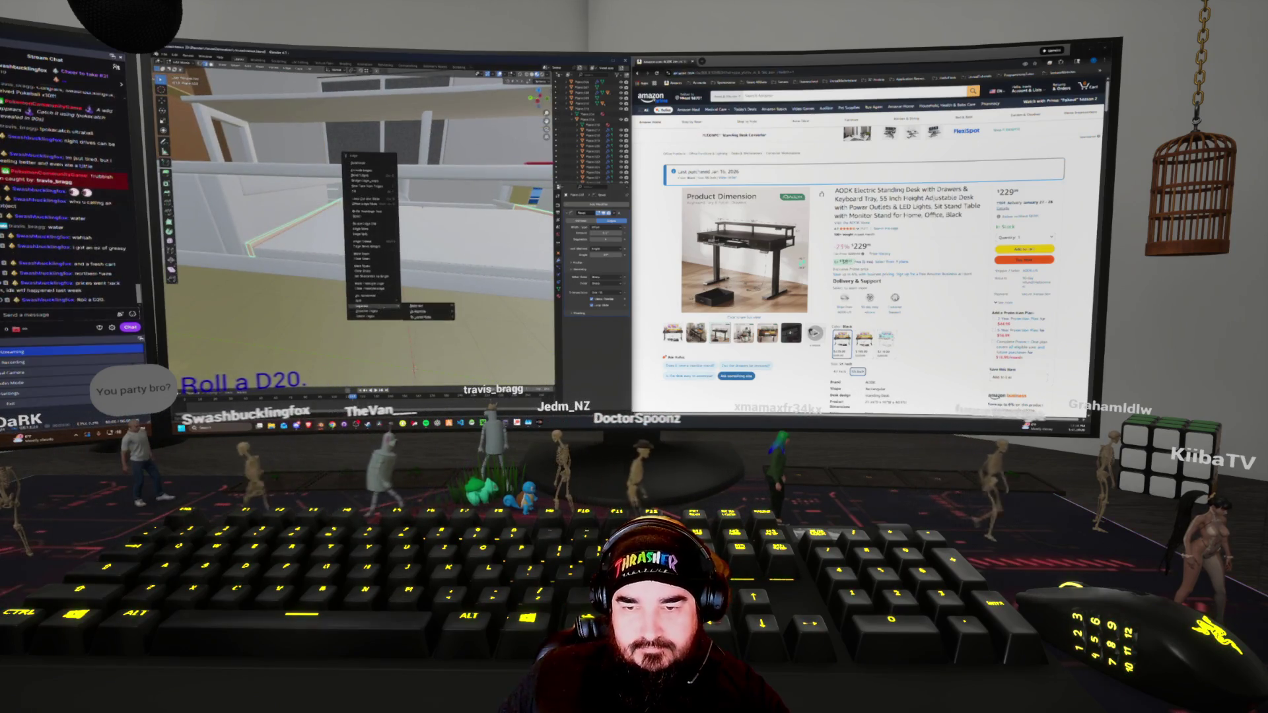
# Fill the floor area with a new face and try adding a thickness modifier
pyautogui.click(418, 310)
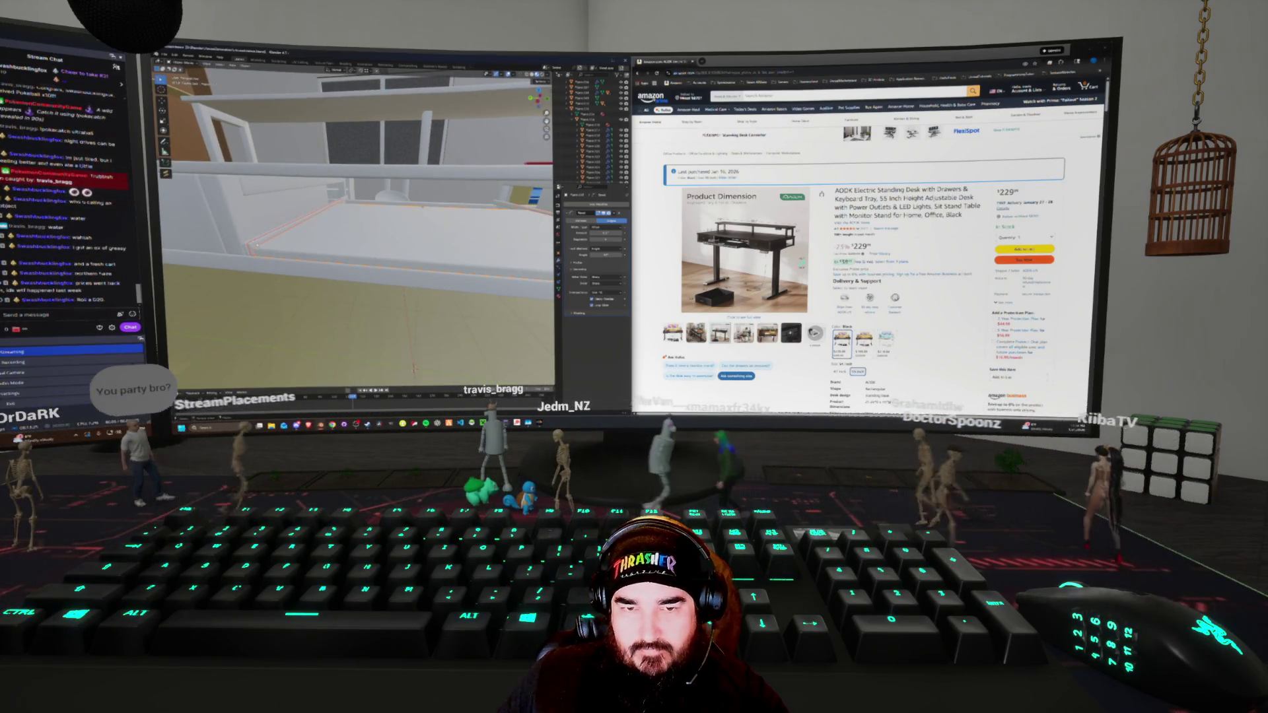
pyautogui.press('Tab')
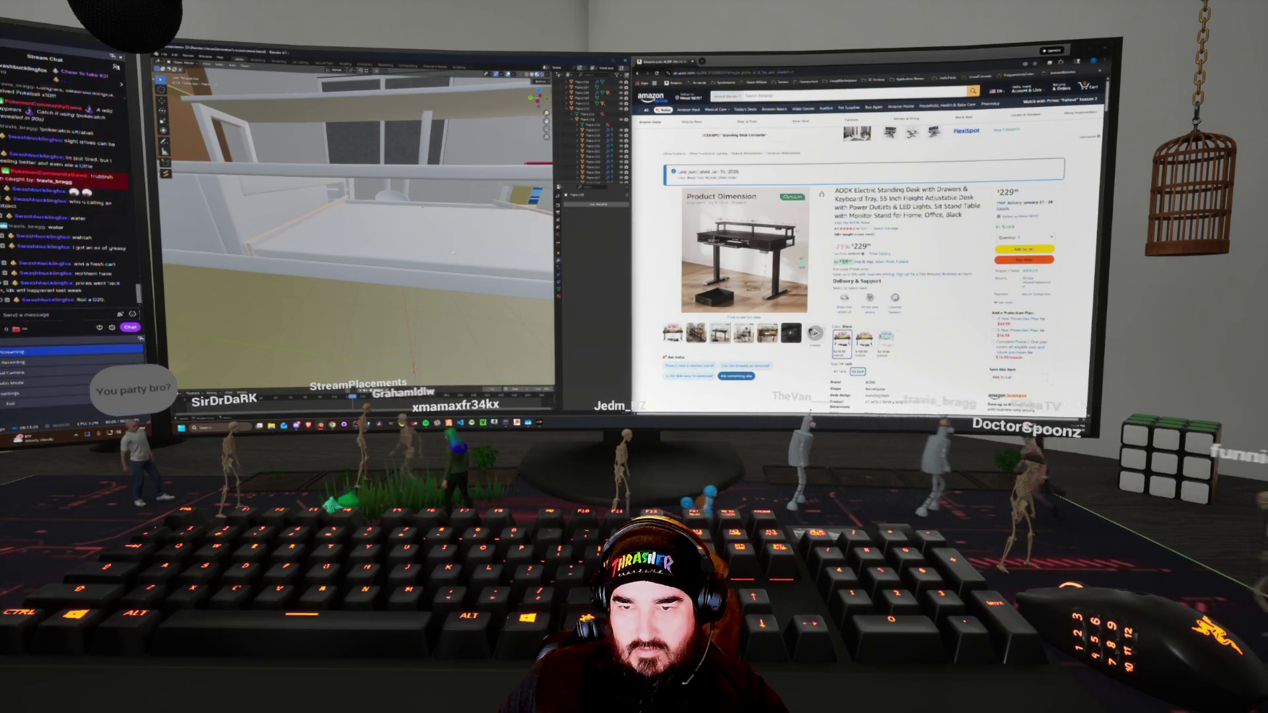
pyautogui.click(598, 211)
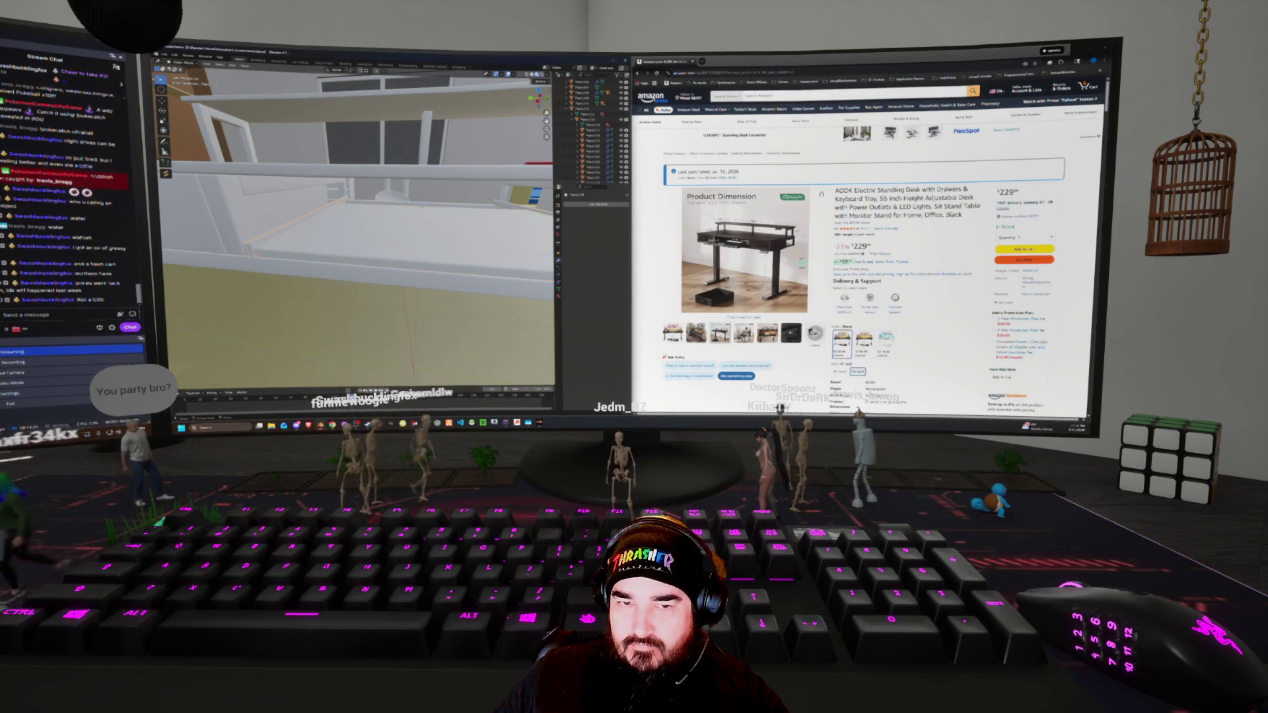
pyautogui.moveTo(343, 249)
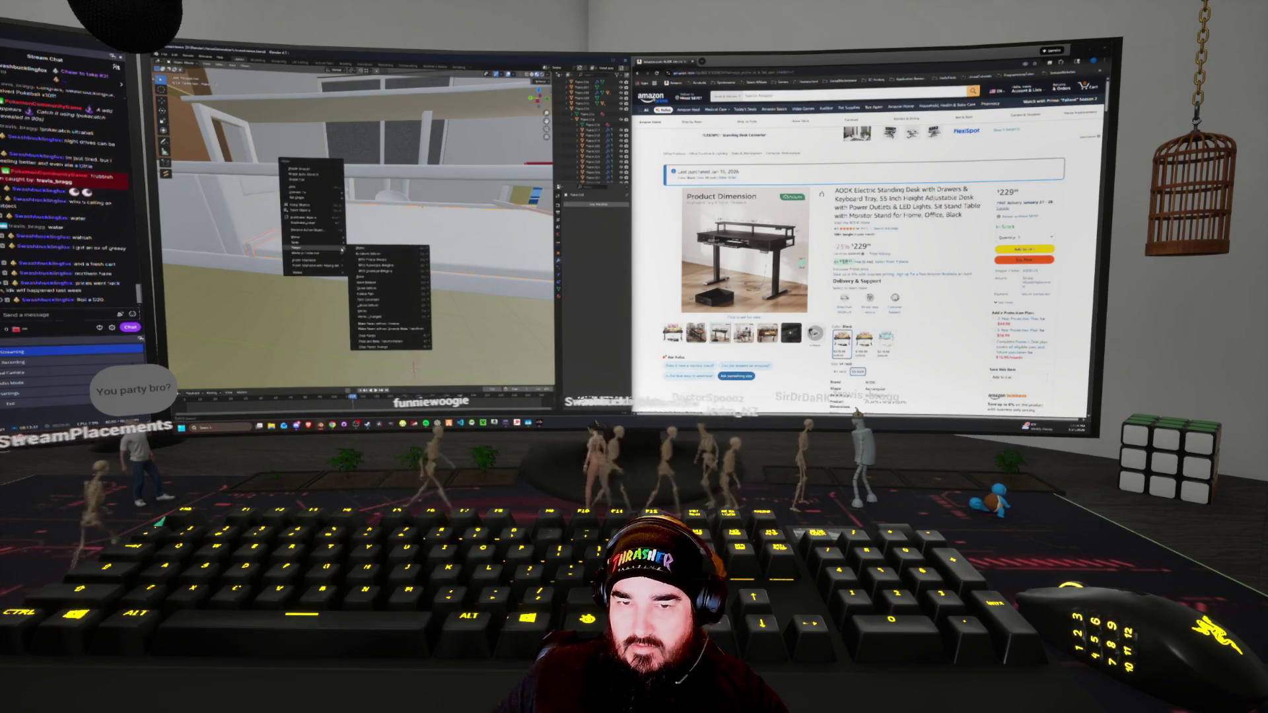
pyautogui.press('Escape')
pyautogui.moveTo(370, 264); pyautogui.dragTo(416, 290, button='middle')
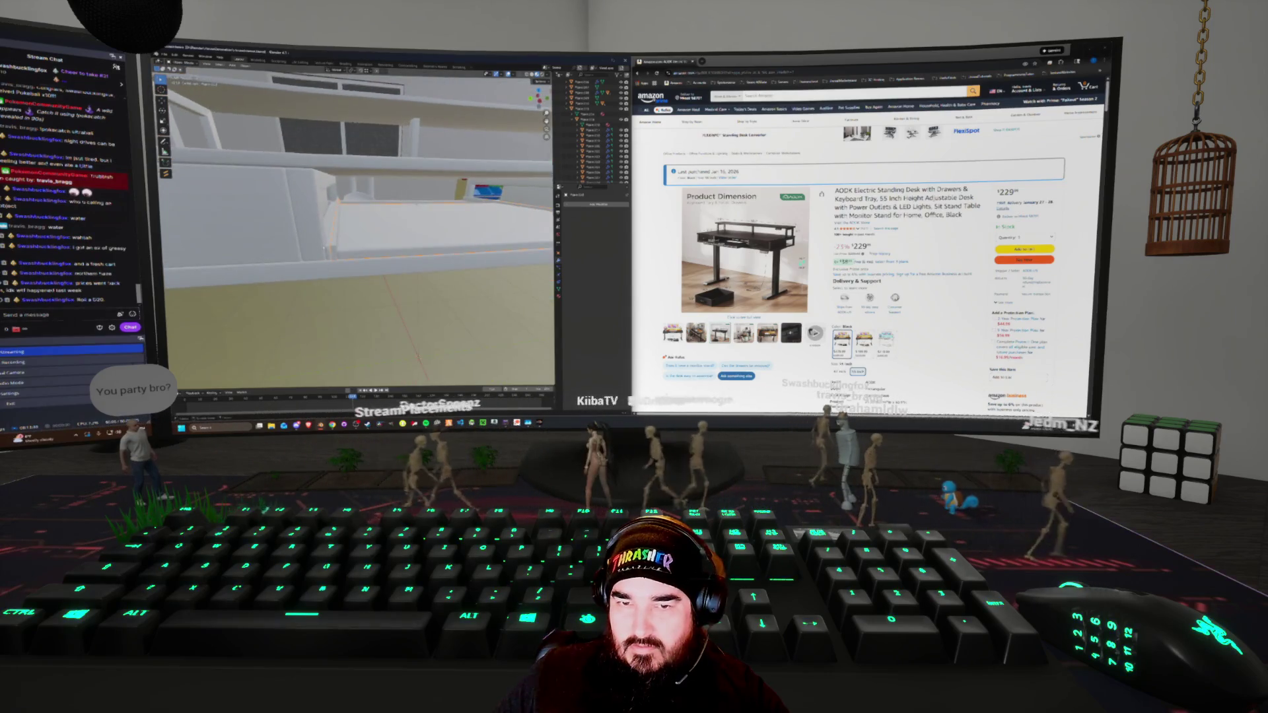
# Select all the shelf edges and remove an unneeded modifier from the stack
pyautogui.press('Tab')
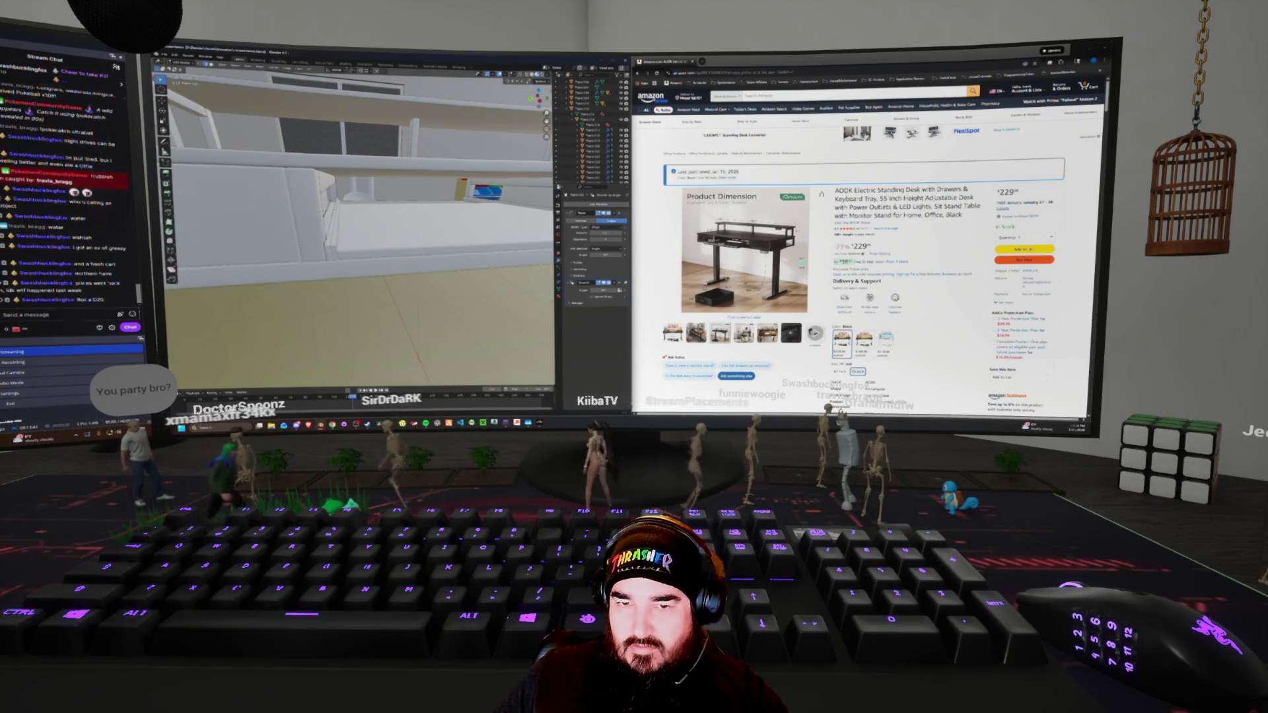
pyautogui.moveTo(363, 231); pyautogui.dragTo(416, 221, button='middle')
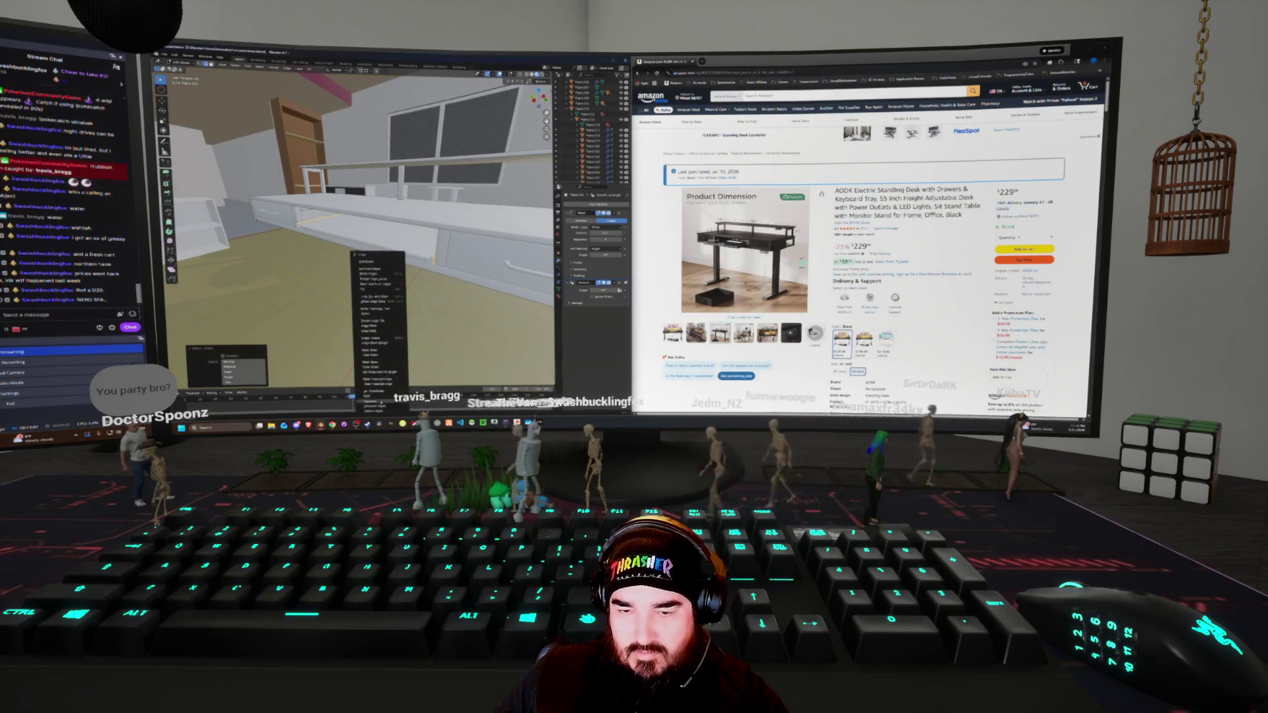
pyautogui.press('Escape')
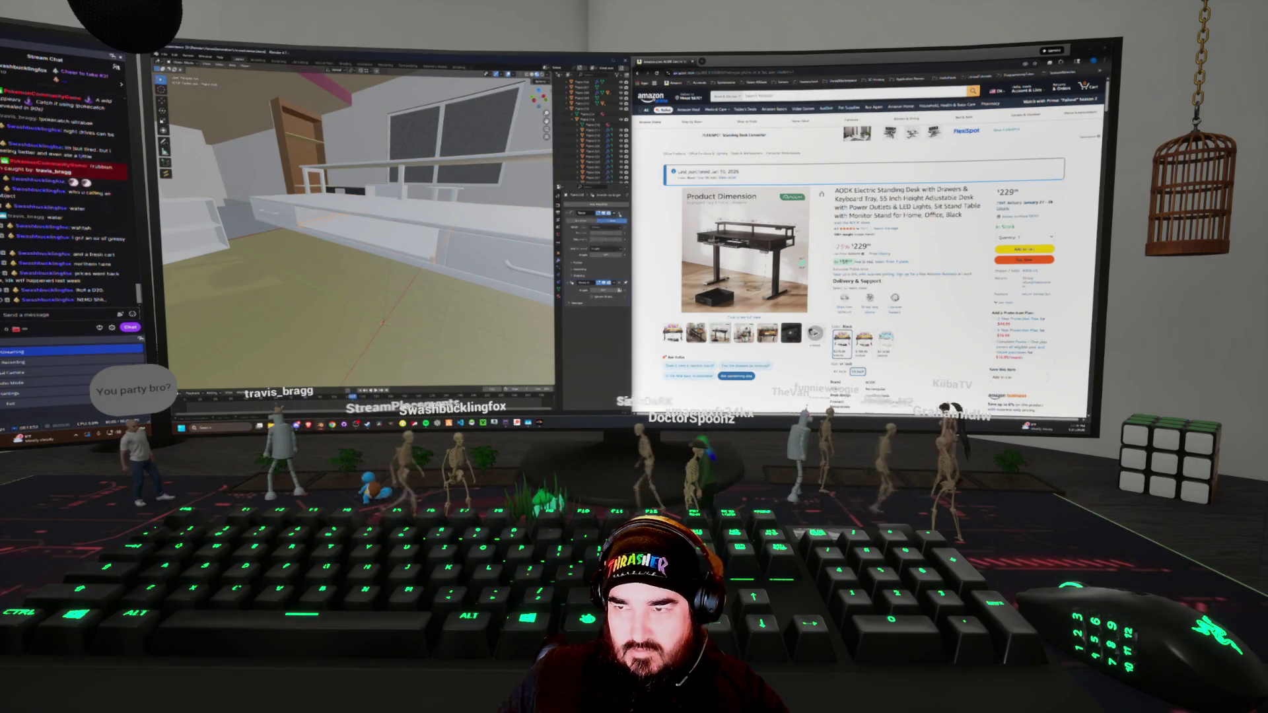
pyautogui.moveTo(356, 218); pyautogui.dragTo(390, 202, button='middle')
pyautogui.press('a')
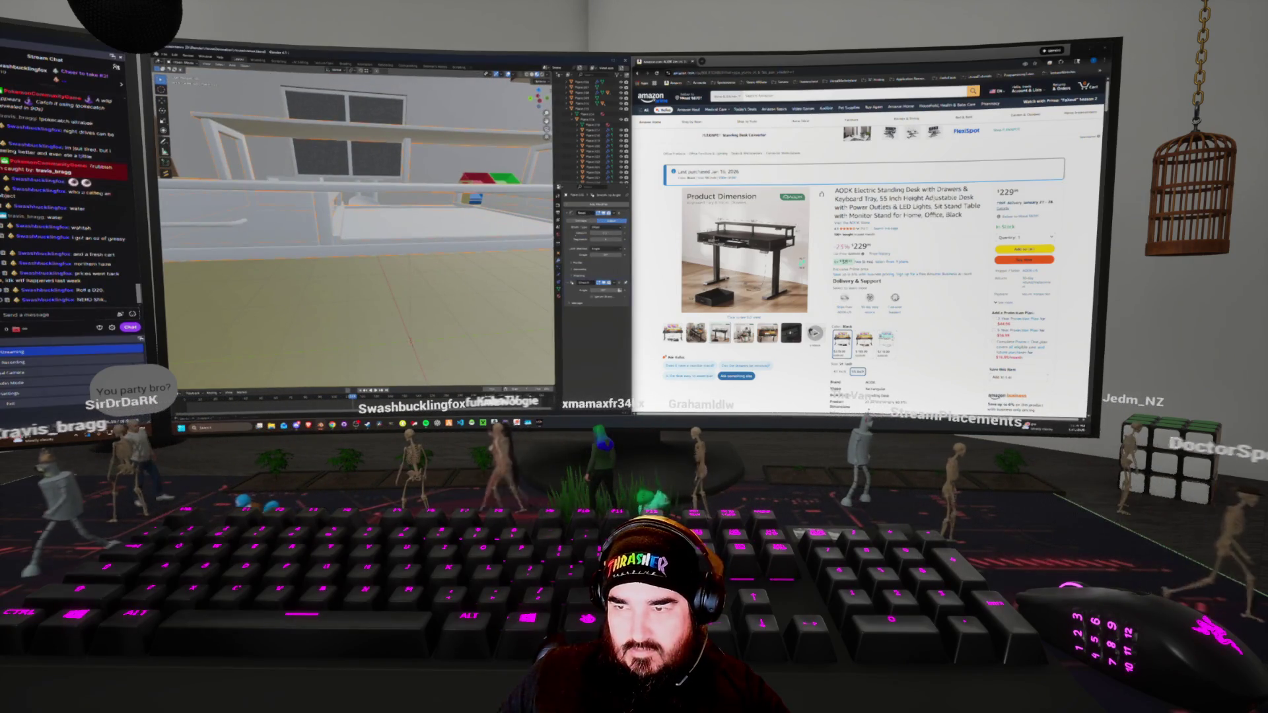
pyautogui.click(593, 248)
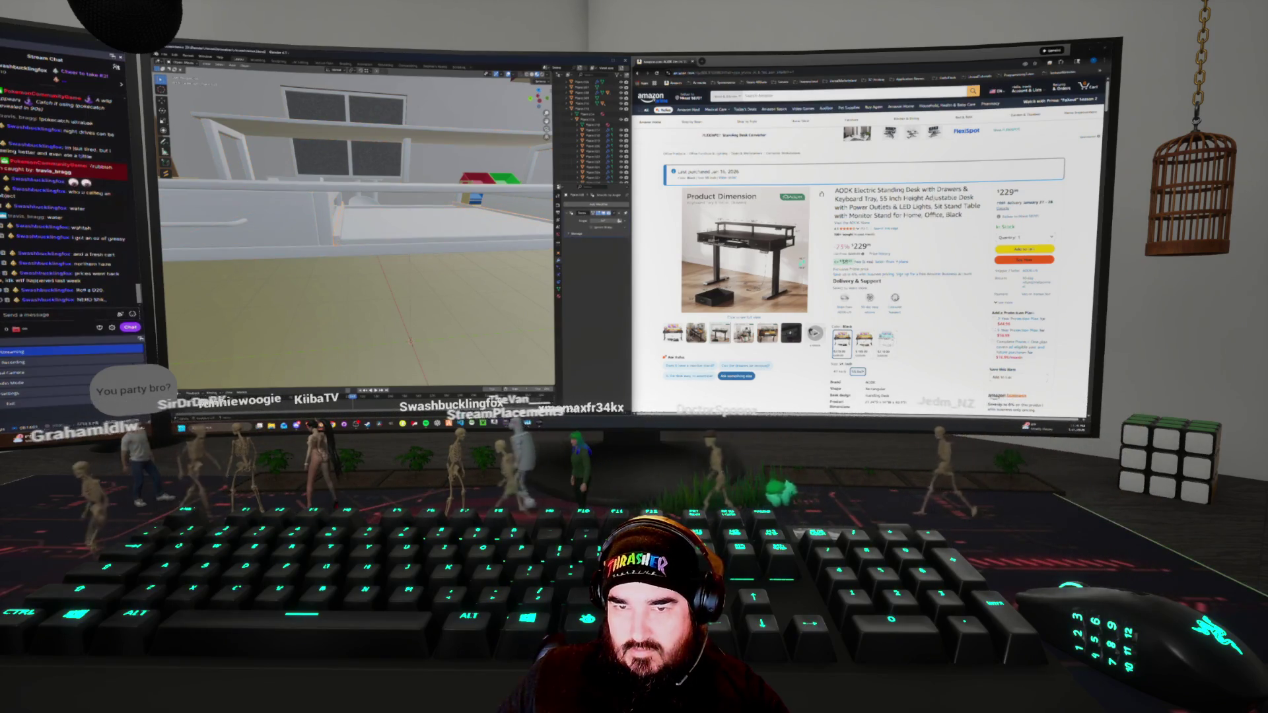
# Join the selected desk parts into one object, keeping the drawer in place
pyautogui.rightClick(323, 198)
pyautogui.click(321, 198)
pyautogui.moveTo(322, 212); pyautogui.dragTo(264, 201, button='middle')
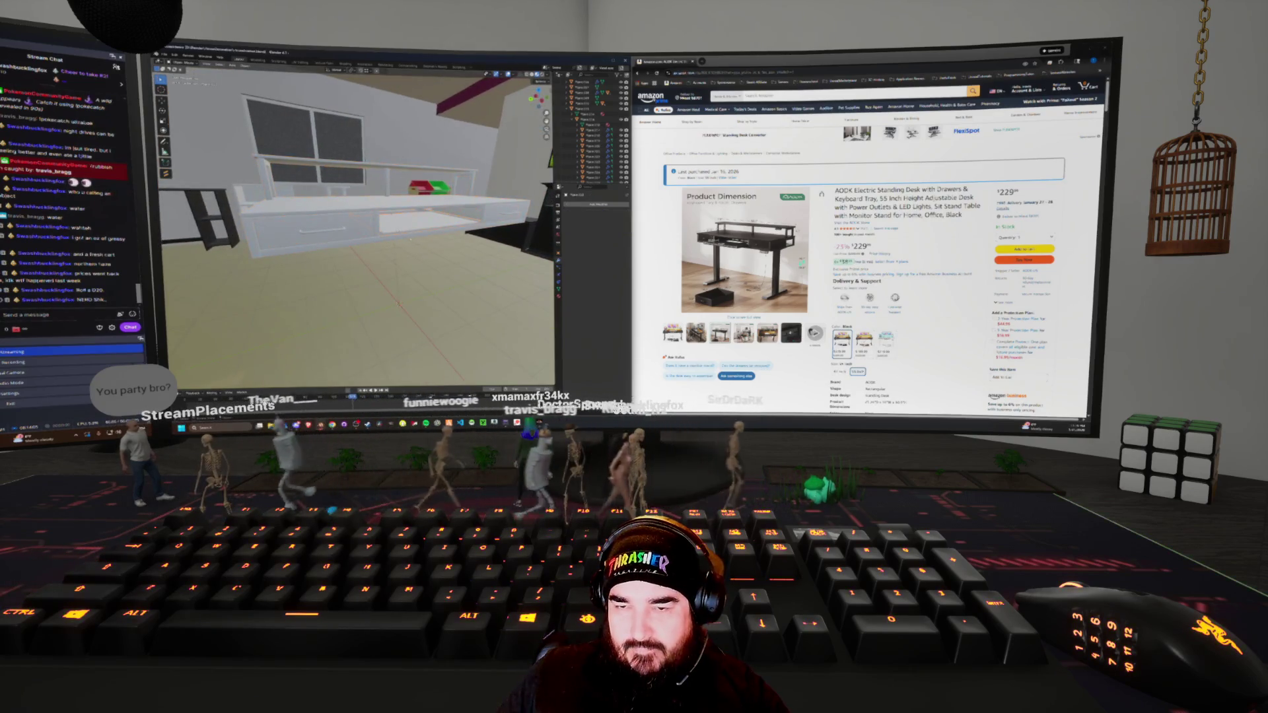
pyautogui.press('g')
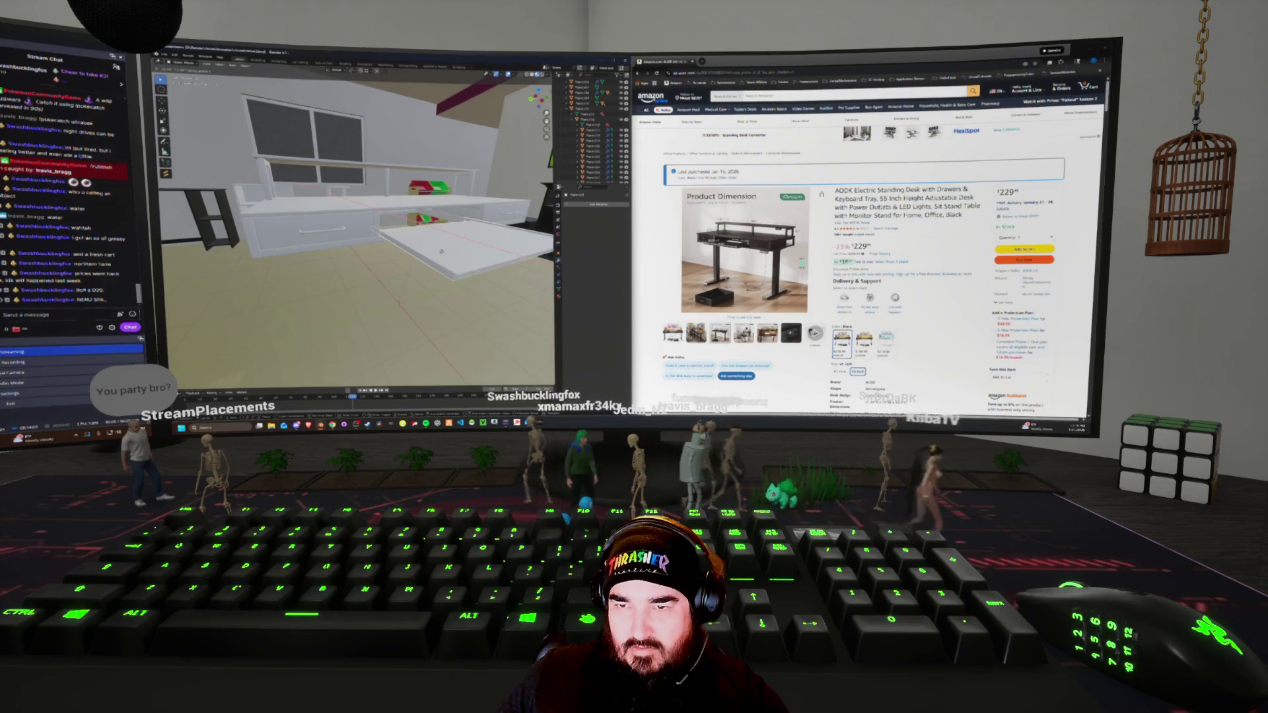
pyautogui.press('Escape')
pyautogui.moveTo(399, 304); pyautogui.dragTo(431, 271, button='middle')
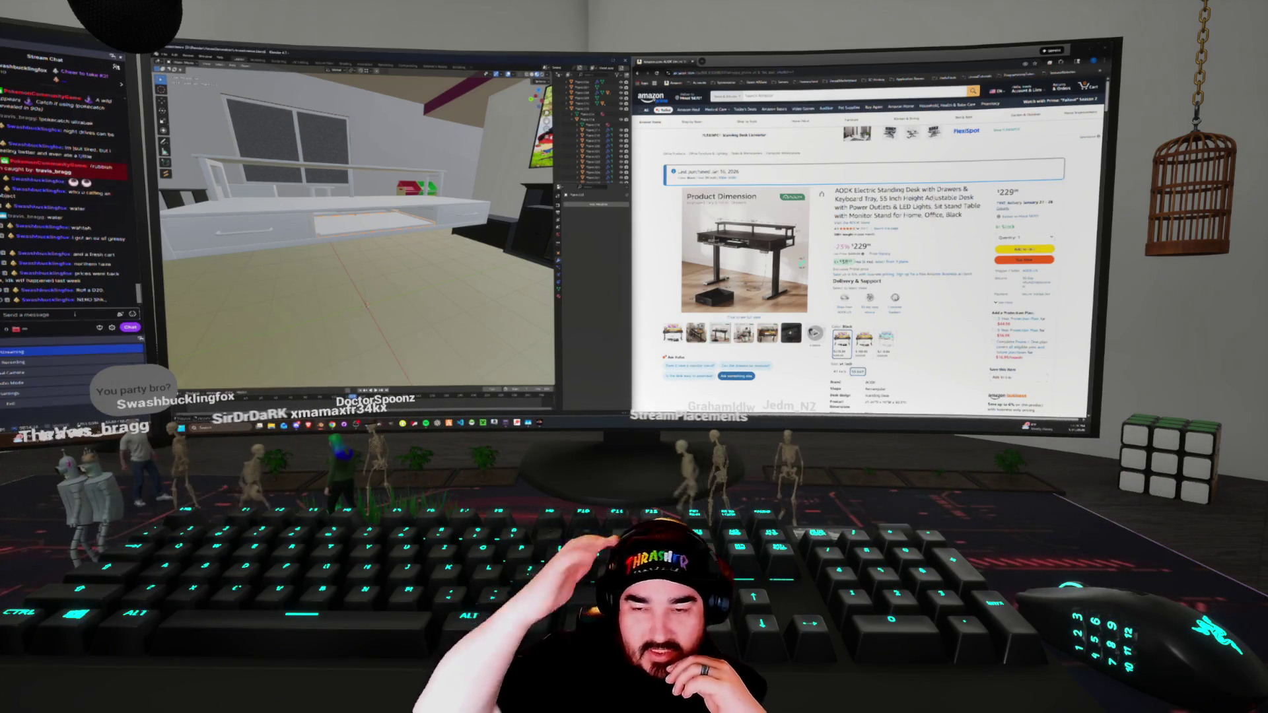
pyautogui.moveTo(356, 231)
pyautogui.mouseDown(button='middle')
pyautogui.moveTo(330, 225)
pyautogui.moveTo(310, 238)
pyautogui.mouseUp(button='middle')
pyautogui.moveTo(361, 292)
pyautogui.mouseDown(button='middle')
pyautogui.moveTo(394, 253)
pyautogui.moveTo(364, 314)
pyautogui.moveTo(370, 256)
pyautogui.mouseUp(button='middle')
pyautogui.moveTo(779, 271)
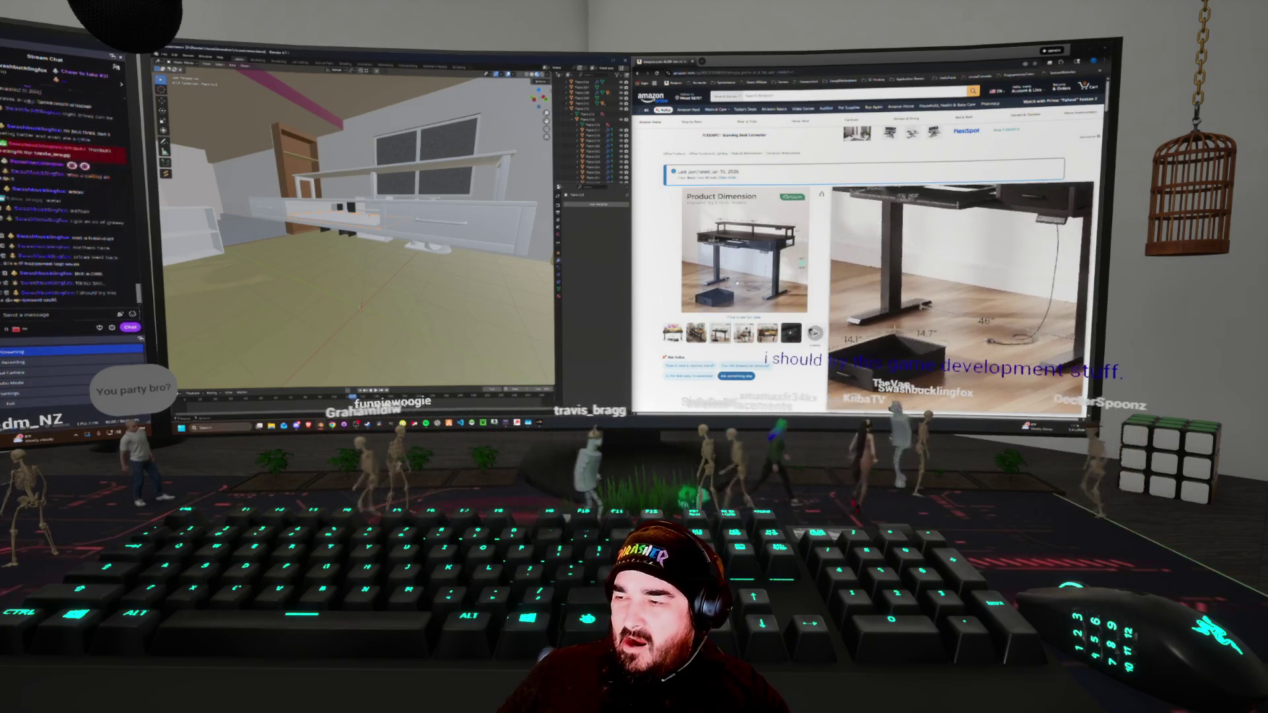
pyautogui.moveTo(512, 274); pyautogui.dragTo(430, 283, button='middle')
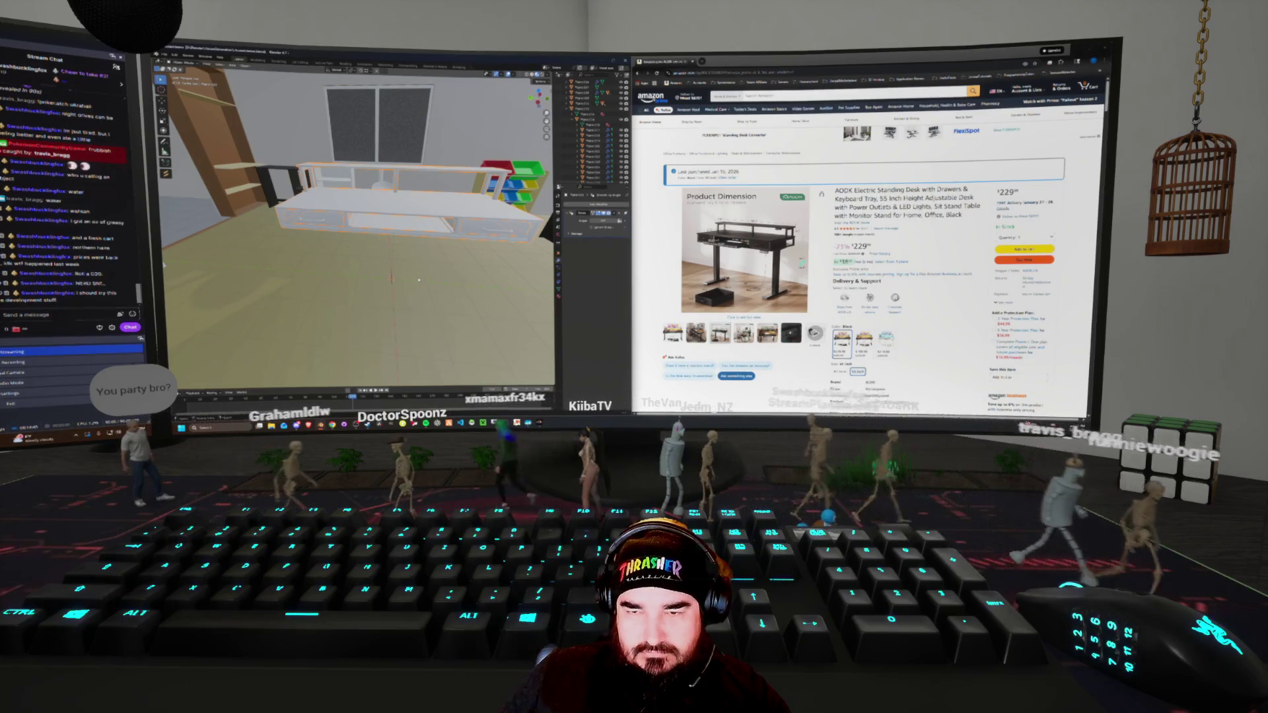
pyautogui.scroll(-4, 420, 275)
pyautogui.scroll(2, 422, 269)
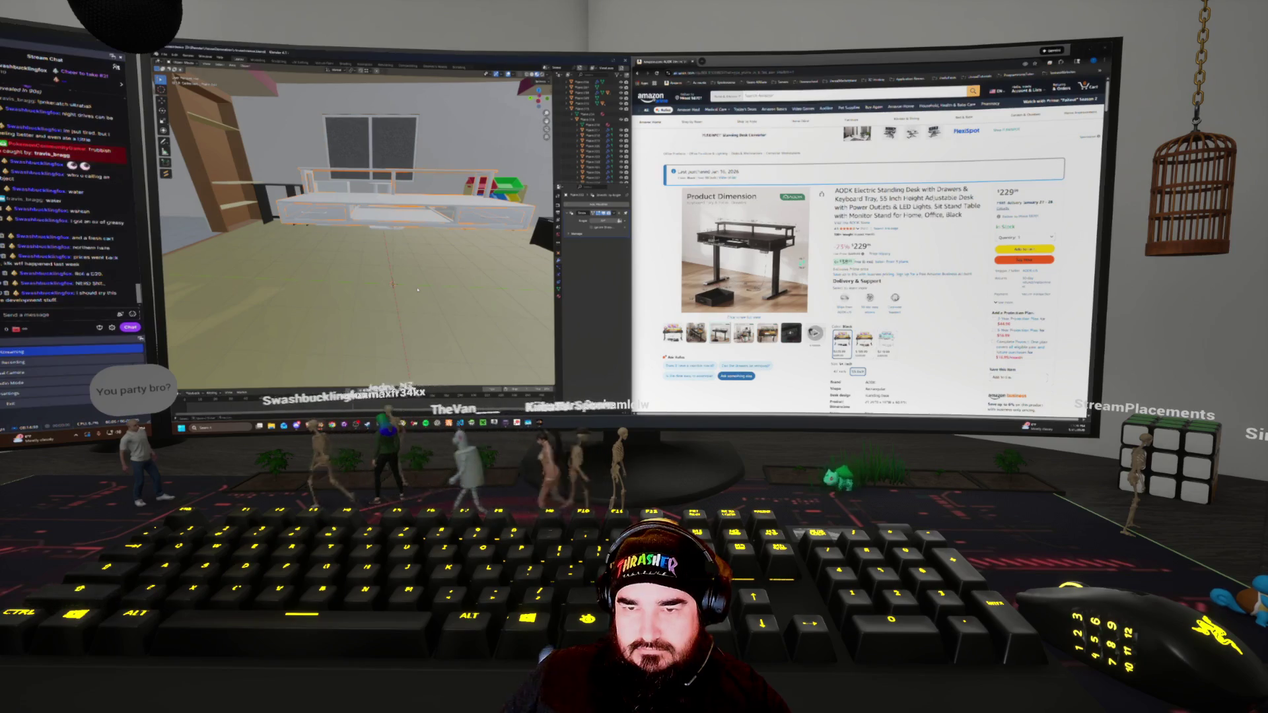
# In Edit Mode, add a plane mesh on the floor and select all its geometry
pyautogui.hotkey('ctrl', 'Tab')
pyautogui.click(456, 284)
pyautogui.hotkey('shift', 'a')
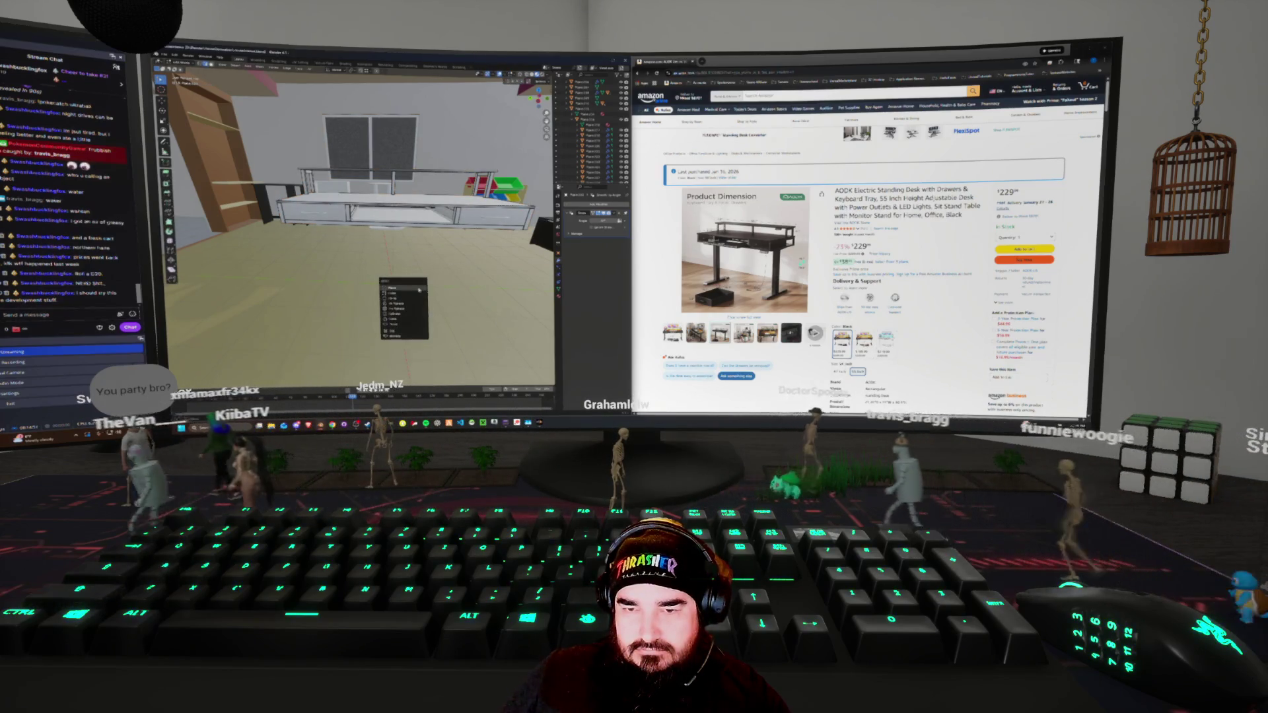
pyautogui.click(419, 289)
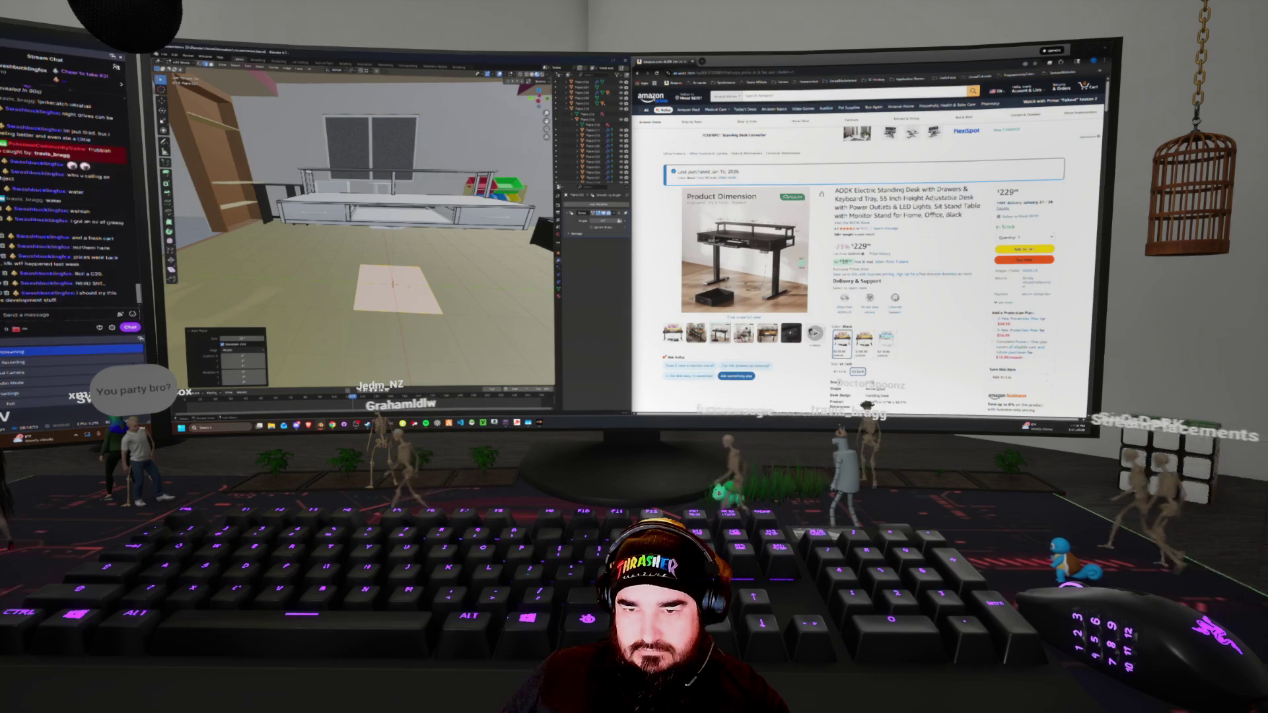
pyautogui.hotkey('alt', 'a')
pyautogui.moveTo(357, 232); pyautogui.dragTo(478, 163, button='middle')
pyautogui.press('a')
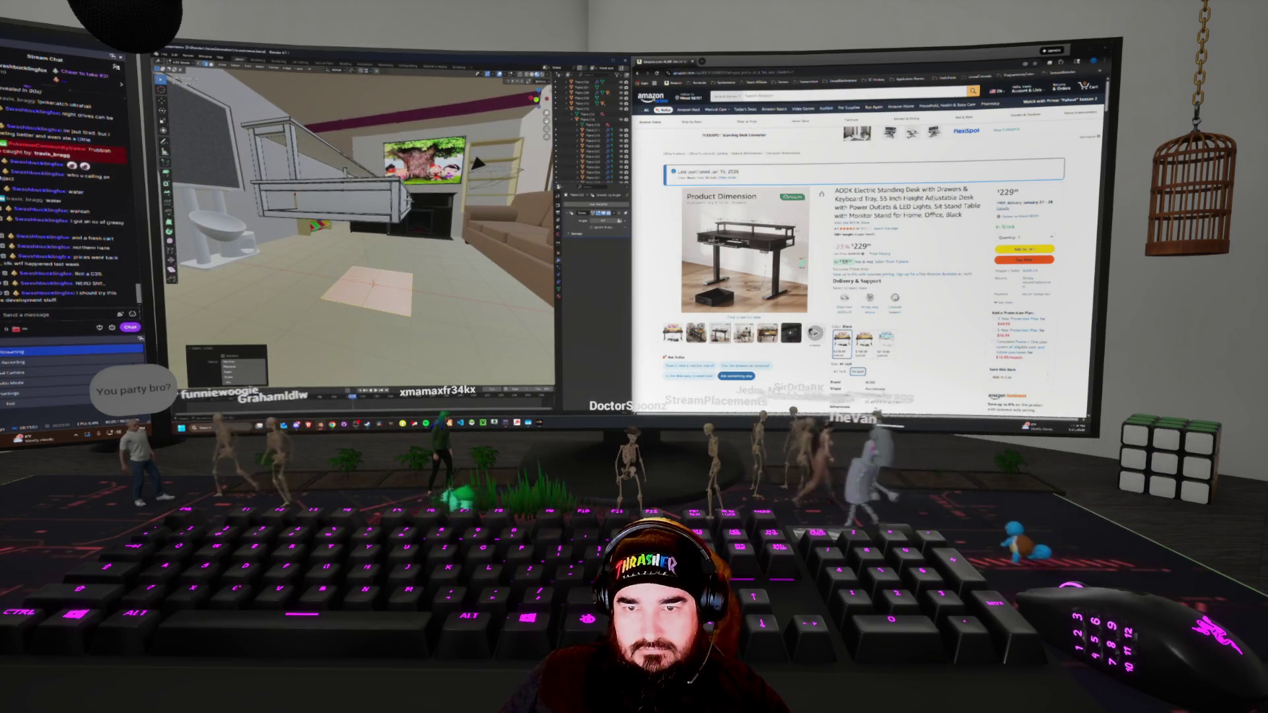
# Scale the plane up to rug size near the shelf
pyautogui.scroll(4, 491, 155)
pyautogui.click(366, 70)
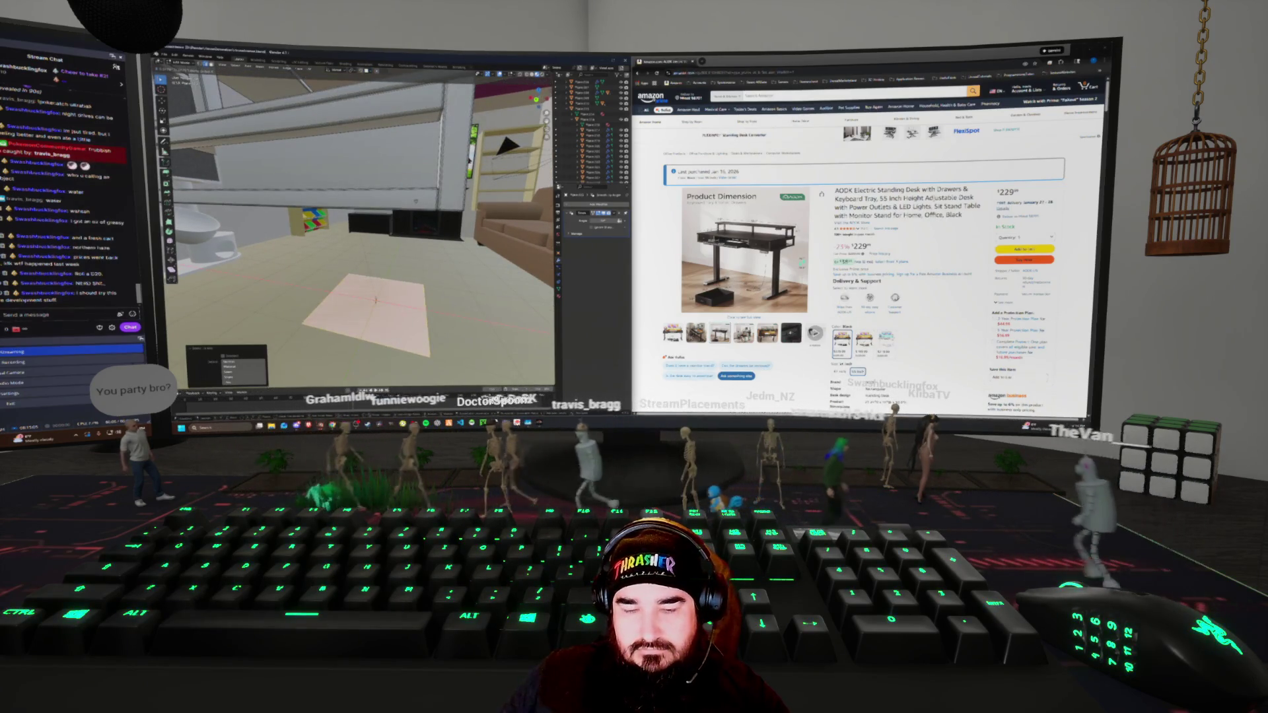
pyautogui.press('s')
pyautogui.moveTo(370, 232)
pyautogui.mouseDown(button='middle')
pyautogui.moveTo(422, 218)
pyautogui.moveTo(396, 238)
pyautogui.moveTo(317, 211)
pyautogui.moveTo(231, 76)
pyautogui.moveTo(320, 82)
pyautogui.moveTo(397, 139)
pyautogui.mouseUp(button='middle')
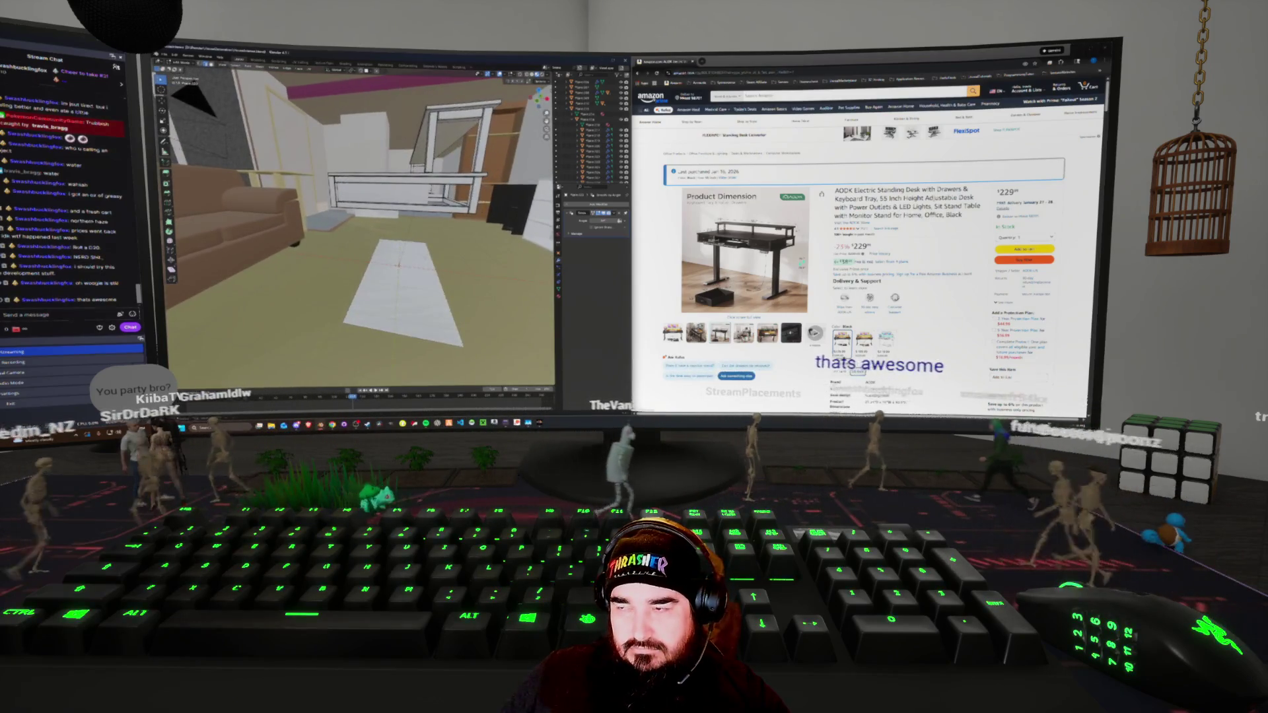
pyautogui.moveTo(773, 238)
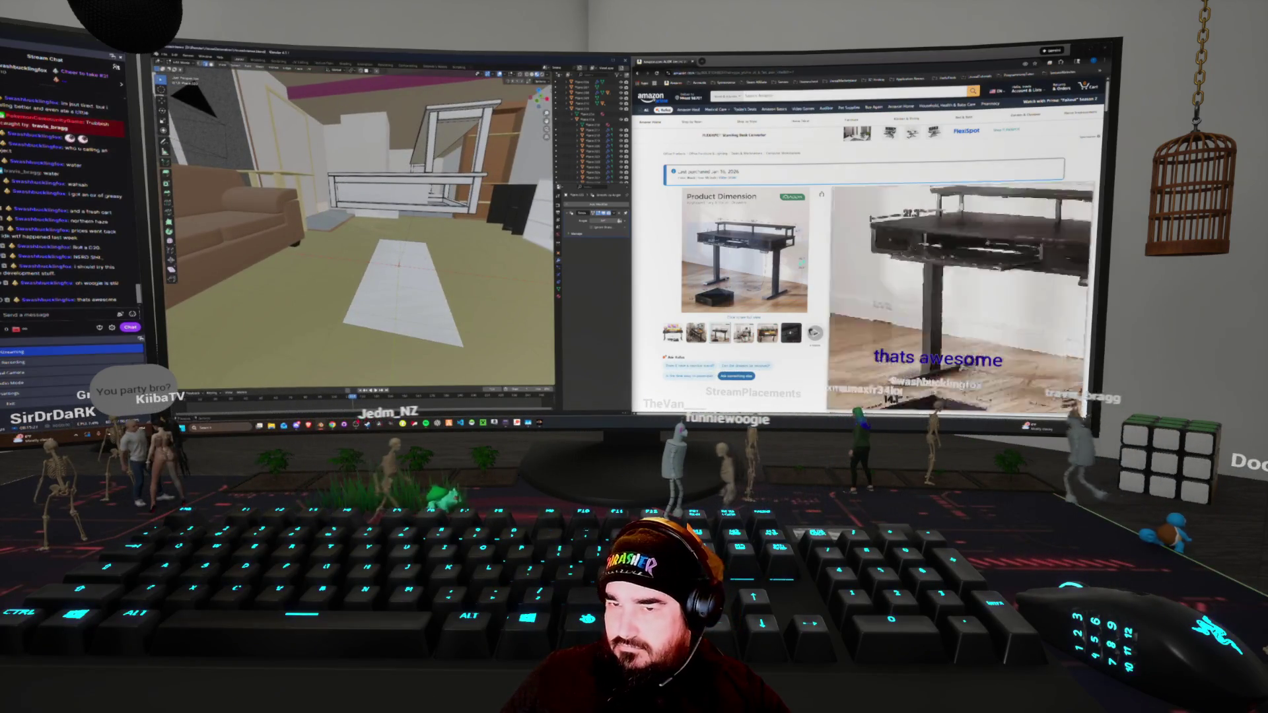
pyautogui.moveTo(363, 198); pyautogui.dragTo(410, 208, button='middle')
pyautogui.moveTo(396, 264)
pyautogui.mouseDown(button='middle')
pyautogui.moveTo(422, 254)
pyautogui.moveTo(377, 241)
pyautogui.moveTo(369, 257)
pyautogui.mouseUp(button='middle')
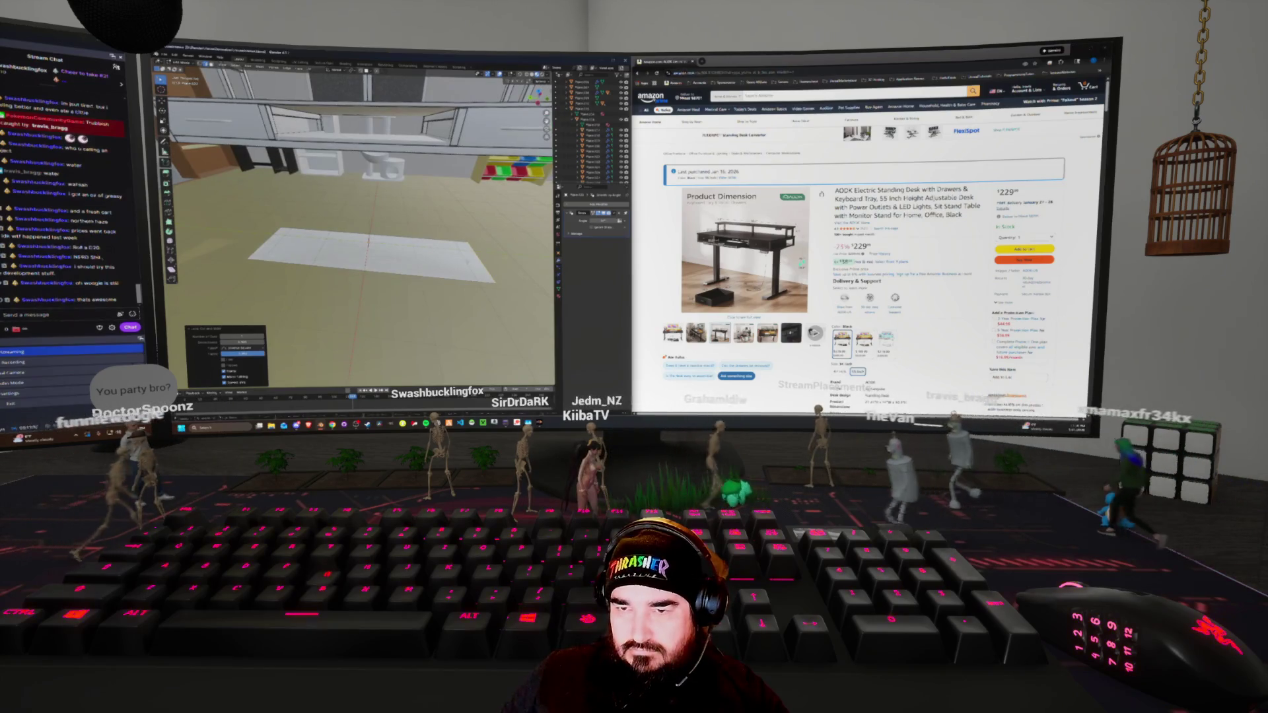
# Slide the rug plane along the Y axis into position
pyautogui.press('g')
pyautogui.press('y')
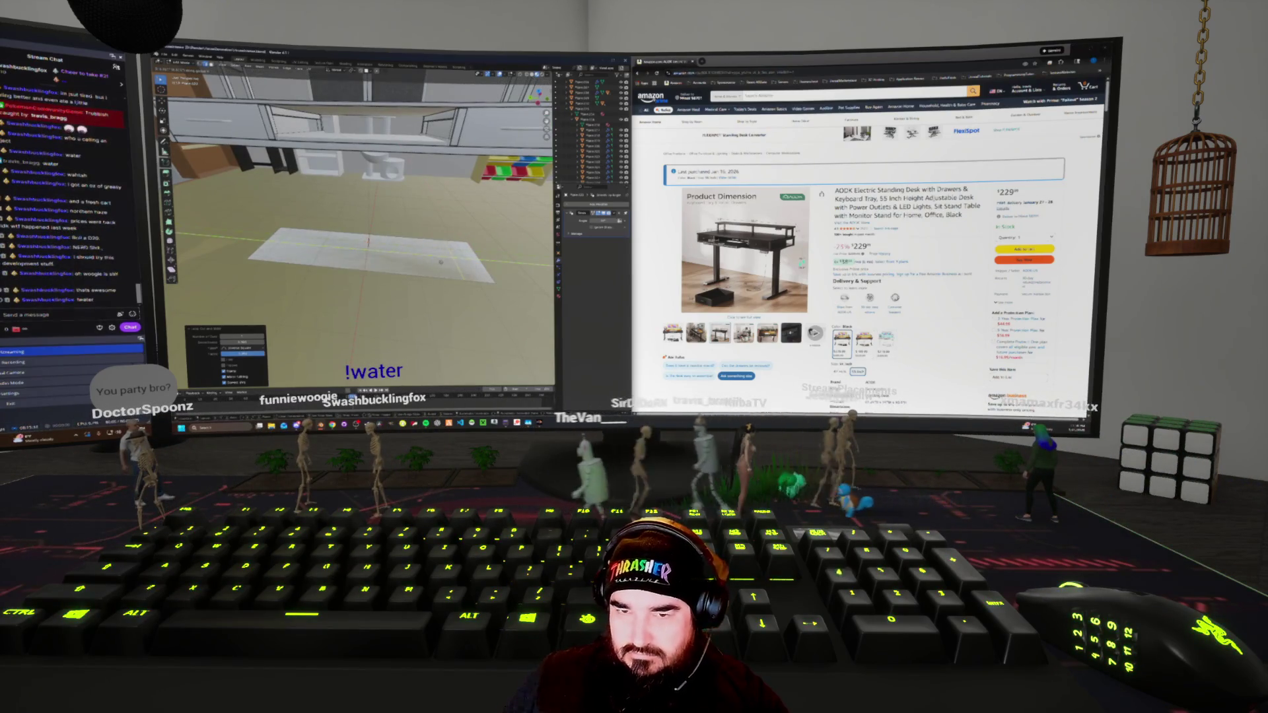
pyautogui.click(440, 262)
pyautogui.moveTo(441, 262); pyautogui.dragTo(413, 247, button='middle')
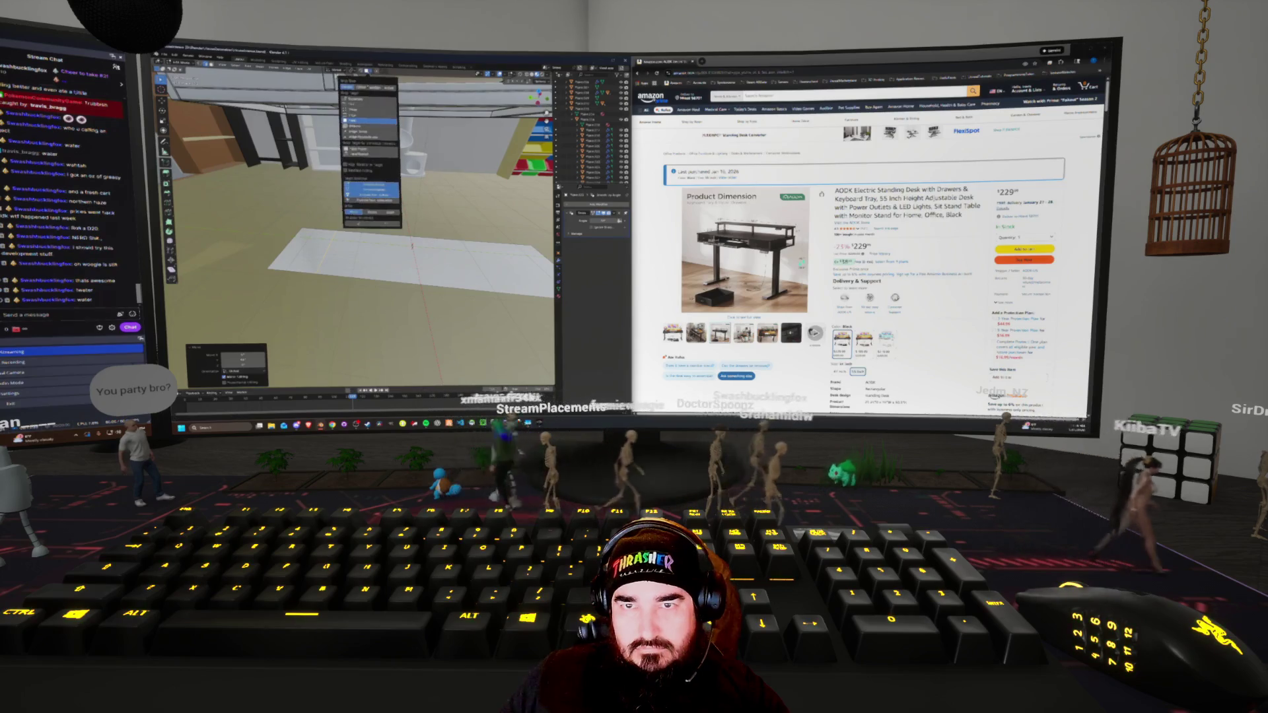
pyautogui.click(409, 261)
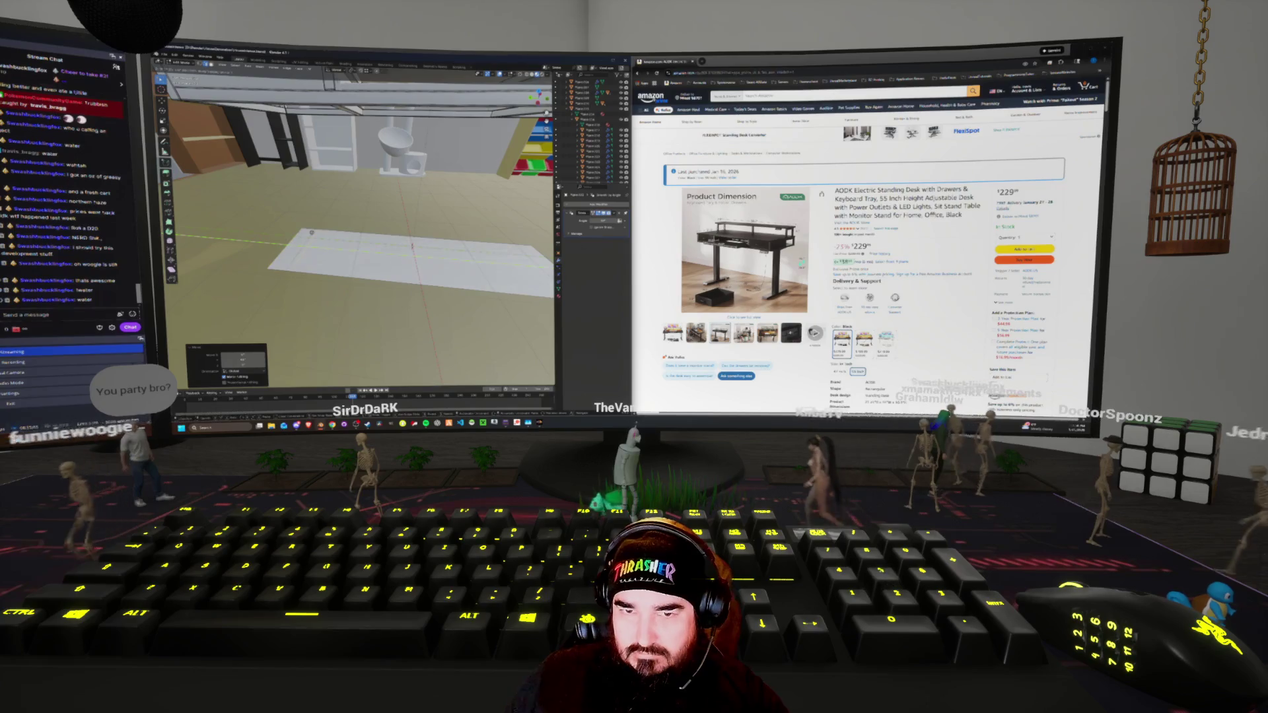
pyautogui.press('Escape')
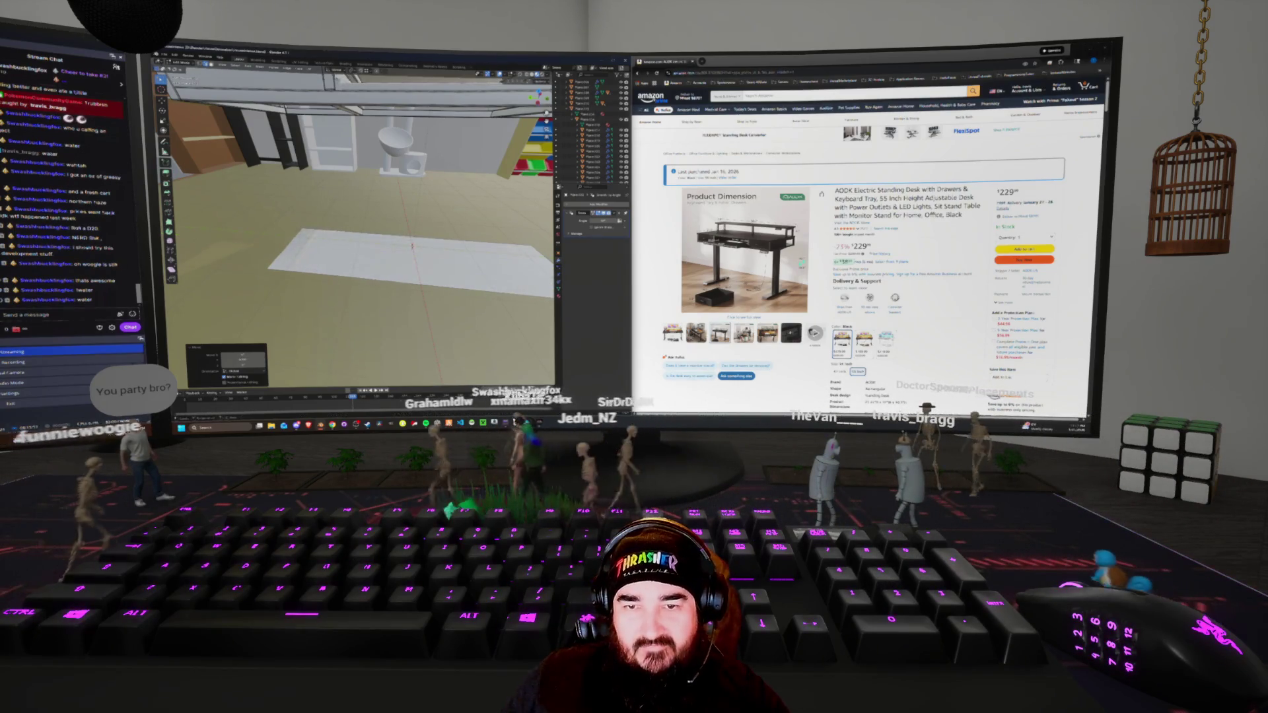
pyautogui.moveTo(370, 238); pyautogui.dragTo(330, 231, button='middle')
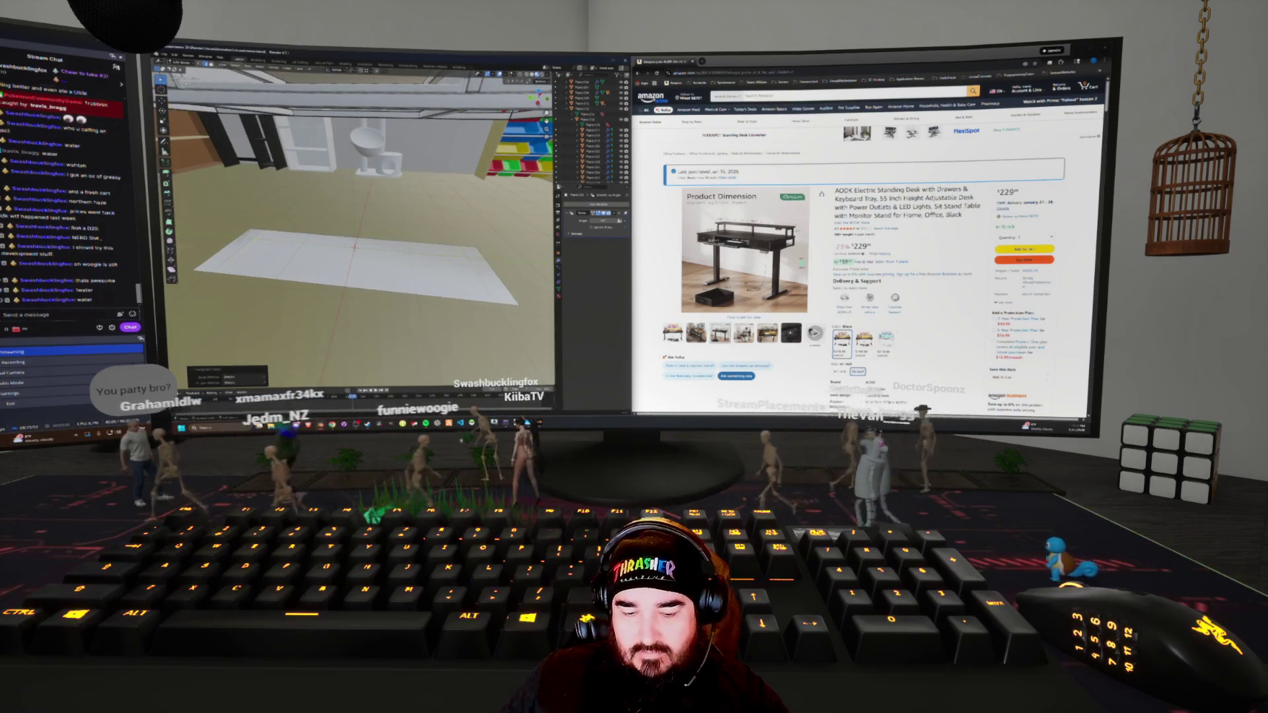
# Try extending geometry off the rug's edges, undo it, and confirm the plane's placement
pyautogui.hotkey('shift', 'r')
pyautogui.hotkey('ctrl', 'z')
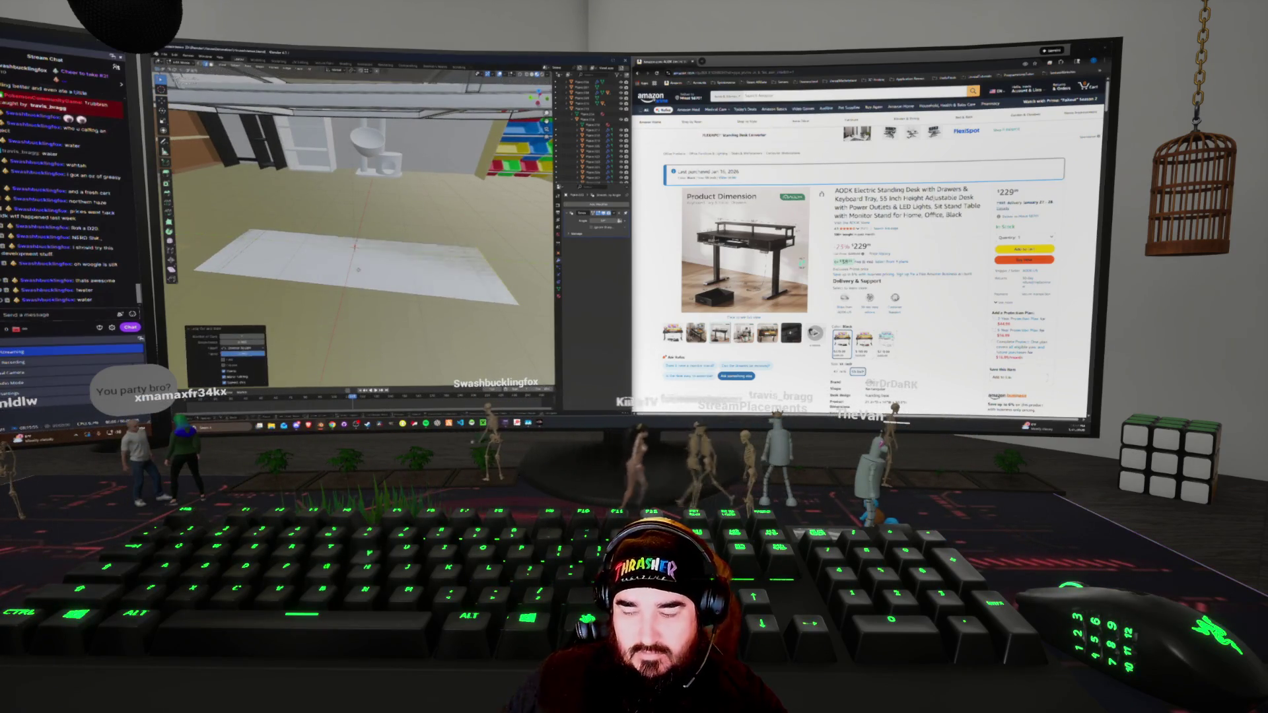
pyautogui.moveTo(357, 278)
pyautogui.mouseDown(button='middle')
pyautogui.moveTo(415, 300)
pyautogui.moveTo(444, 285)
pyautogui.moveTo(357, 256)
pyautogui.mouseUp(button='middle')
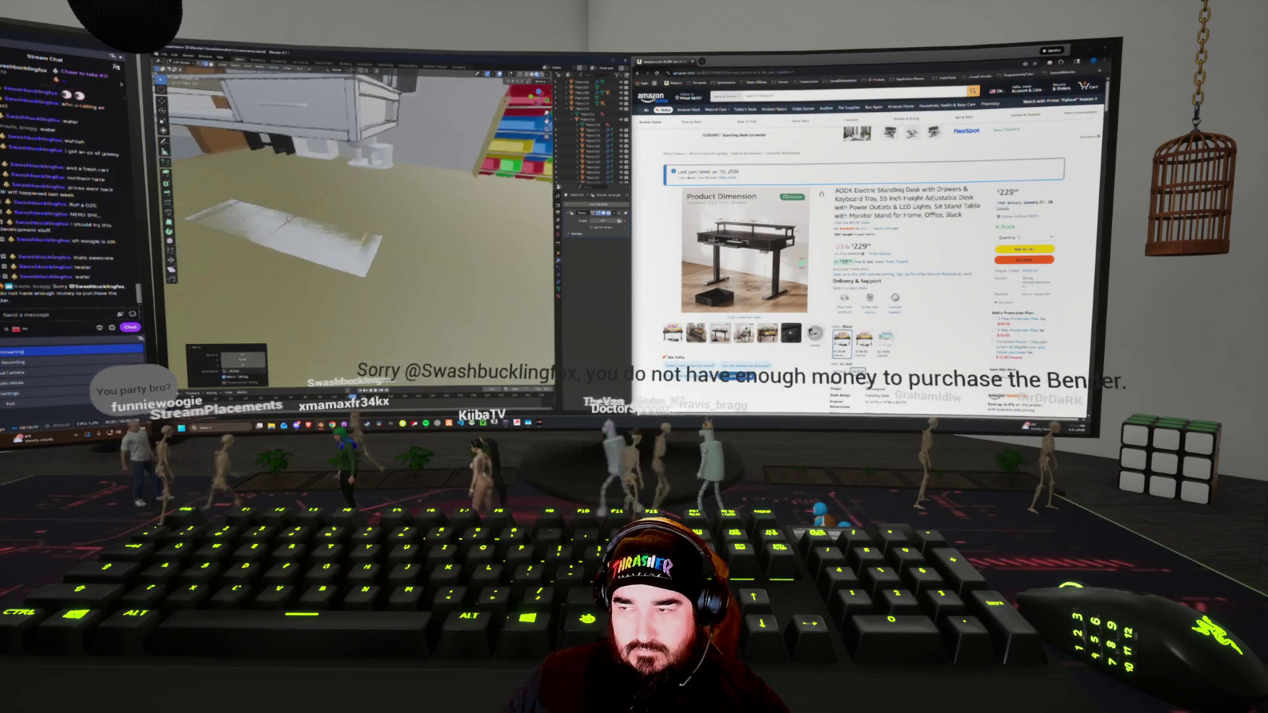
pyautogui.moveTo(801, 263)
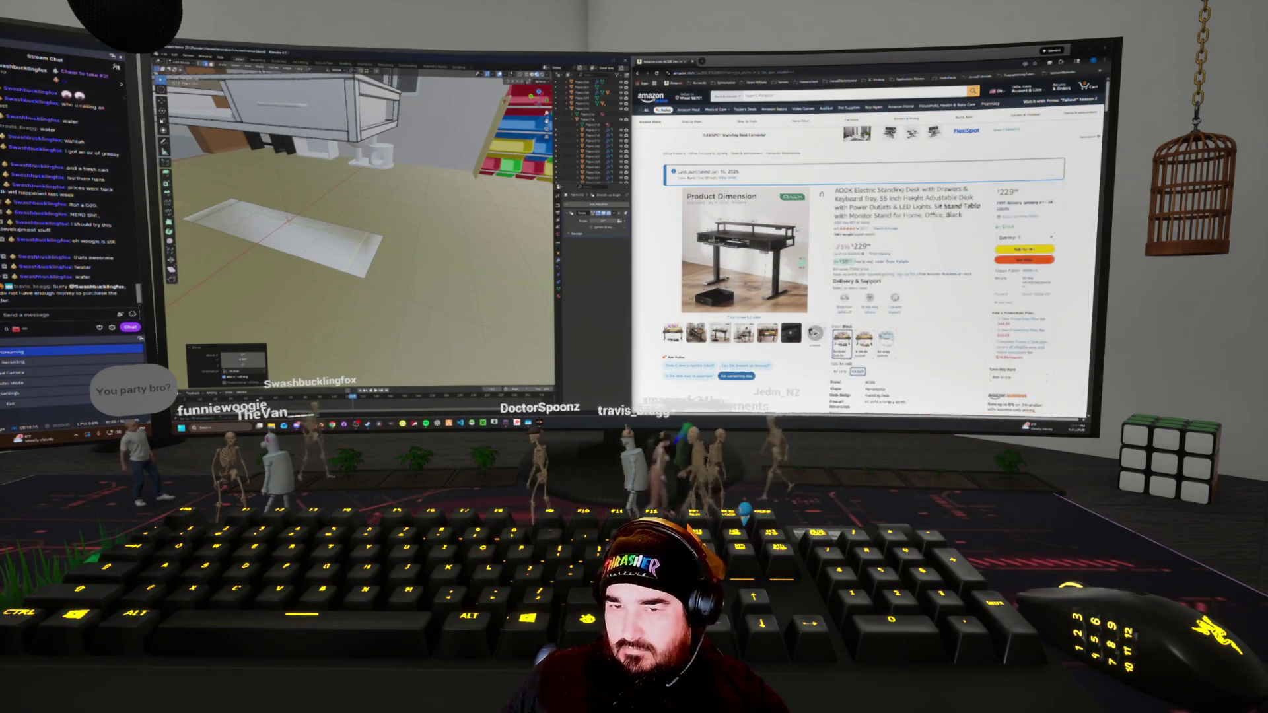
pyautogui.moveTo(554, 193); pyautogui.dragTo(542, 192, button='middle')
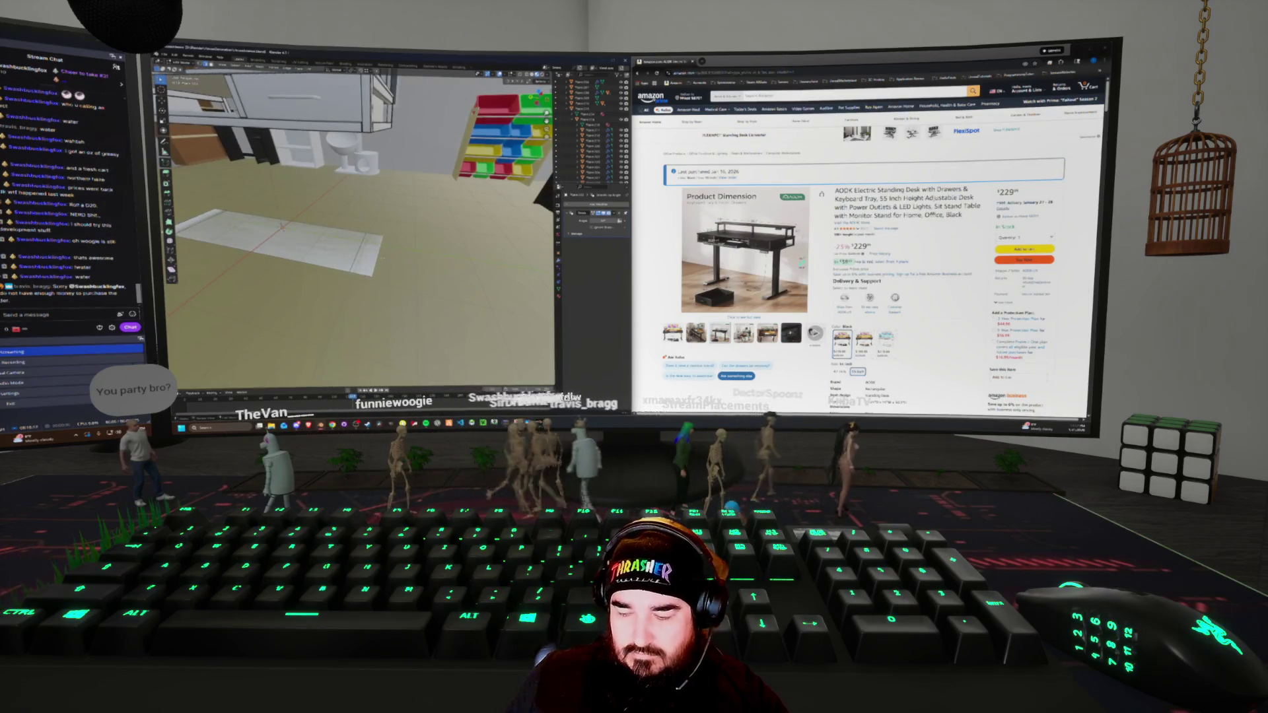
pyautogui.press('Return')
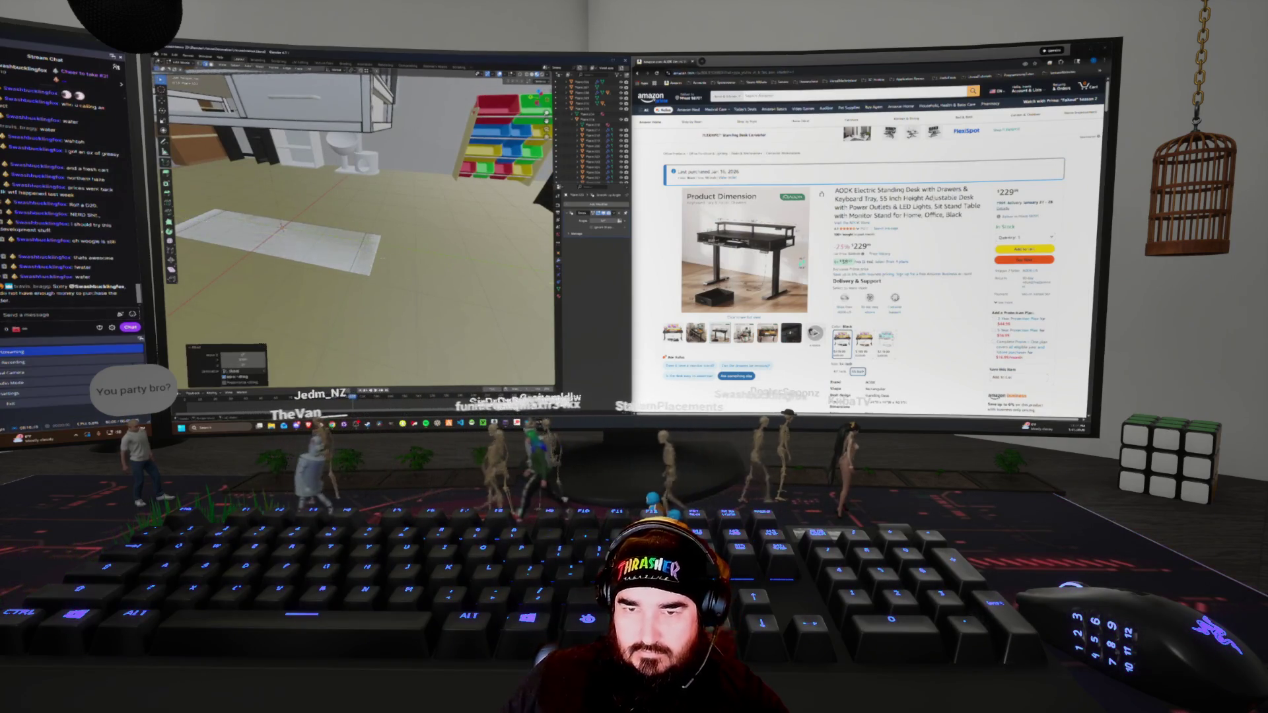
pyautogui.moveTo(543, 191); pyautogui.dragTo(518, 186, button='middle')
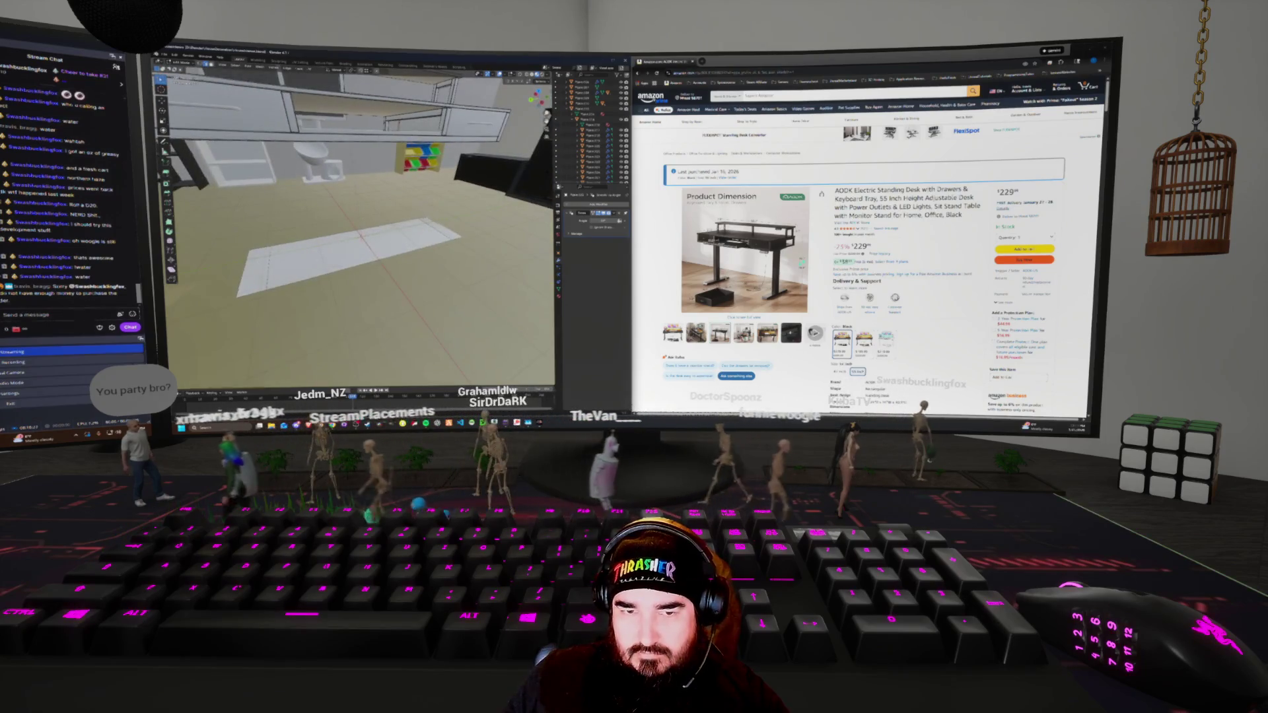
# Move the plane along Y again and select its main face for deletion
pyautogui.press('g')
pyautogui.press('y')
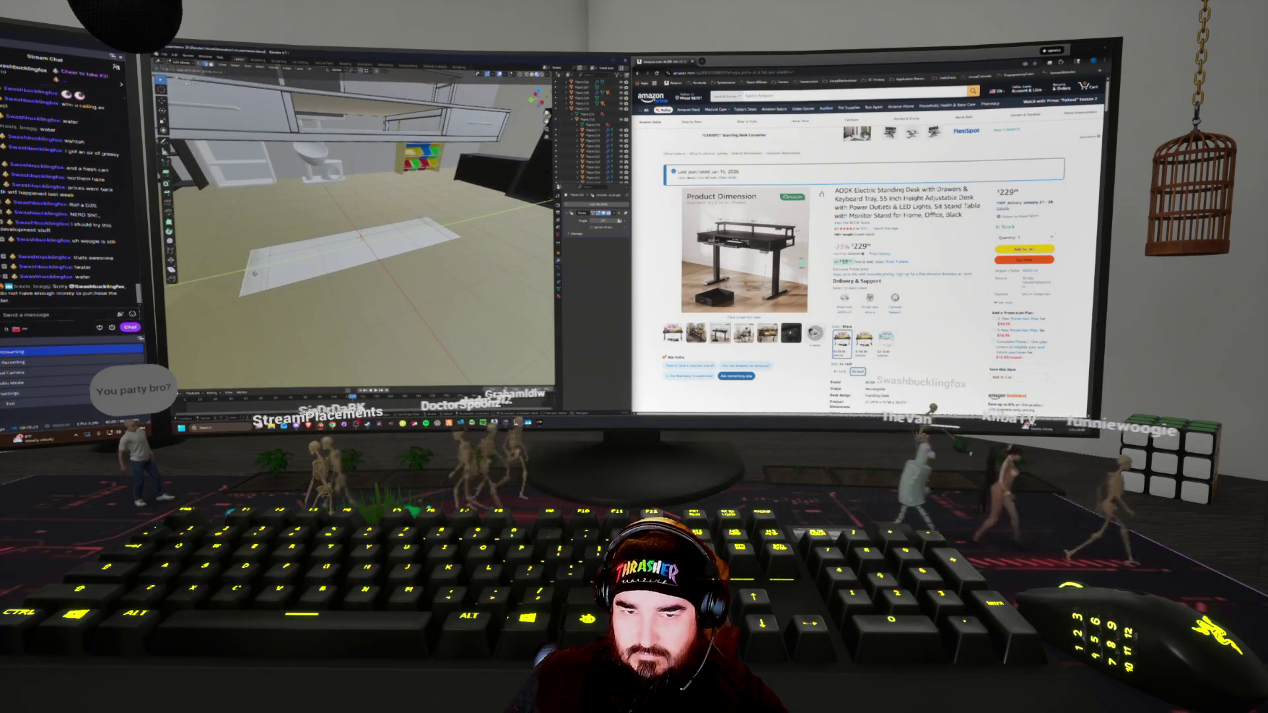
pyautogui.moveTo(518, 186); pyautogui.dragTo(502, 198, button='middle')
pyautogui.press('Return')
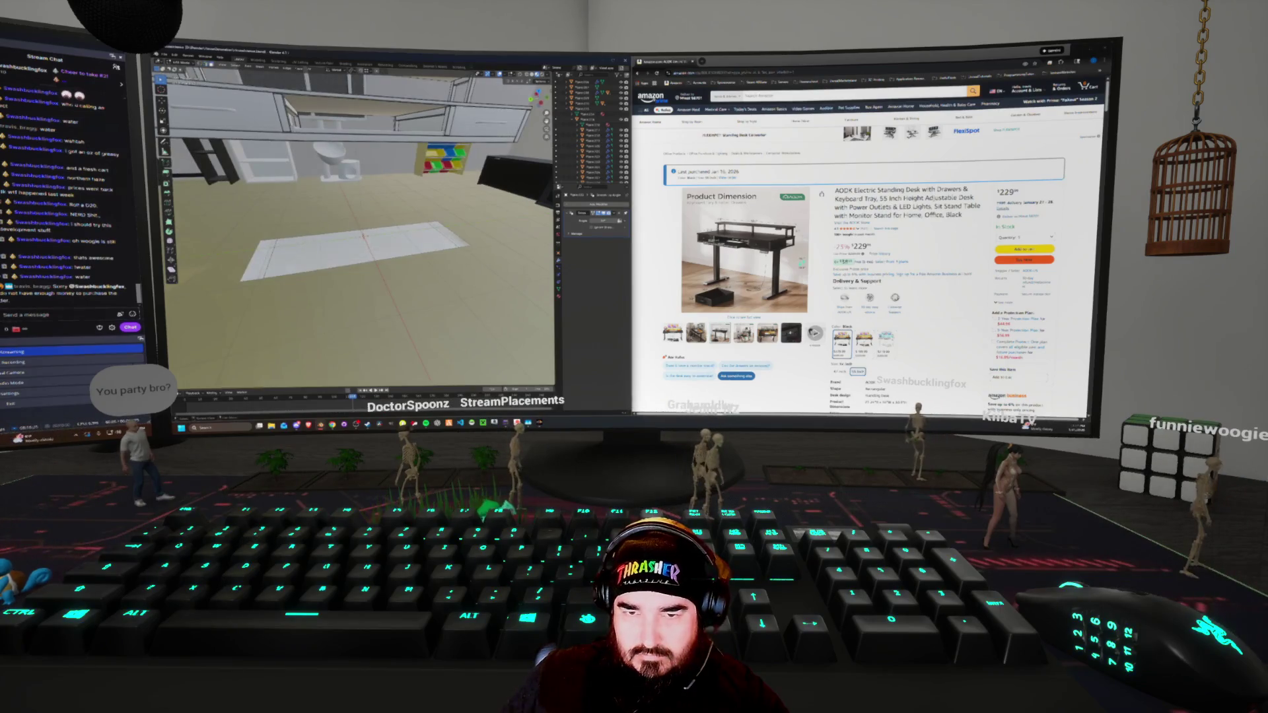
pyautogui.click(322, 264)
pyautogui.moveTo(422, 172)
pyautogui.mouseDown(button='middle')
pyautogui.moveTo(434, 134)
pyautogui.moveTo(385, 225)
pyautogui.mouseUp(button='middle')
# Delete the plane's main face, leaving thin strips, and adjust the object's display and modifiers
pyautogui.press('x')
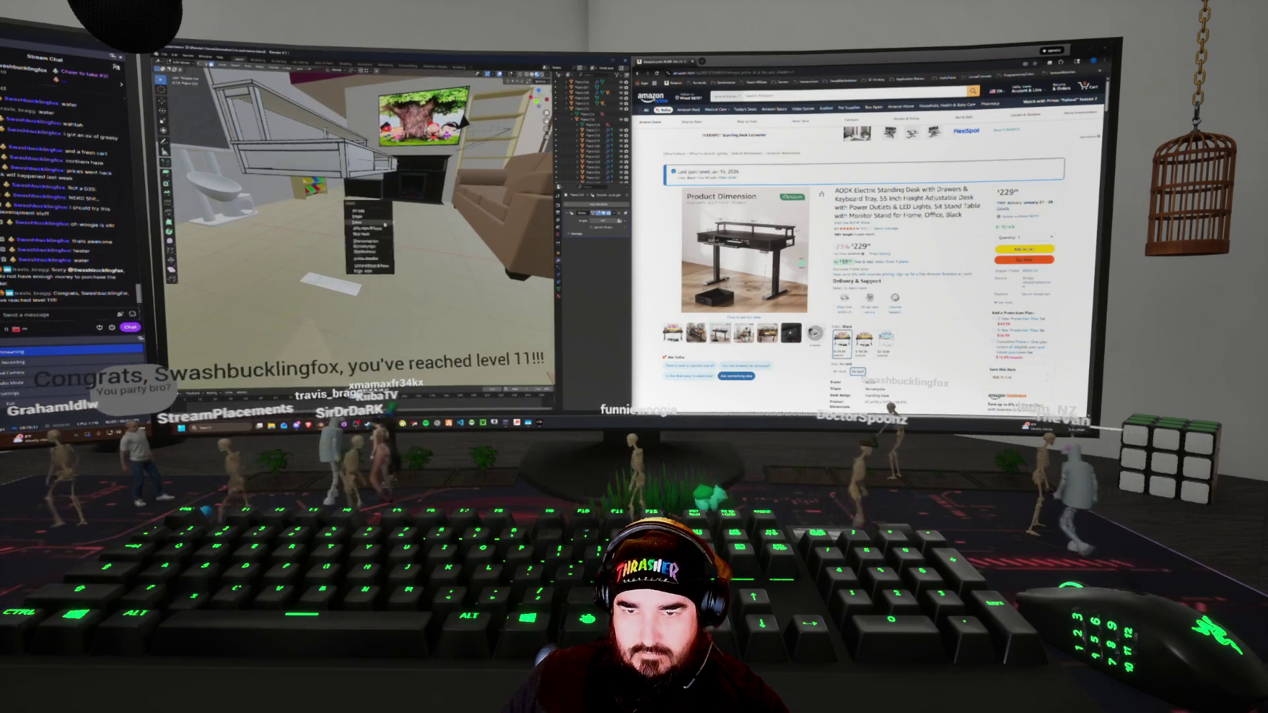
pyautogui.click(385, 225)
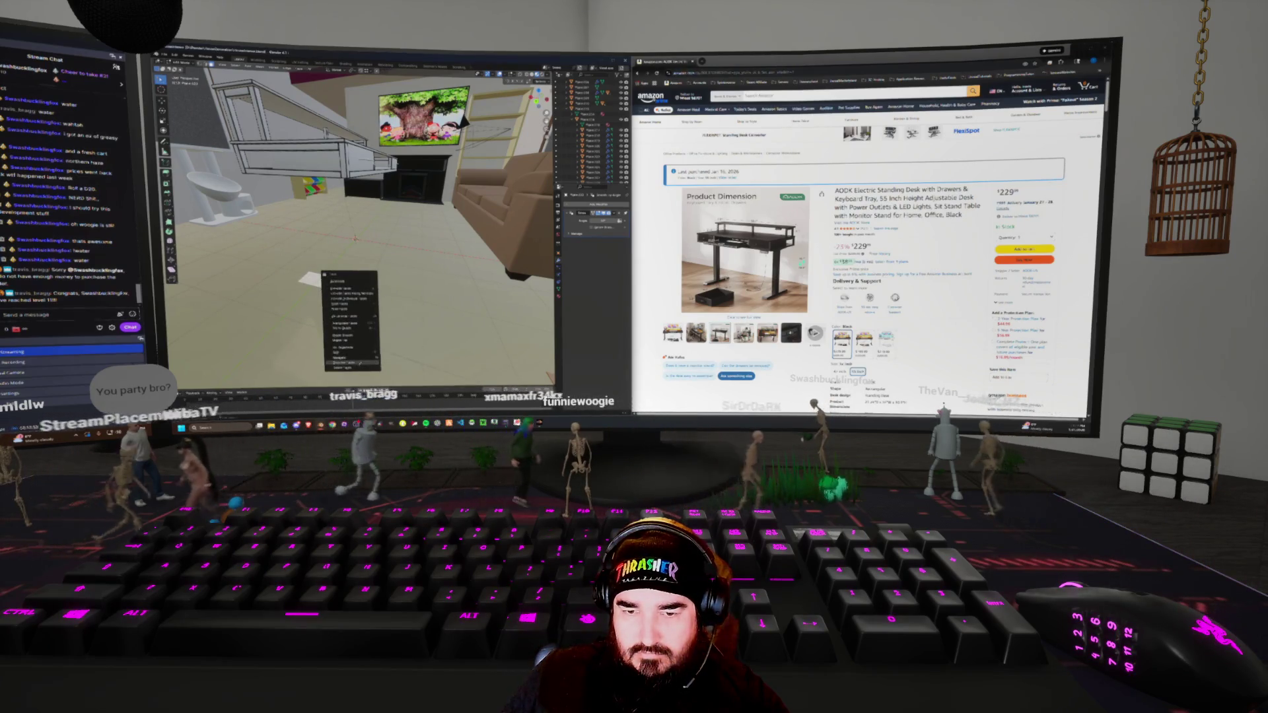
pyautogui.click(396, 358)
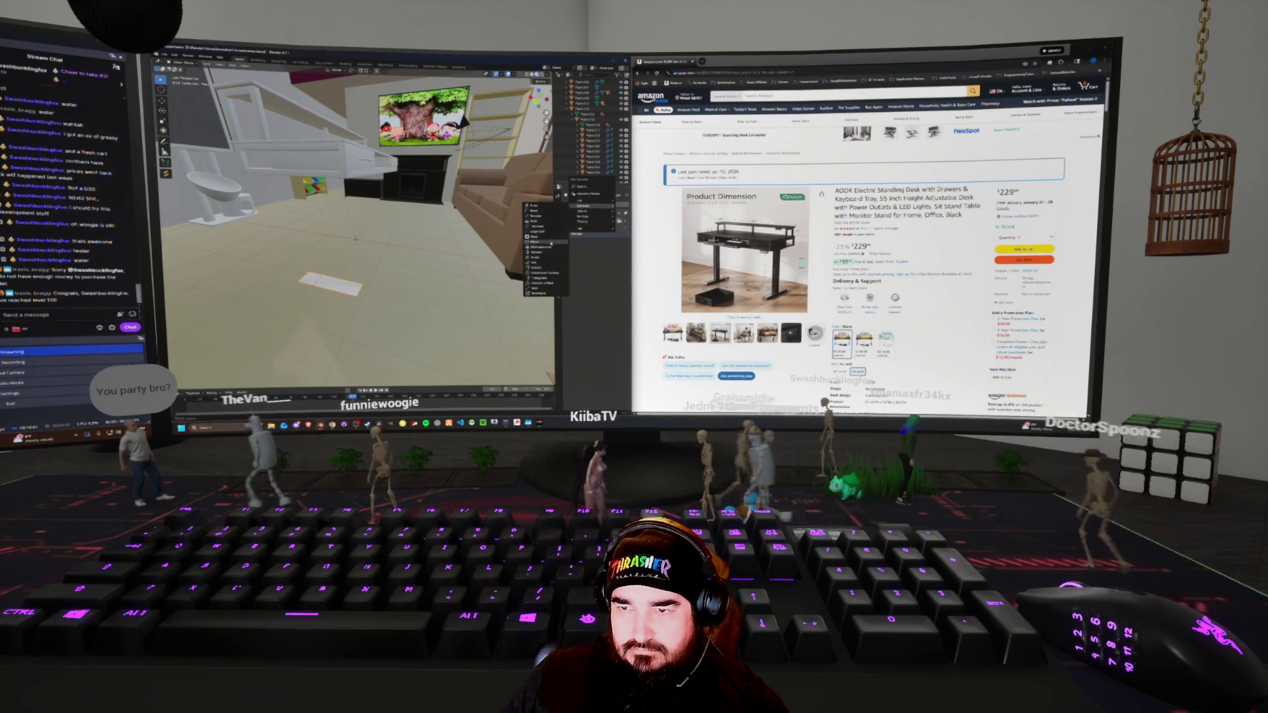
pyautogui.click(593, 215)
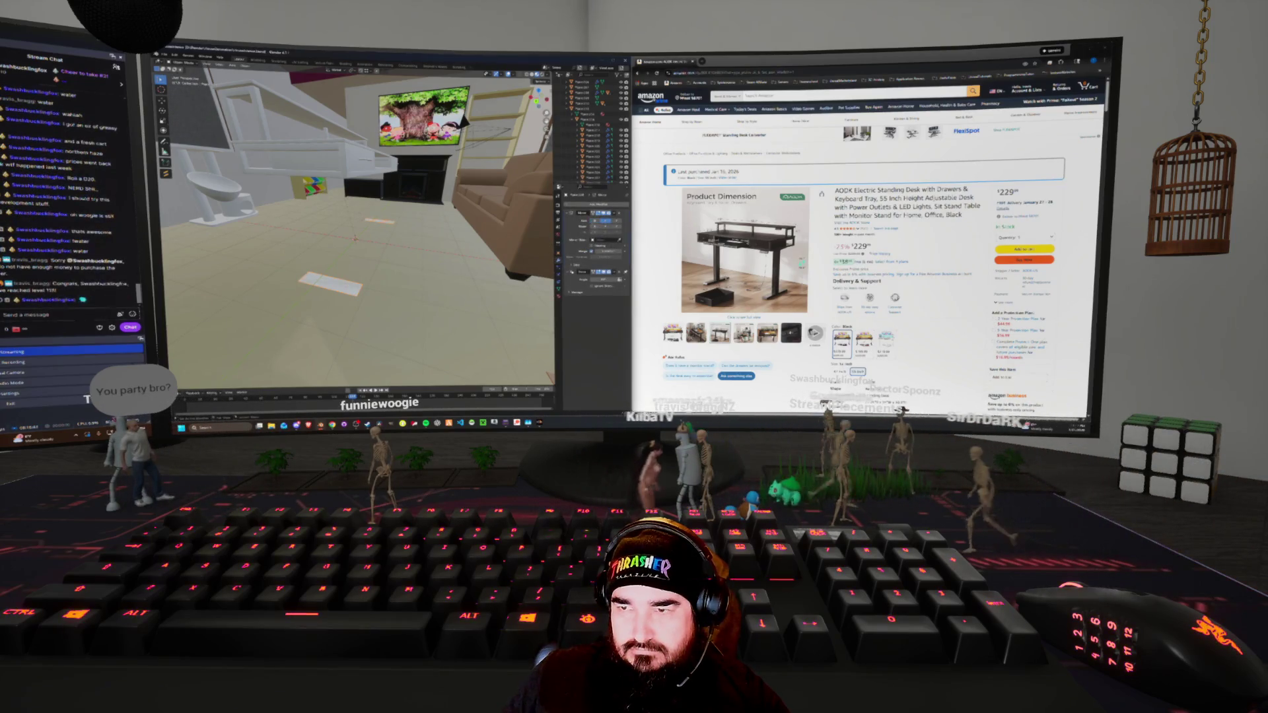
pyautogui.moveTo(464, 121); pyautogui.dragTo(502, 125, button='middle')
pyautogui.press('Escape')
pyautogui.moveTo(335, 274)
pyautogui.mouseDown(button='middle')
pyautogui.moveTo(390, 251)
pyautogui.moveTo(331, 264)
pyautogui.mouseUp(button='middle')
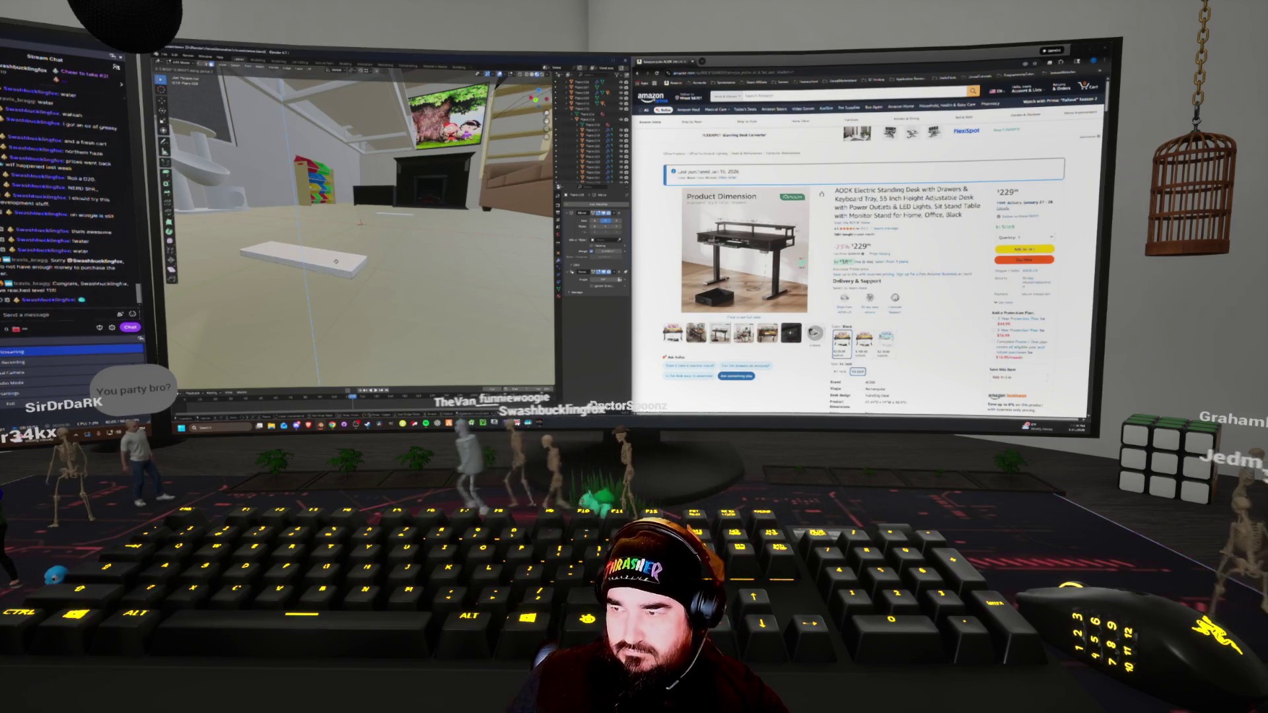
# Duplicate the plank geometry twice and orbit in closer to it
pyautogui.hotkey('shift', 'd')
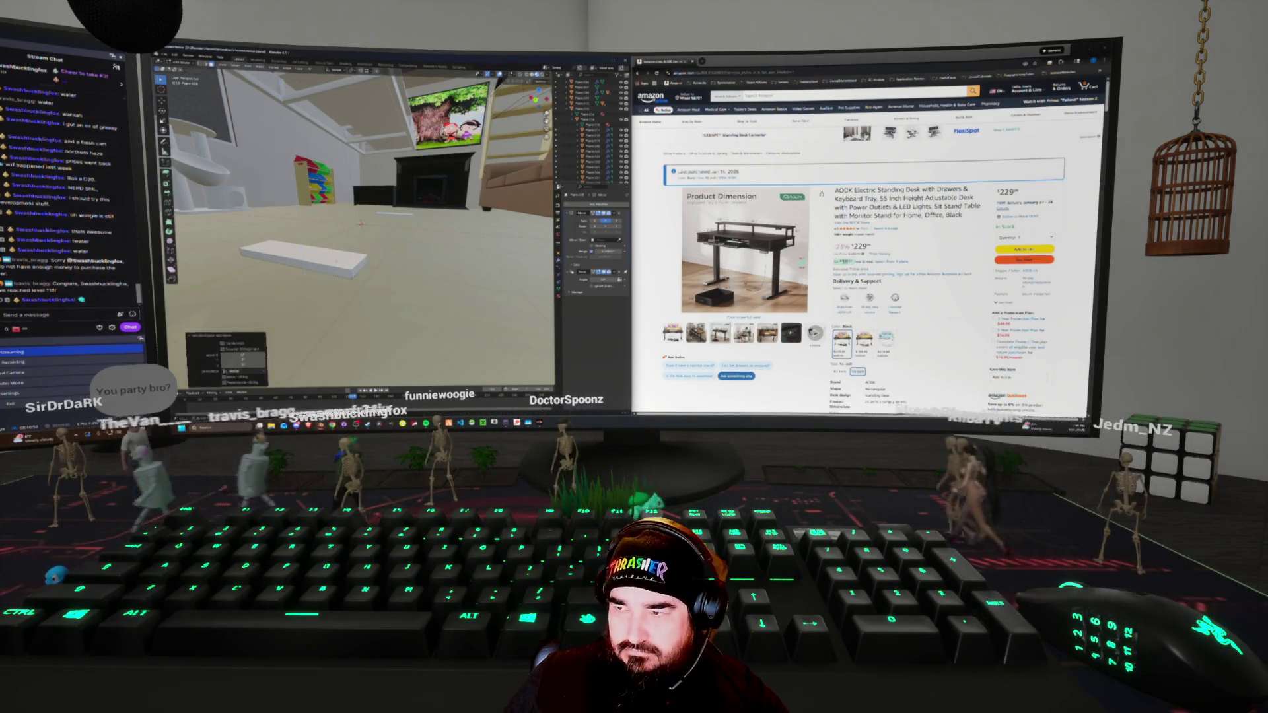
pyautogui.moveTo(370, 218); pyautogui.dragTo(474, 86, button='middle')
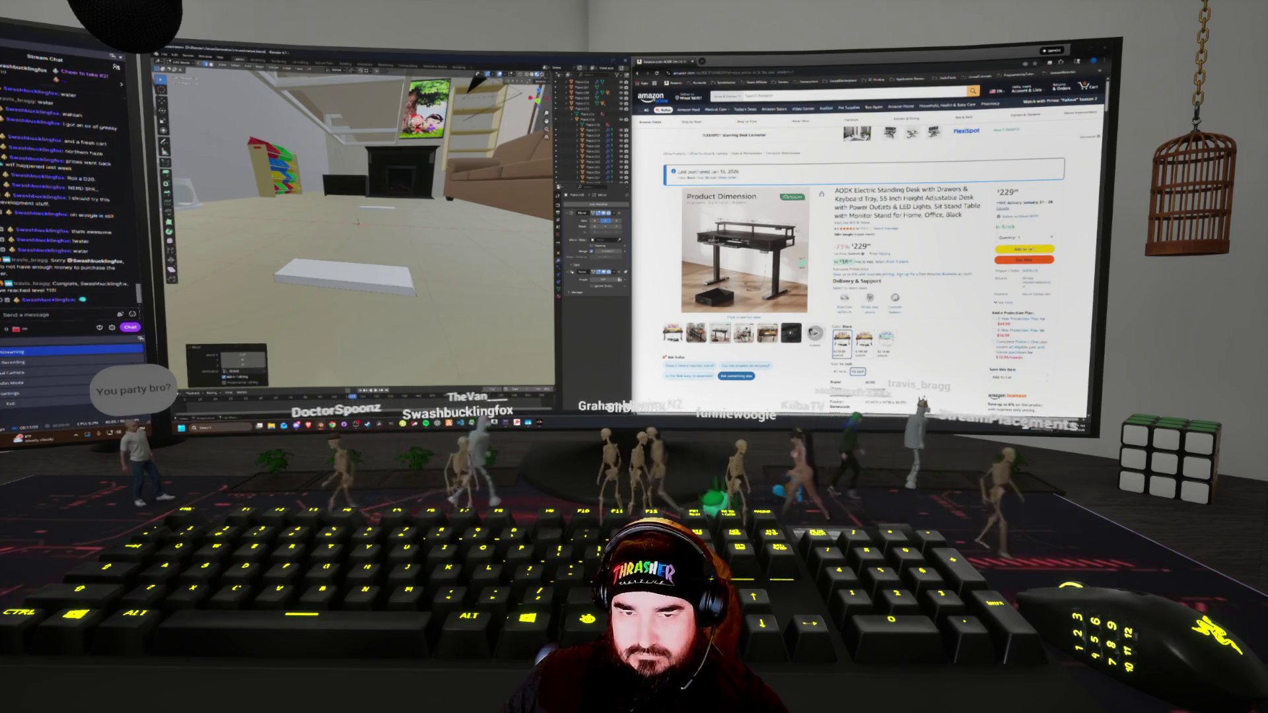
pyautogui.hotkey('shift', 'd')
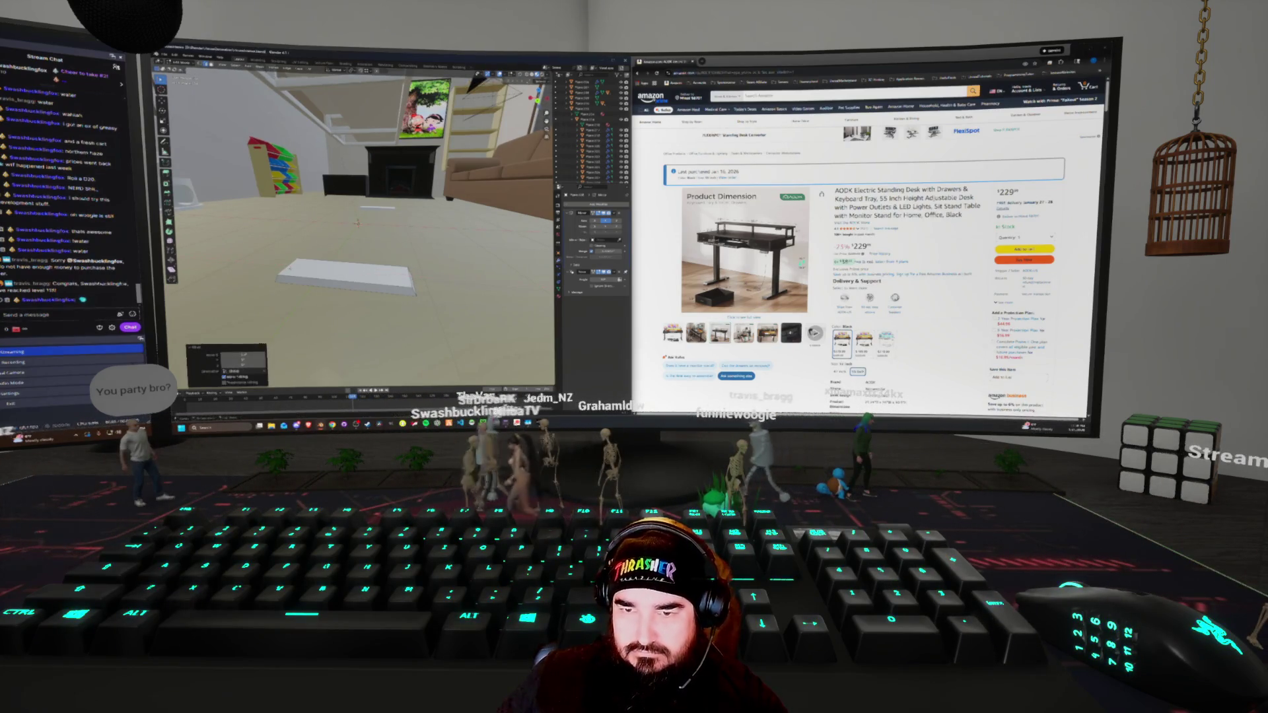
pyautogui.moveTo(473, 85); pyautogui.dragTo(451, 92, button='middle')
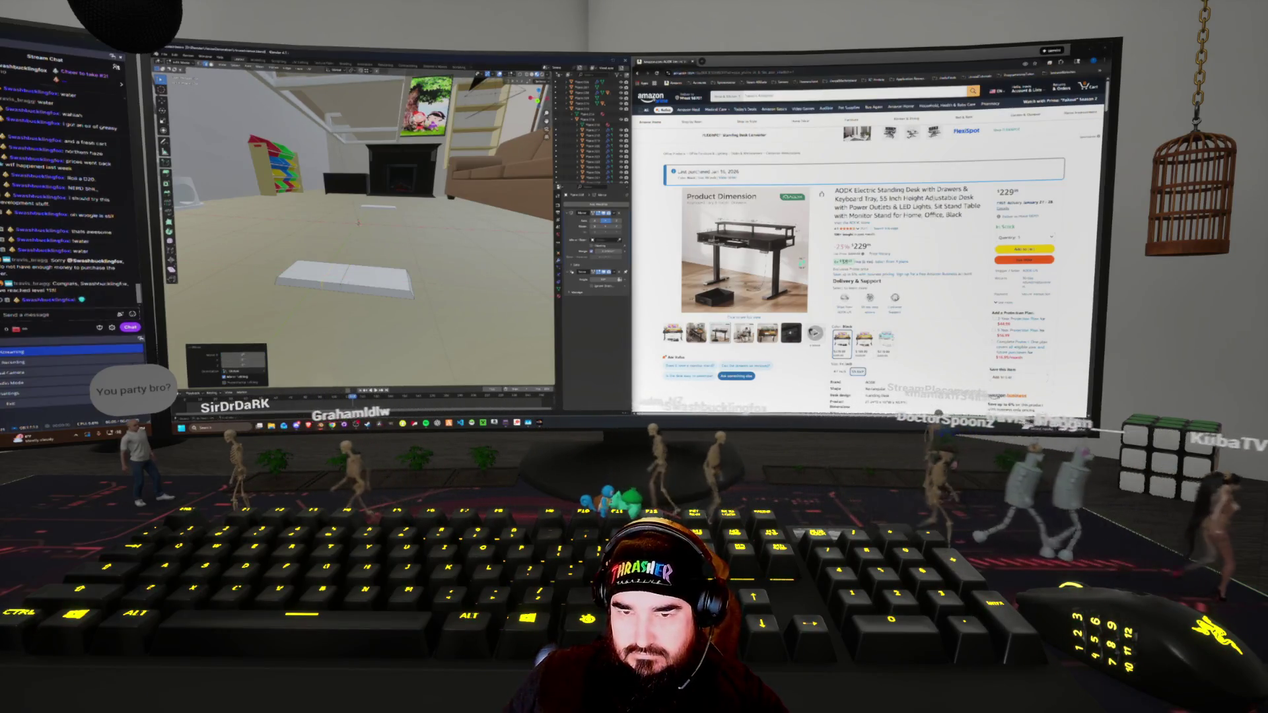
# Place two loop cuts across the plank and switch the view to wireframe
pyautogui.hotkey('ctrl', 'r')
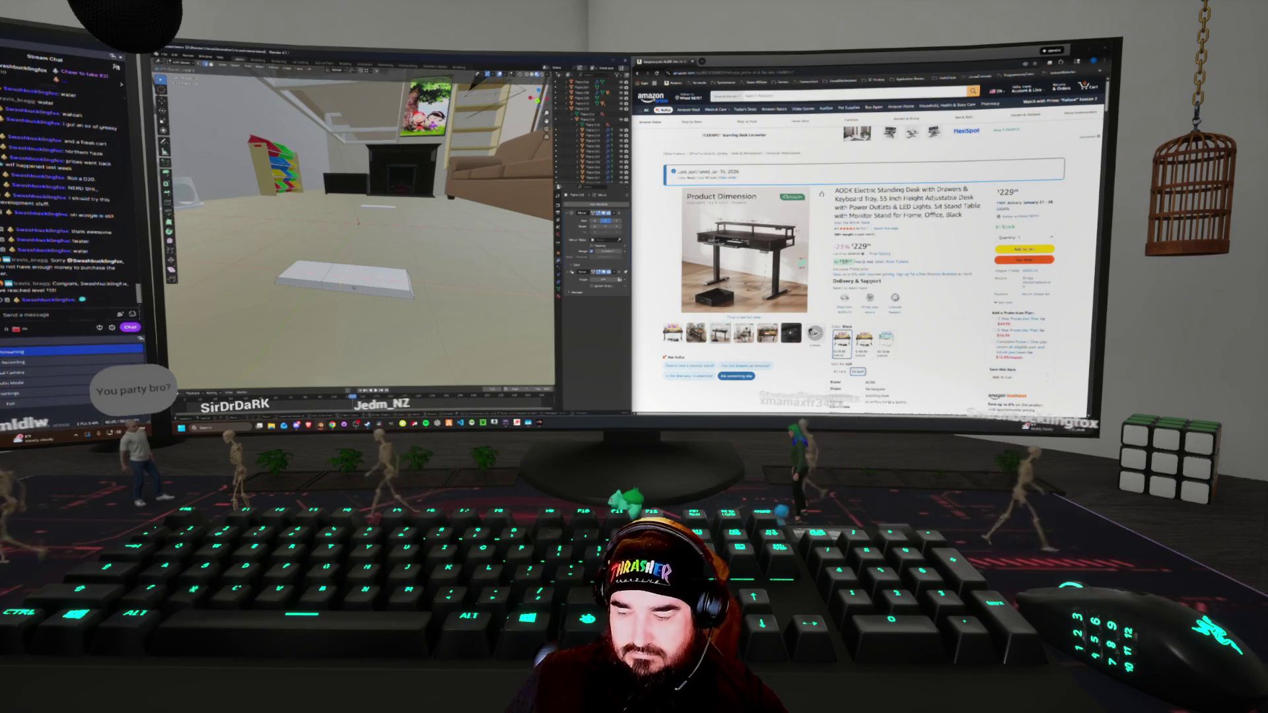
pyautogui.click(354, 287)
pyautogui.moveTo(354, 287); pyautogui.dragTo(329, 292, button='middle')
pyautogui.moveTo(760, 271)
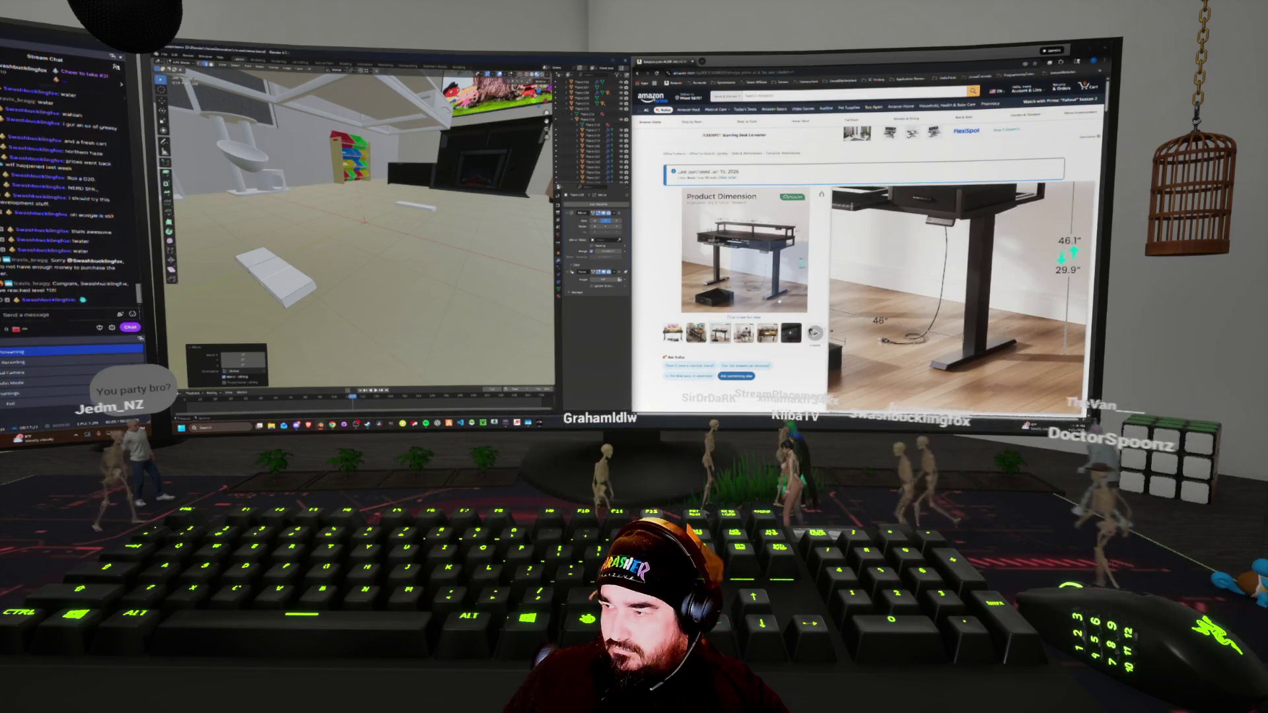
pyautogui.moveTo(363, 264); pyautogui.dragTo(330, 271, button='middle')
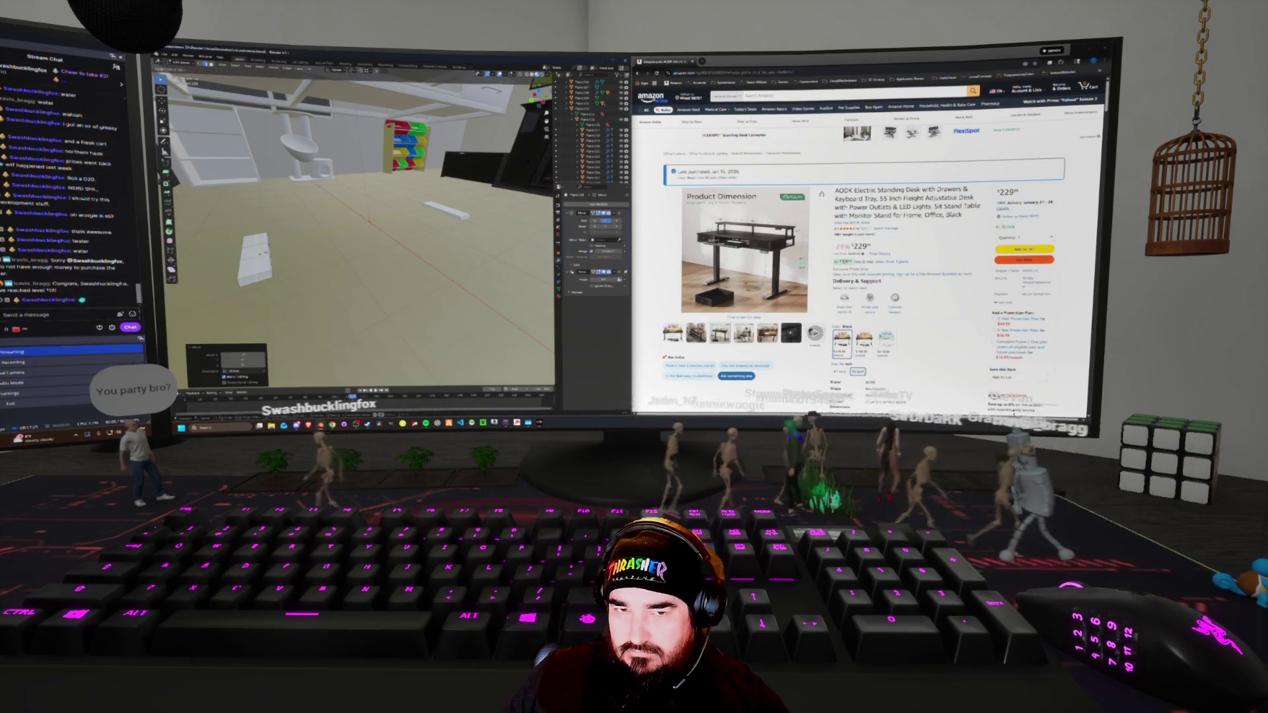
pyautogui.hotkey('ctrl', 'r')
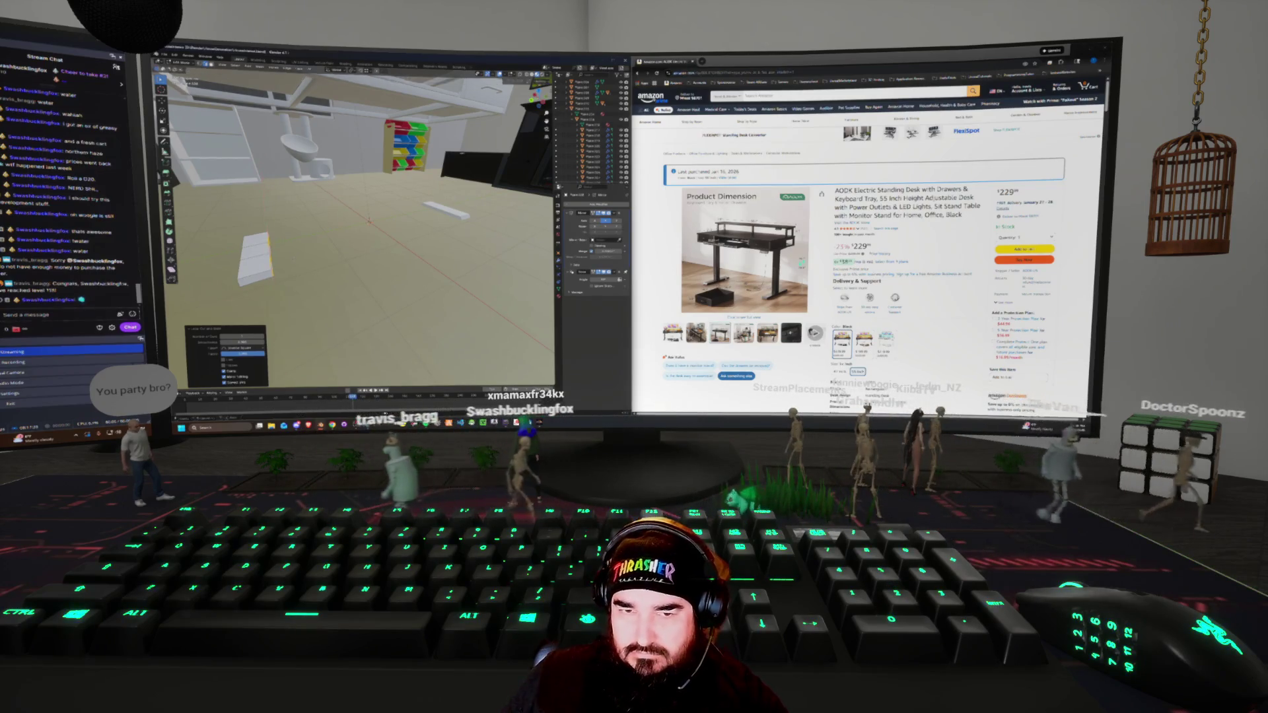
pyautogui.moveTo(363, 231); pyautogui.dragTo(449, 228, button='middle')
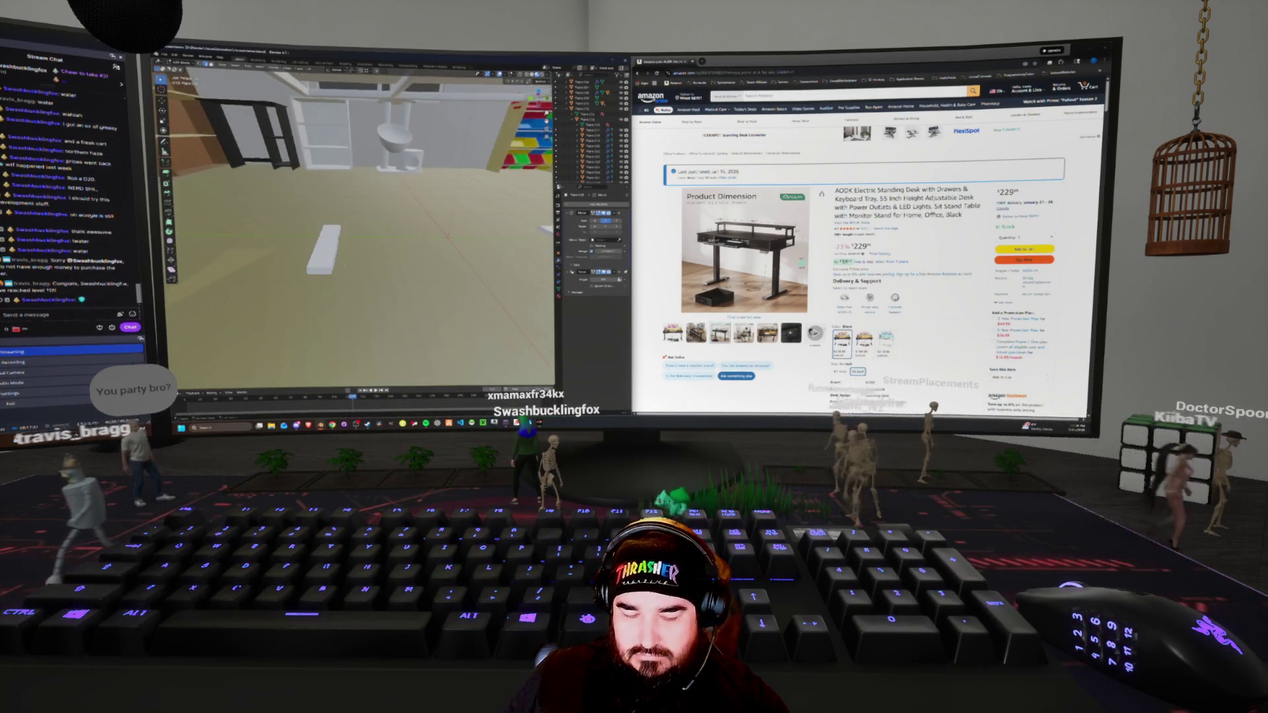
pyautogui.hotkey('shift', 'z')
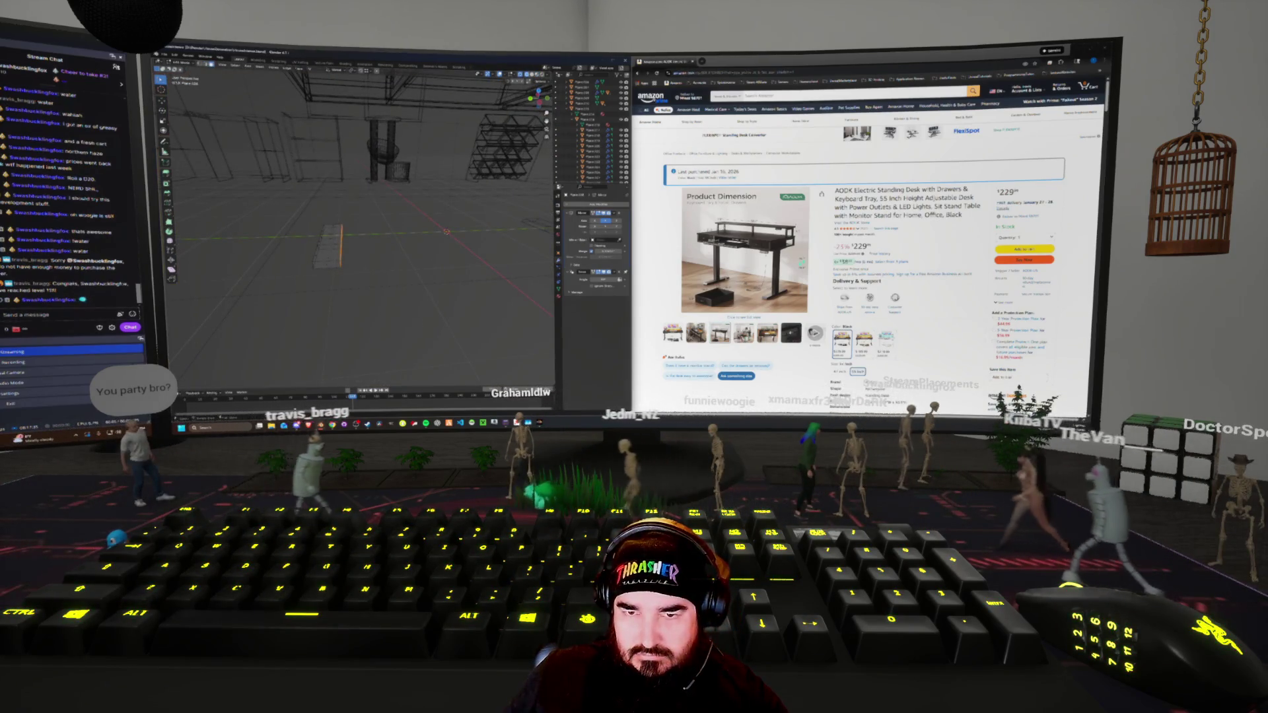
# Select the plank's edge, add a loop cut, and slide the edge along the plank
pyautogui.click(364, 261)
pyautogui.moveTo(364, 262); pyautogui.dragTo(350, 262, button='middle')
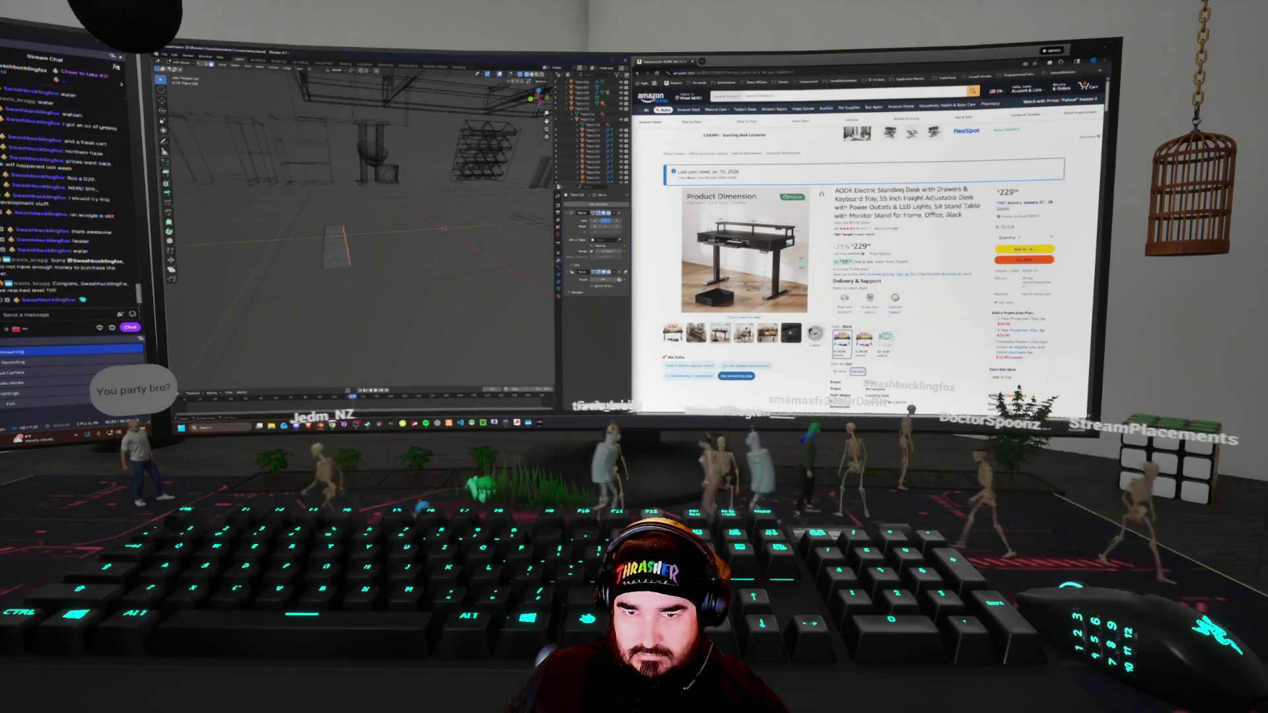
pyautogui.click(319, 277)
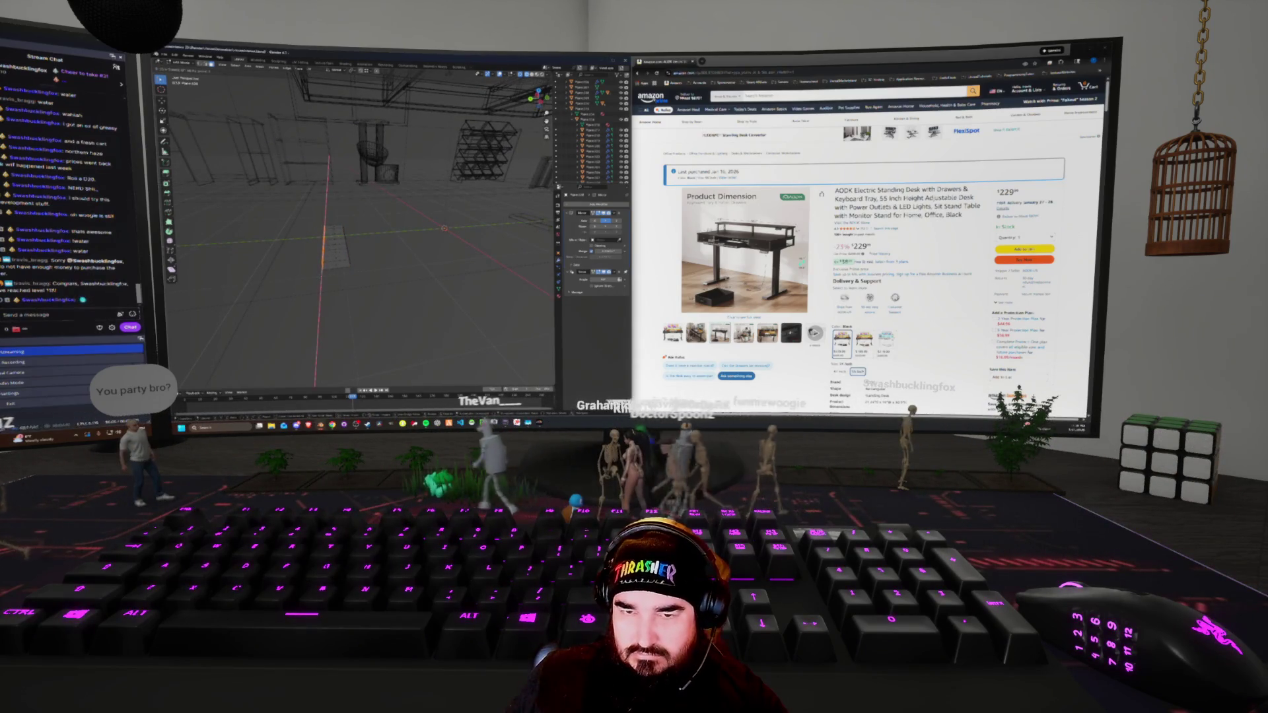
pyautogui.moveTo(319, 276); pyautogui.dragTo(291, 270, button='middle')
pyautogui.hotkey('ctrl', 'r')
pyautogui.click(334, 254)
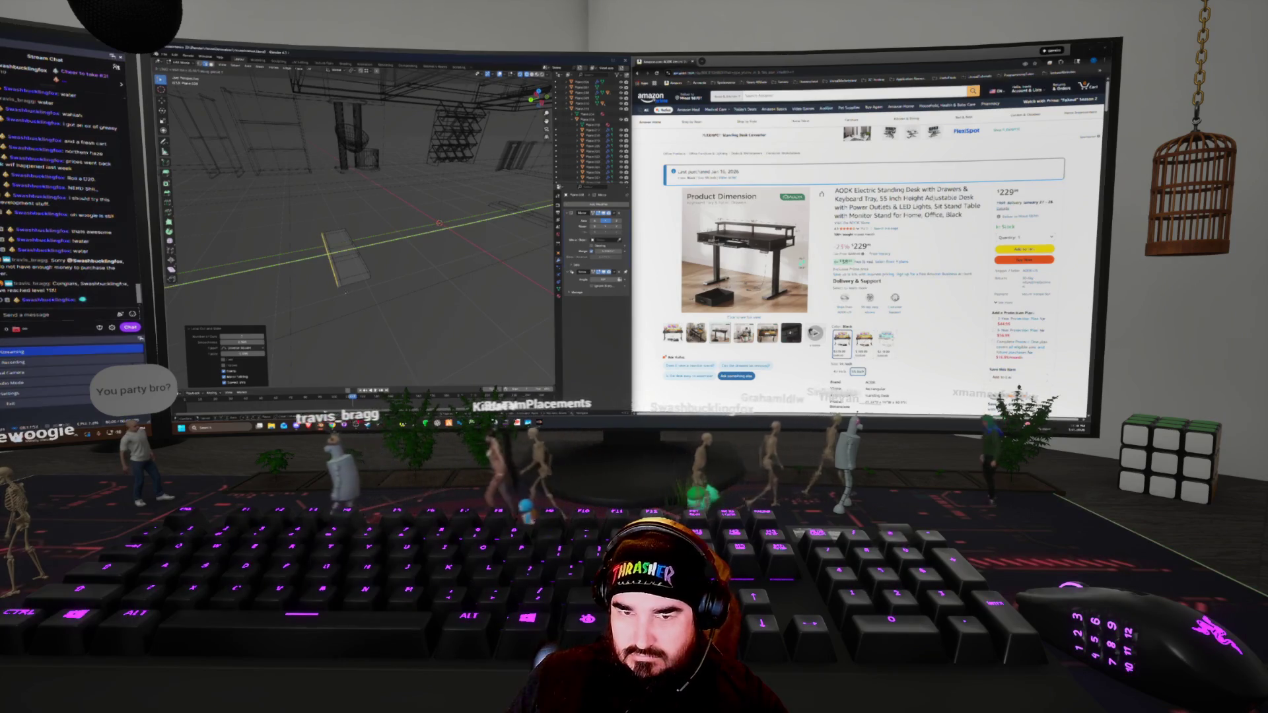
pyautogui.hotkey('ctrl', 'z')
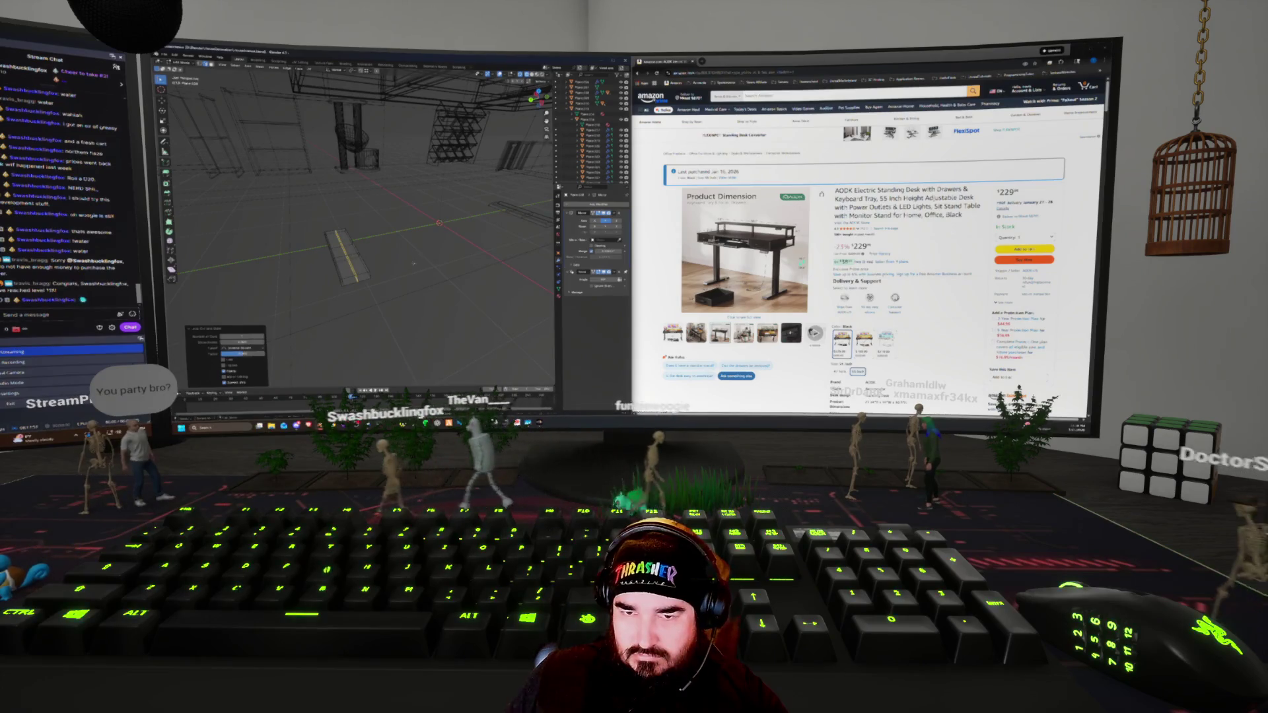
pyautogui.press('g')
pyautogui.press('g')
pyautogui.click(435, 262)
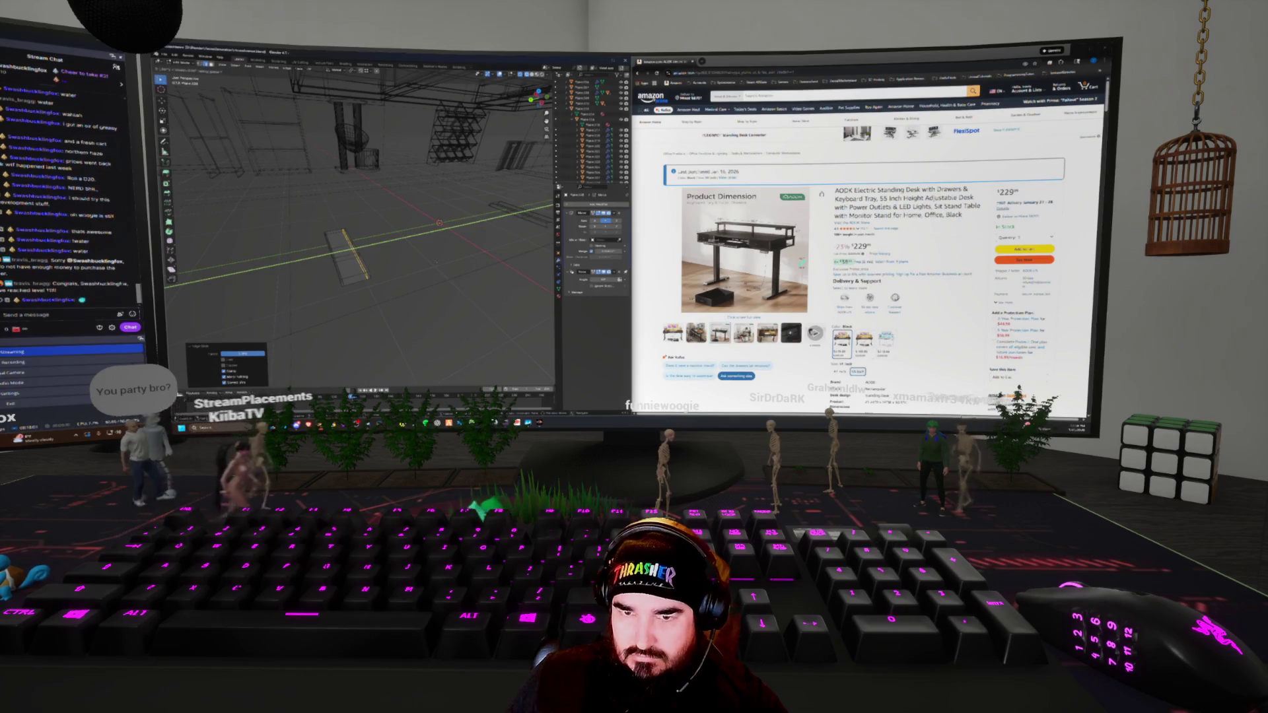
# Back in solid shading, extrude the block upward into a tall desk-leg column
pyautogui.moveTo(363, 251)
pyautogui.mouseDown(button='middle')
pyautogui.moveTo(436, 198)
pyautogui.moveTo(370, 265)
pyautogui.mouseUp(button='middle')
pyautogui.hotkey('shift', 'z')
pyautogui.press('e')
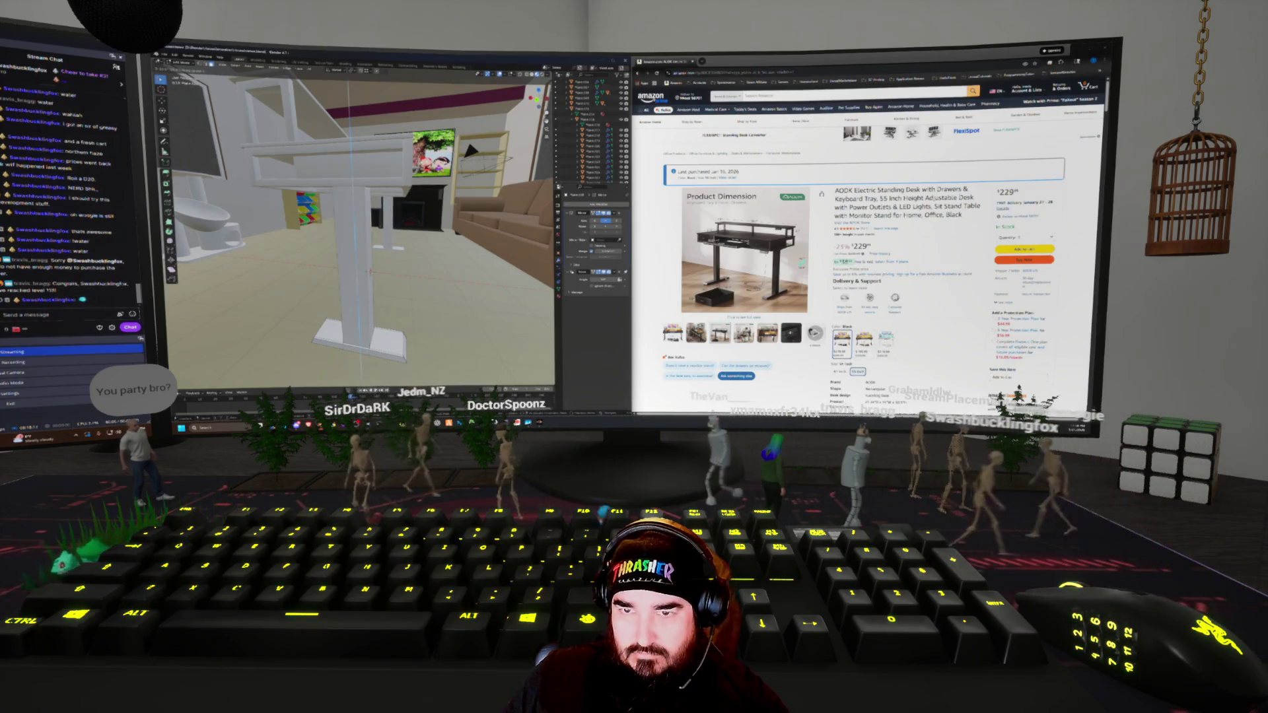
pyautogui.press('Return')
pyautogui.moveTo(370, 264); pyautogui.dragTo(356, 277, button='middle')
pyautogui.click(369, 70)
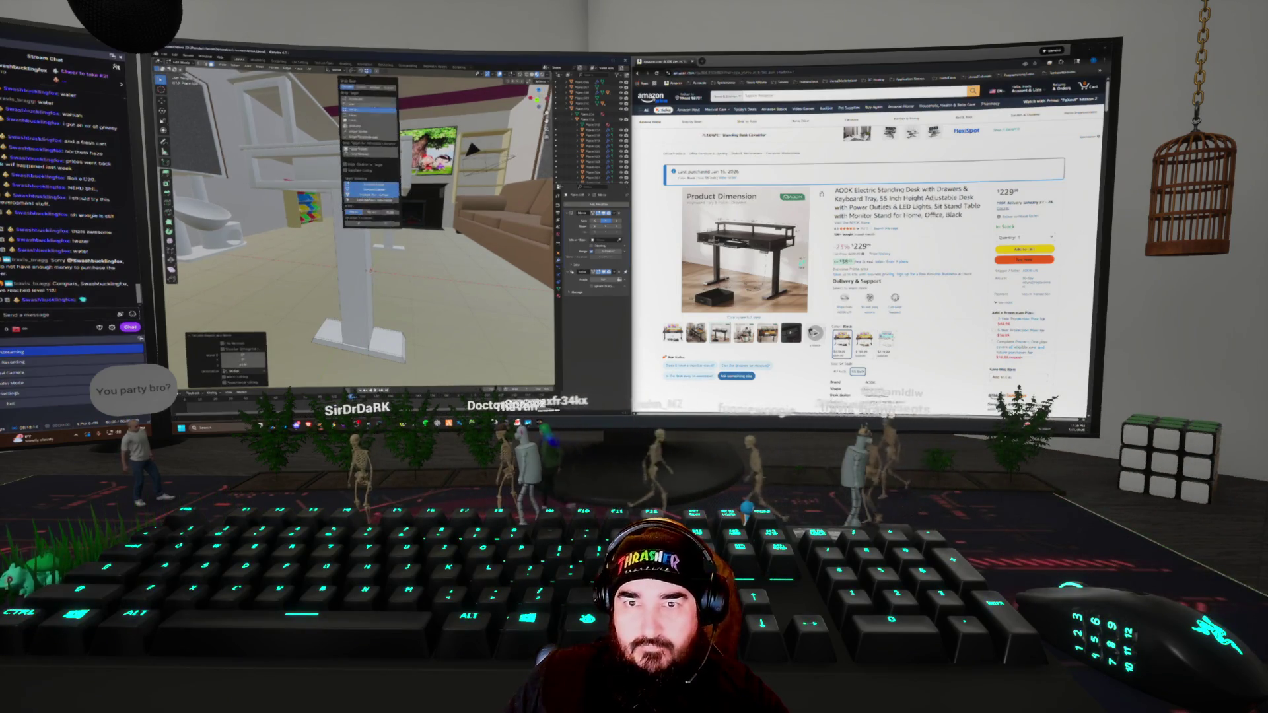
pyautogui.moveTo(363, 231); pyautogui.dragTo(350, 291, button='middle')
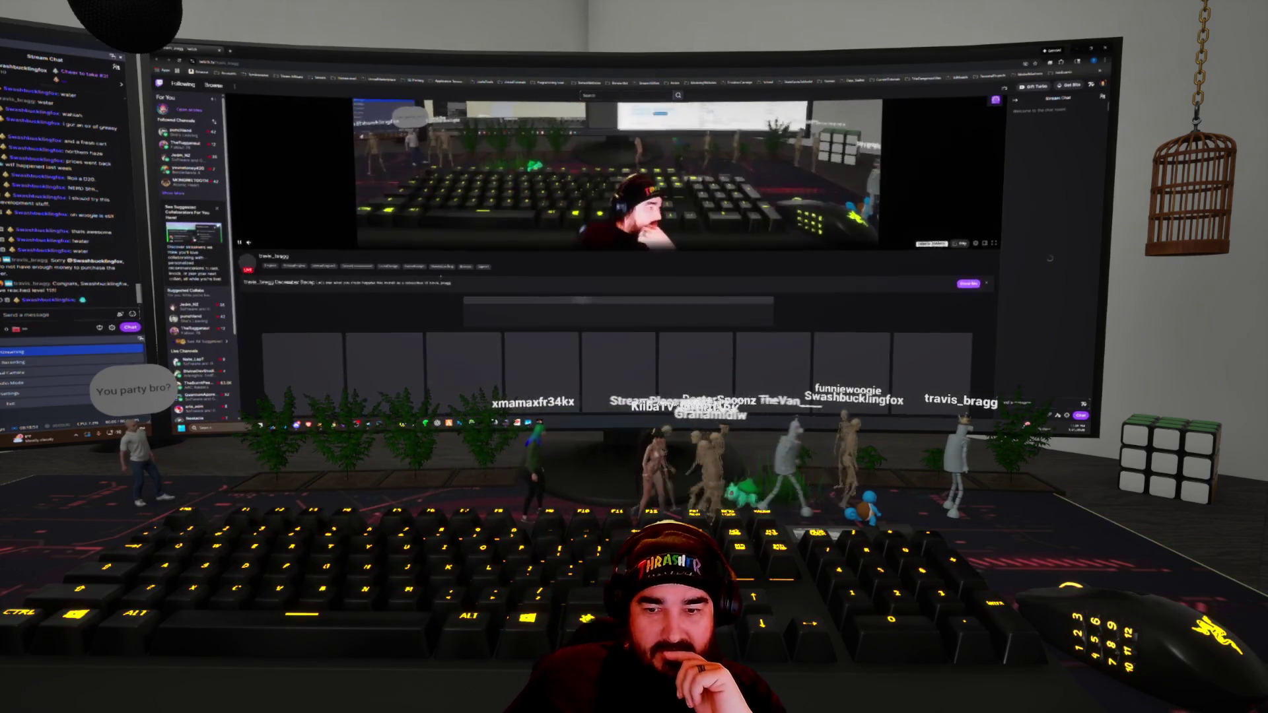
# Scroll to the Twitch channel panels and apply a skin from the inventory extension
pyautogui.scroll(-5, 618, 264)
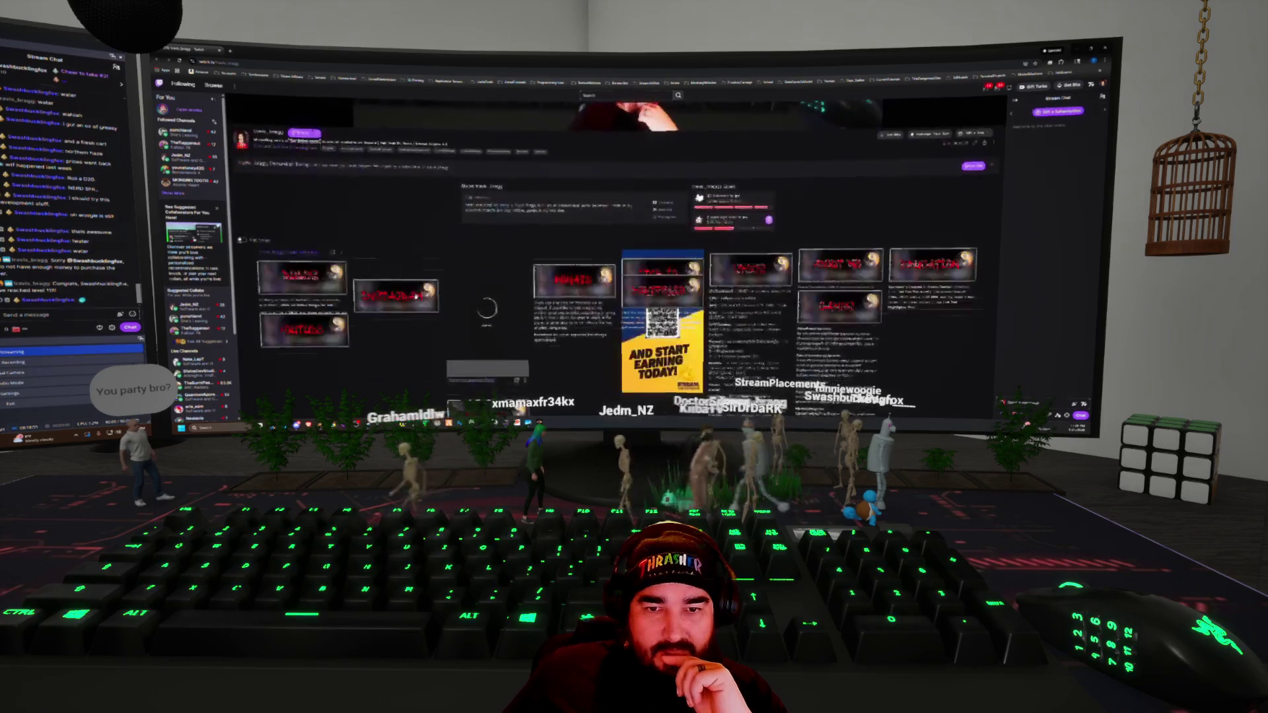
pyautogui.scroll(-1, 616, 220)
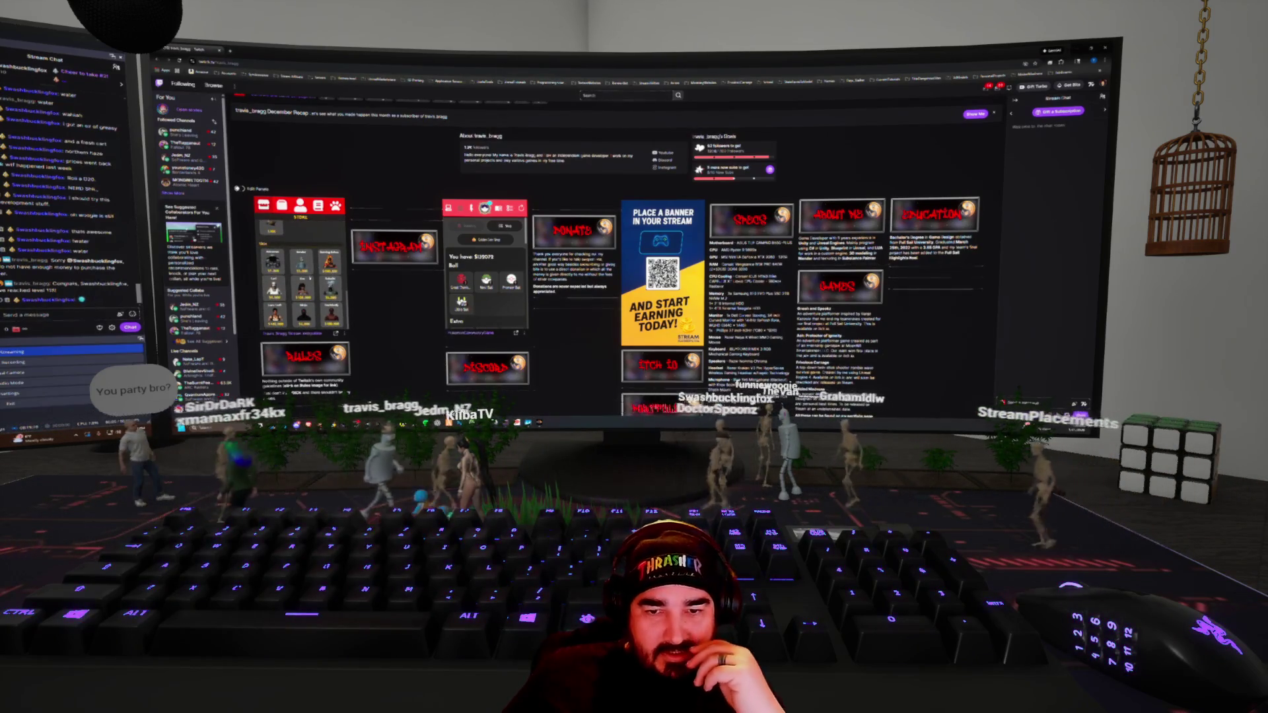
pyautogui.scroll(-1, 634, 264)
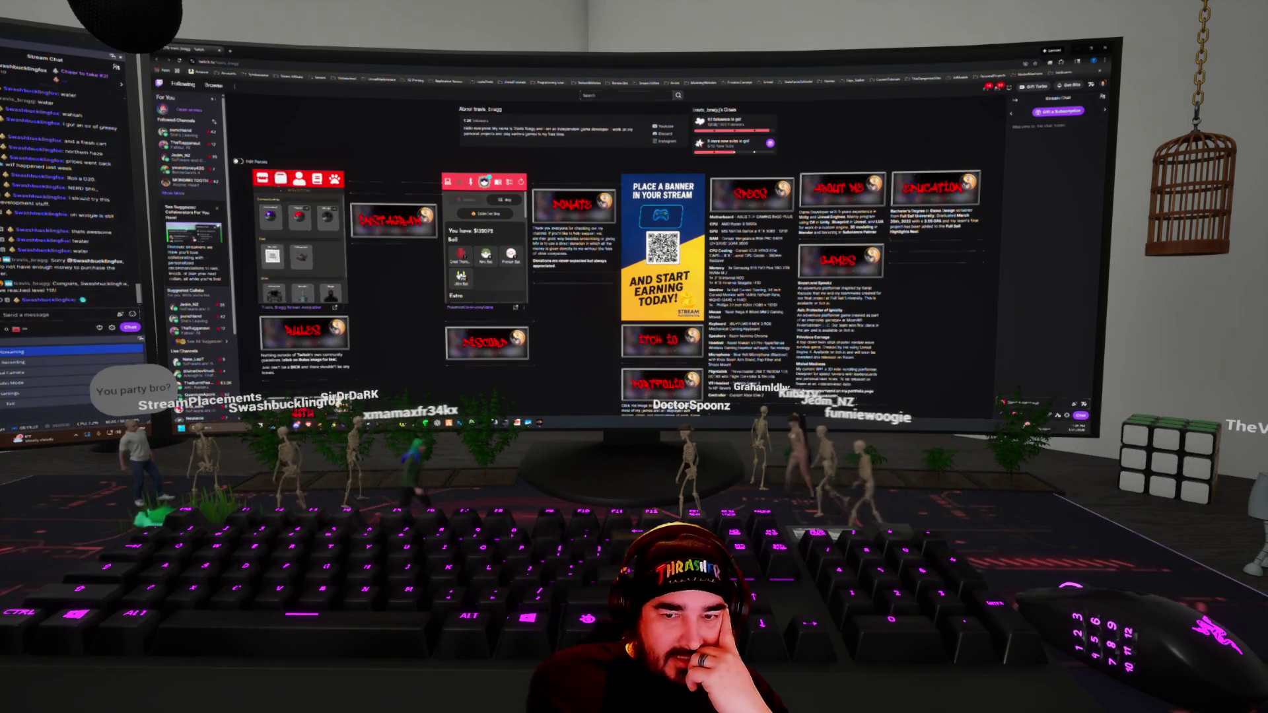
pyautogui.scroll(-2, 334, 278)
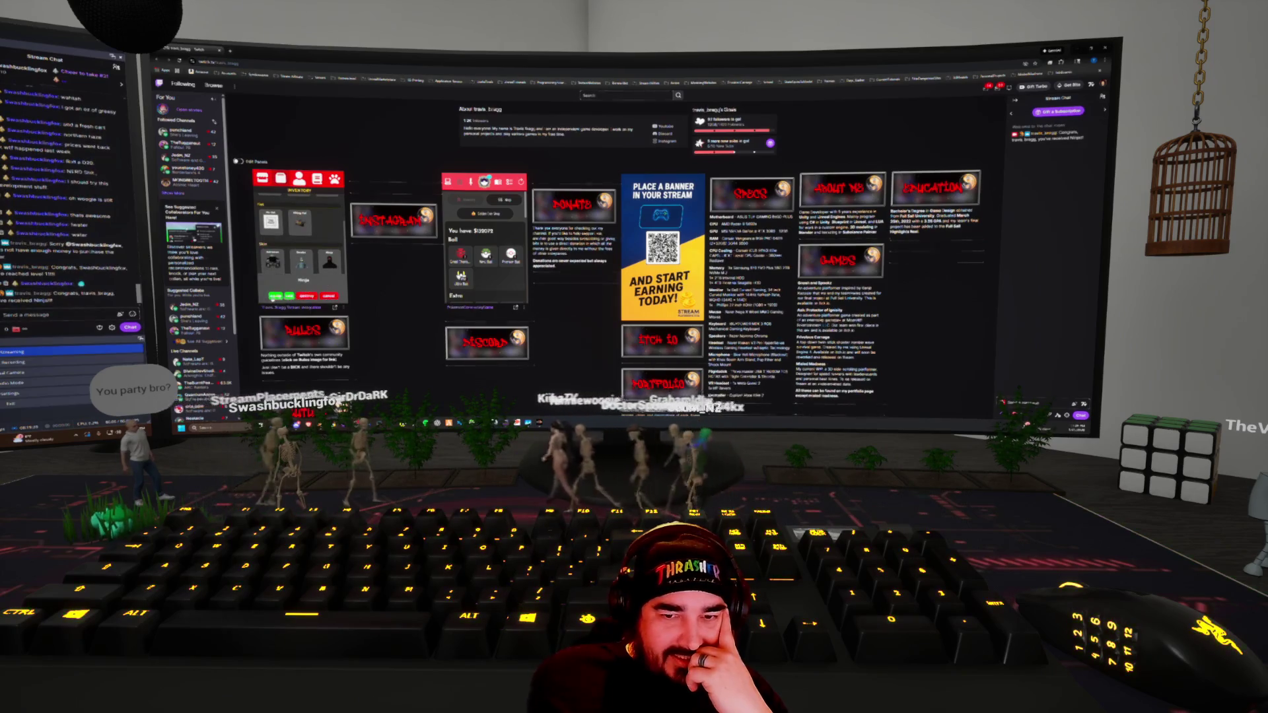
pyautogui.click(274, 296)
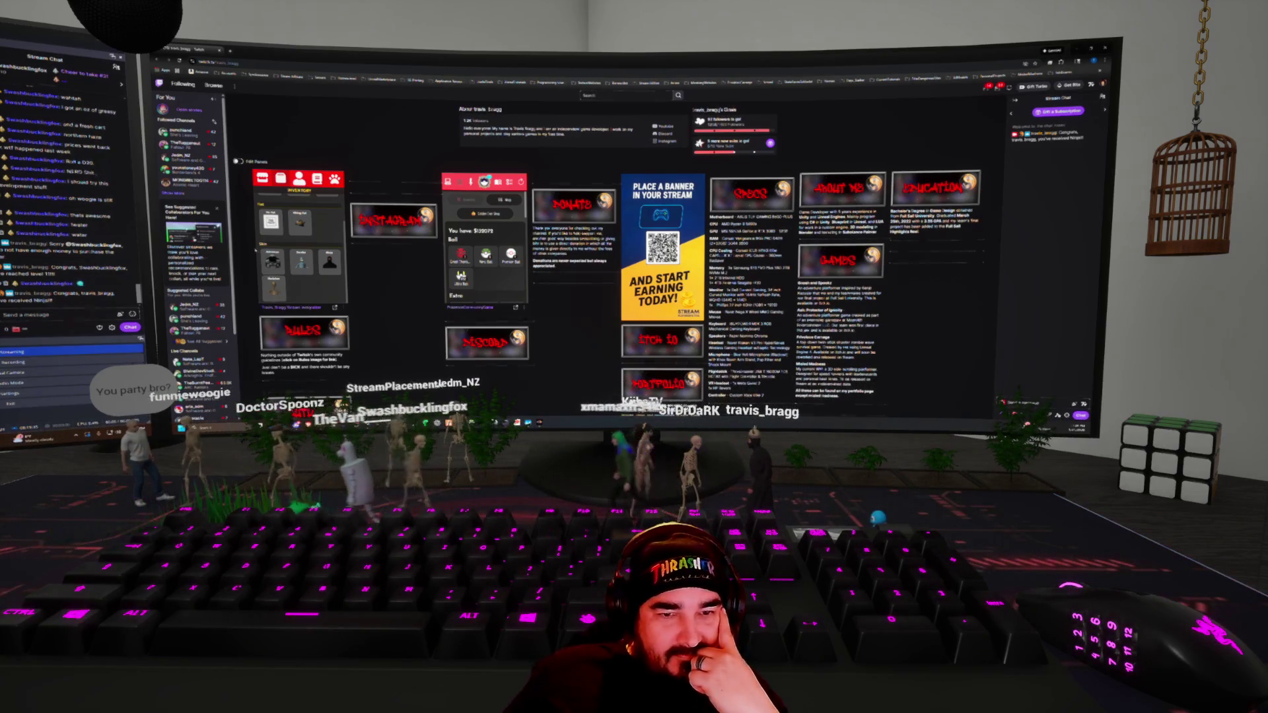
pyautogui.scroll(3, 614, 264)
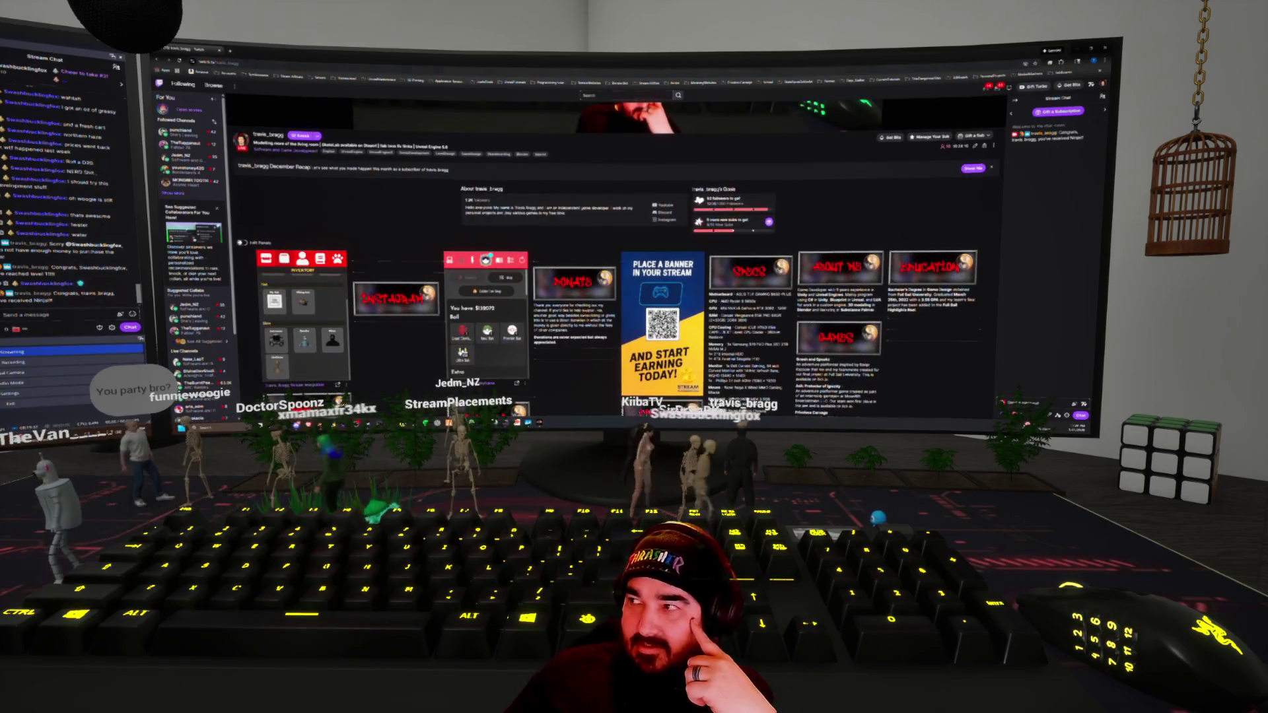
pyautogui.press('ctrl+super+Right')
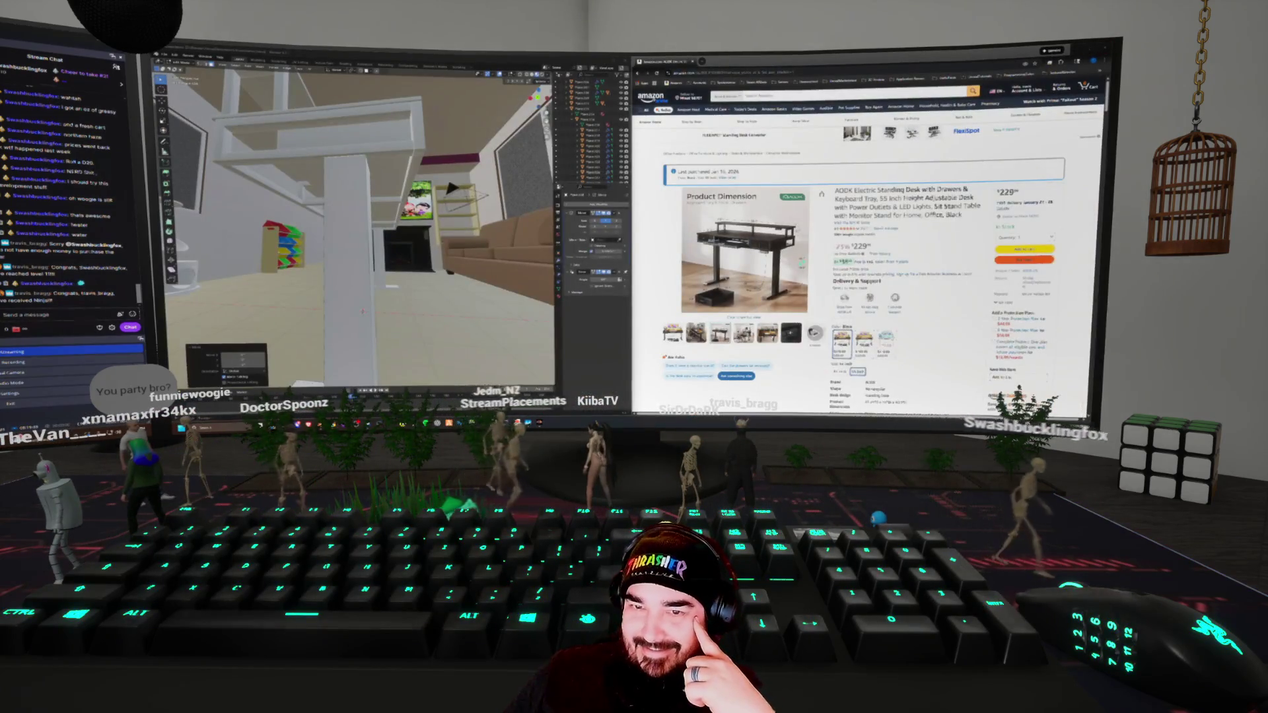
# Orbit the viewport in toward the desk to inspect the new white leg column
pyautogui.moveTo(451, 188)
pyautogui.mouseDown(button='middle')
pyautogui.moveTo(458, 264)
pyautogui.moveTo(433, 248)
pyautogui.mouseUp(button='middle')
pyautogui.moveTo(779, 278)
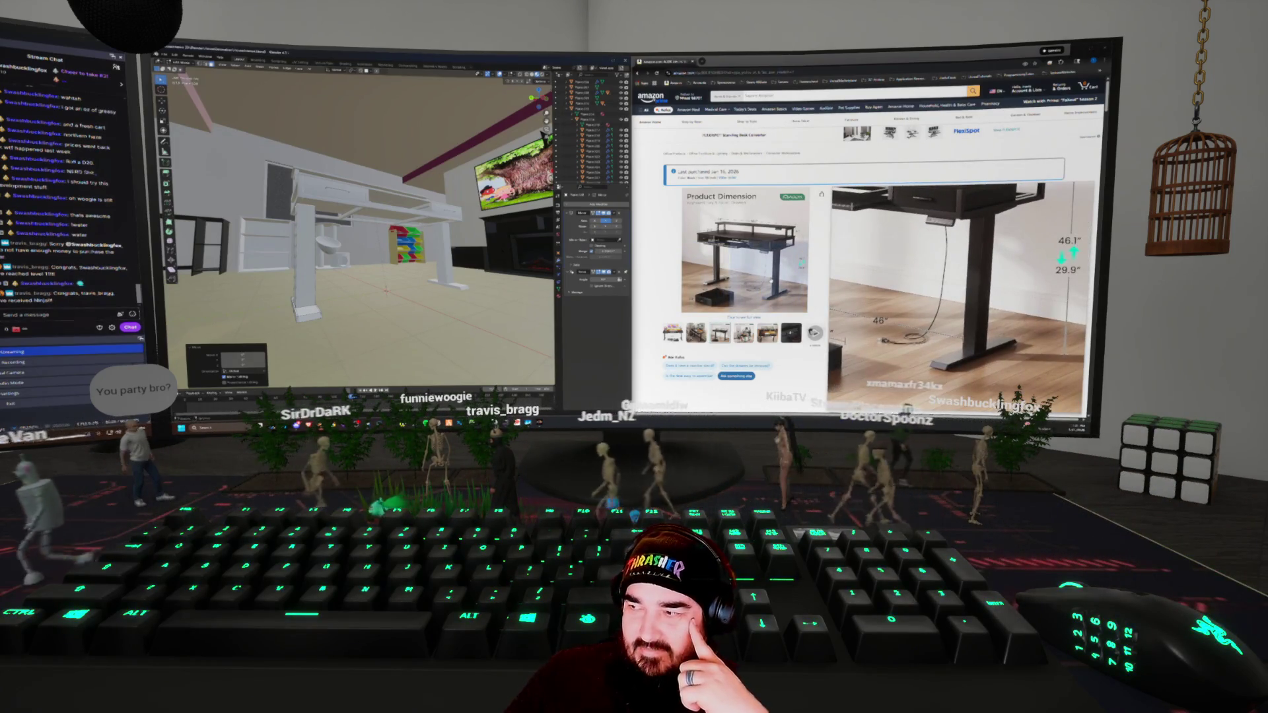
pyautogui.moveTo(360, 231); pyautogui.dragTo(422, 198, button='middle')
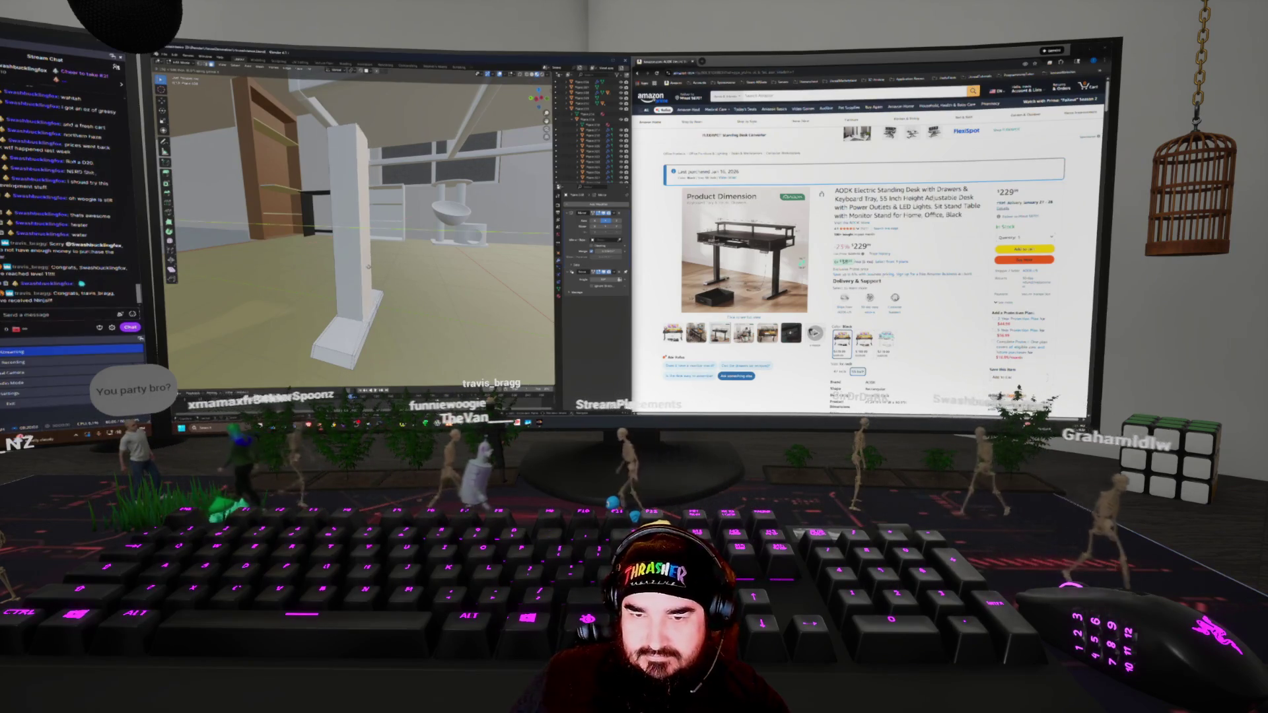
# Move the white leg upright and its flat foot to a new spot on the floor
pyautogui.press('g')
pyautogui.moveTo(356, 218)
pyautogui.mouseDown(button='middle')
pyautogui.moveTo(396, 212)
pyautogui.moveTo(362, 218)
pyautogui.moveTo(454, 143)
pyautogui.moveTo(403, 152)
pyautogui.moveTo(436, 155)
pyautogui.moveTo(442, 175)
pyautogui.moveTo(397, 168)
pyautogui.mouseUp(button='middle')
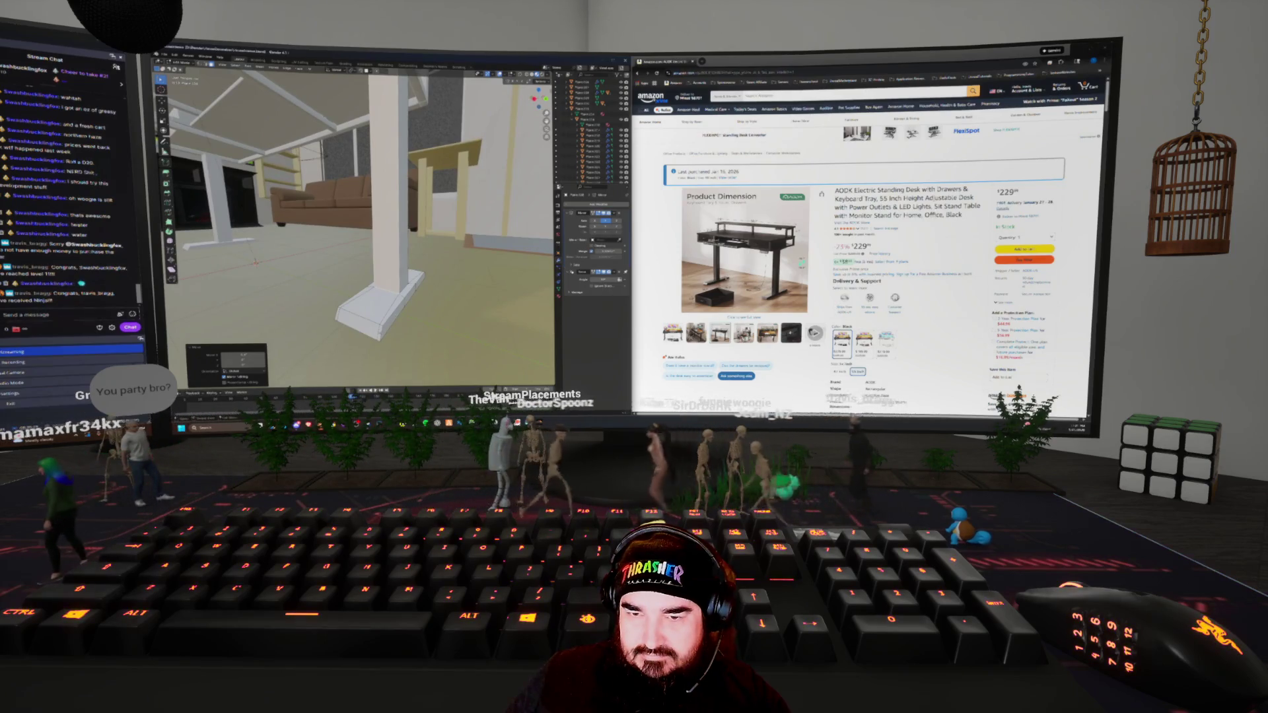
pyautogui.moveTo(397, 168); pyautogui.dragTo(433, 173, button='middle')
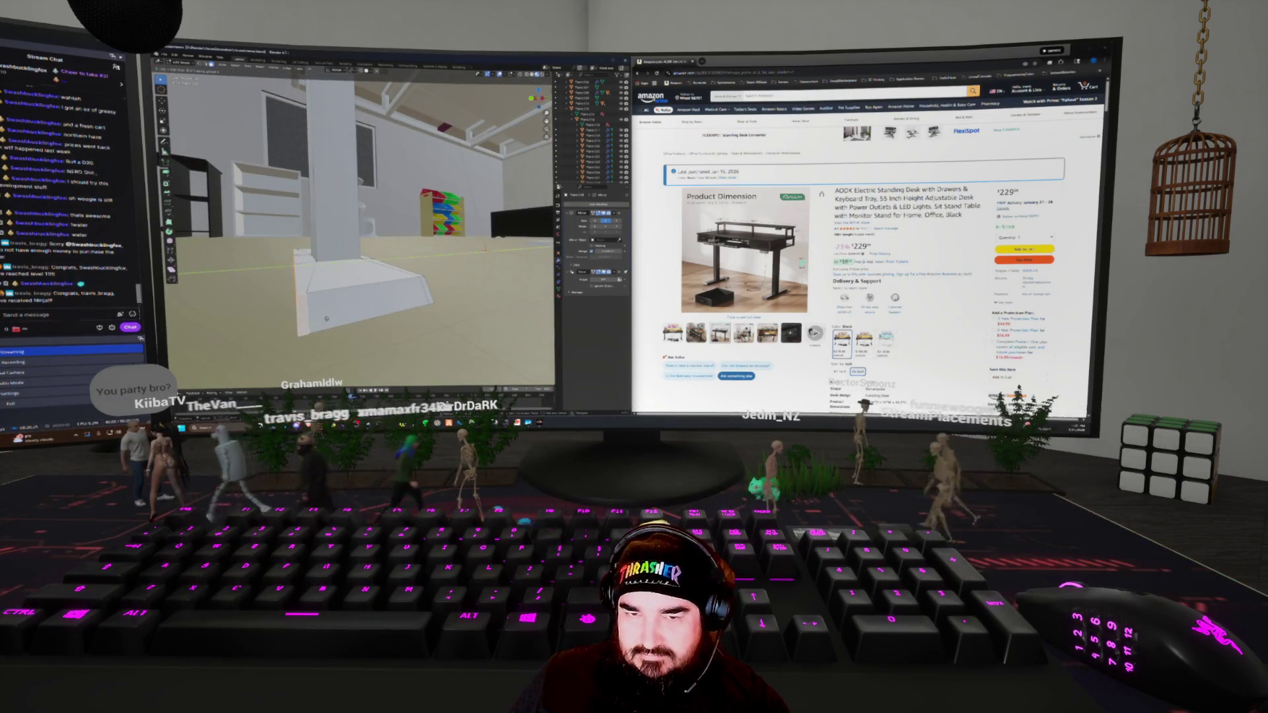
pyautogui.moveTo(363, 224)
pyautogui.mouseDown(button='middle')
pyautogui.moveTo(364, 171)
pyautogui.moveTo(343, 225)
pyautogui.moveTo(344, 198)
pyautogui.moveTo(303, 199)
pyautogui.mouseUp(button='middle')
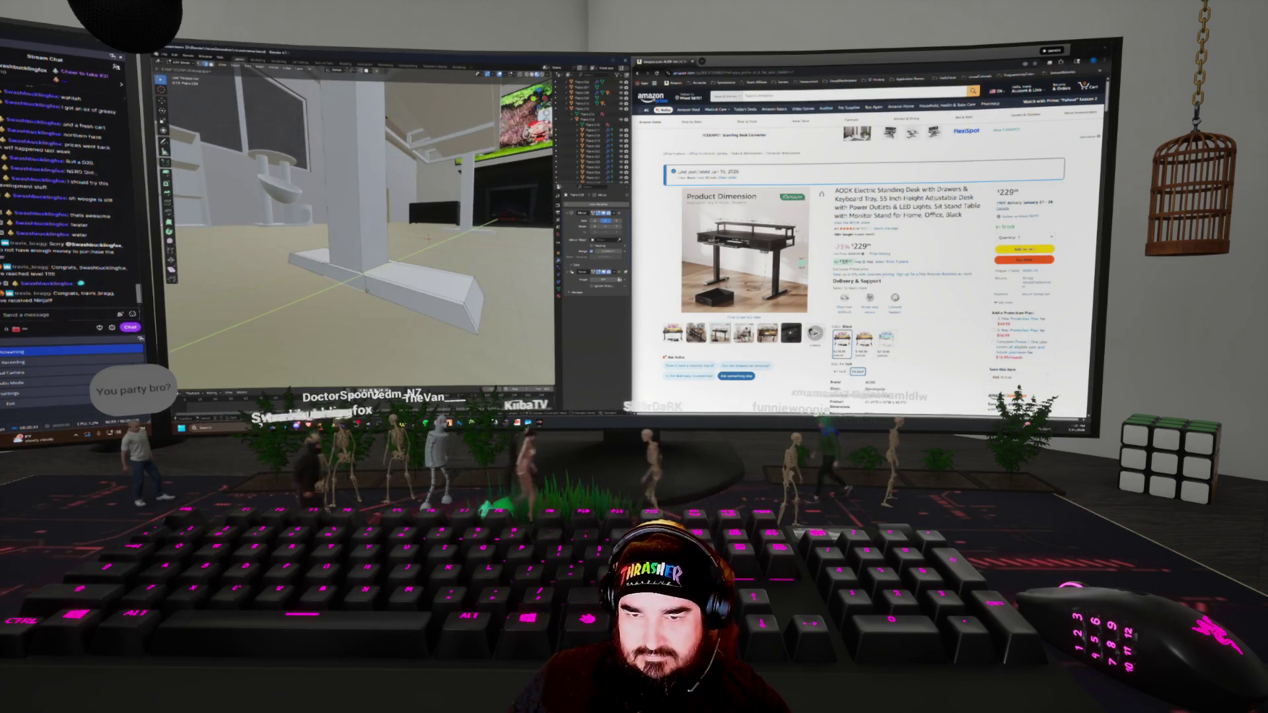
pyautogui.moveTo(304, 199)
pyautogui.mouseDown(button='middle')
pyautogui.moveTo(317, 155)
pyautogui.moveTo(338, 214)
pyautogui.moveTo(344, 195)
pyautogui.moveTo(370, 206)
pyautogui.moveTo(377, 238)
pyautogui.moveTo(370, 208)
pyautogui.mouseUp(button='middle')
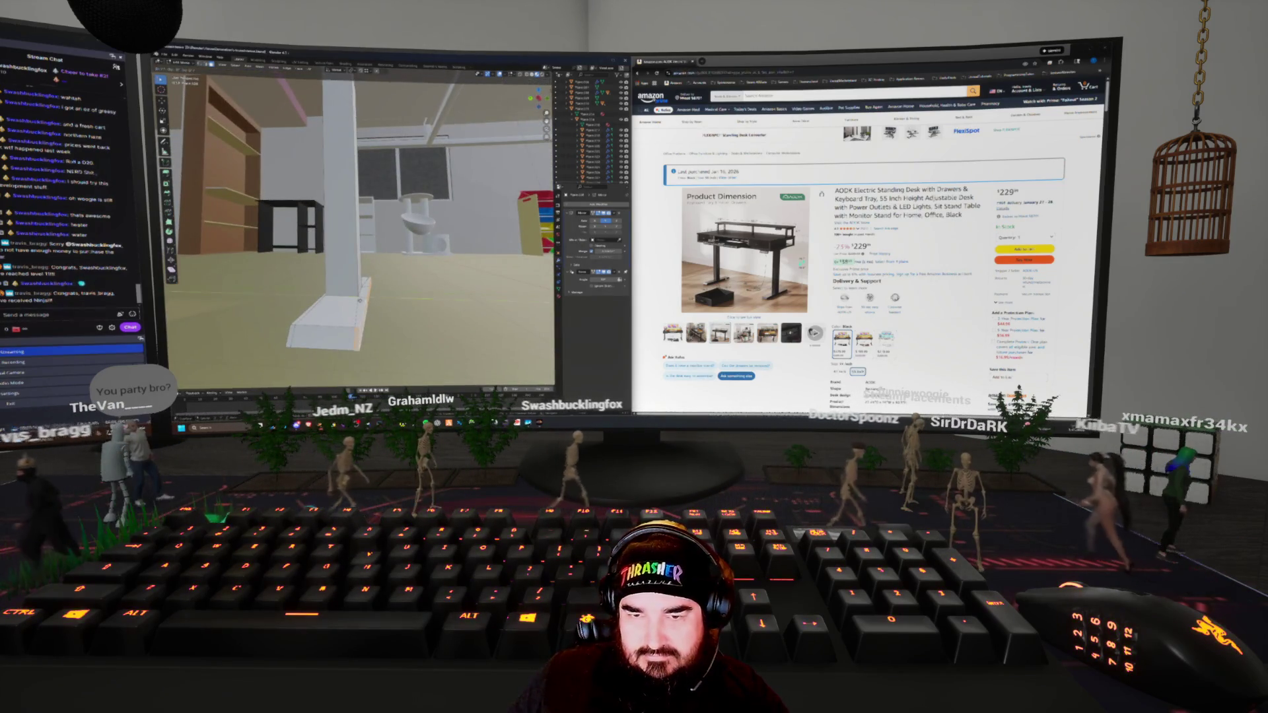
pyautogui.press('g')
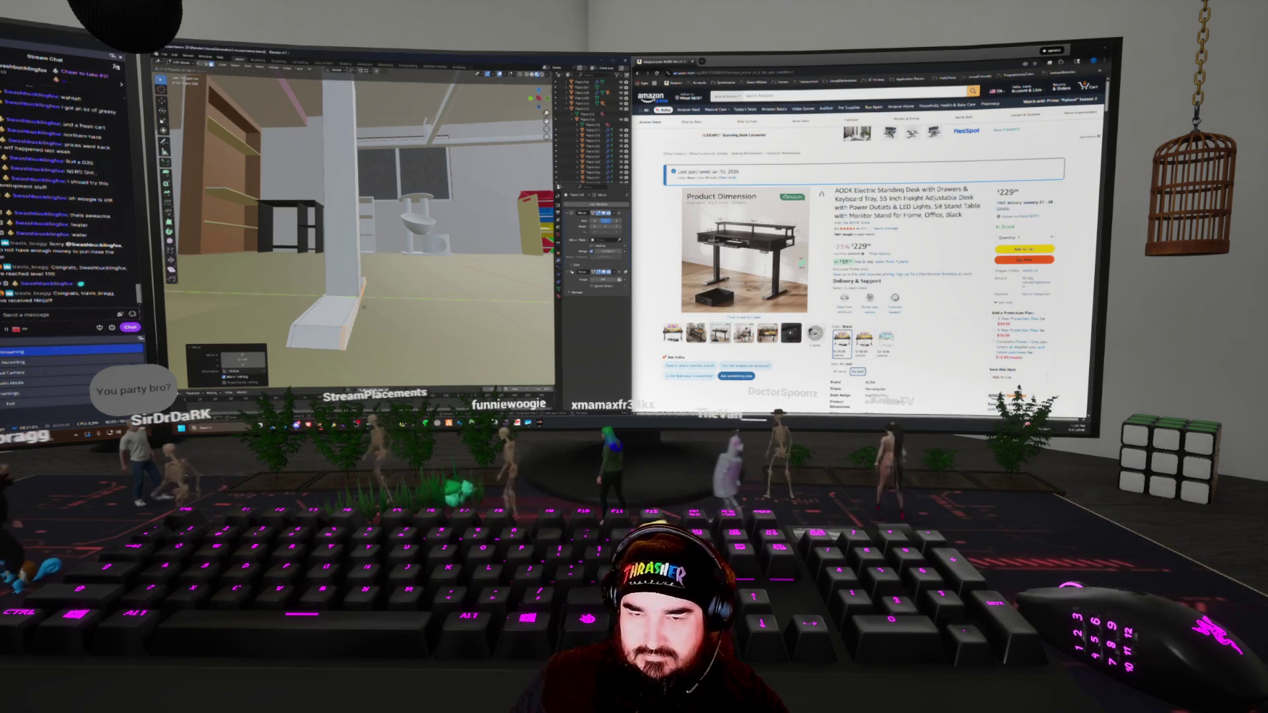
# Slide the leg upright along Y beneath the desk's top frame, then select it
pyautogui.press('g')
pyautogui.press('y')
pyautogui.moveTo(356, 218)
pyautogui.mouseDown(button='middle')
pyautogui.moveTo(410, 244)
pyautogui.moveTo(416, 277)
pyautogui.moveTo(383, 198)
pyautogui.moveTo(370, 244)
pyautogui.moveTo(344, 228)
pyautogui.mouseUp(button='middle')
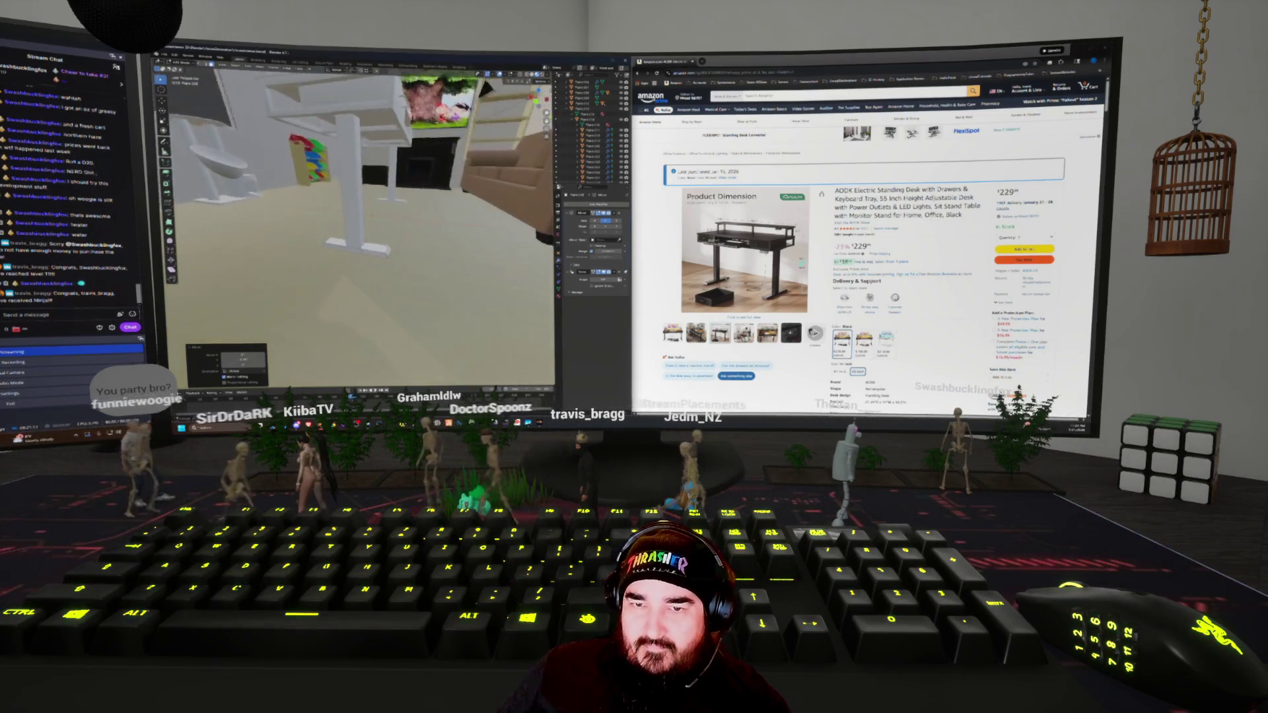
pyautogui.moveTo(420, 98)
pyautogui.mouseDown(button='middle')
pyautogui.moveTo(428, 141)
pyautogui.moveTo(412, 153)
pyautogui.mouseUp(button='middle')
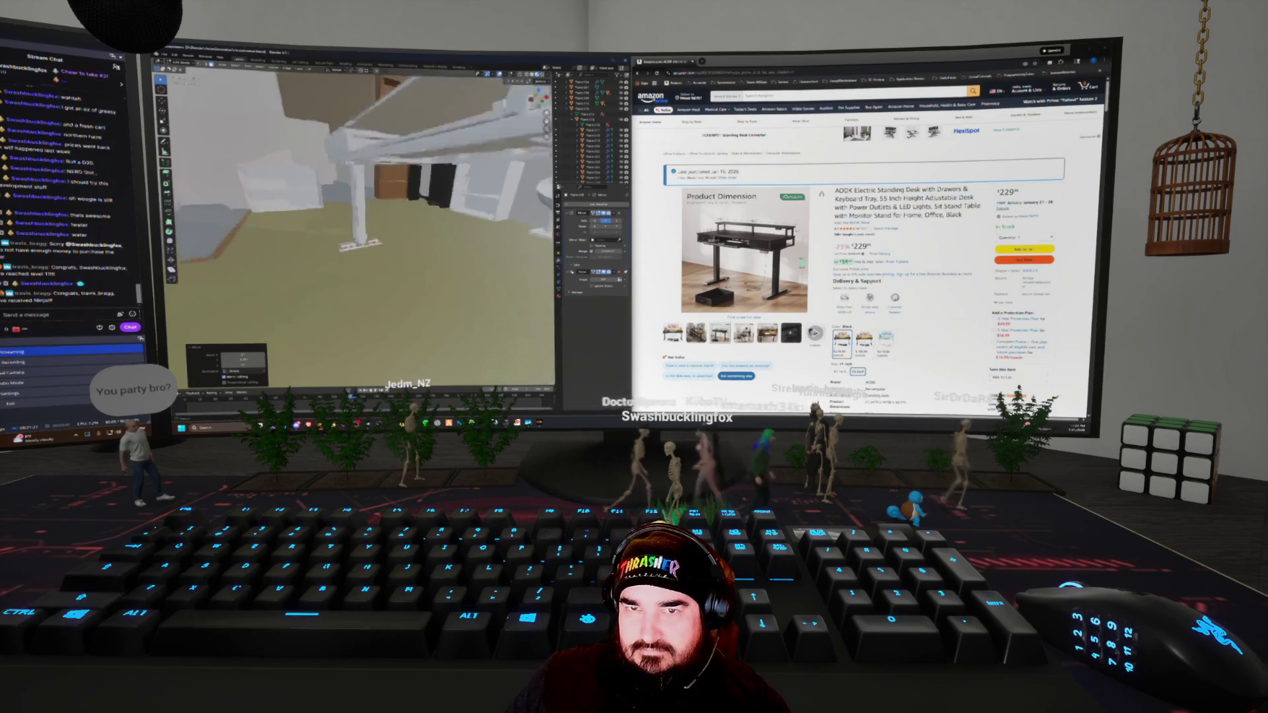
pyautogui.moveTo(412, 153); pyautogui.dragTo(406, 157, button='middle')
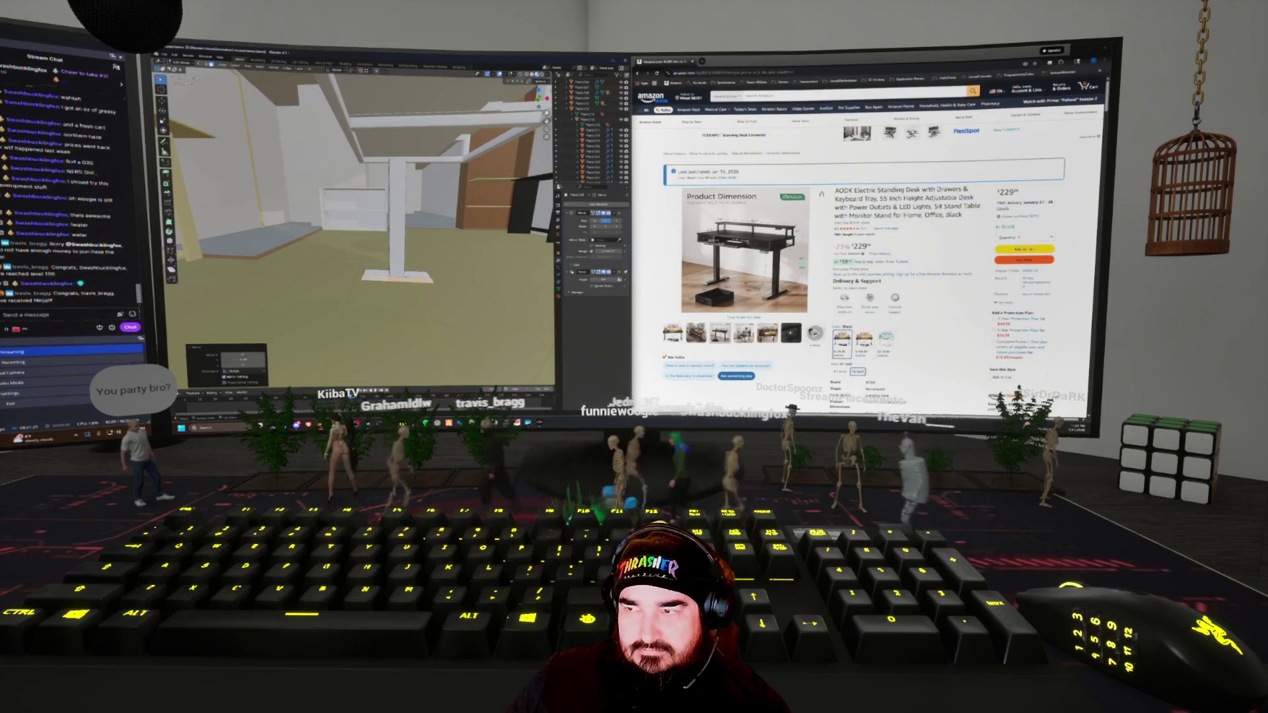
pyautogui.moveTo(802, 263)
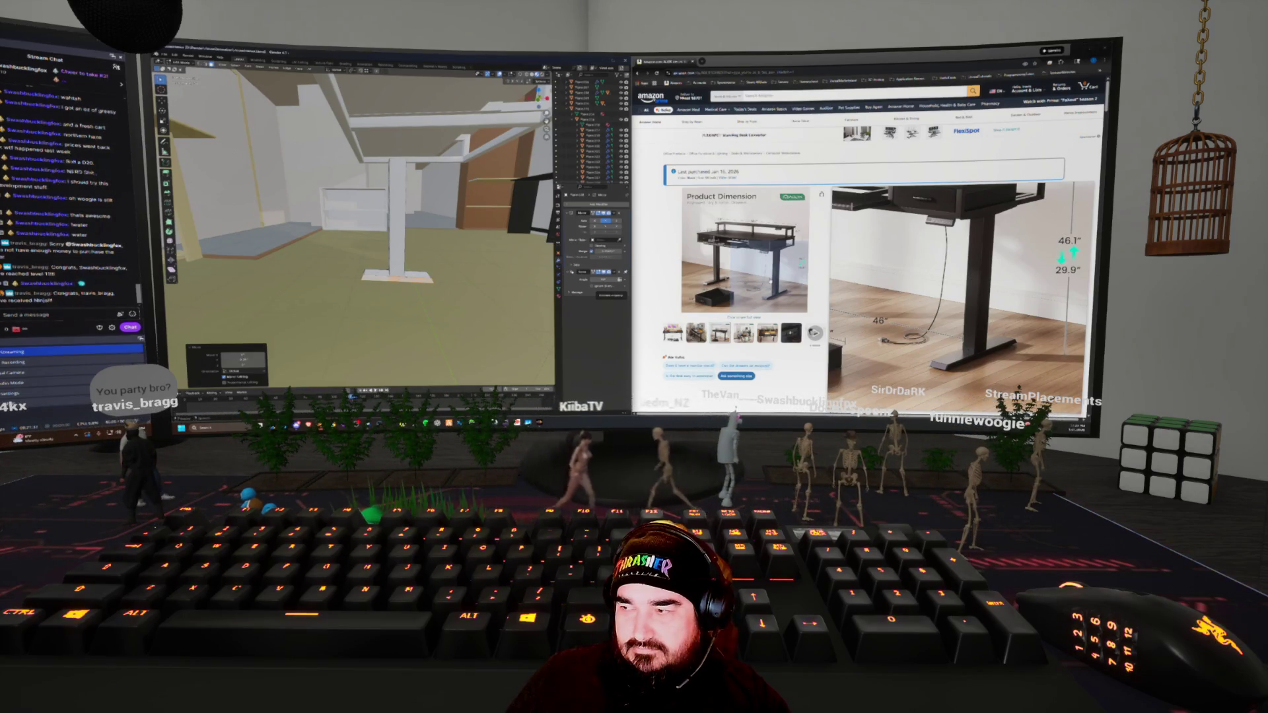
pyautogui.moveTo(356, 205); pyautogui.dragTo(455, 171, button='middle')
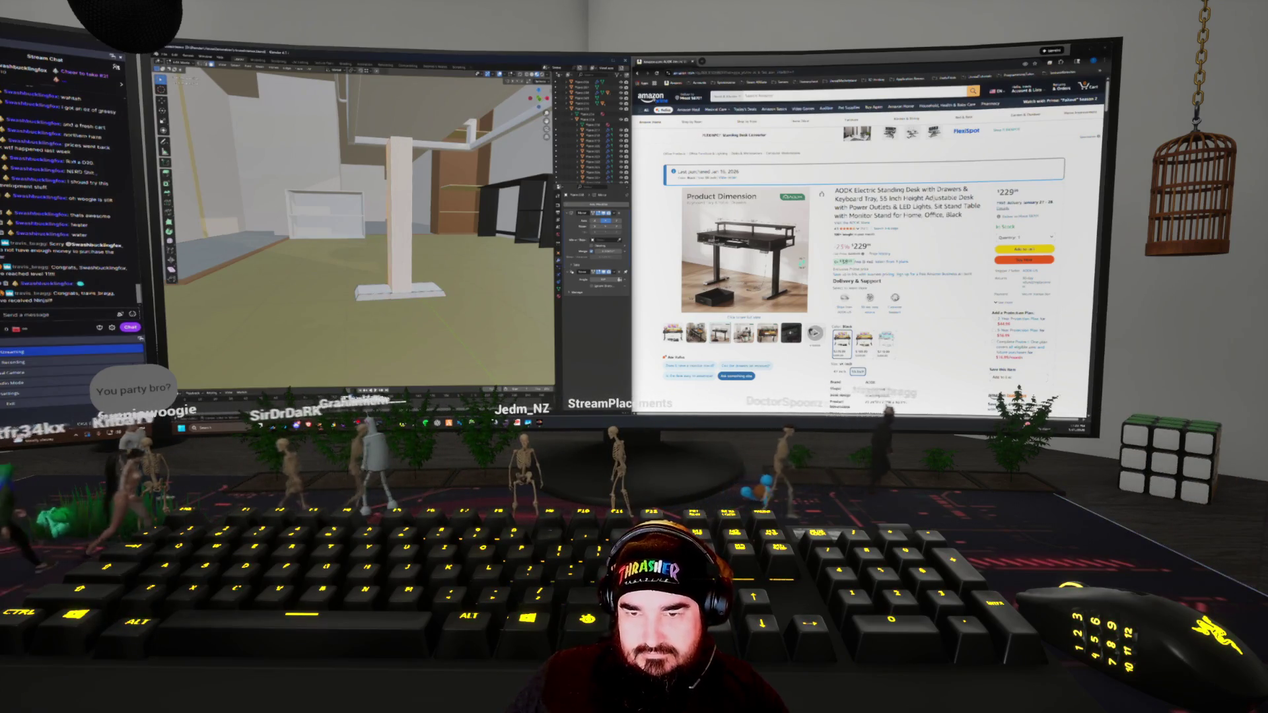
pyautogui.click(406, 212)
# Move the leg along X under the desktop, checking it in wireframe and fly navigation
pyautogui.hotkey('shift', 'z')
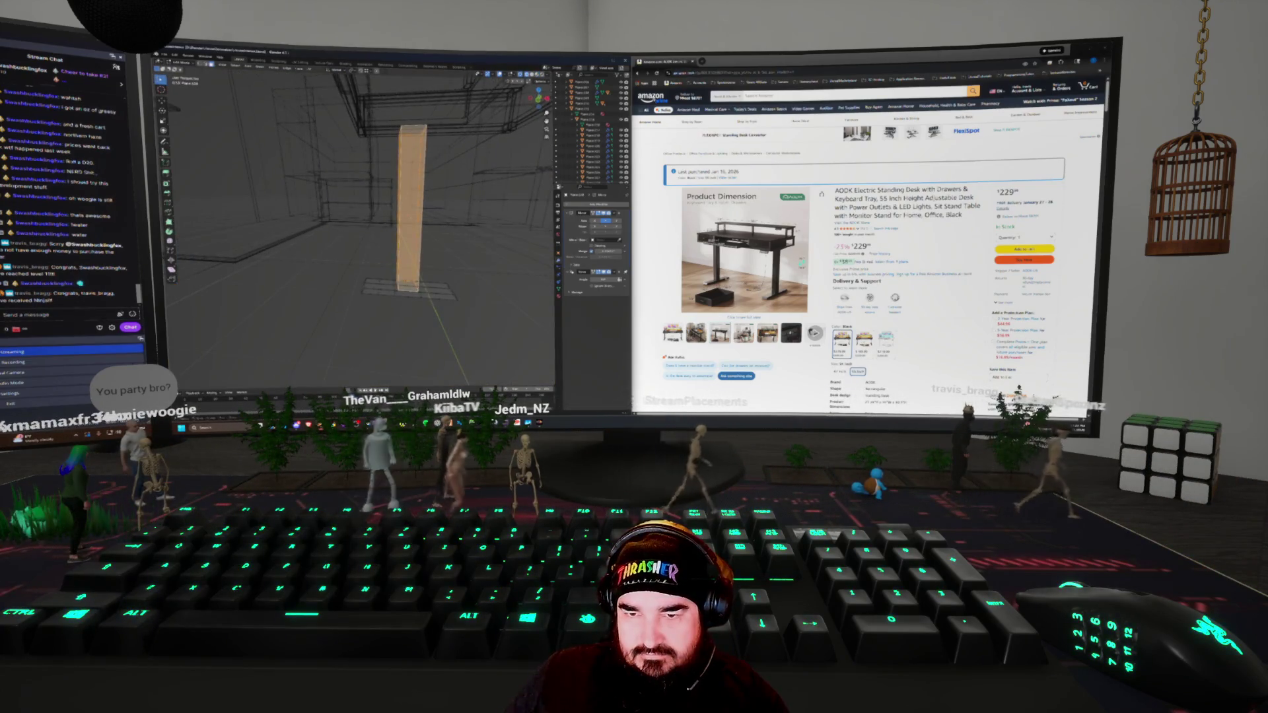
pyautogui.hotkey('shift', 'z')
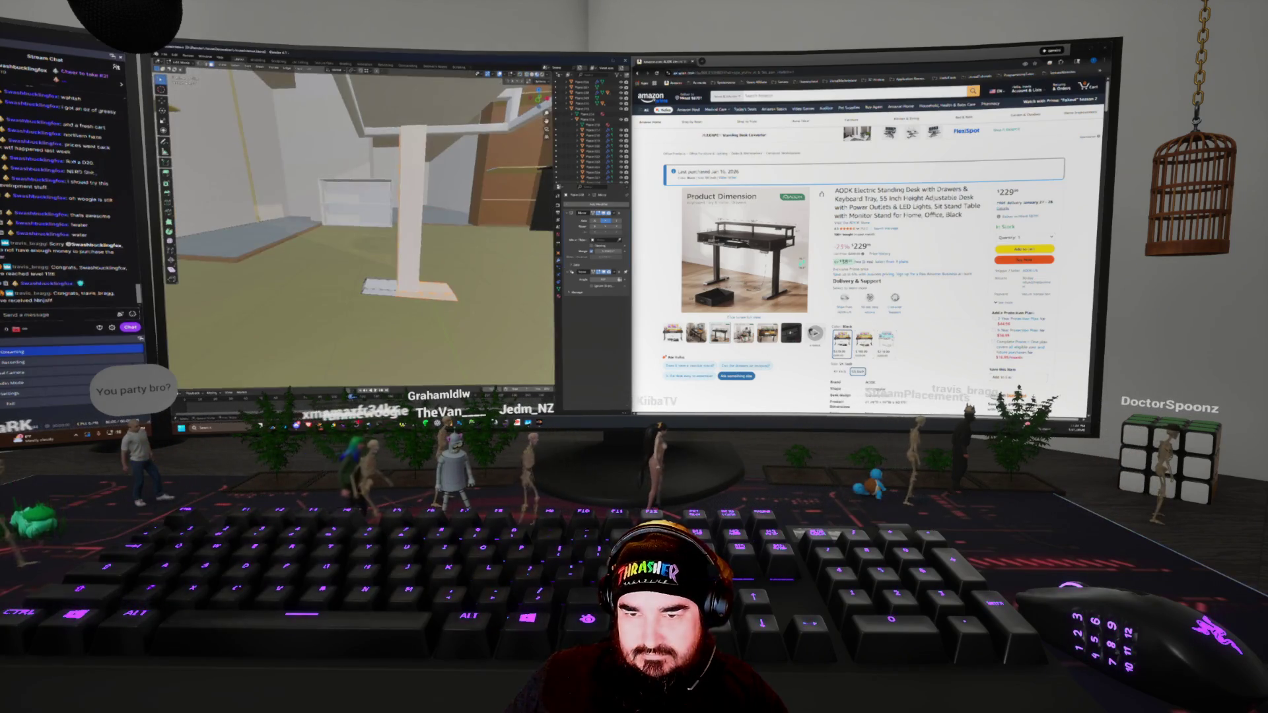
pyautogui.press('g')
pyautogui.press('x')
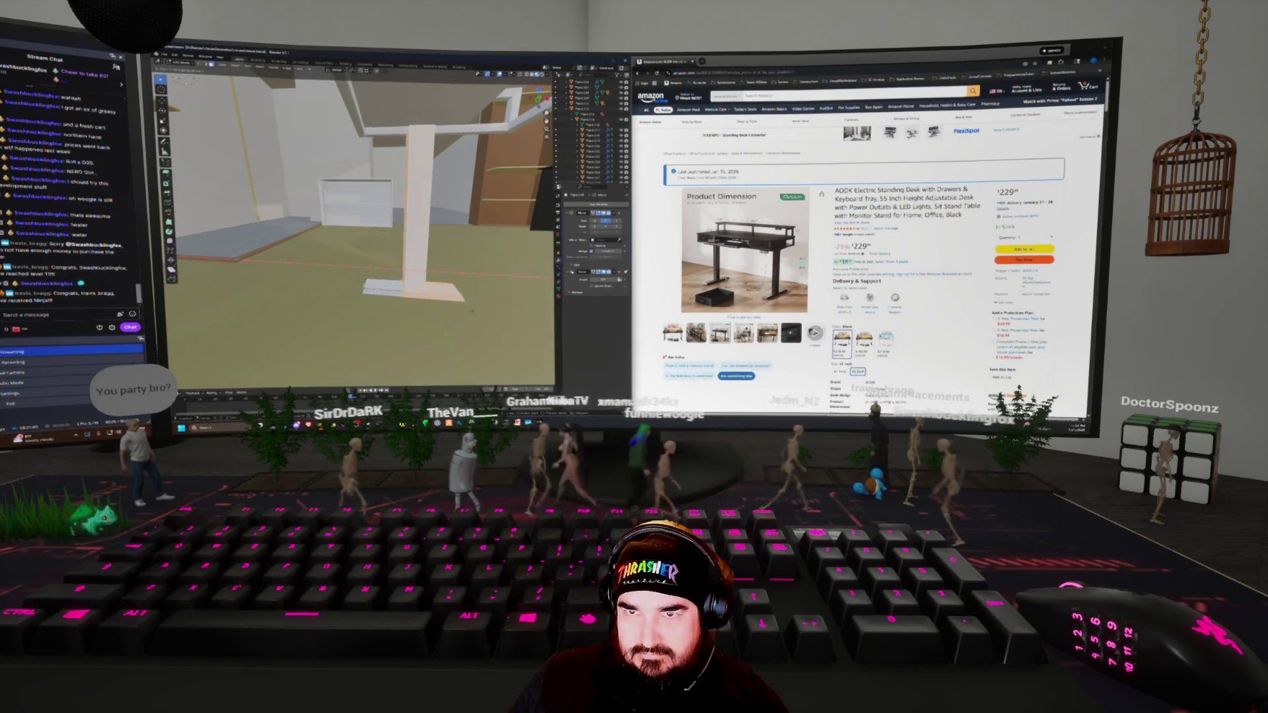
pyautogui.hotkey('shift', 'z')
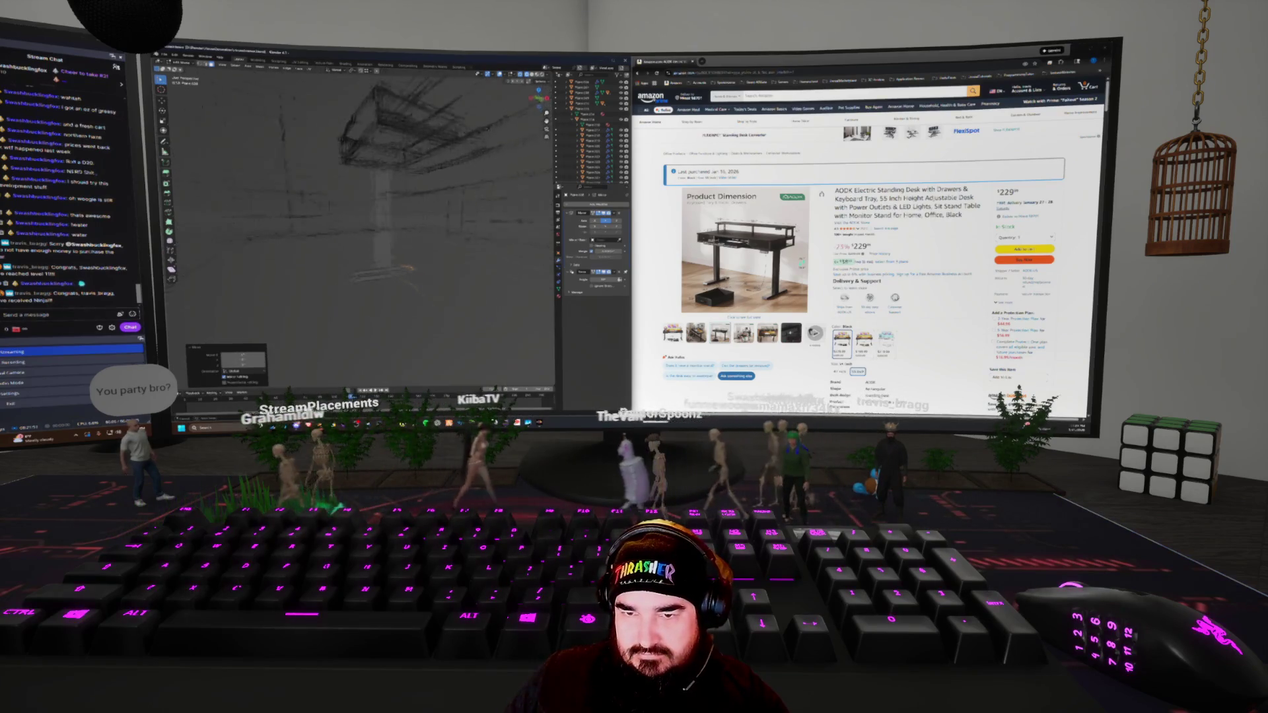
pyautogui.hotkey('shift', 'z')
pyautogui.press('w')
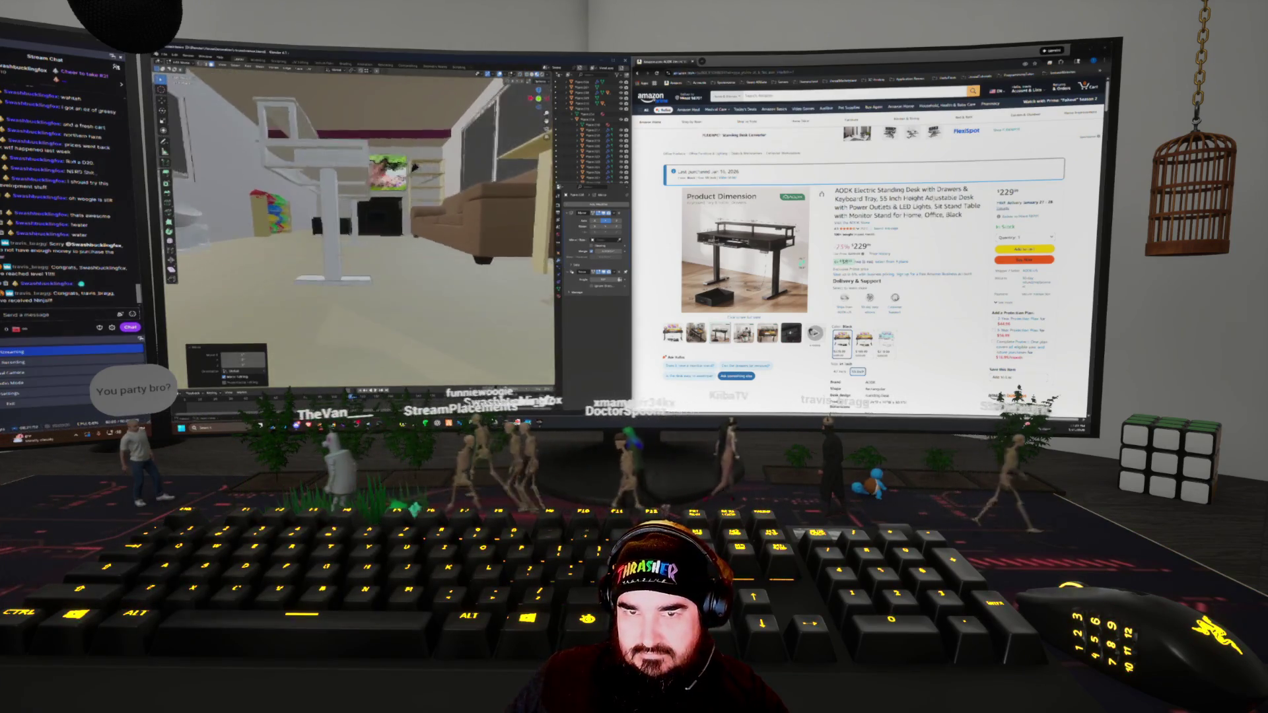
pyautogui.press('w')
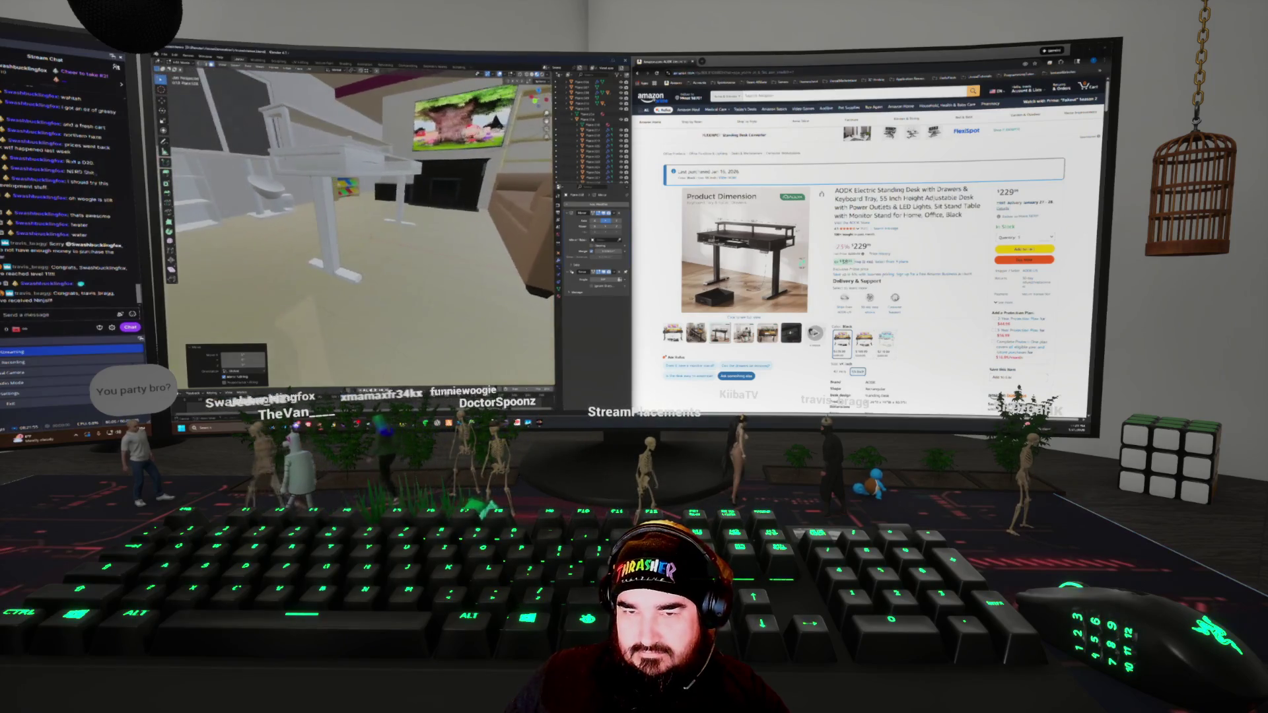
pyautogui.press('w')
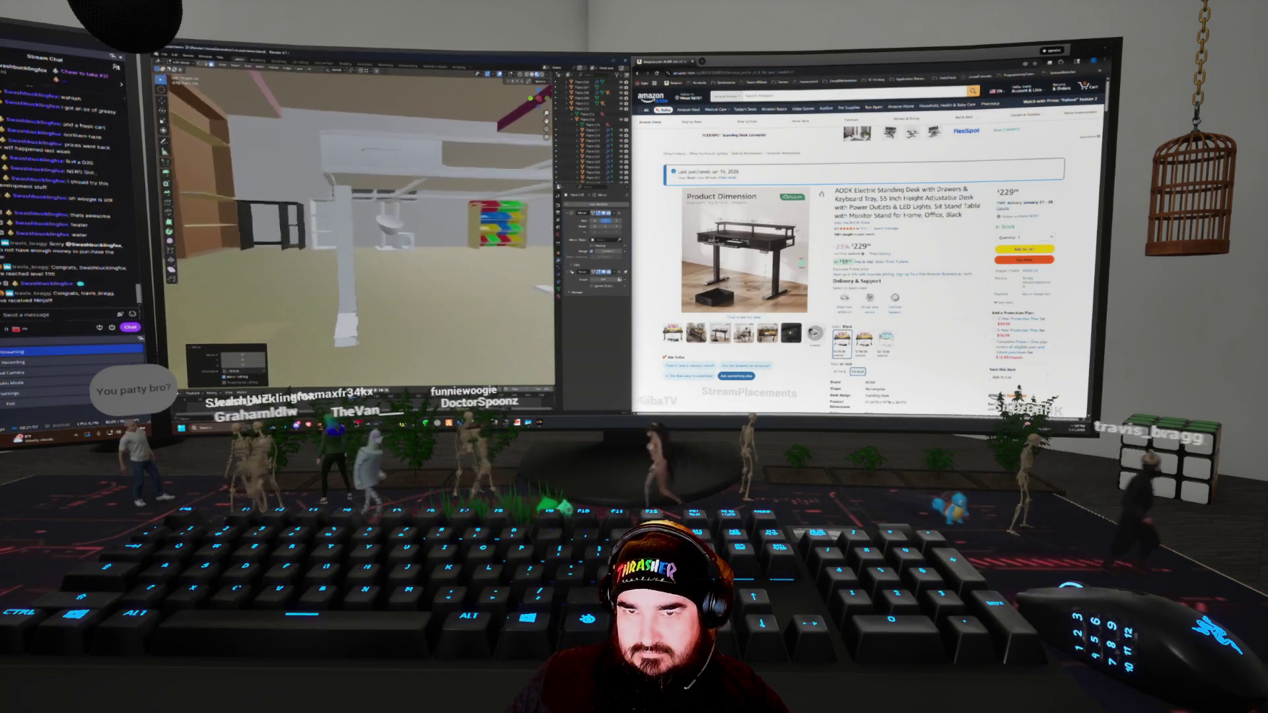
pyautogui.press('w')
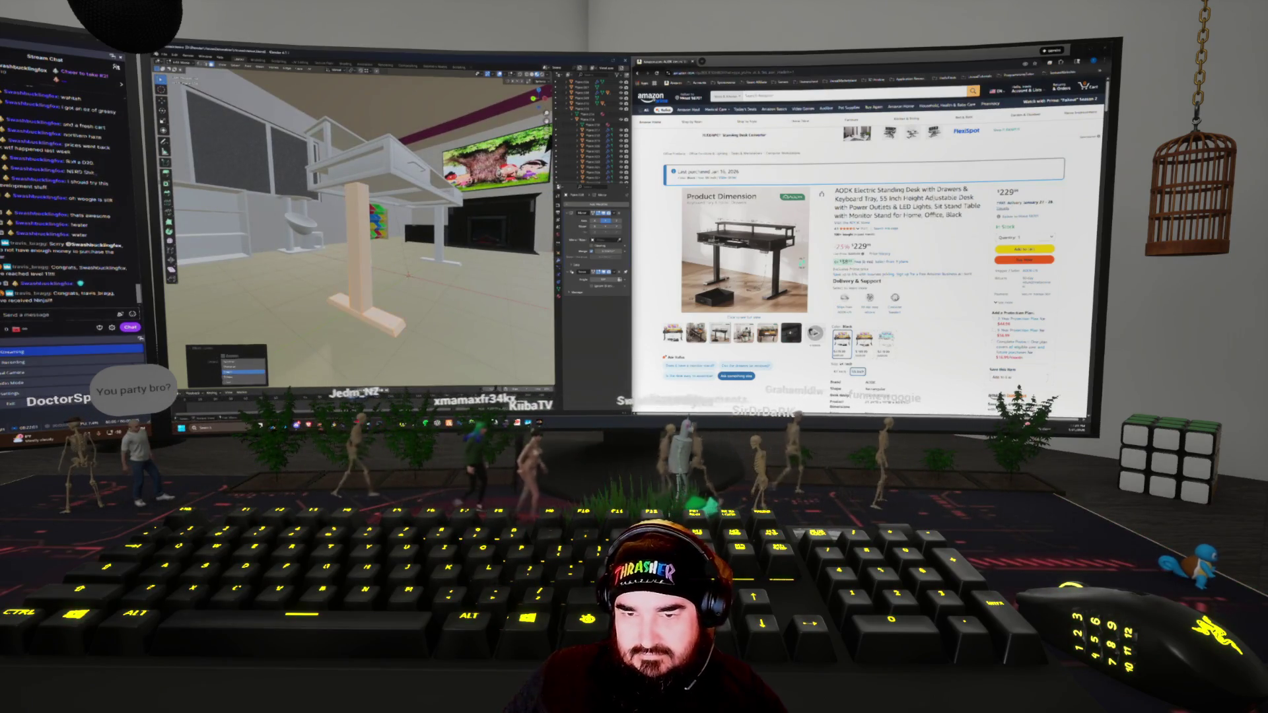
pyautogui.hotkey('shift', 'z')
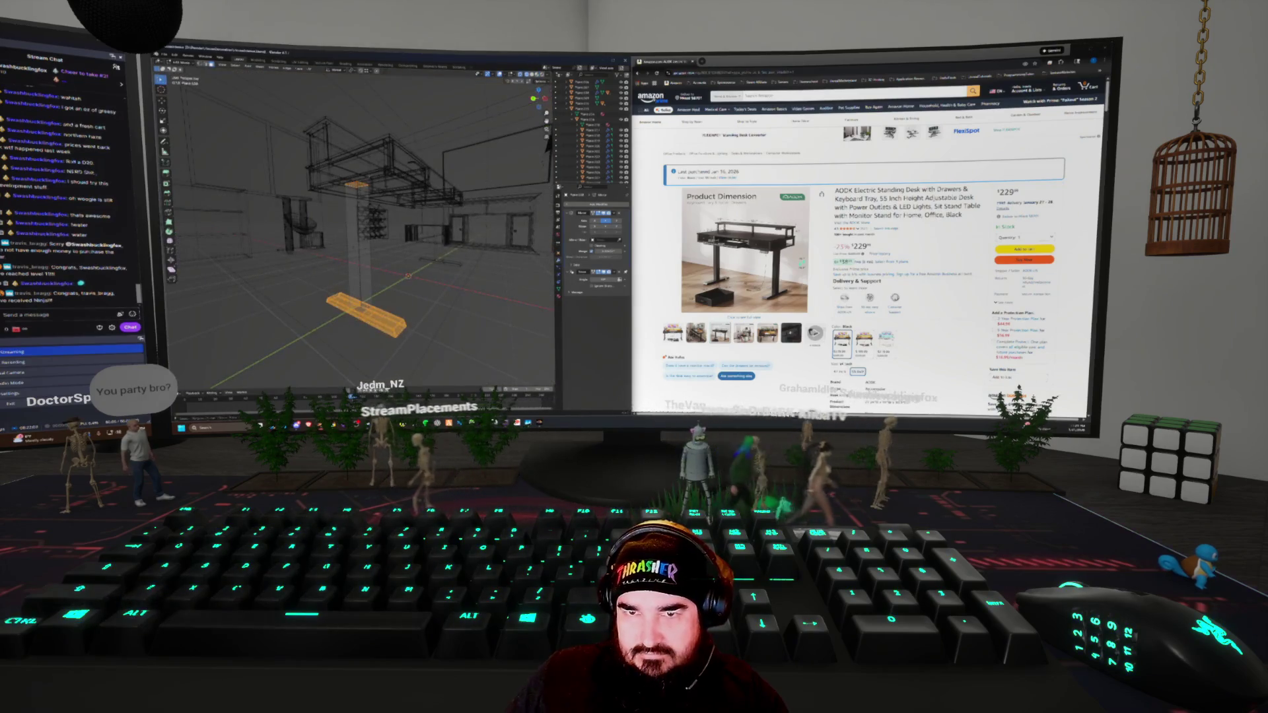
pyautogui.hotkey('shift', 'z')
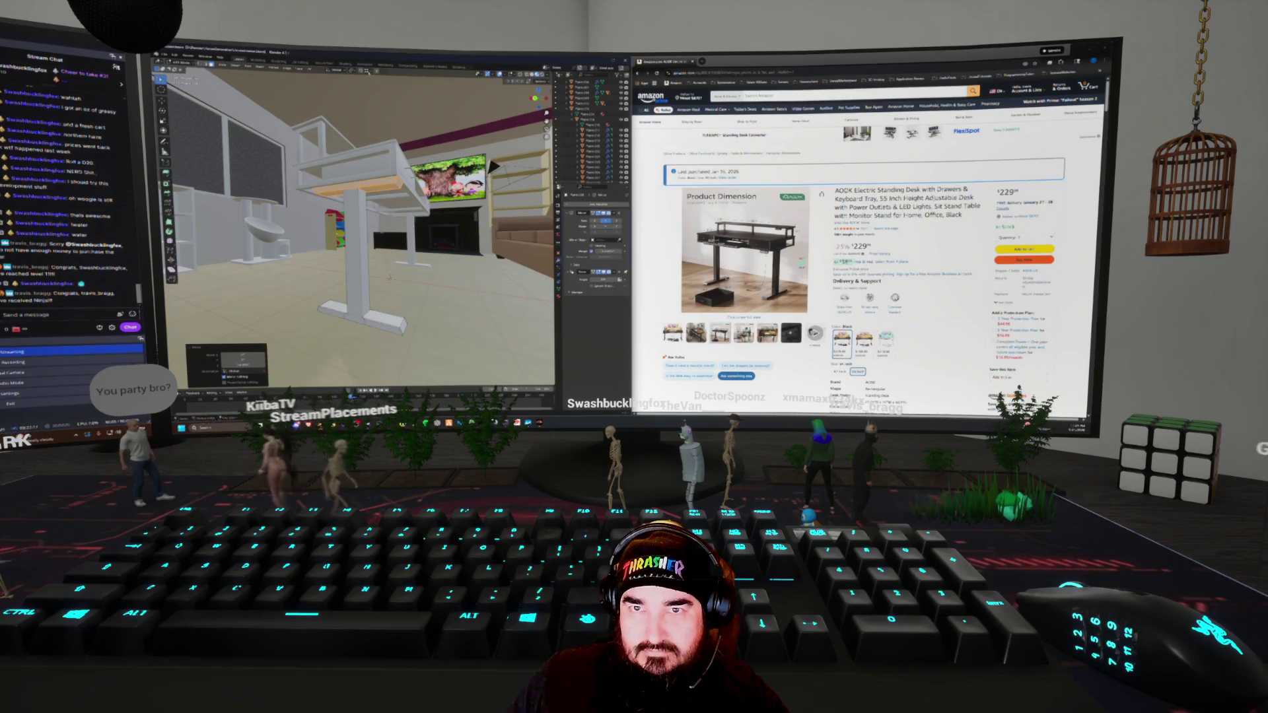
pyautogui.click(365, 70)
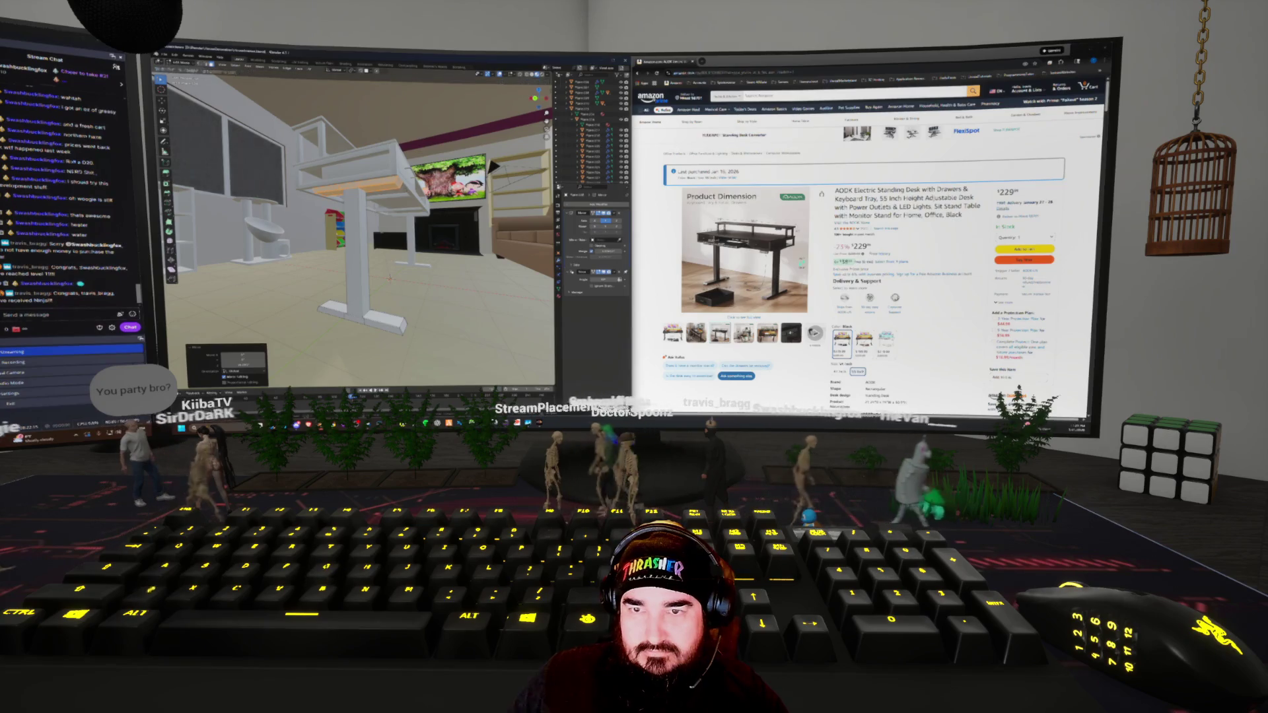
pyautogui.moveTo(360, 231)
pyautogui.mouseDown(button='middle')
pyautogui.moveTo(344, 225)
pyautogui.moveTo(462, 119)
pyautogui.mouseUp(button='middle')
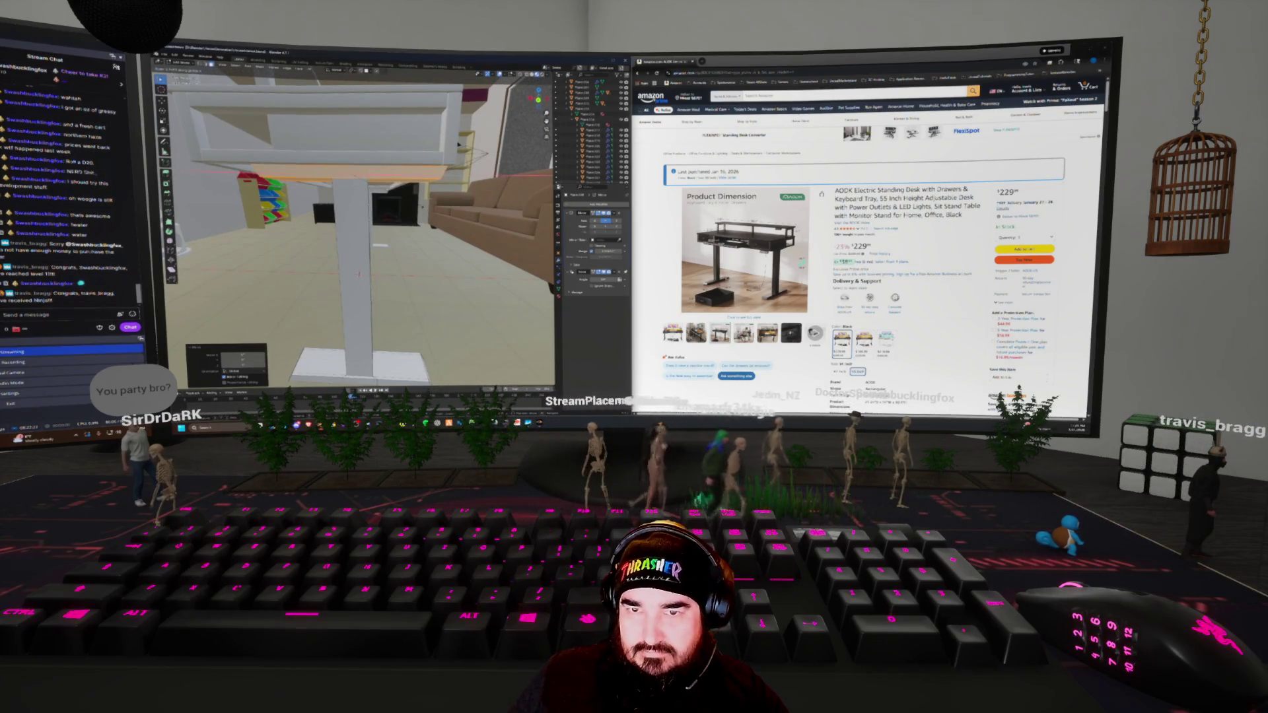
pyautogui.moveTo(359, 274); pyautogui.dragTo(418, 280, button='middle')
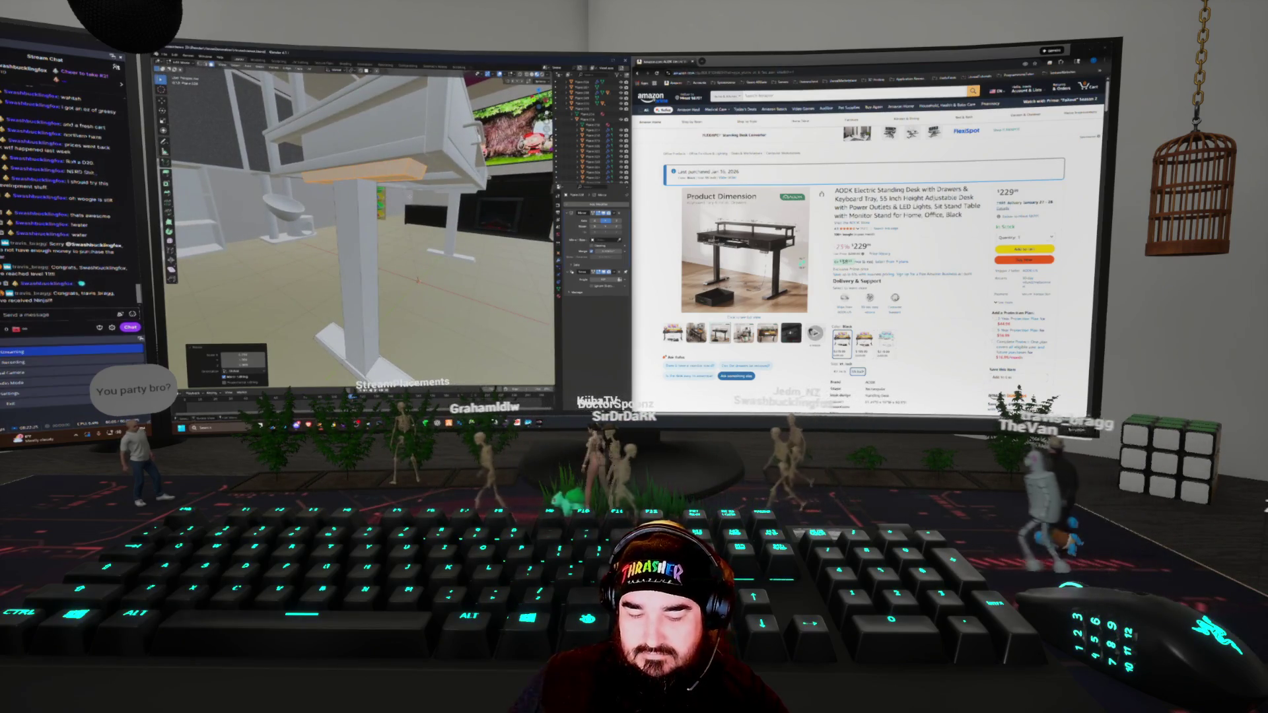
pyautogui.click(396, 171)
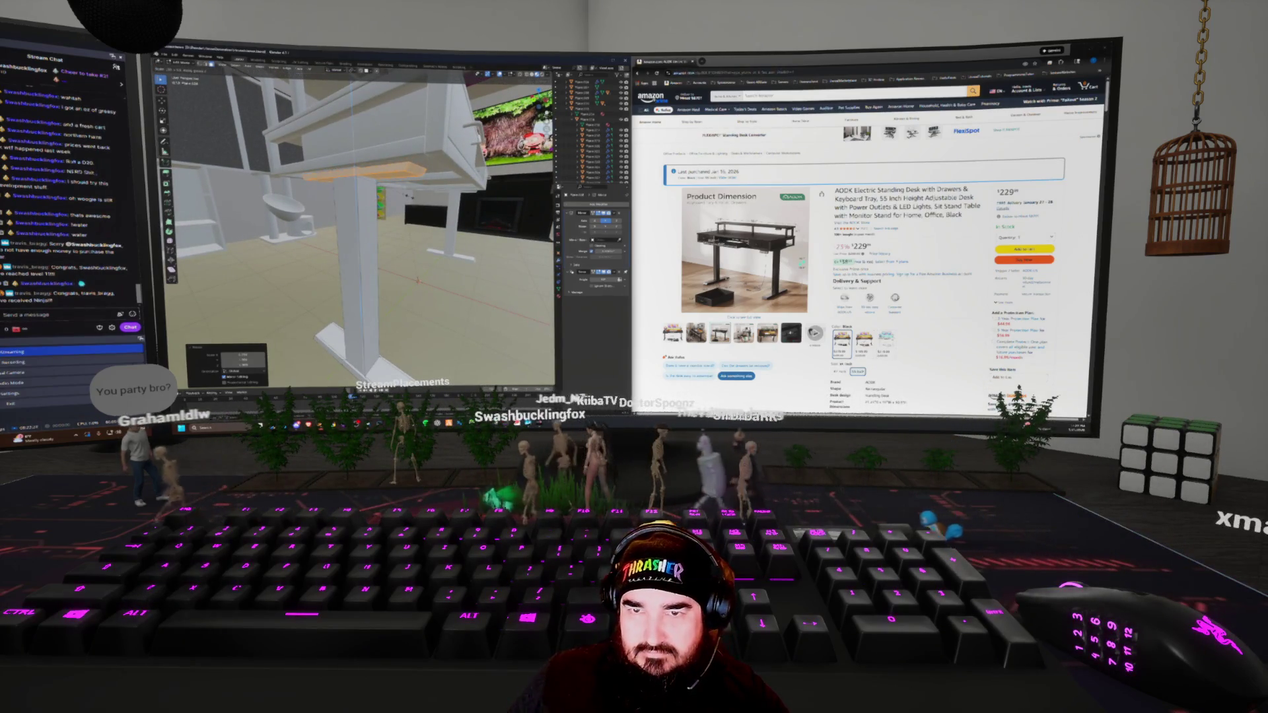
pyautogui.moveTo(417, 279); pyautogui.dragTo(304, 260, button='middle')
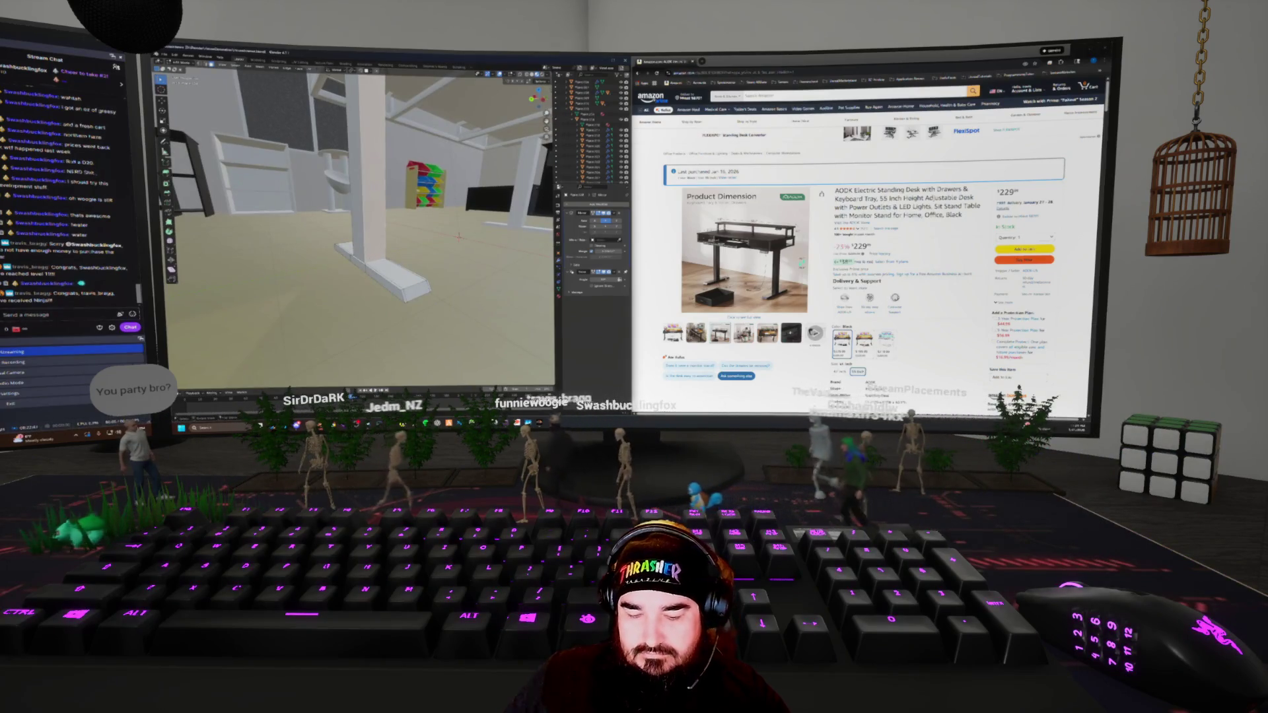
pyautogui.click(369, 198)
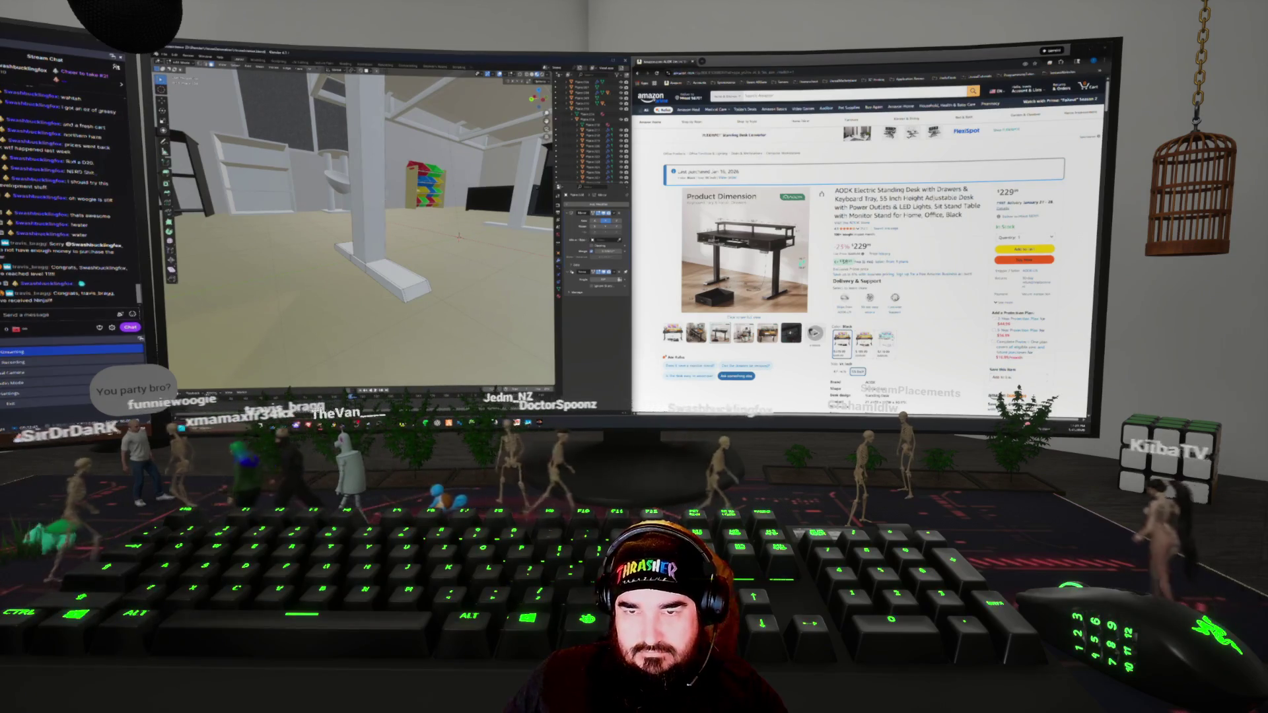
pyautogui.moveTo(357, 231); pyautogui.dragTo(357, 278, button='middle')
pyautogui.hotkey('shift', 'z')
# Select the pillar, lower it along Z to floor level, and centre the view on it
pyautogui.moveTo(356, 218); pyautogui.dragTo(357, 261, button='middle')
pyautogui.click(379, 211)
pyautogui.moveTo(380, 211); pyautogui.dragTo(356, 217, button='middle')
pyautogui.moveTo(492, 123)
pyautogui.mouseDown(button='middle')
pyautogui.moveTo(430, 125)
pyautogui.moveTo(404, 147)
pyautogui.mouseUp(button='middle')
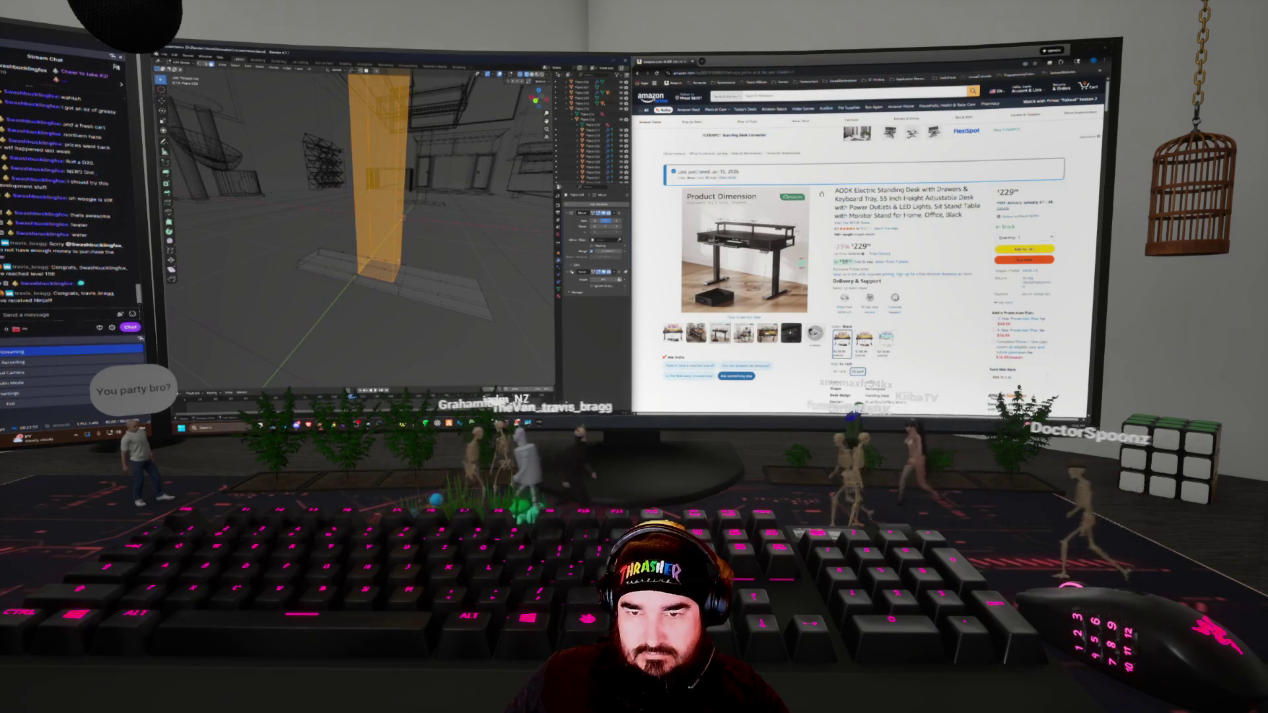
pyautogui.press('g')
pyautogui.press('z')
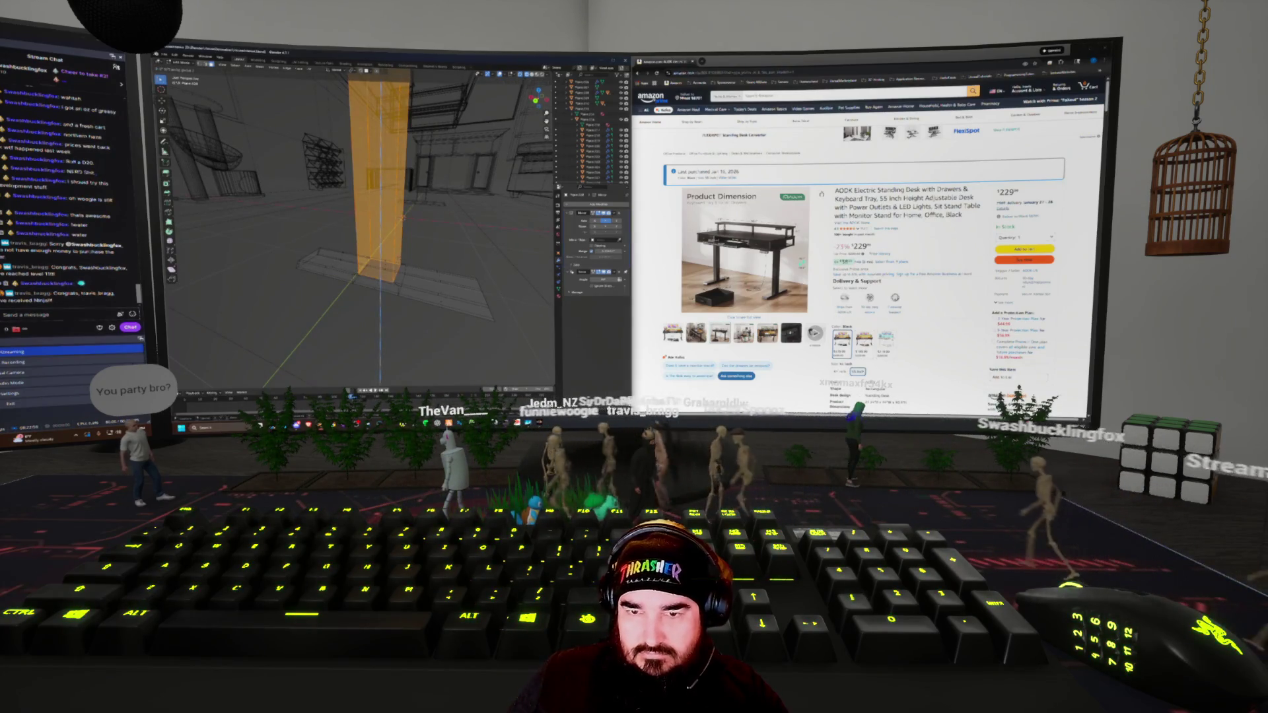
pyautogui.press('Return')
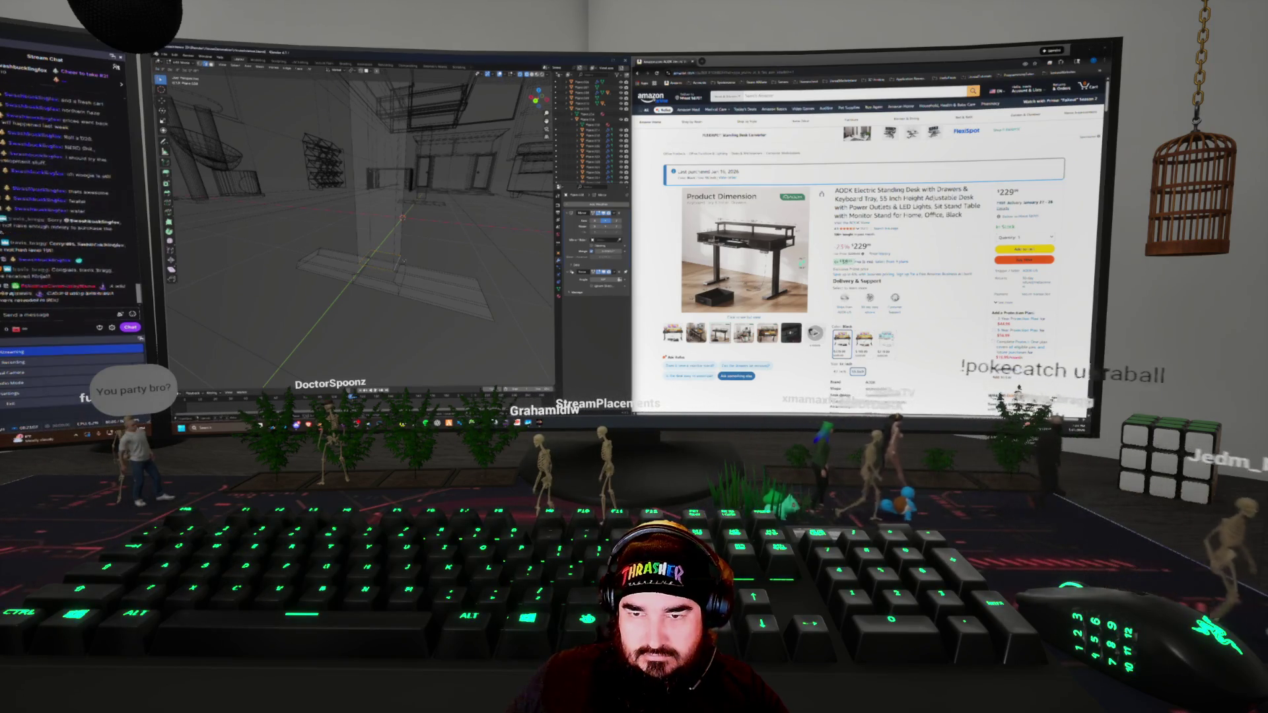
pyautogui.press('g')
pyautogui.press('z')
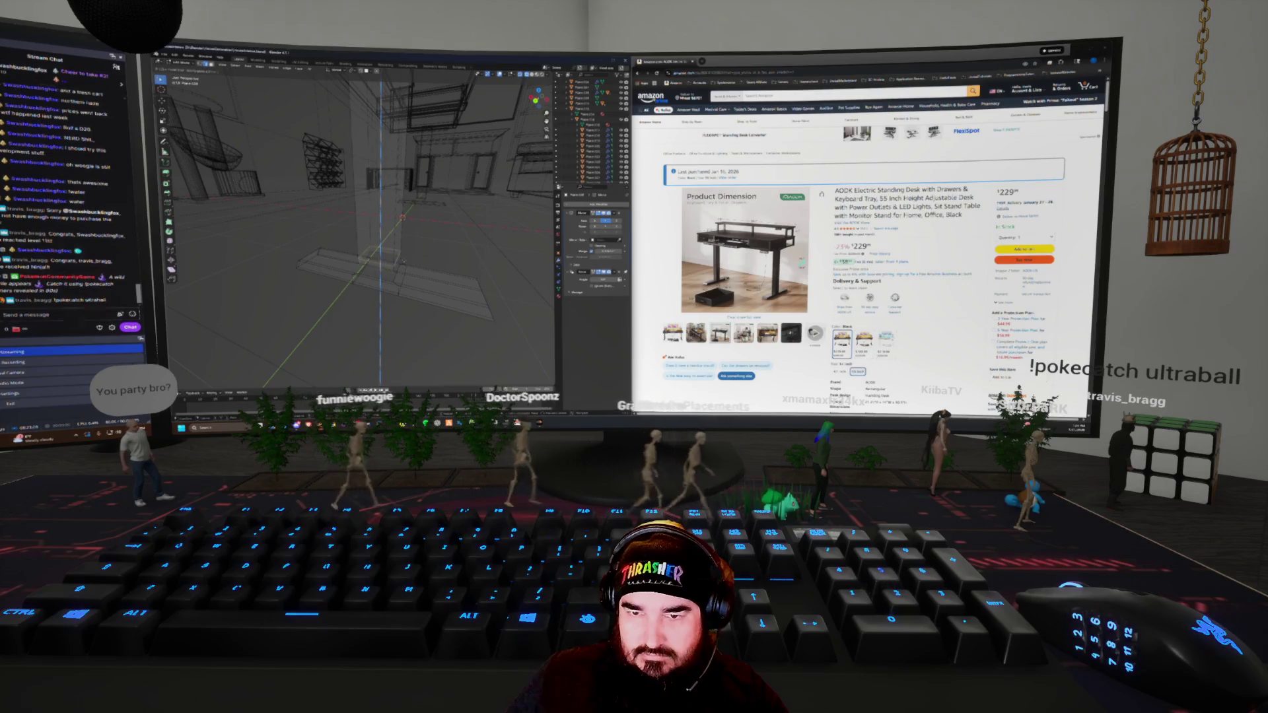
pyautogui.press('Return')
pyautogui.press('KP_Decimal')
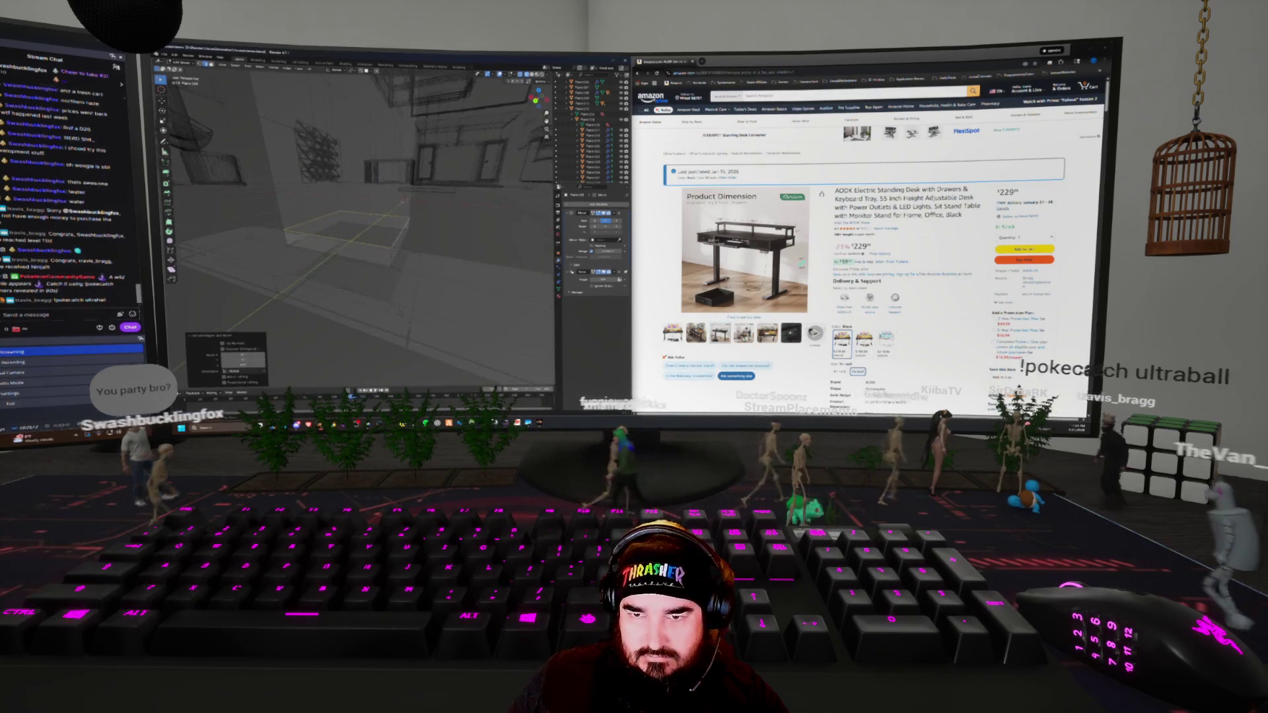
pyautogui.hotkey('alt', 'a')
pyautogui.moveTo(363, 224); pyautogui.dragTo(397, 218, button='middle')
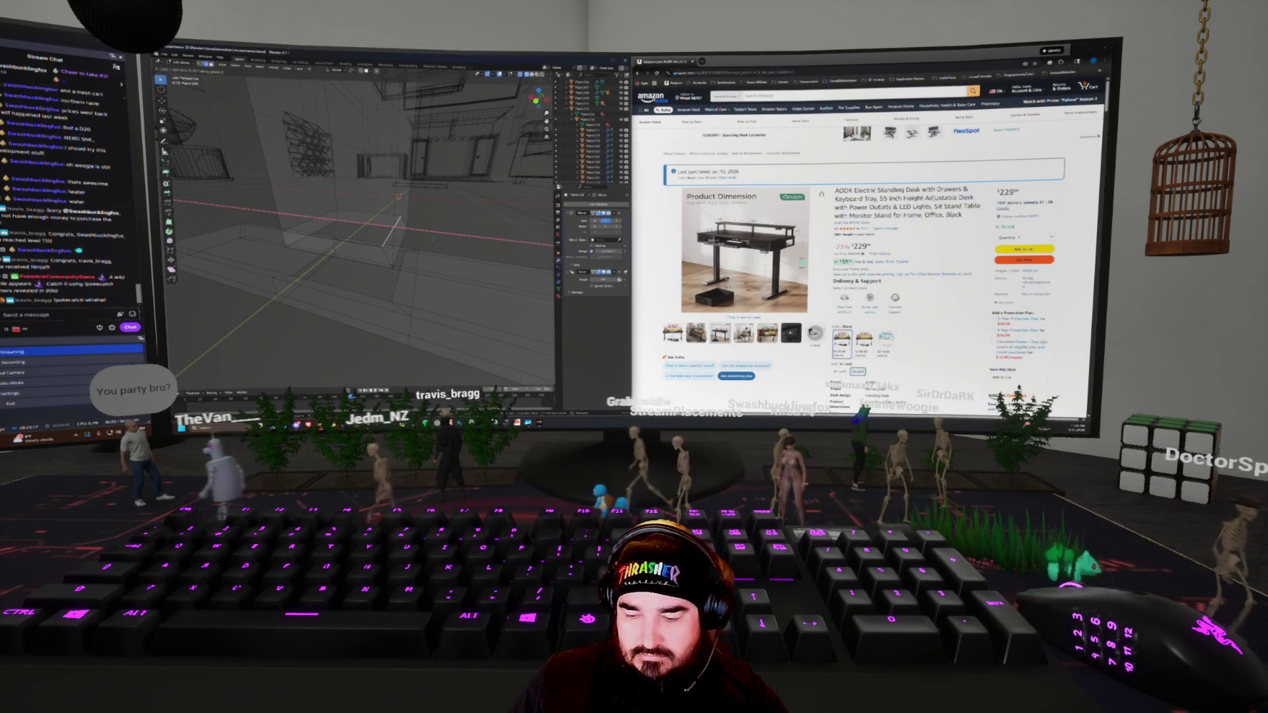
# Fill new geometry from the chosen edge, then move it twice along Y and once along Z
pyautogui.click(395, 231)
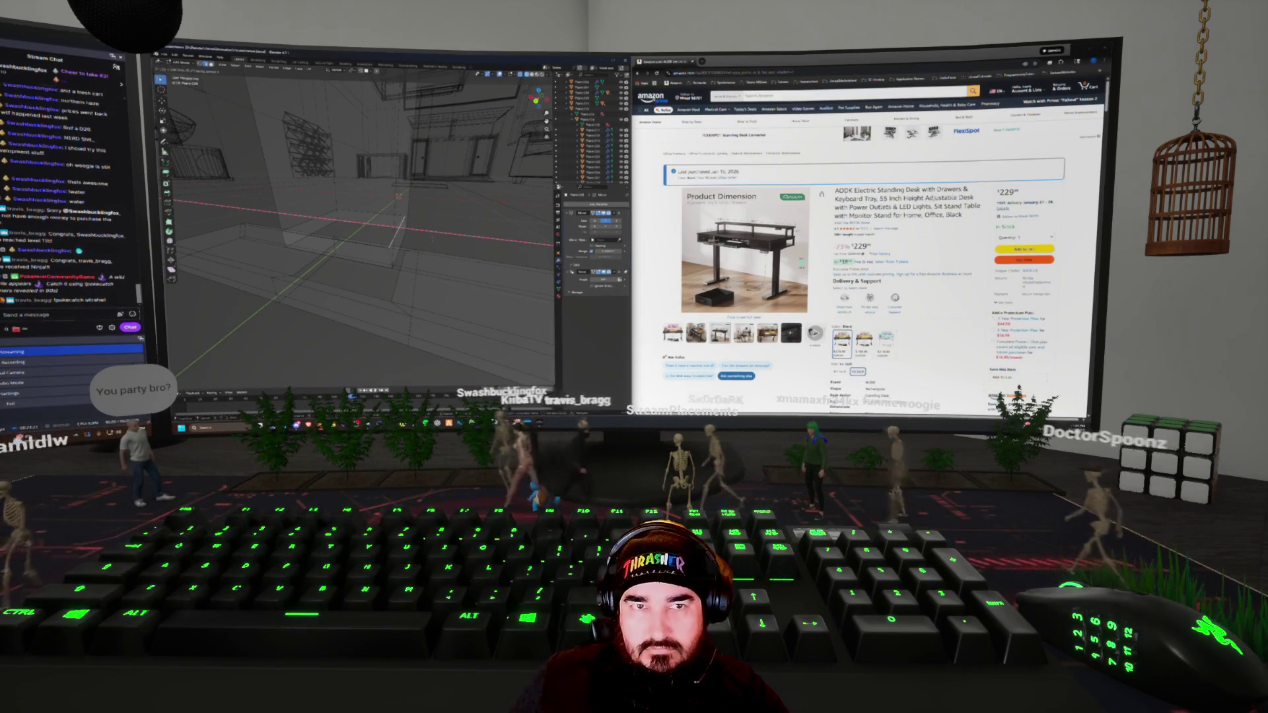
pyautogui.press('f')
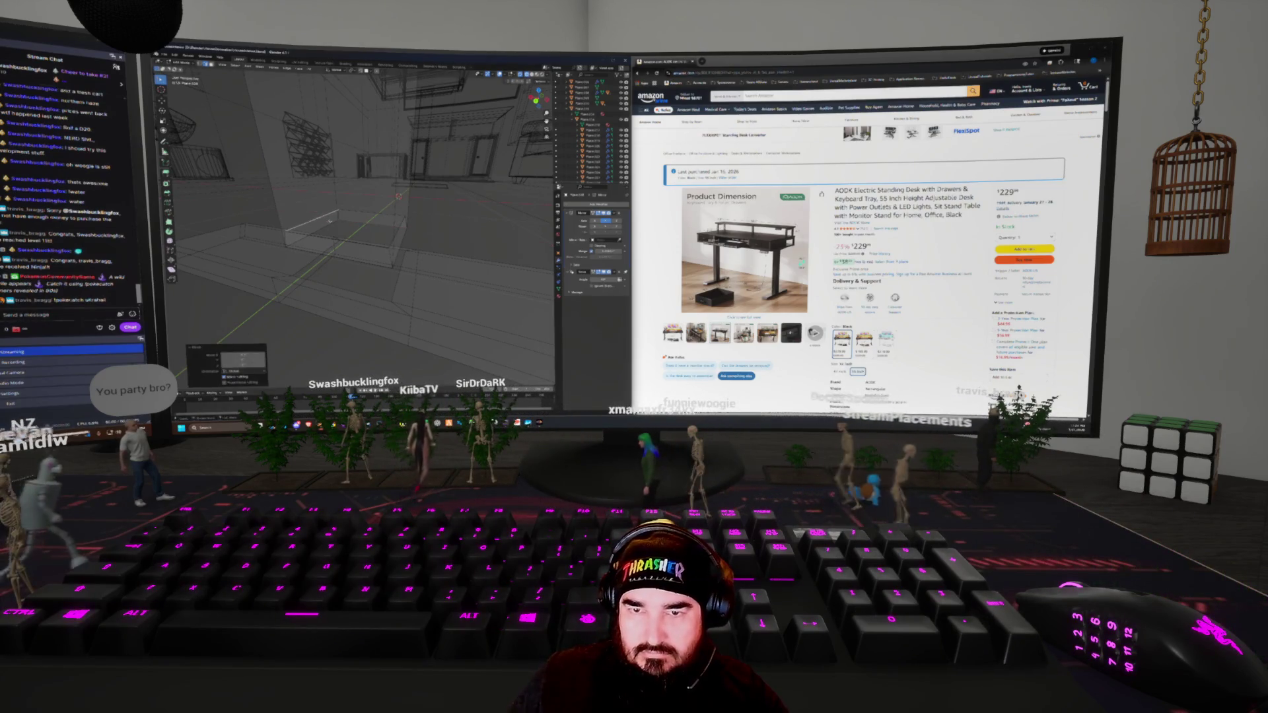
pyautogui.press('g')
pyautogui.press('y')
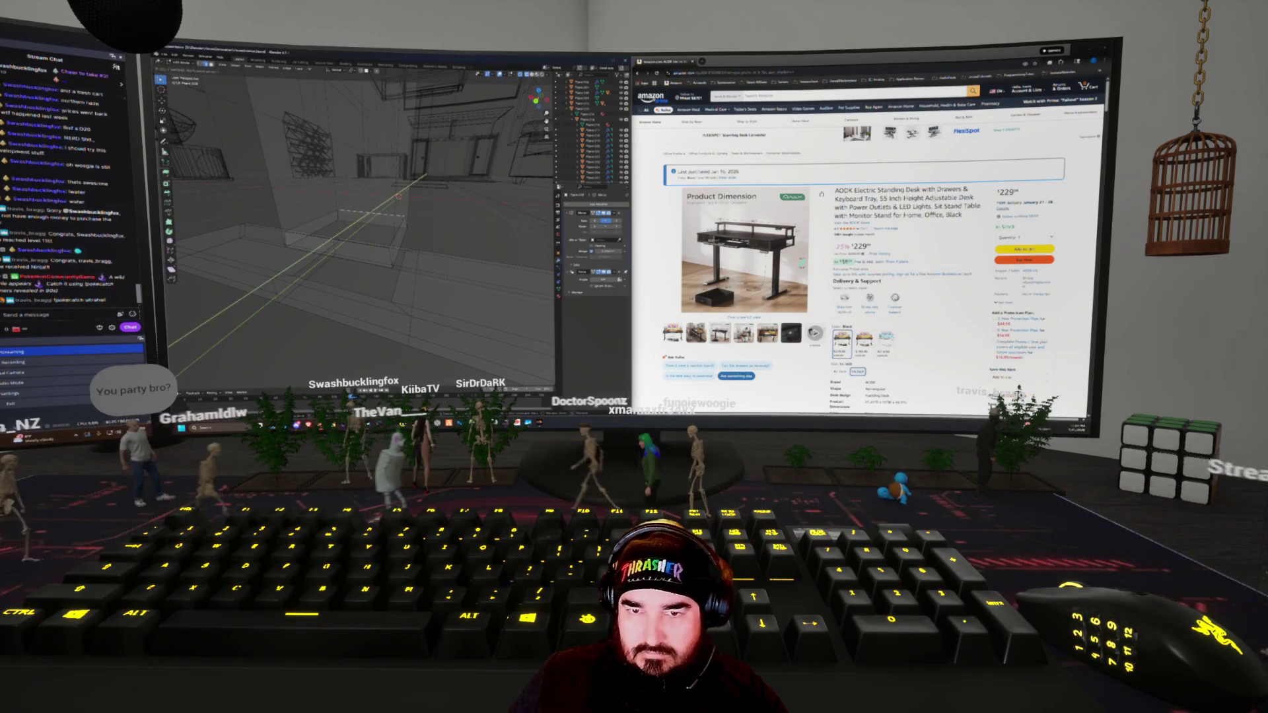
pyautogui.press('Return')
pyautogui.press('g')
pyautogui.press('y')
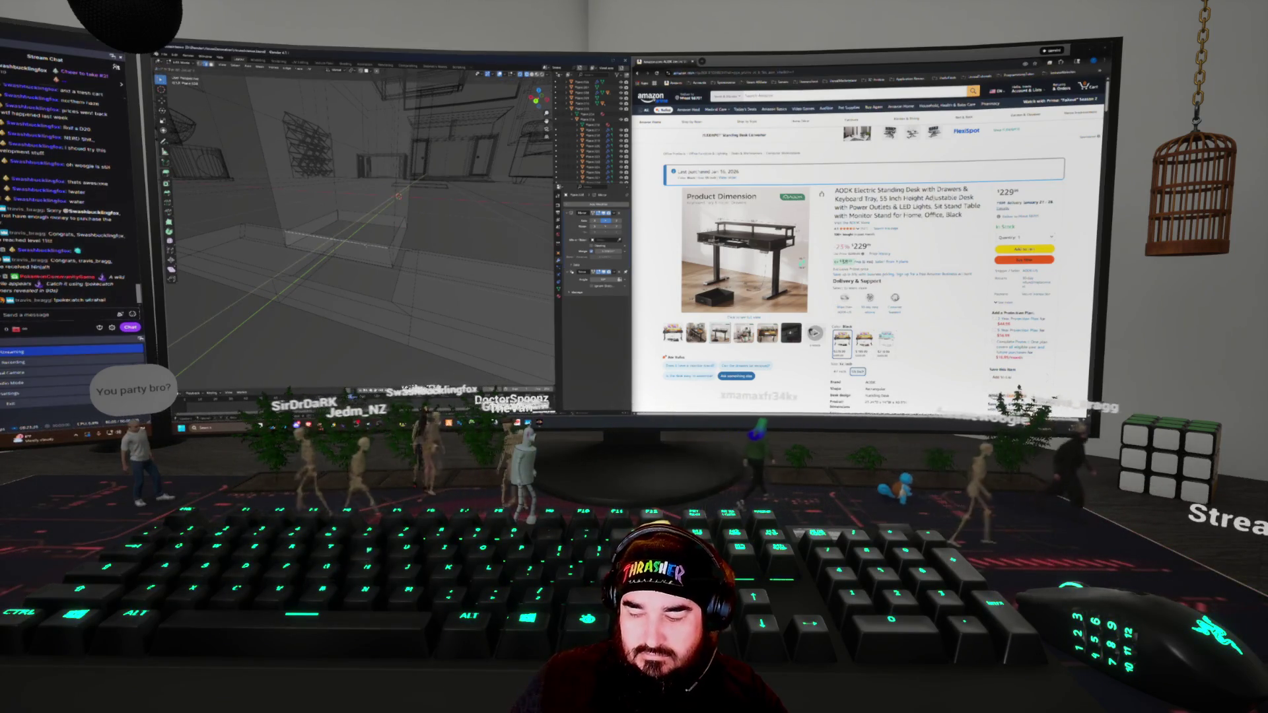
pyautogui.press('Return')
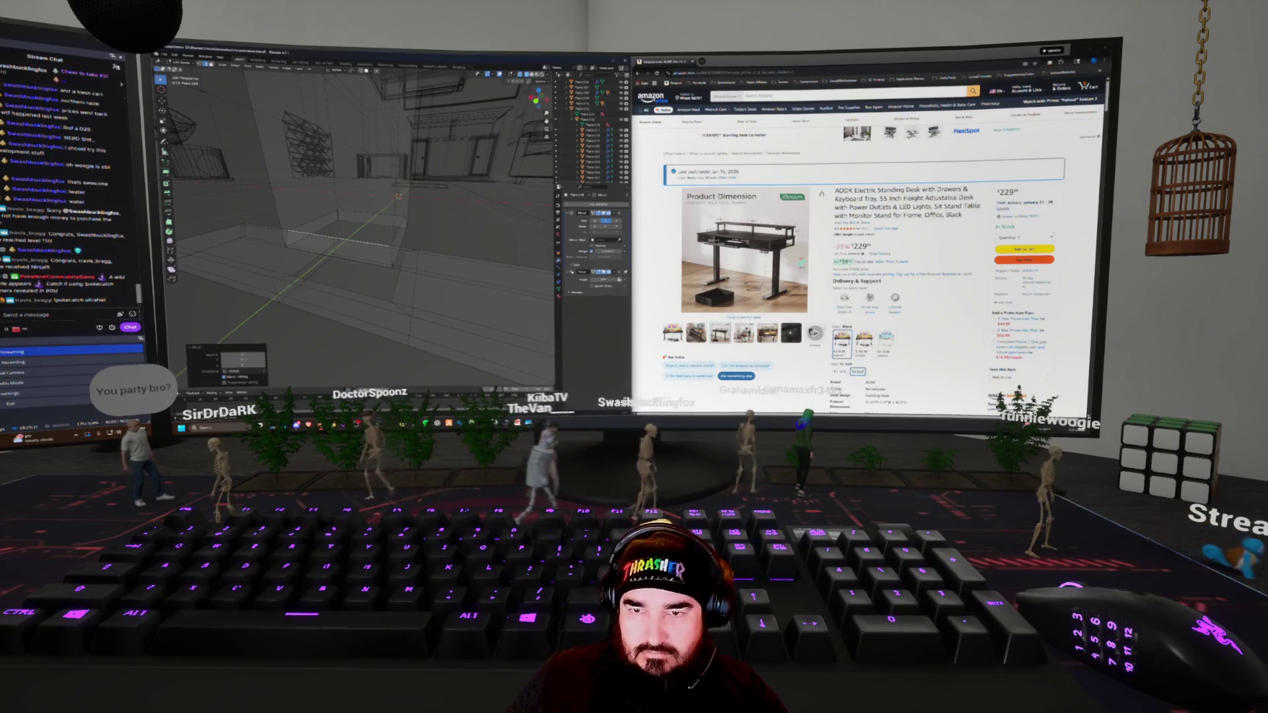
pyautogui.press('g')
pyautogui.press('z')
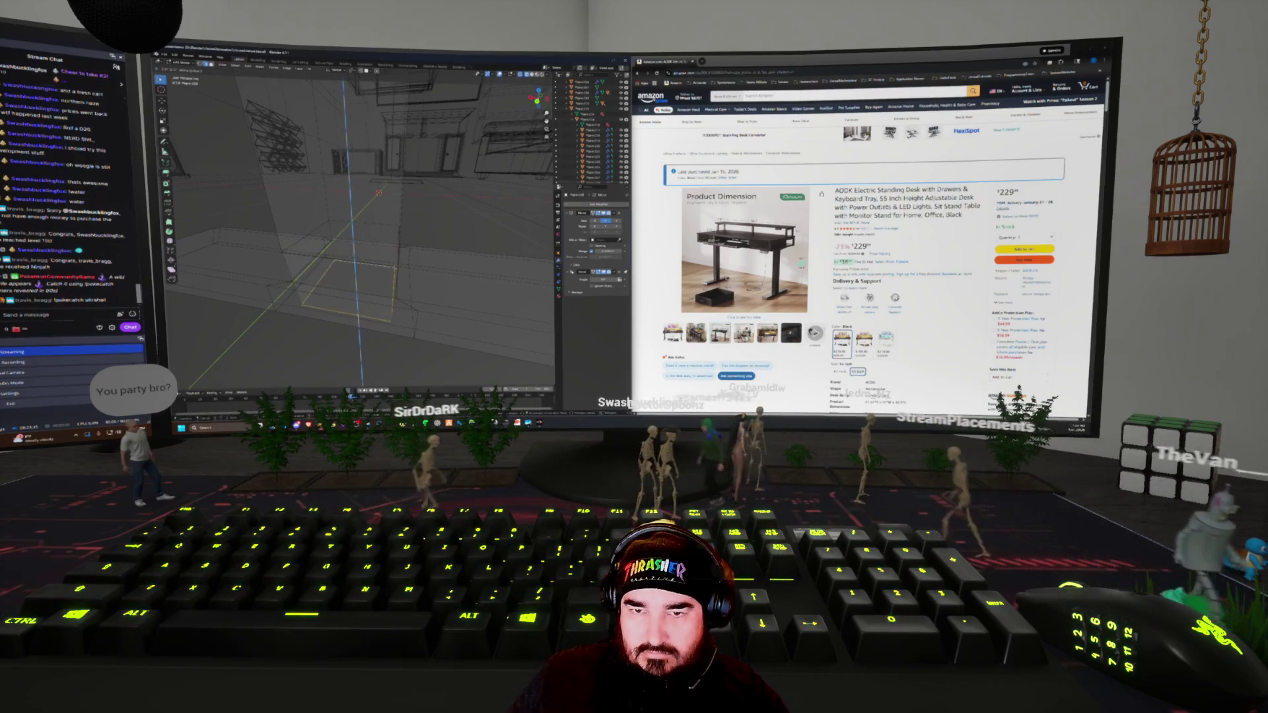
pyautogui.press('Return')
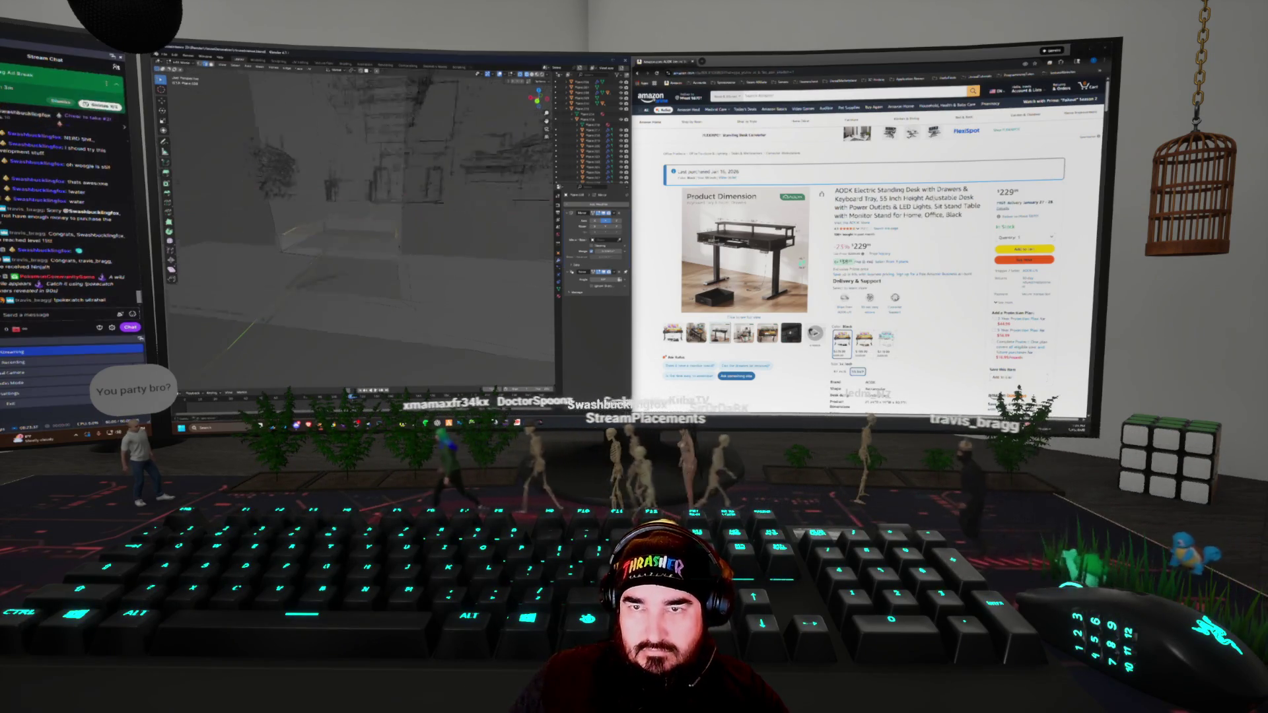
pyautogui.click(367, 70)
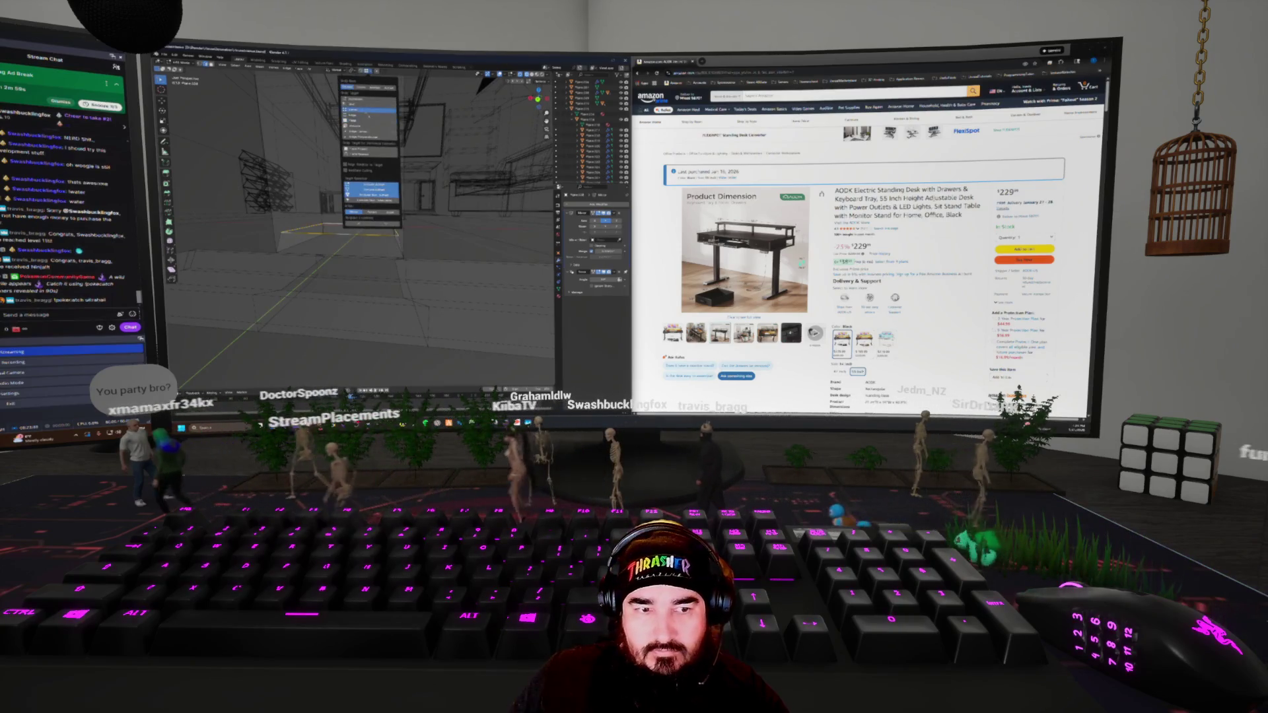
pyautogui.moveTo(469, 145); pyautogui.dragTo(436, 198, button='middle')
pyautogui.click(404, 260)
pyautogui.moveTo(404, 260)
pyautogui.mouseDown(button='middle')
pyautogui.moveTo(415, 274)
pyautogui.moveTo(470, 256)
pyautogui.mouseUp(button='middle')
pyautogui.hotkey('shift', 'z')
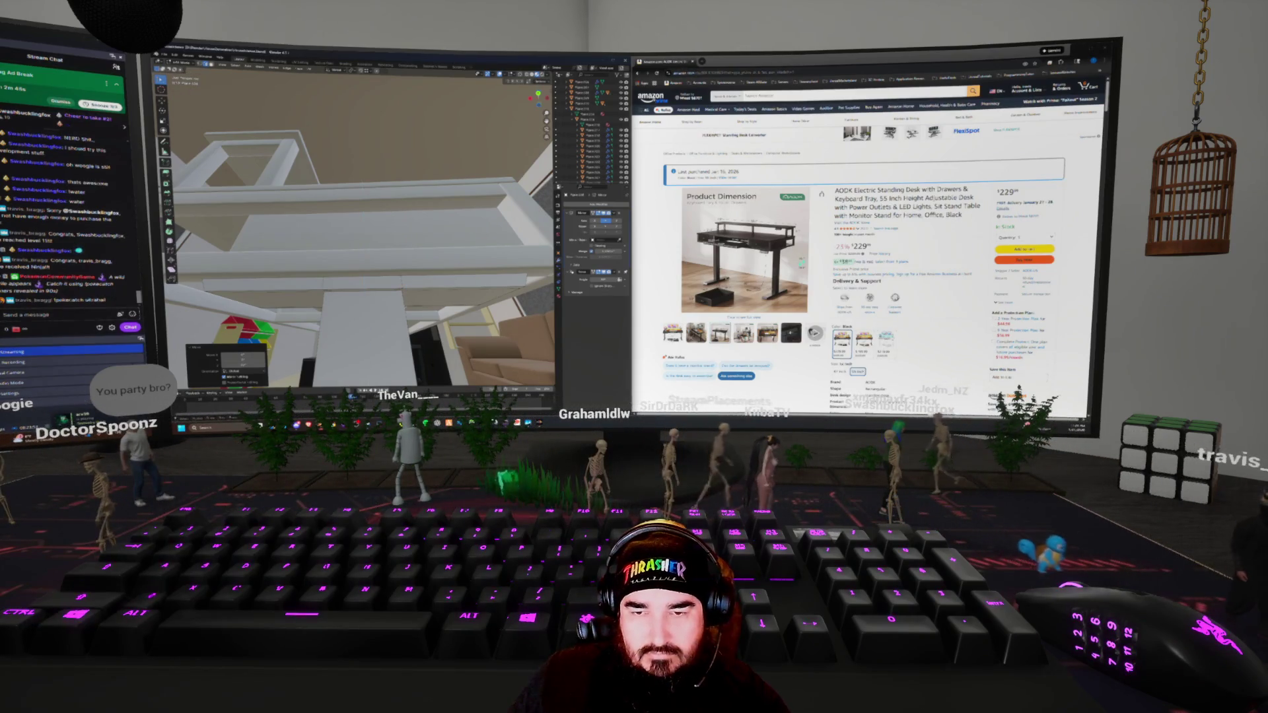
pyautogui.hotkey('shift', 'z')
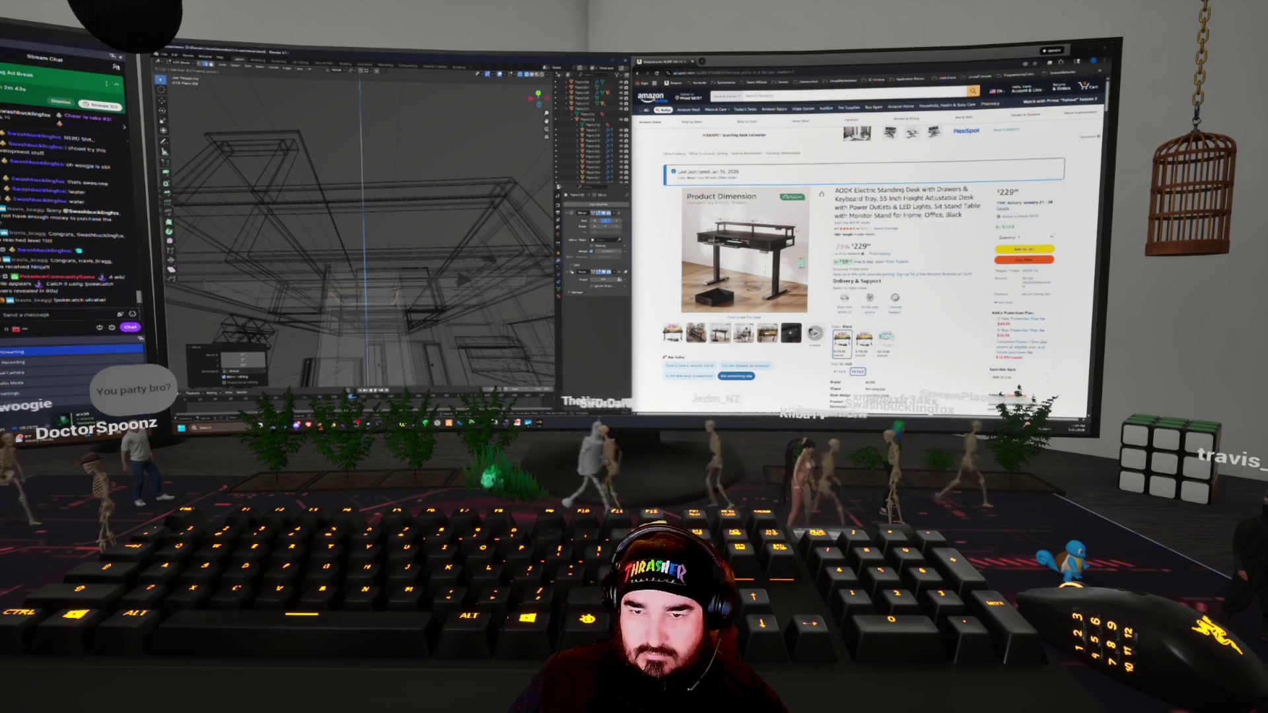
pyautogui.scroll(-5, 463, 280)
pyautogui.moveTo(444, 270)
pyautogui.mouseDown(button='middle')
pyautogui.moveTo(459, 206)
pyautogui.moveTo(466, 258)
pyautogui.mouseUp(button='middle')
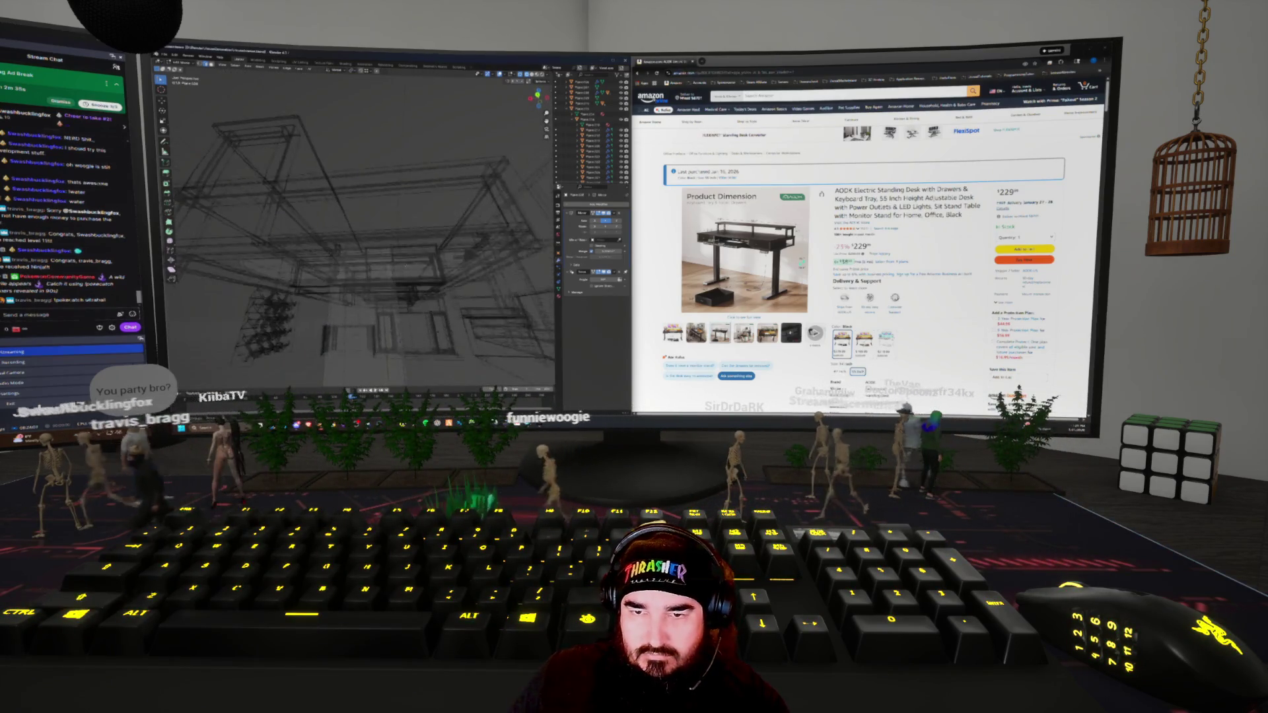
pyautogui.hotkey('shift', 'z')
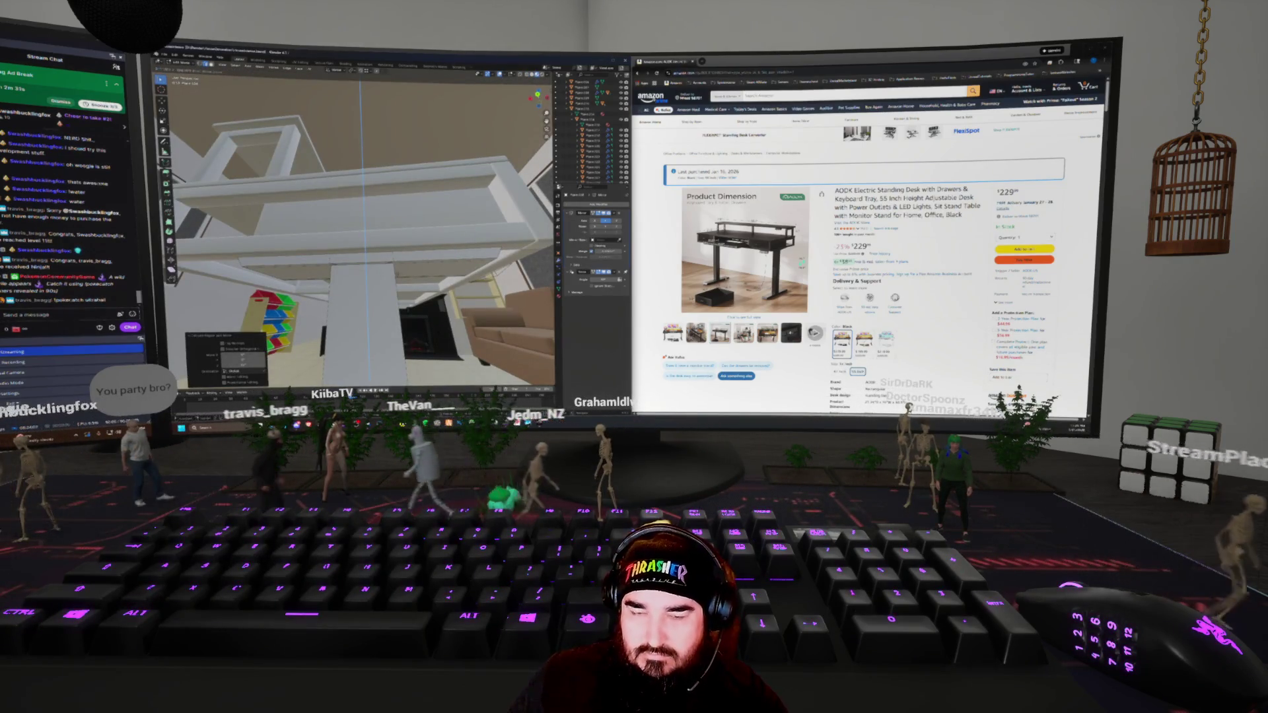
pyautogui.hotkey('shift', 'z')
pyautogui.moveTo(465, 258)
pyautogui.mouseDown(button='middle')
pyautogui.moveTo(522, 210)
pyautogui.moveTo(469, 185)
pyautogui.moveTo(546, 96)
pyautogui.moveTo(547, 132)
pyautogui.mouseUp(button='middle')
pyautogui.hotkey('shift', 'z')
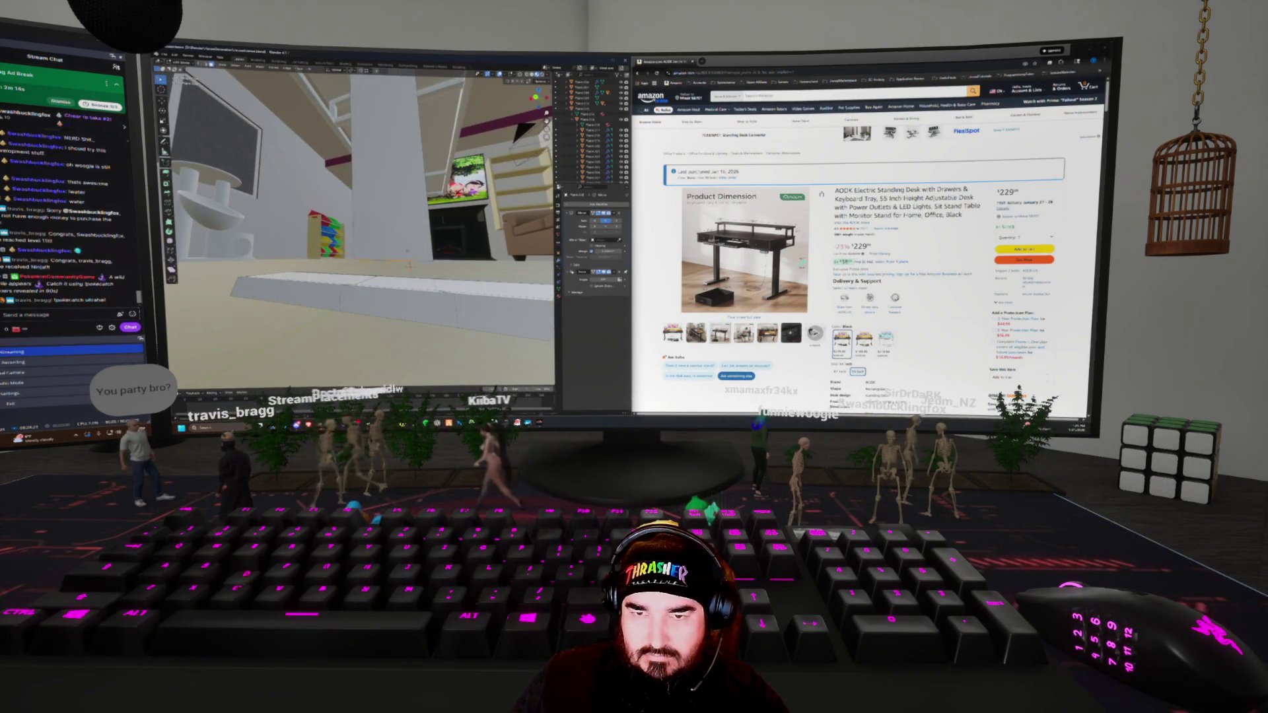
pyautogui.moveTo(547, 132)
pyautogui.mouseDown(button='middle')
pyautogui.moveTo(547, 155)
pyautogui.moveTo(507, 159)
pyautogui.moveTo(502, 179)
pyautogui.moveTo(522, 161)
pyautogui.moveTo(456, 194)
pyautogui.moveTo(498, 118)
pyautogui.mouseUp(button='middle')
pyautogui.hotkey('shift', 'z')
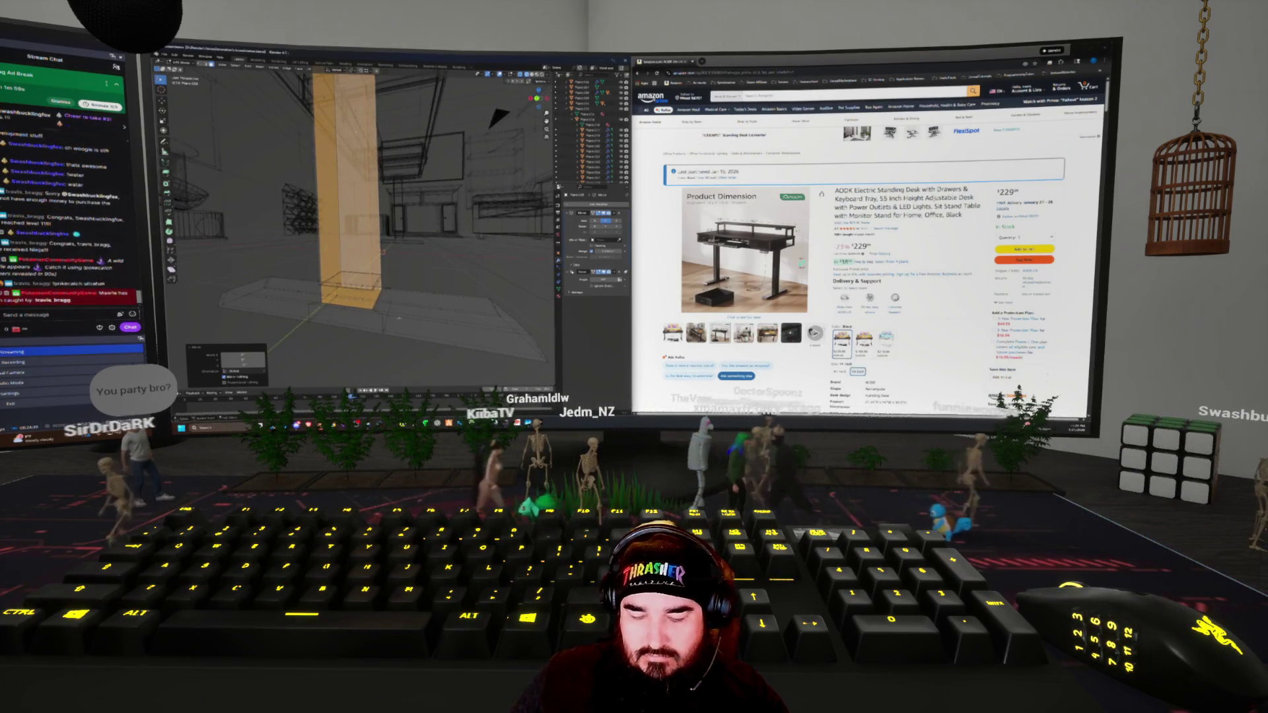
# Select the linked floor slab and pillar and merge their overlapping vertices by distance
pyautogui.hotkey('ctrl', 'l')
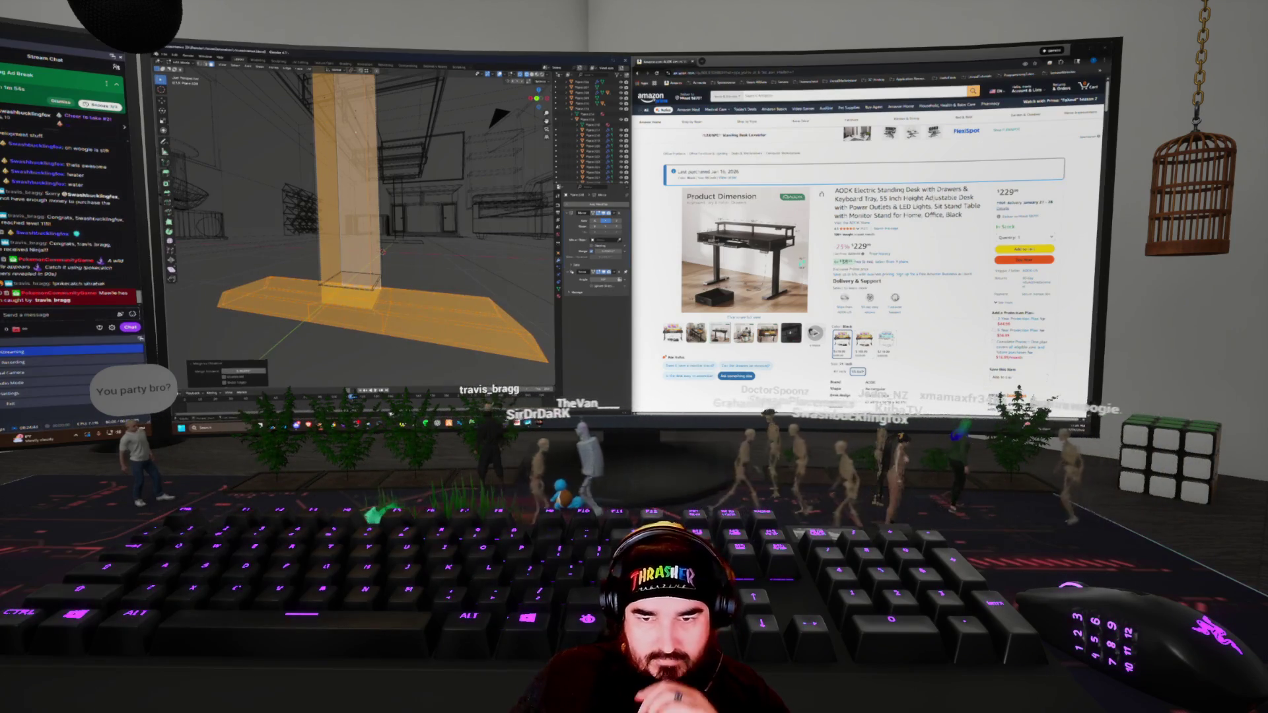
pyautogui.click(442, 328)
pyautogui.moveTo(442, 328); pyautogui.dragTo(463, 311, button='middle')
pyautogui.press('x')
pyautogui.moveTo(475, 126); pyautogui.dragTo(543, 90, button='middle')
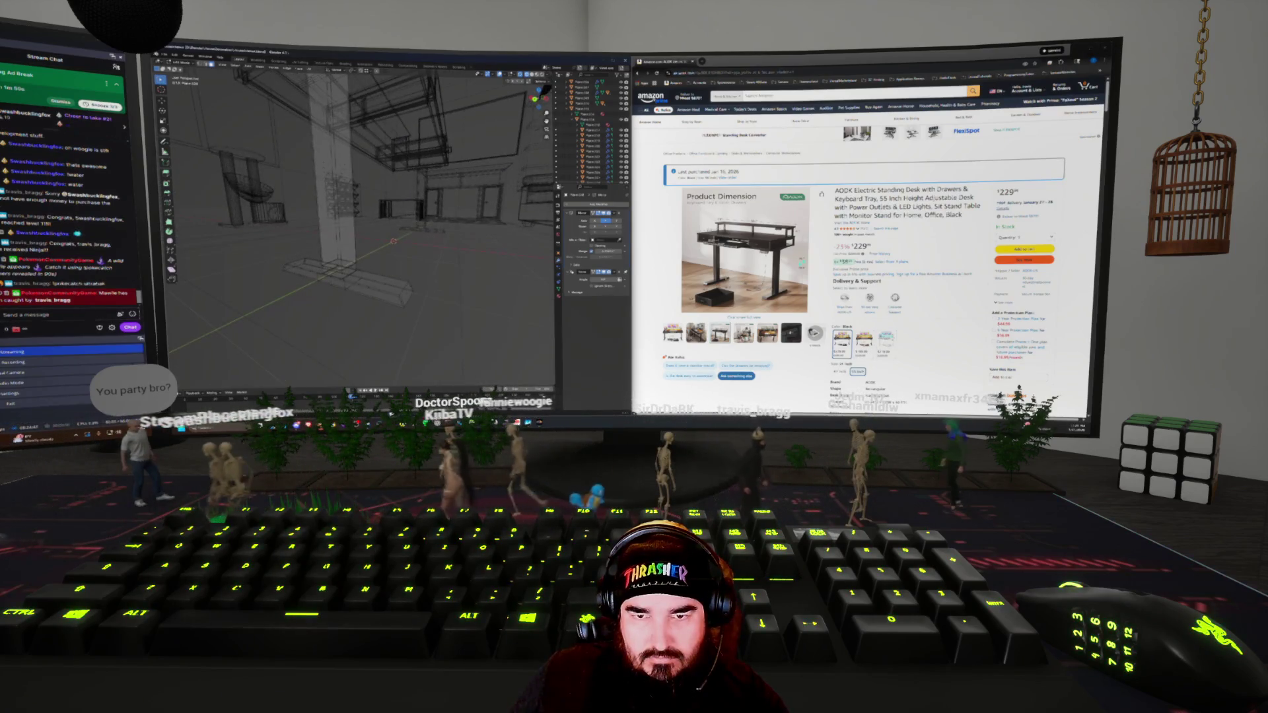
pyautogui.press('l')
pyautogui.moveTo(383, 285); pyautogui.dragTo(356, 277, button='middle')
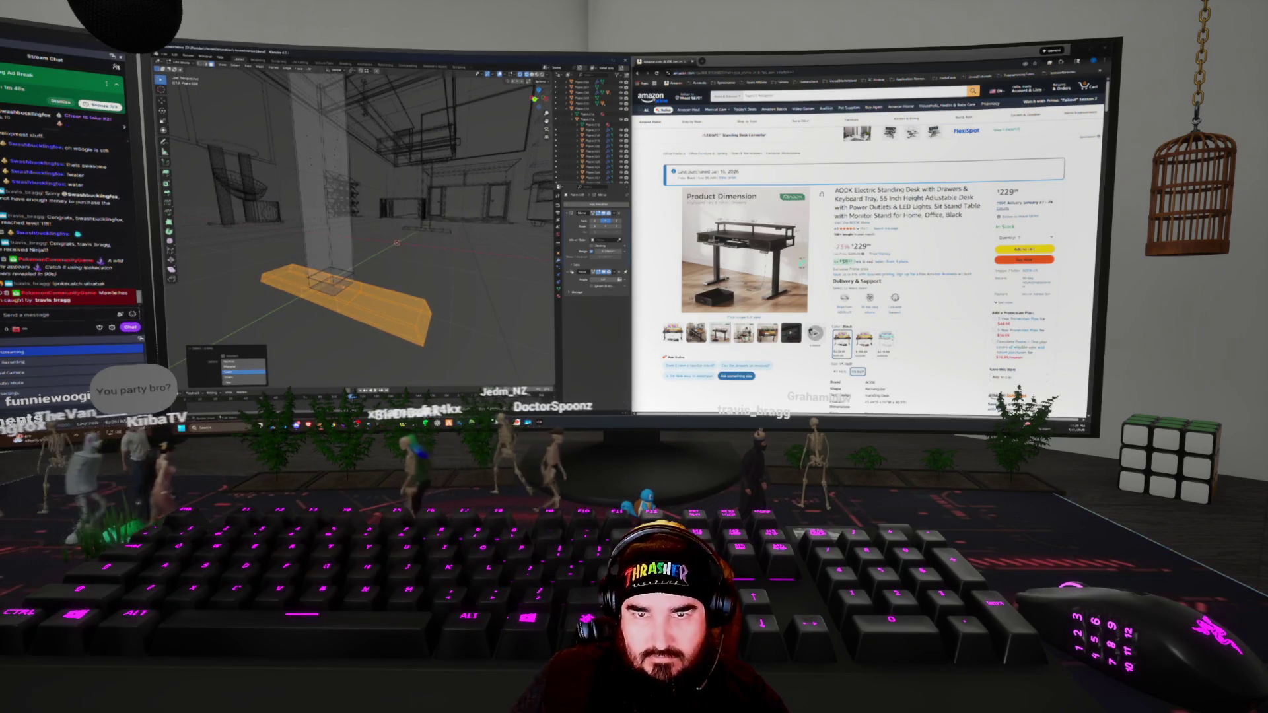
pyautogui.press('l')
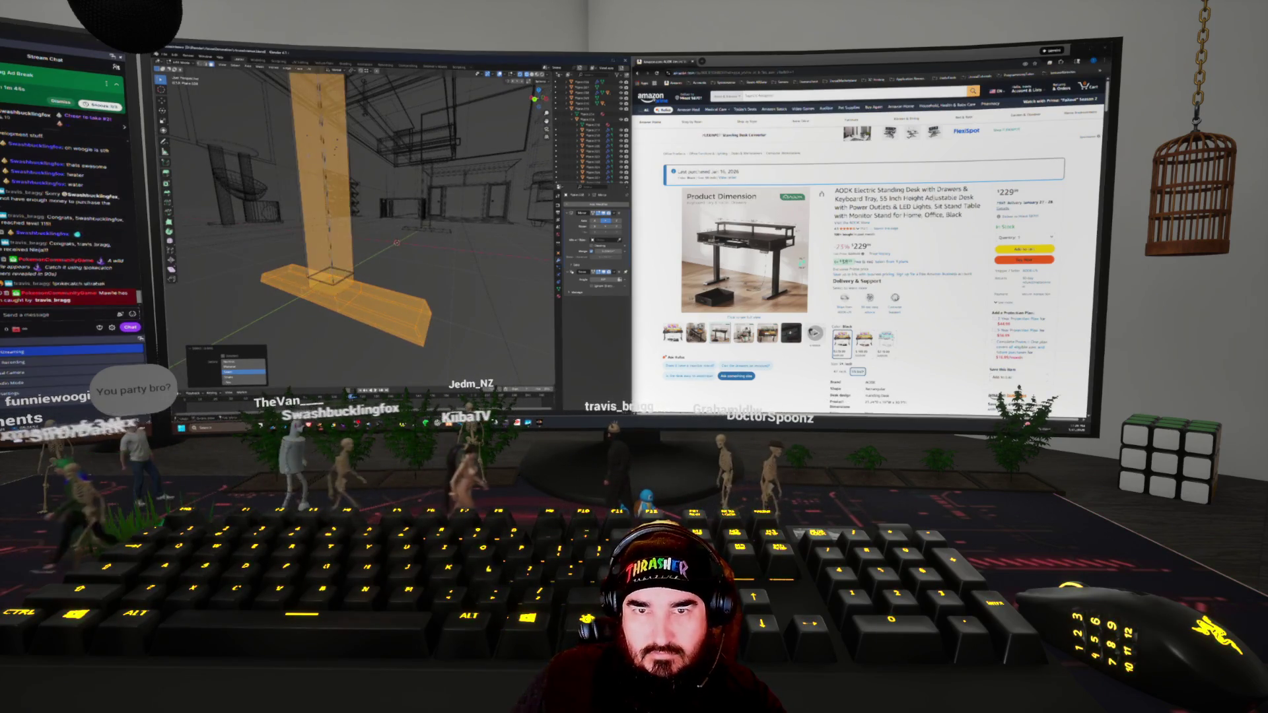
pyautogui.moveTo(462, 152); pyautogui.dragTo(488, 122, button='middle')
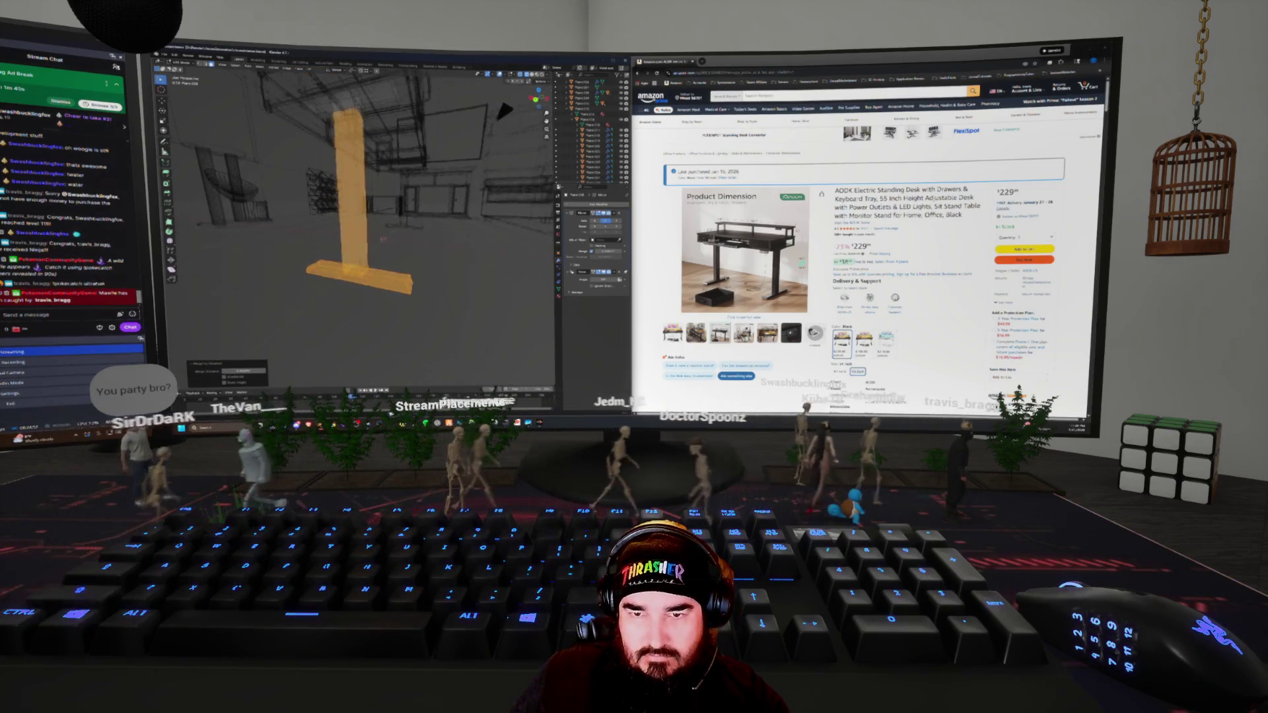
pyautogui.scroll(5, 385, 236)
pyautogui.scroll(4, 384, 236)
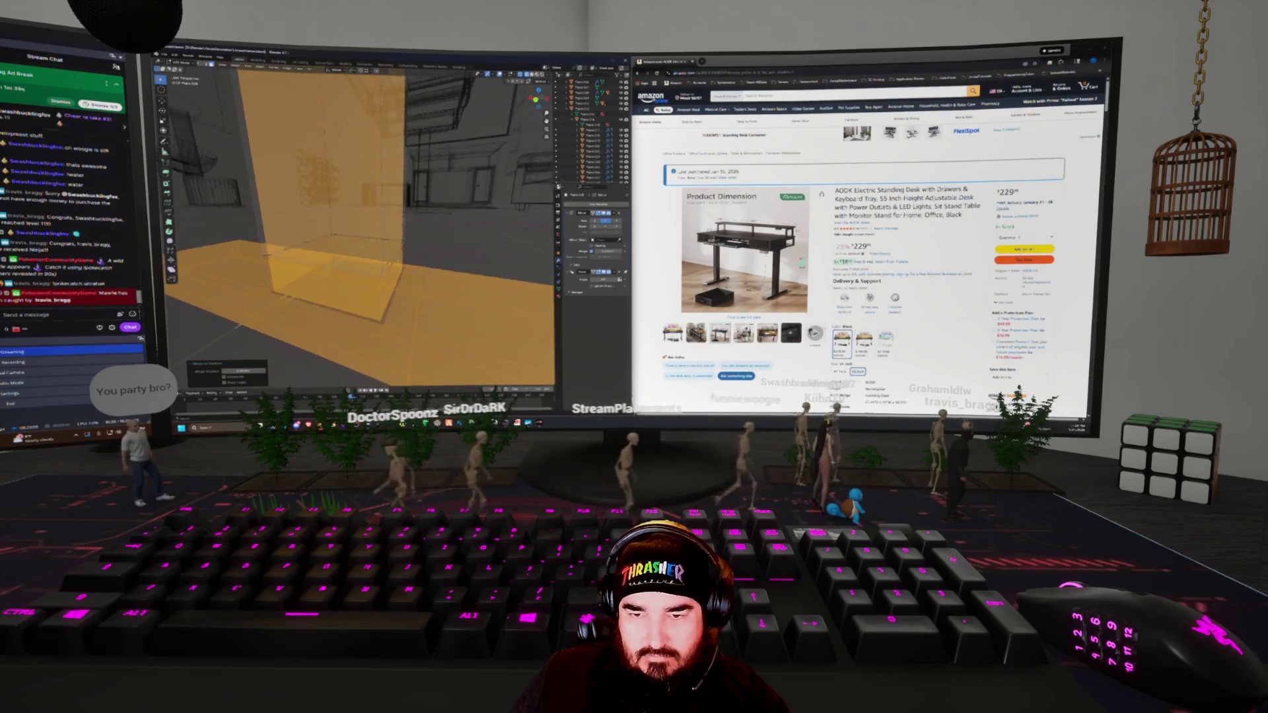
pyautogui.press('Tab')
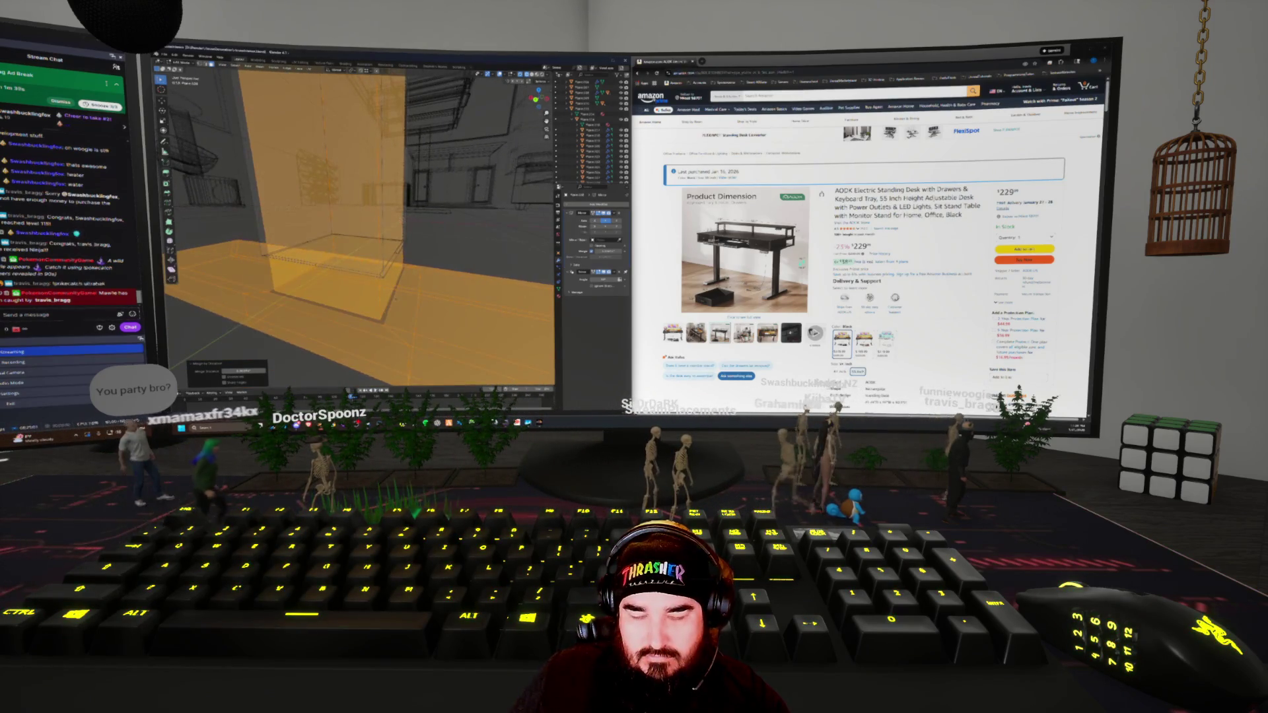
# Deselect everything, then select the floor, the adjoining wall piece and the tall box
pyautogui.hotkey('alt', 'a')
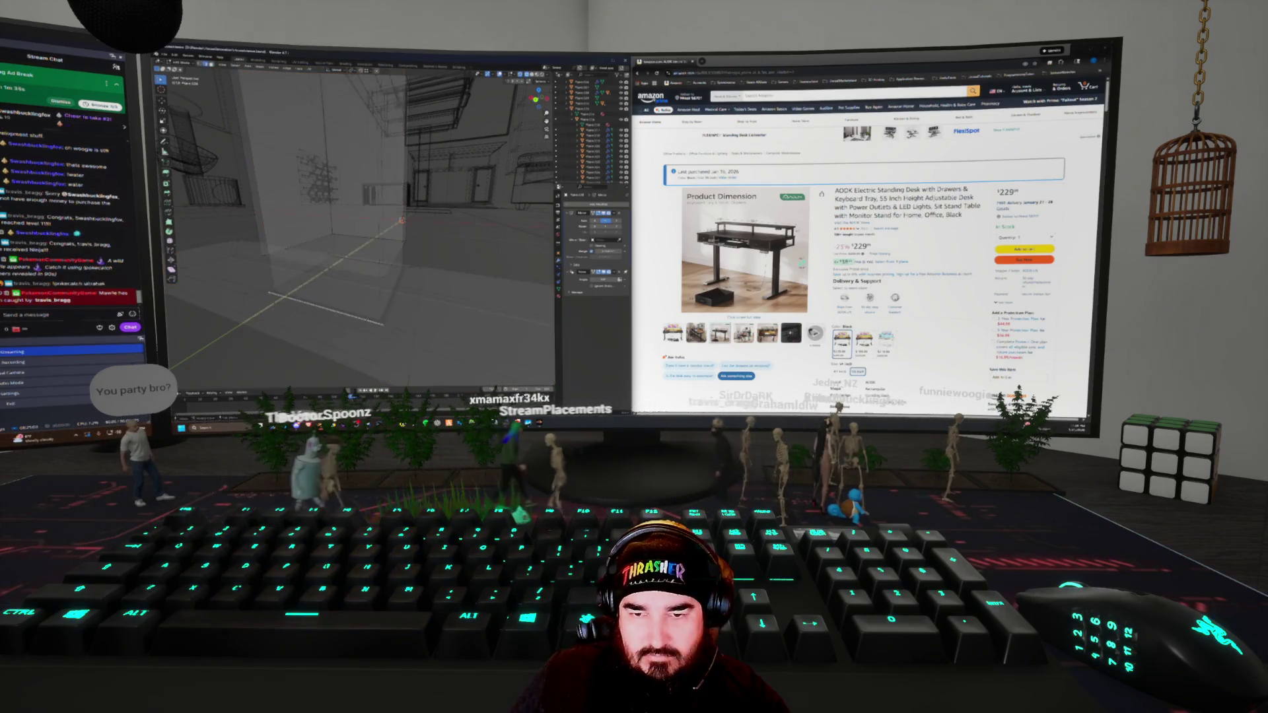
pyautogui.moveTo(360, 225); pyautogui.dragTo(251, 235, button='middle')
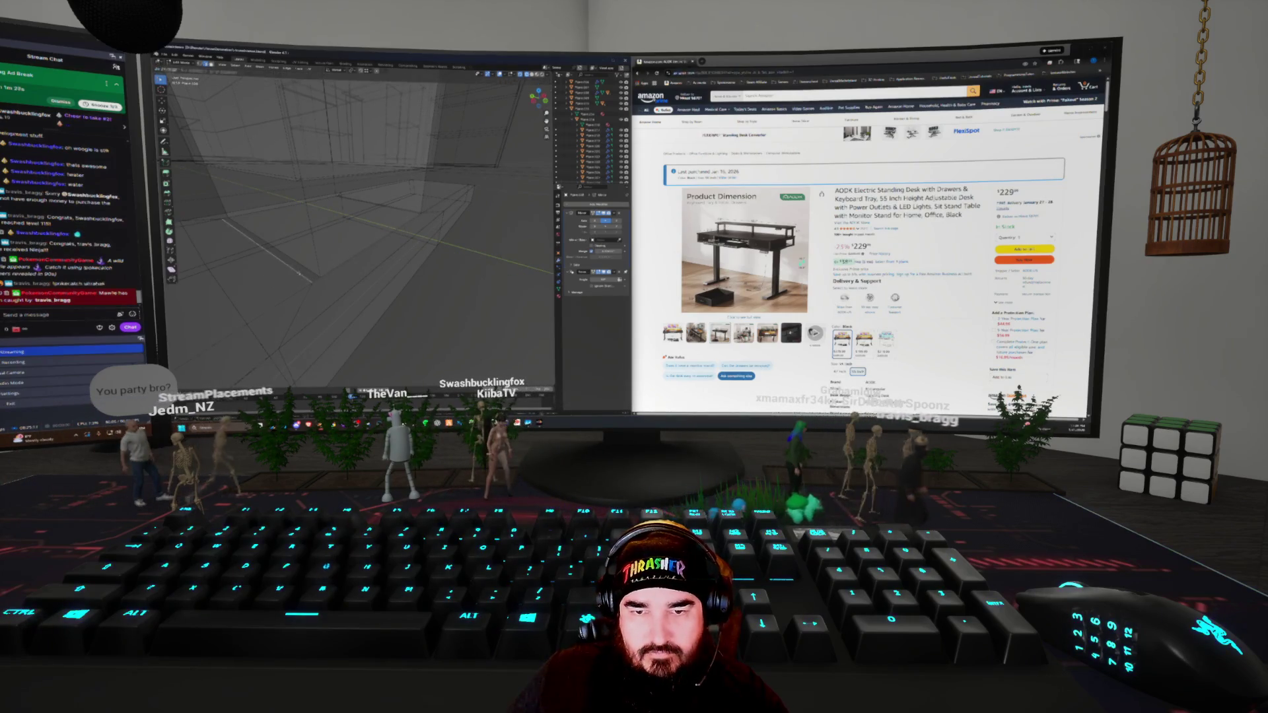
pyautogui.moveTo(251, 235); pyautogui.dragTo(362, 244, button='middle')
pyautogui.click(363, 244)
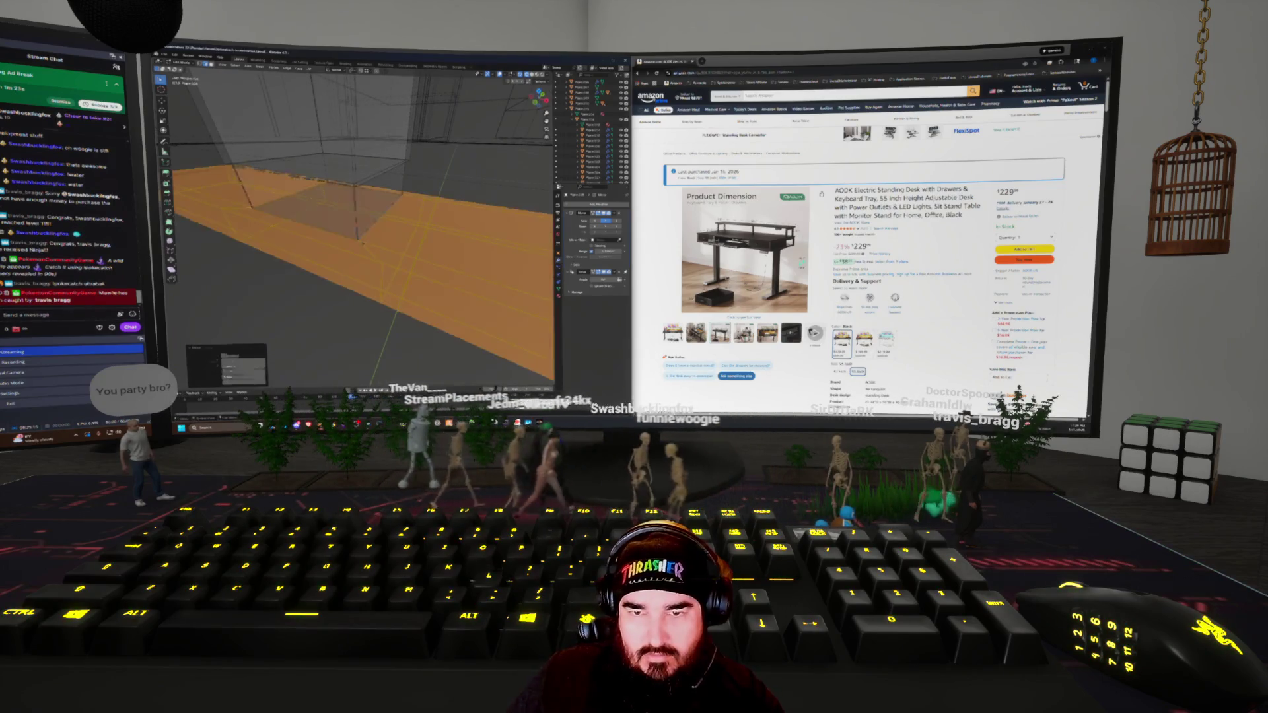
pyautogui.keyDown('shift'); pyautogui.click(356, 234); pyautogui.keyUp('shift')
pyautogui.moveTo(363, 245); pyautogui.dragTo(403, 249, button='middle')
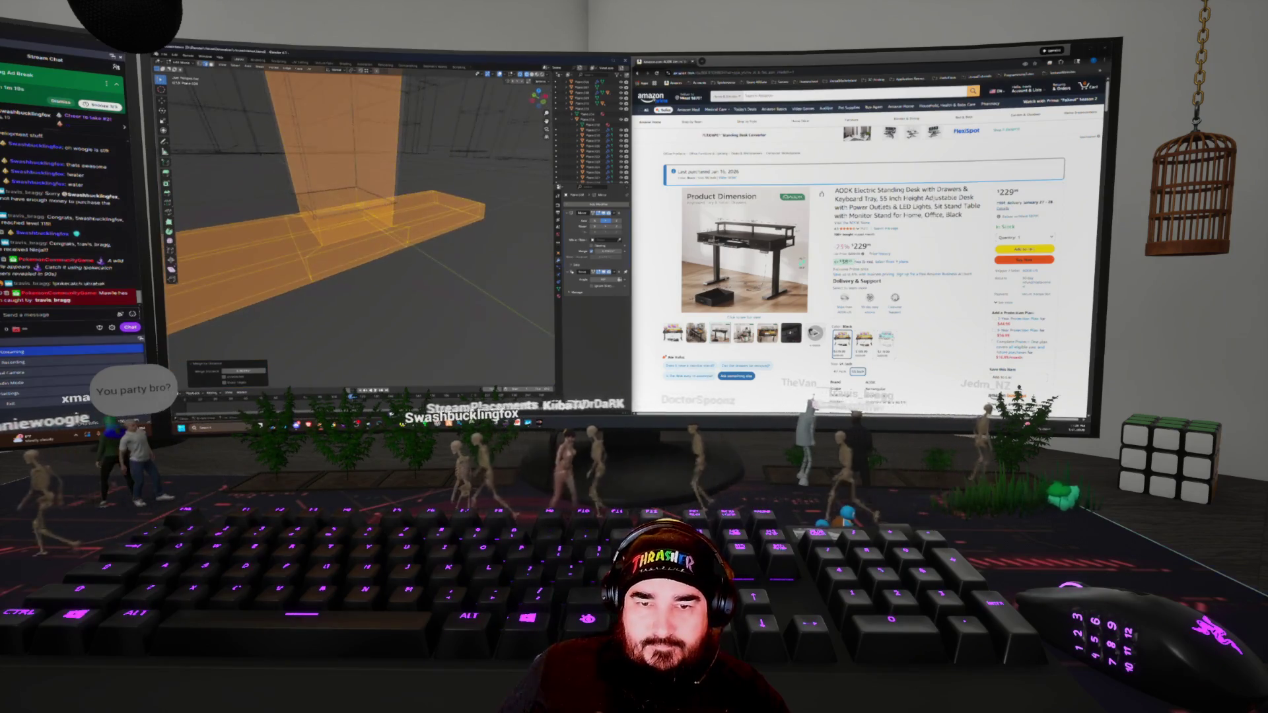
pyautogui.press('Tab')
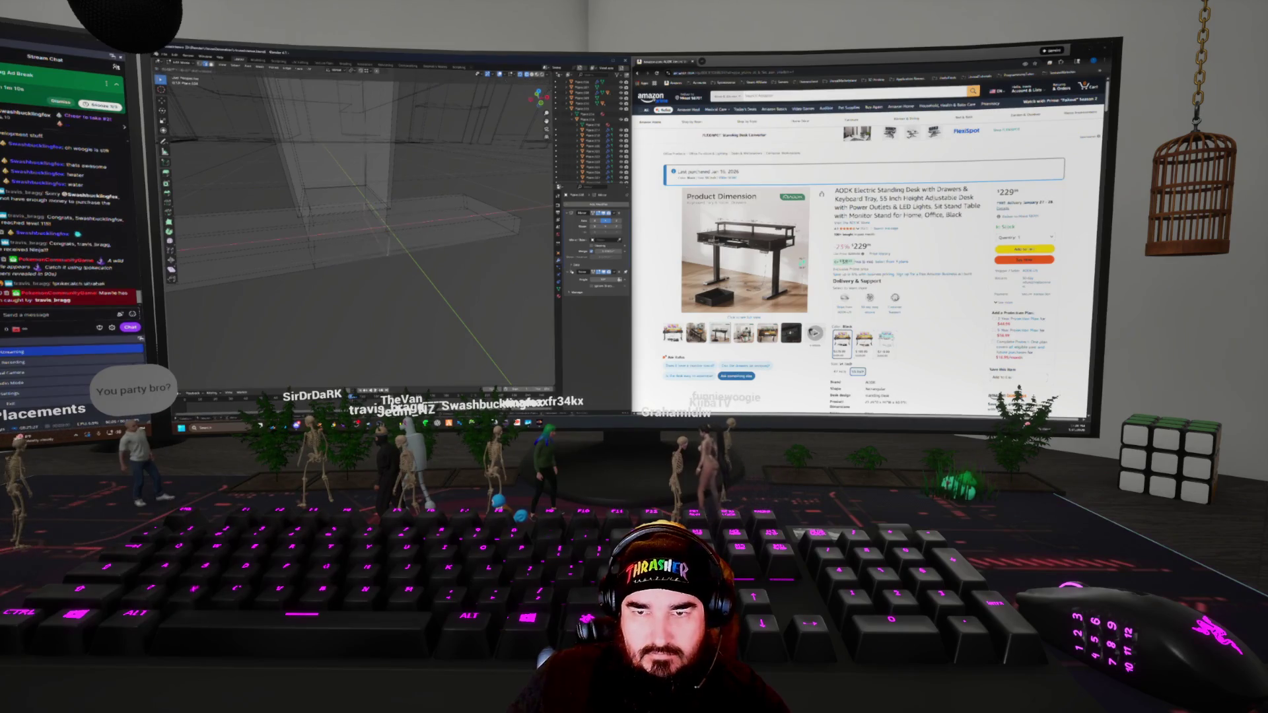
pyautogui.moveTo(363, 231)
pyautogui.mouseDown(button='middle')
pyautogui.moveTo(436, 215)
pyautogui.moveTo(386, 224)
pyautogui.mouseUp(button='middle')
pyautogui.click(373, 198)
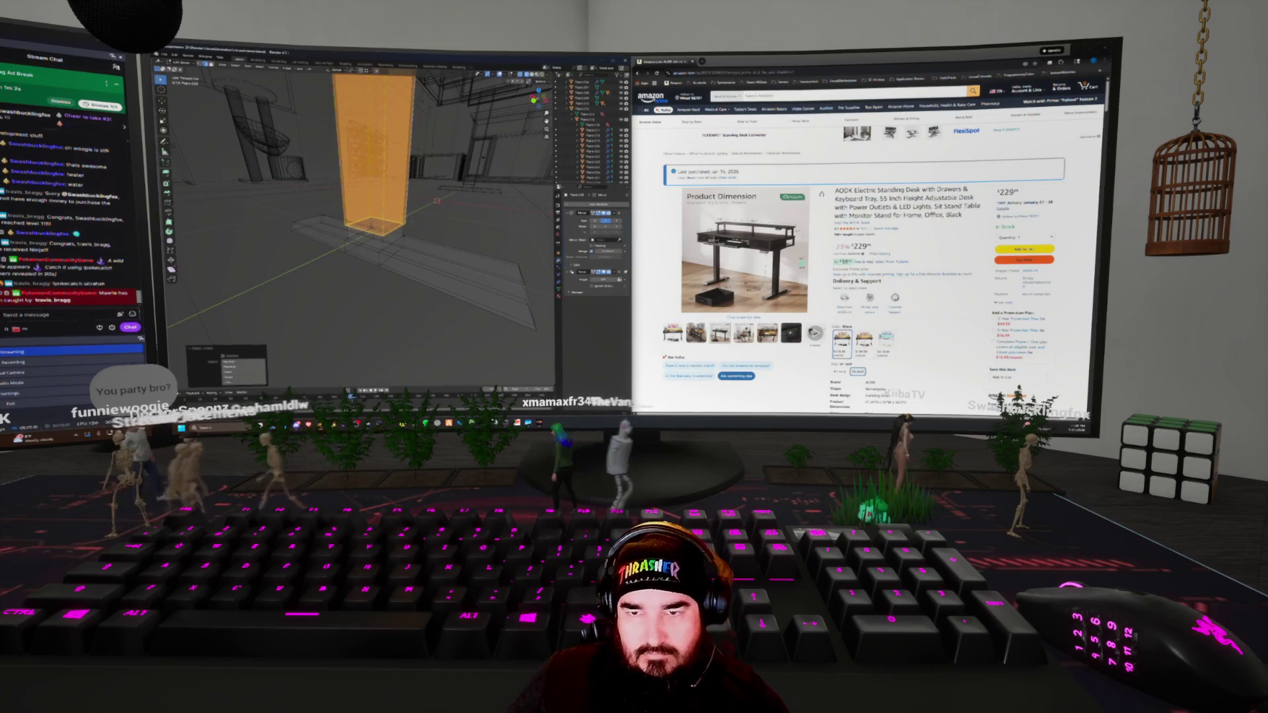
pyautogui.moveTo(407, 232)
pyautogui.mouseDown(button='middle')
pyautogui.moveTo(390, 231)
pyautogui.moveTo(396, 250)
pyautogui.moveTo(423, 238)
pyautogui.moveTo(410, 250)
pyautogui.moveTo(383, 245)
pyautogui.moveTo(477, 171)
pyautogui.moveTo(423, 311)
pyautogui.mouseUp(button='middle')
pyautogui.moveTo(477, 175)
pyautogui.mouseDown(button='middle')
pyautogui.moveTo(485, 164)
pyautogui.moveTo(463, 173)
pyautogui.moveTo(453, 153)
pyautogui.moveTo(464, 145)
pyautogui.moveTo(478, 171)
pyautogui.mouseUp(button='middle')
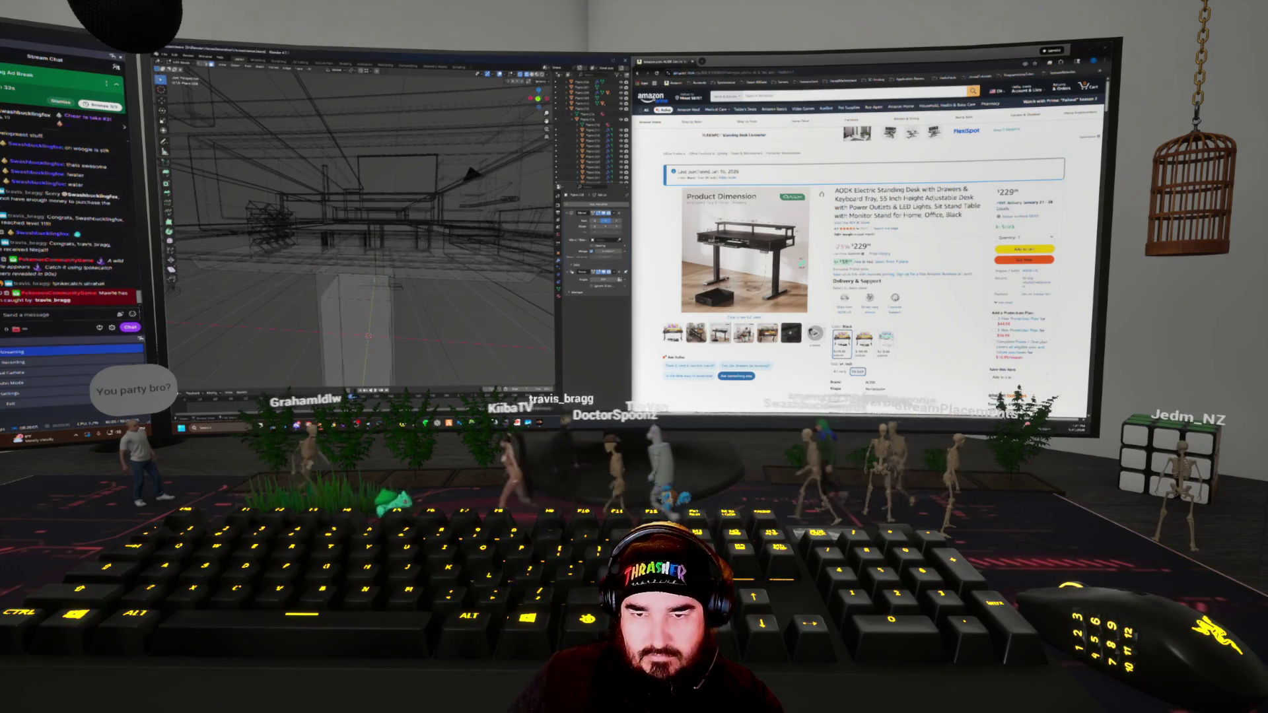
pyautogui.click(364, 311)
pyautogui.moveTo(363, 311); pyautogui.dragTo(398, 292, button='middle')
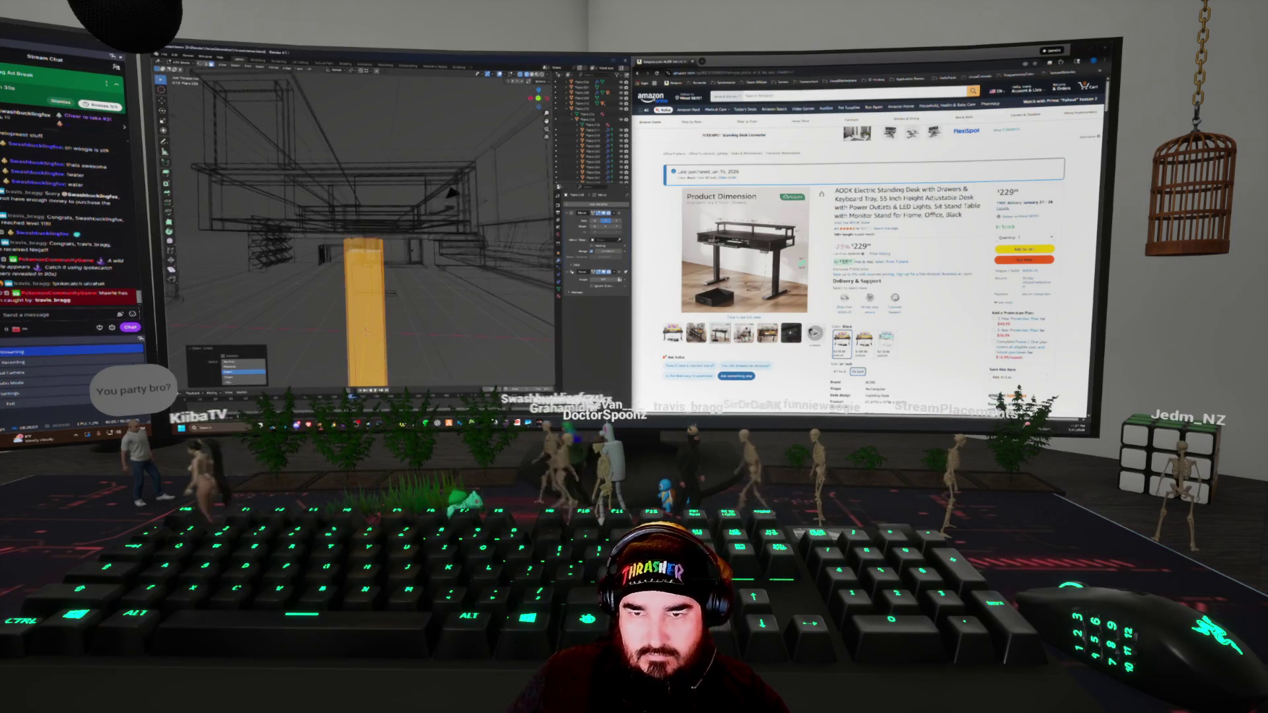
pyautogui.scroll(-3, 452, 193)
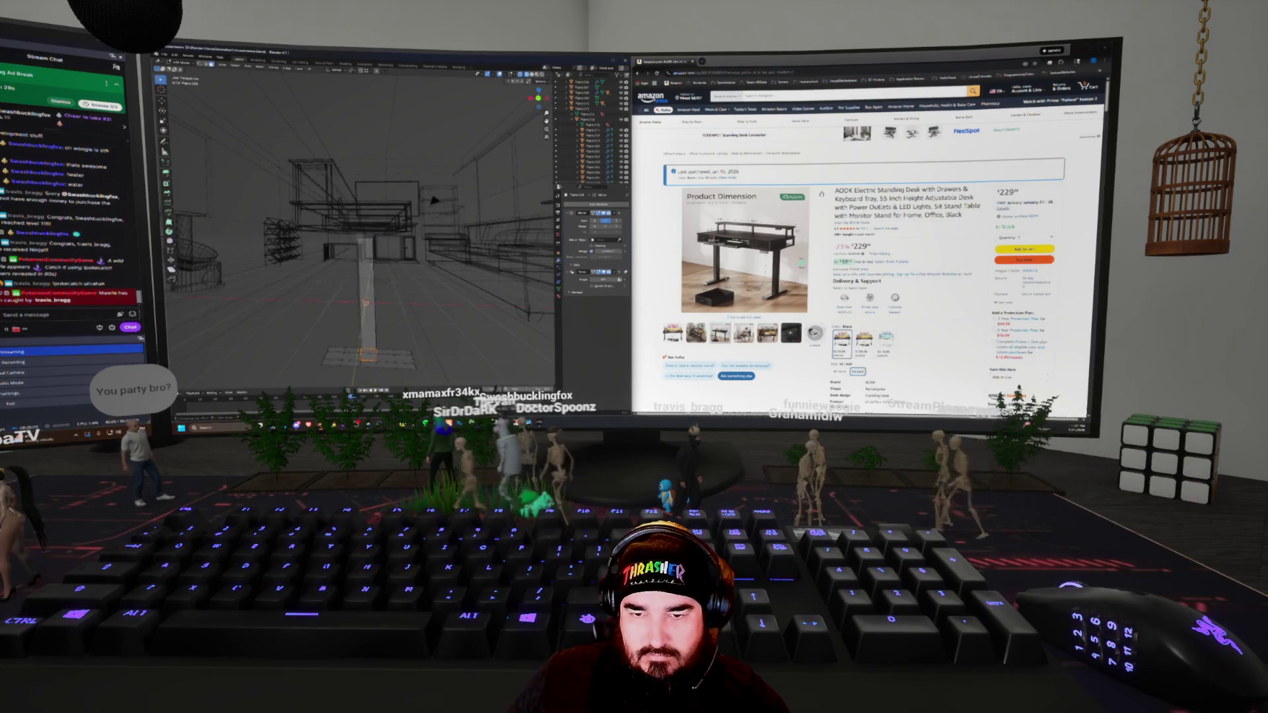
pyautogui.scroll(5, 434, 199)
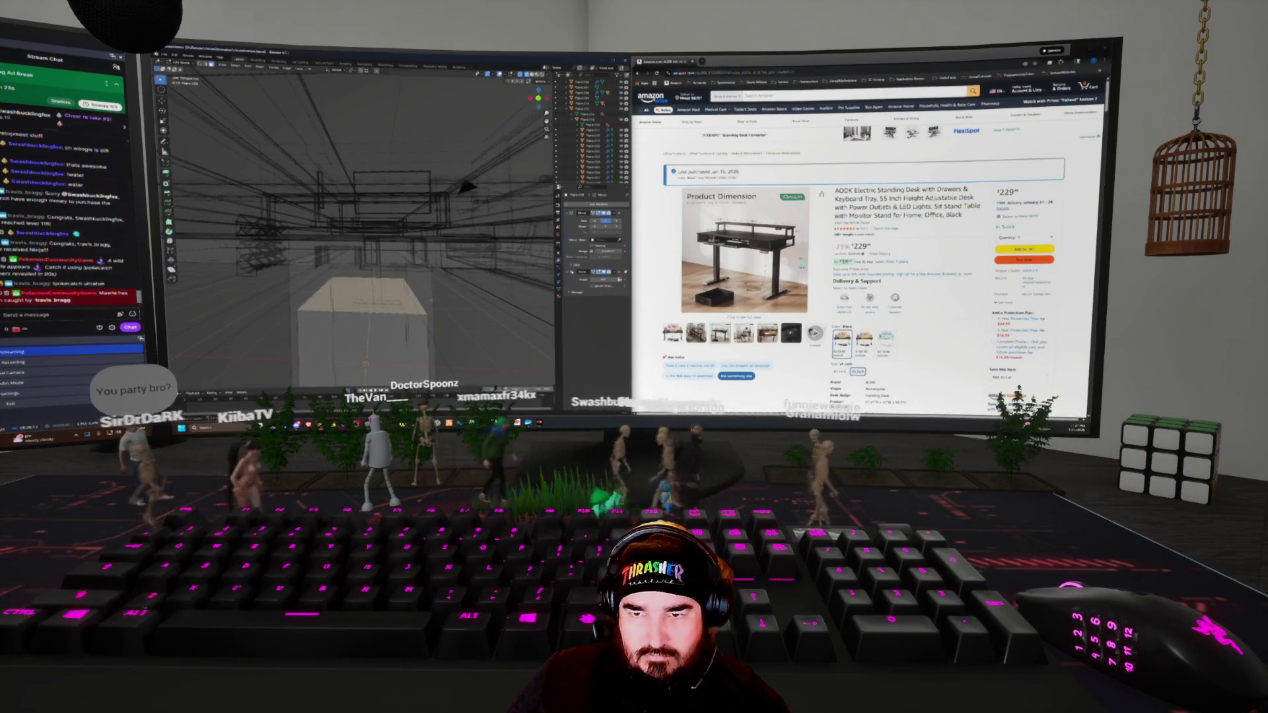
pyautogui.hotkey('alt', 'z')
pyautogui.moveTo(467, 187); pyautogui.dragTo(411, 322, button='middle')
pyautogui.click(411, 321)
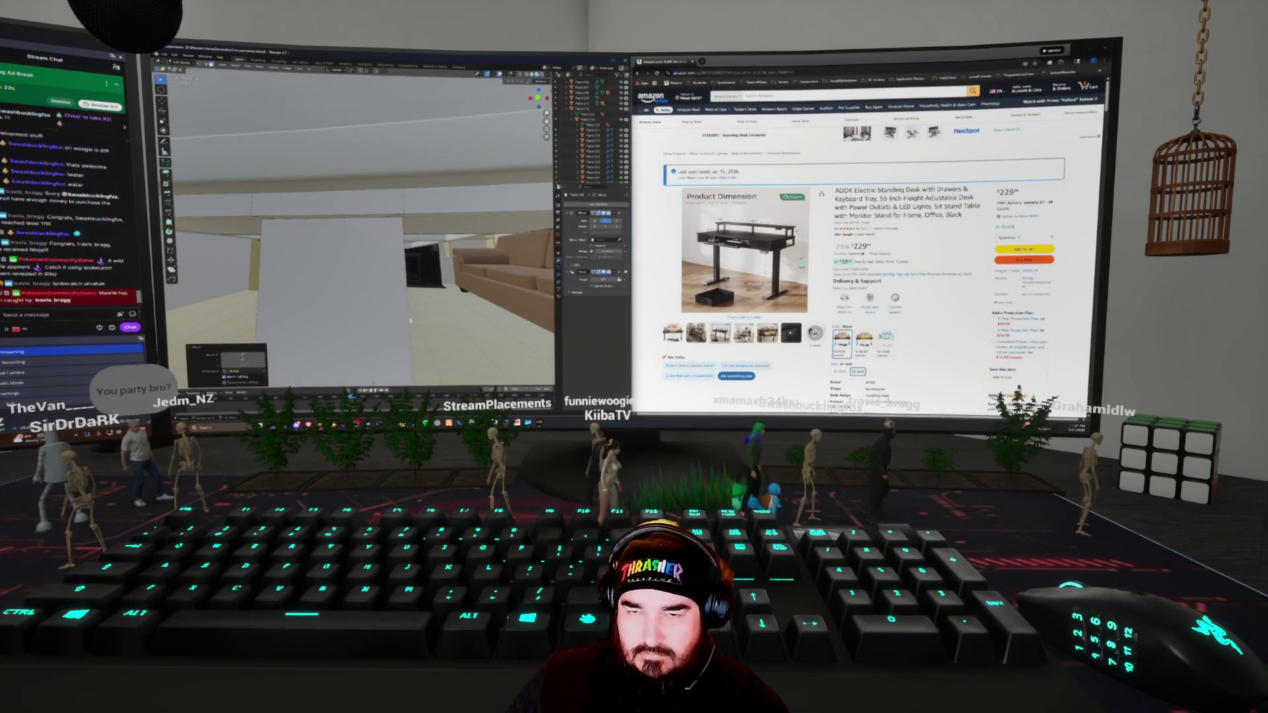
pyautogui.hotkey('alt', 'z')
pyautogui.moveTo(410, 320); pyautogui.dragTo(409, 231, button='middle')
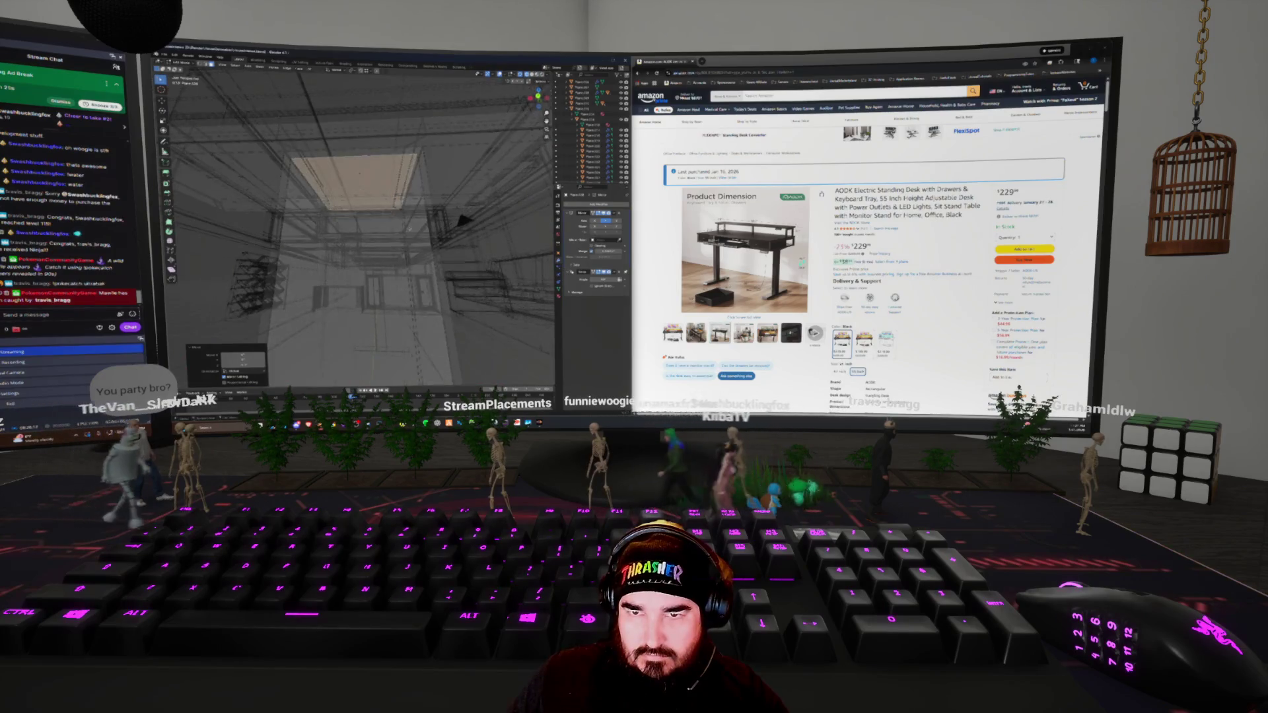
pyautogui.scroll(3, 465, 220)
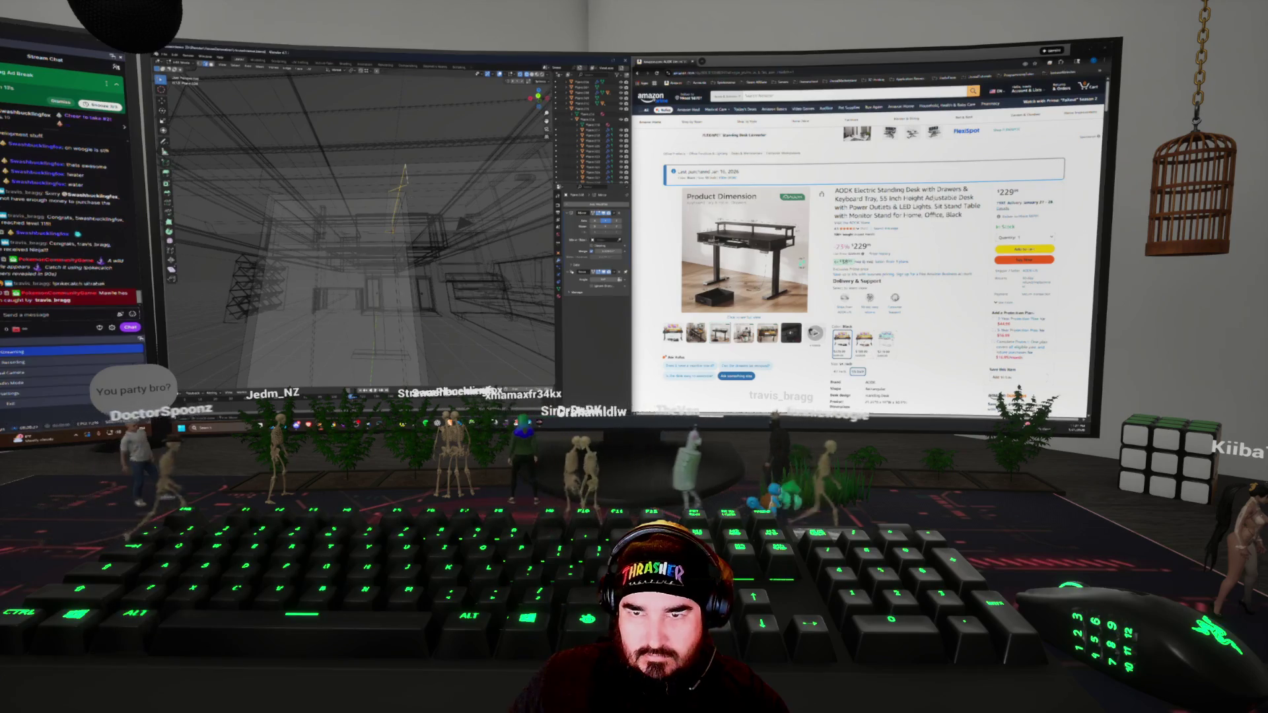
pyautogui.moveTo(465, 222); pyautogui.dragTo(466, 198, button='middle')
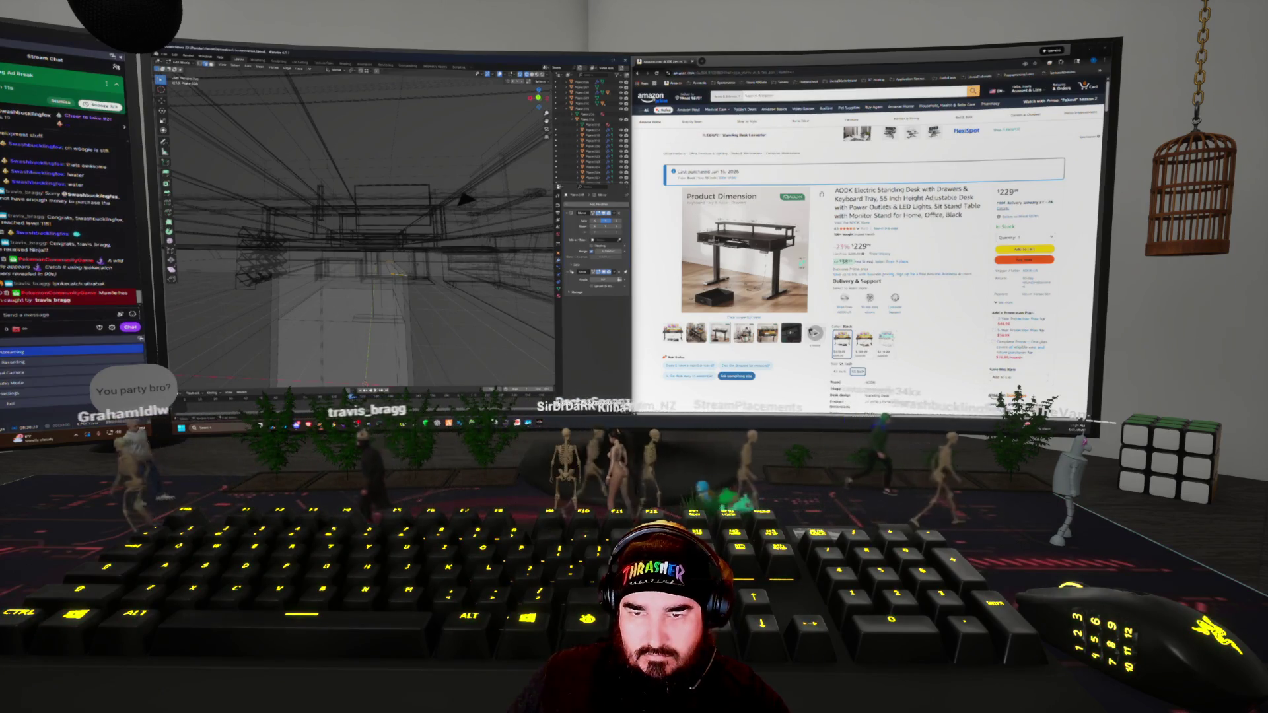
pyautogui.moveTo(466, 199); pyautogui.dragTo(466, 195, button='middle')
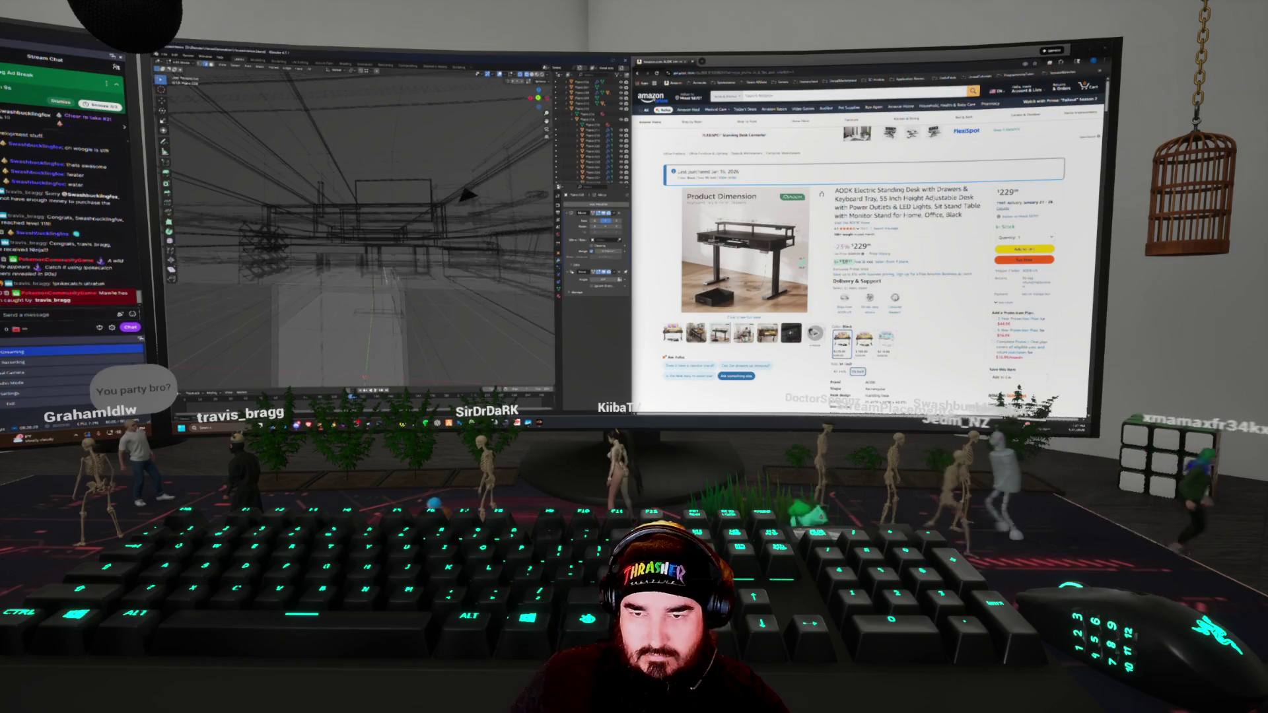
pyautogui.hotkey('shift', 'd')
pyautogui.moveTo(466, 195)
pyautogui.mouseDown(button='middle')
pyautogui.moveTo(472, 273)
pyautogui.moveTo(460, 213)
pyautogui.moveTo(466, 245)
pyautogui.moveTo(358, 227)
pyautogui.moveTo(435, 194)
pyautogui.moveTo(395, 322)
pyautogui.mouseUp(button='middle')
pyautogui.hotkey('shift', 'z')
pyautogui.hotkey('shift', 'z')
pyautogui.rightClick(404, 231)
pyautogui.hotkey('shift', 'z')
pyautogui.press('z')
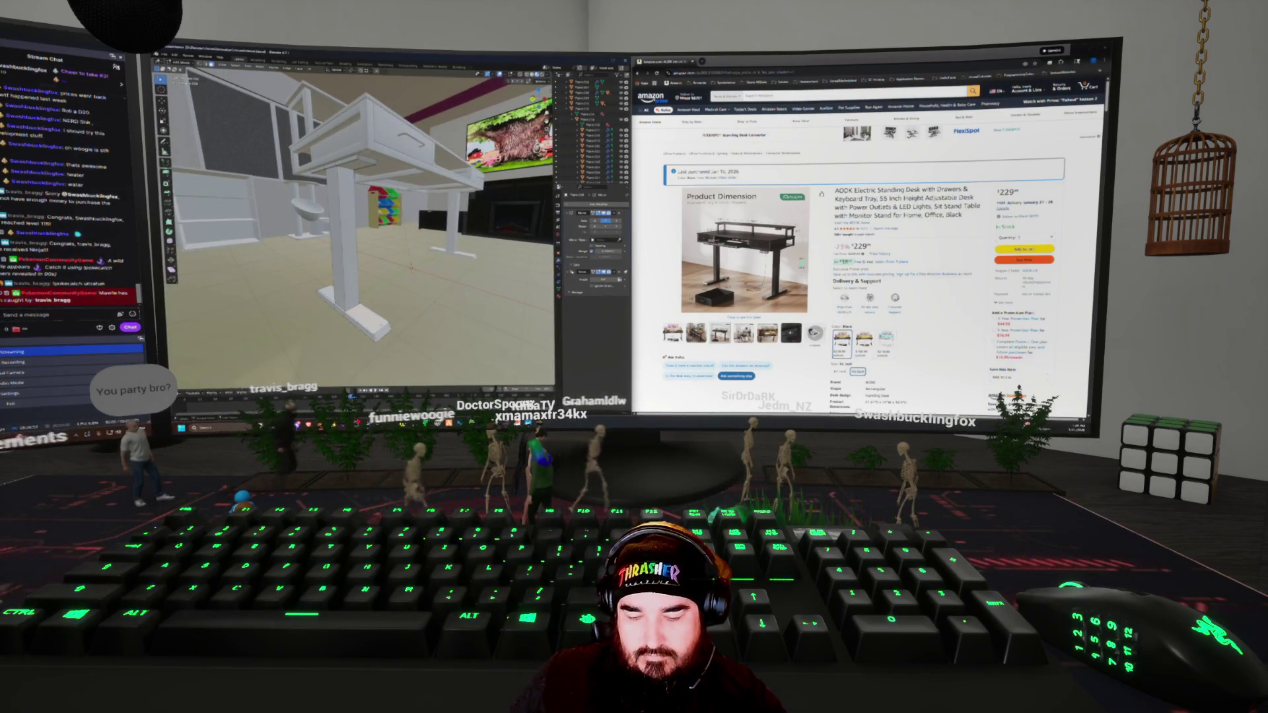
# In X-ray view, duplicate the desk leg and place the copy under the overhead frame
pyautogui.hotkey('shift', 'z')
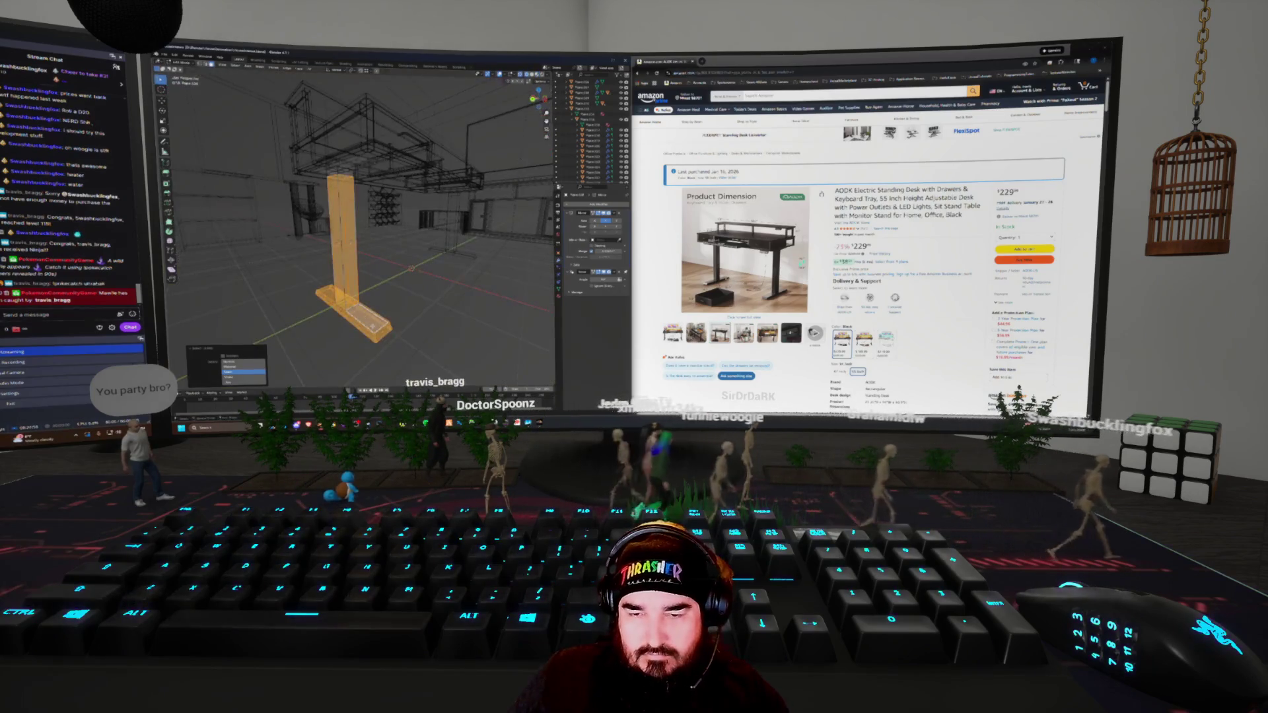
pyautogui.click(243, 372)
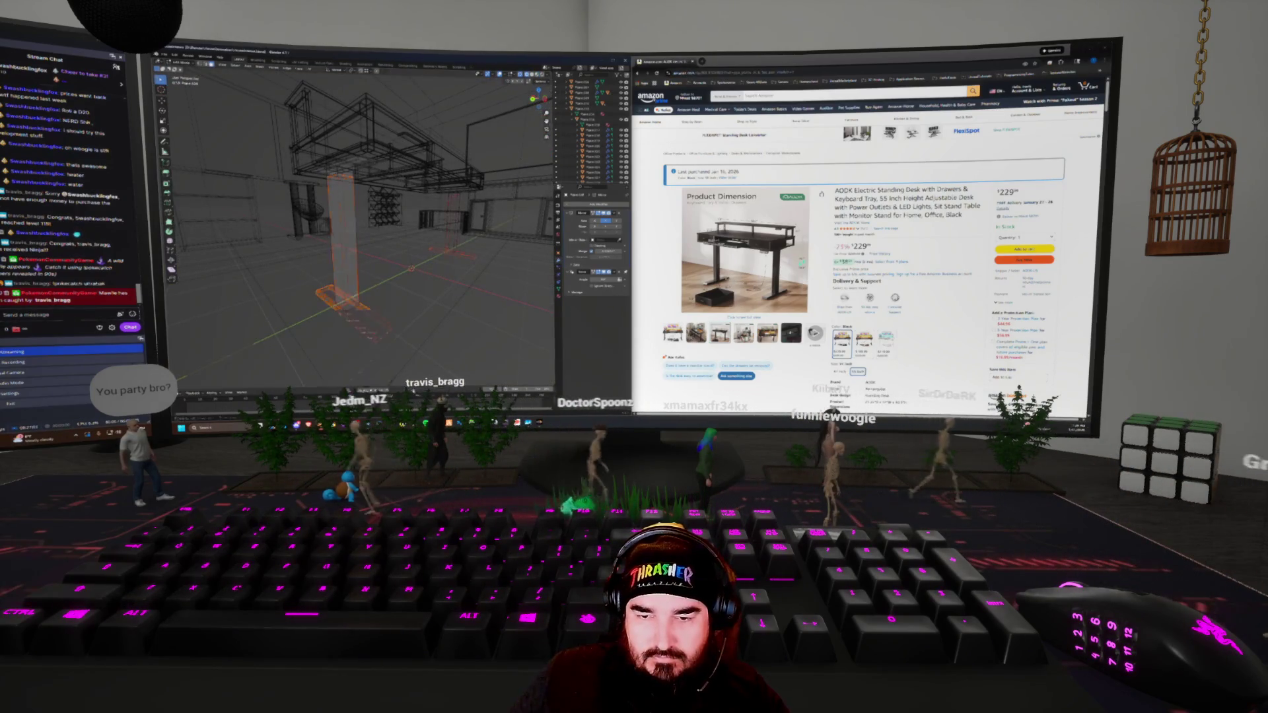
pyautogui.moveTo(410, 277)
pyautogui.mouseDown(button='middle')
pyautogui.moveTo(426, 339)
pyautogui.moveTo(492, 147)
pyautogui.moveTo(456, 149)
pyautogui.mouseUp(button='middle')
pyautogui.press('z')
pyautogui.click(446, 150)
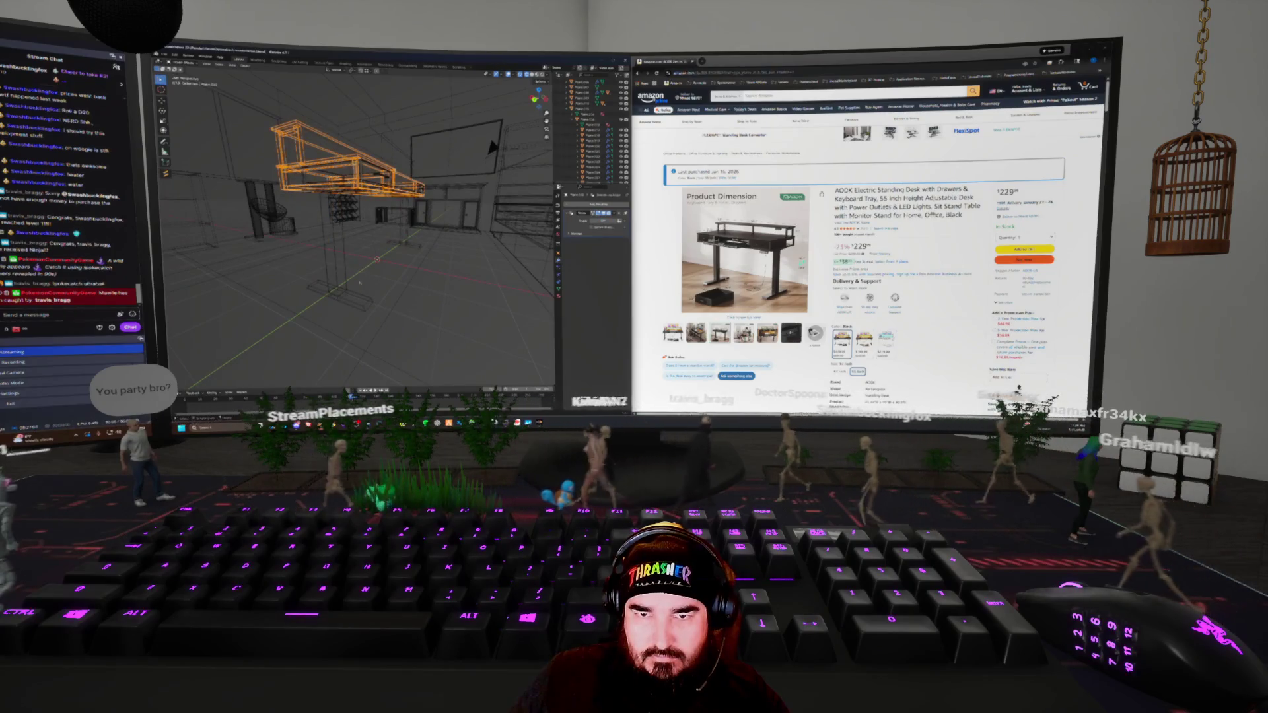
pyautogui.click(350, 232)
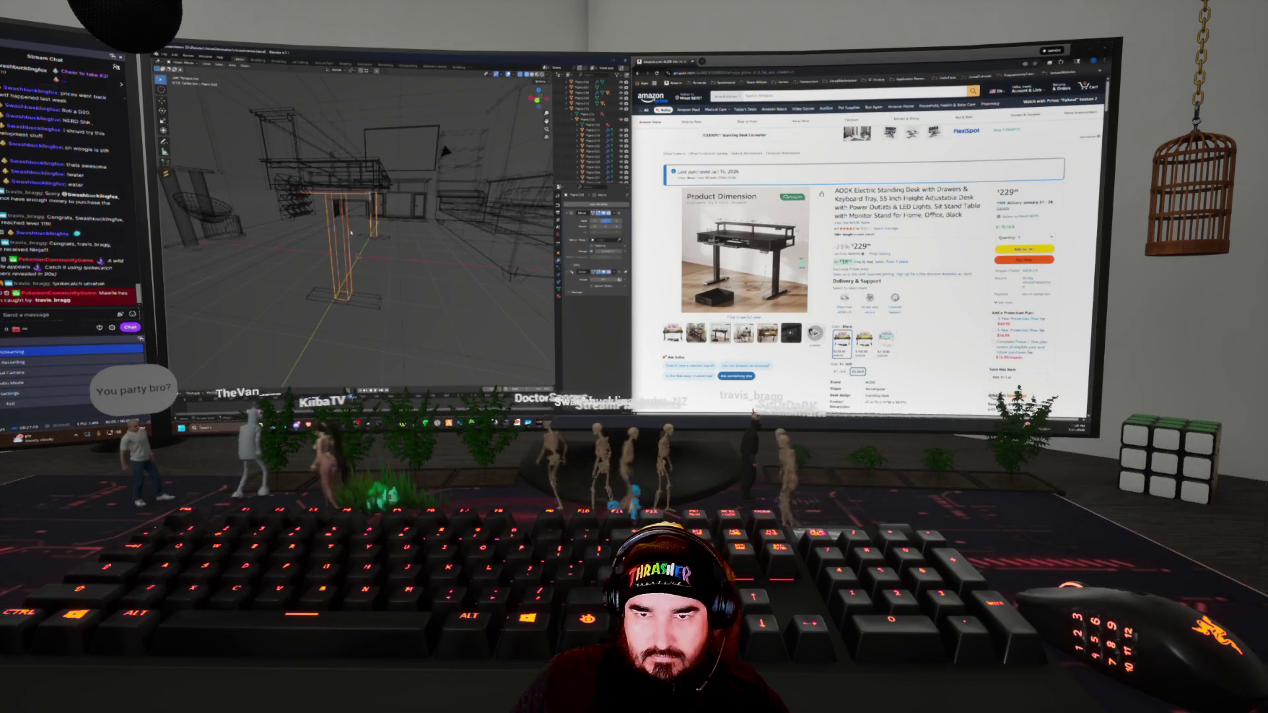
pyautogui.moveTo(444, 146); pyautogui.dragTo(518, 169, button='middle')
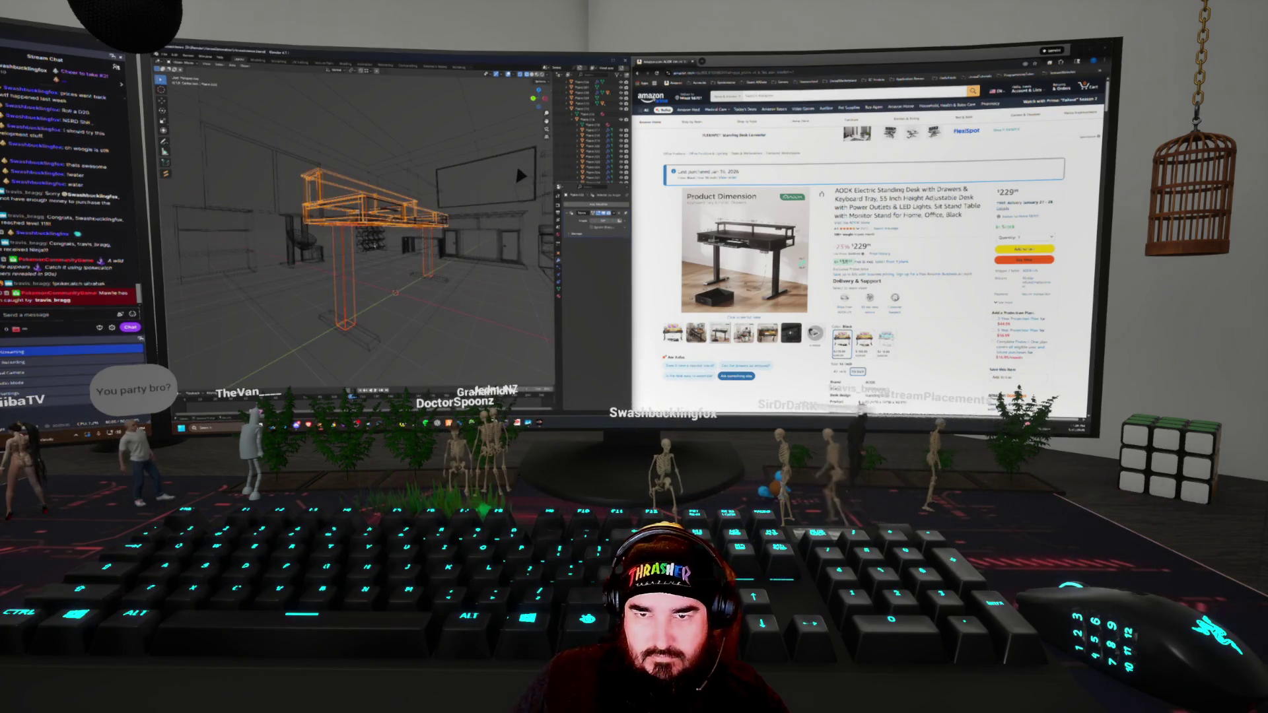
pyautogui.rightClick(353, 246)
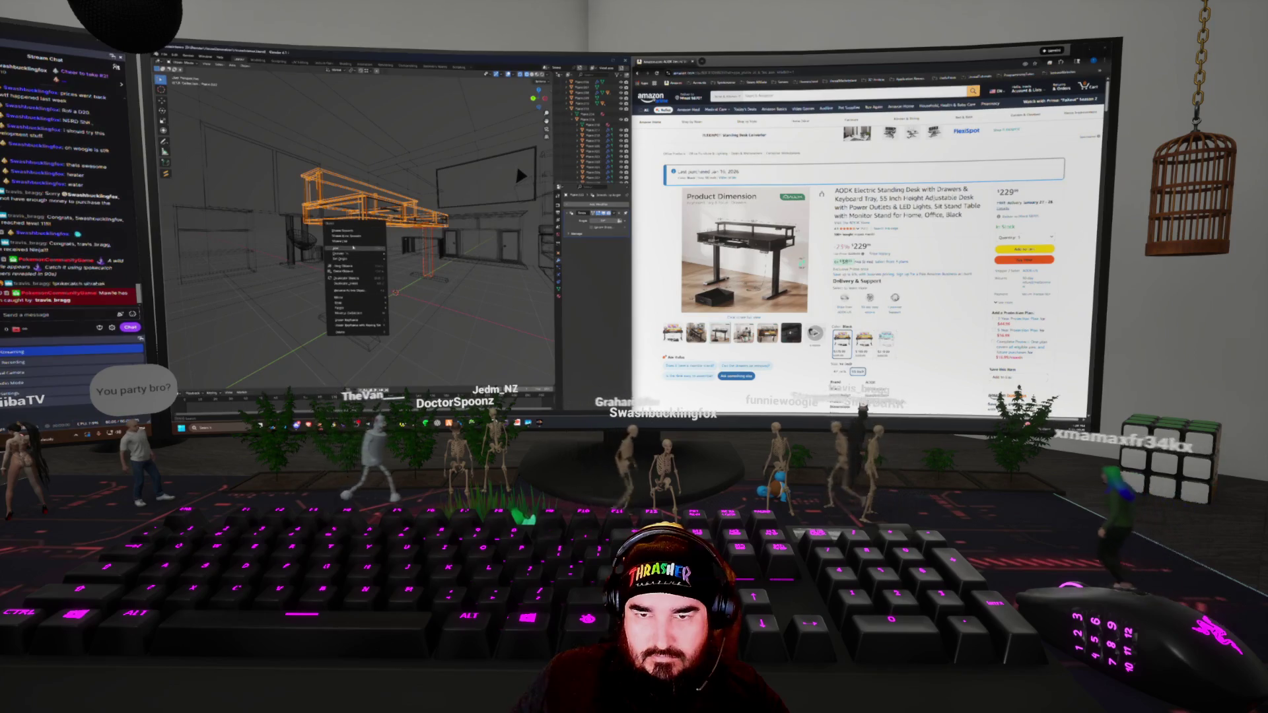
pyautogui.click(352, 249)
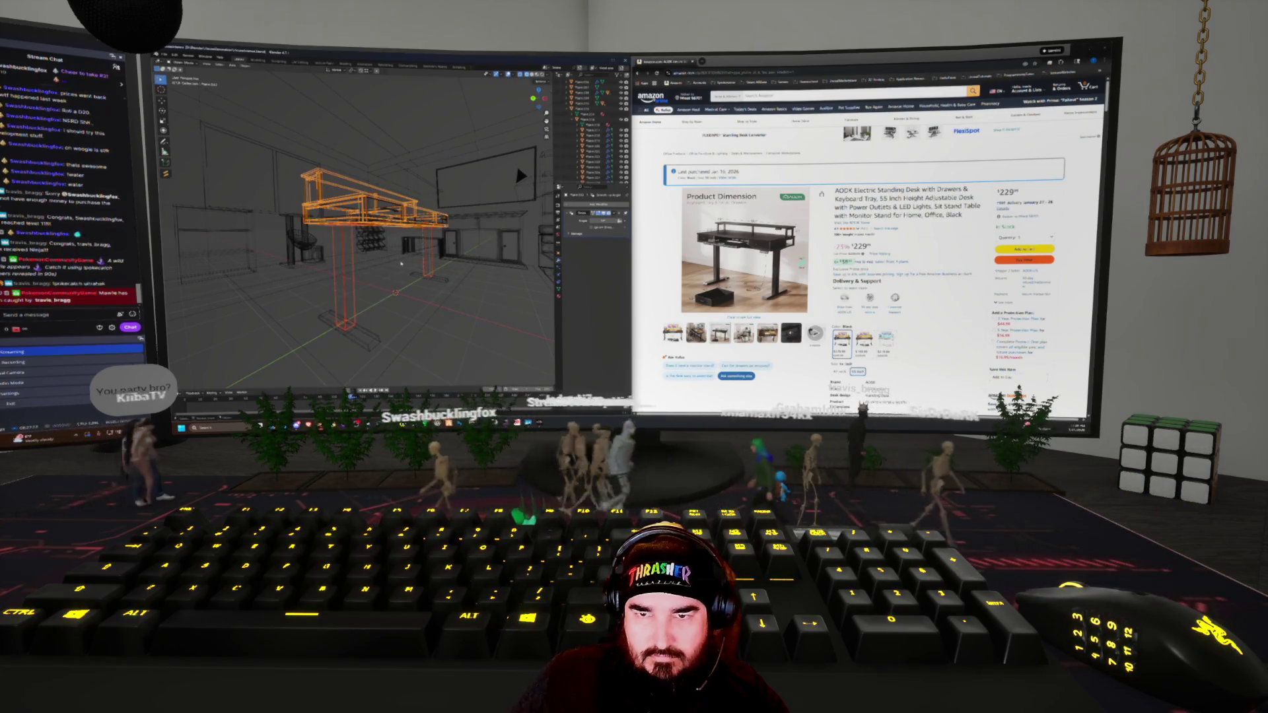
pyautogui.rightClick(401, 264)
pyautogui.click(357, 264)
pyautogui.moveTo(356, 264); pyautogui.dragTo(357, 228, button='middle')
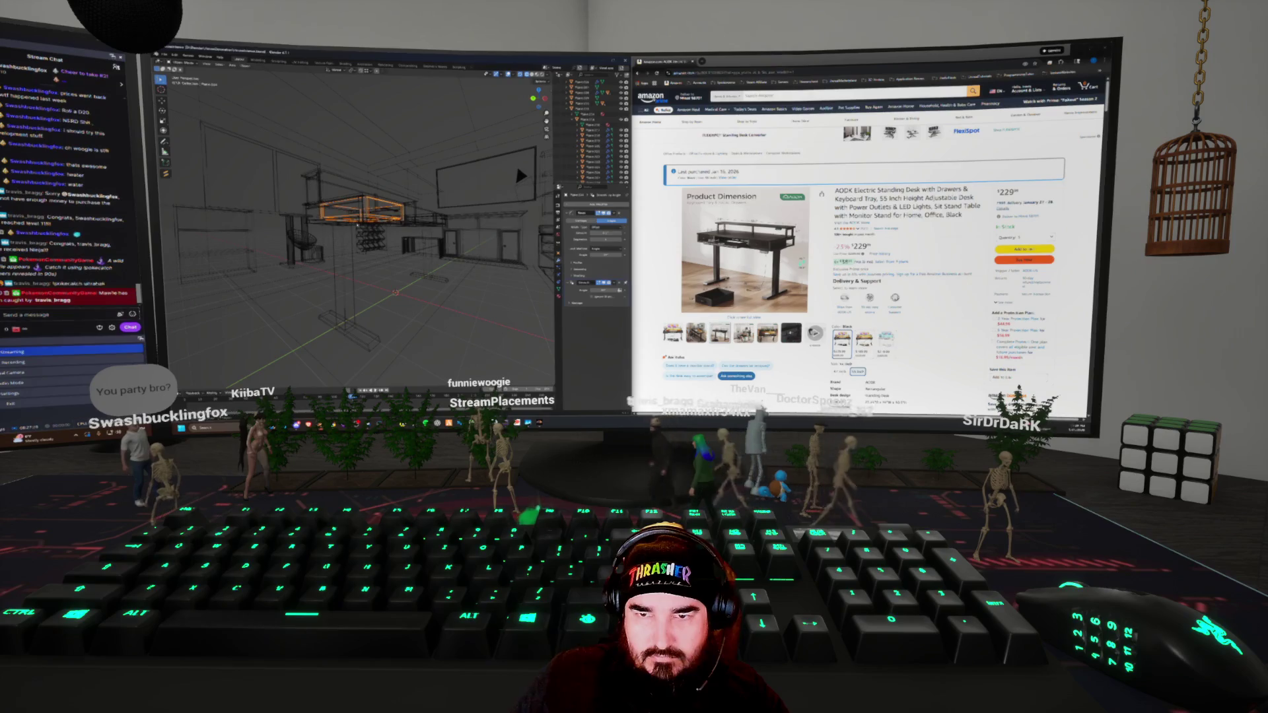
# Switch back to solid shading and zoom in on the two-legged desk beneath the window
pyautogui.hotkey('ctrl', 'z')
pyautogui.moveTo(519, 176)
pyautogui.mouseDown(button='middle')
pyautogui.moveTo(353, 280)
pyautogui.moveTo(319, 317)
pyautogui.moveTo(343, 291)
pyautogui.mouseUp(button='middle')
pyautogui.hotkey('shift', 'z')
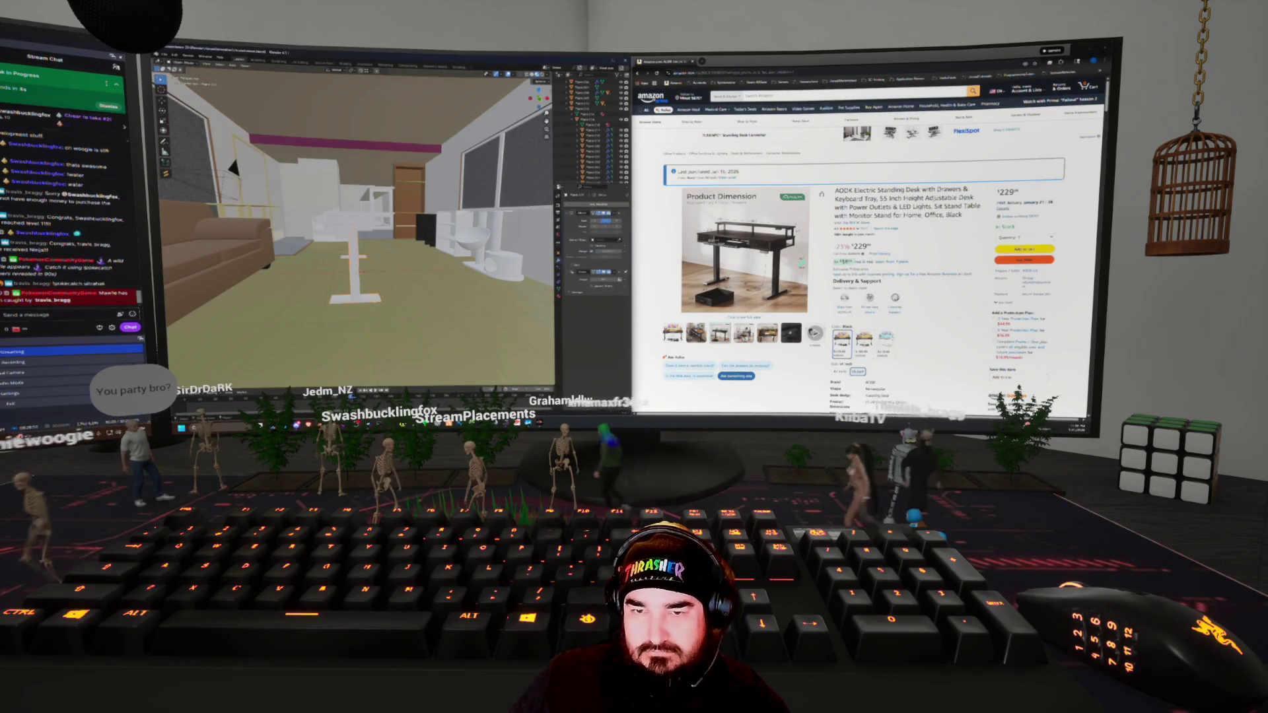
pyautogui.scroll(3, 382, 301)
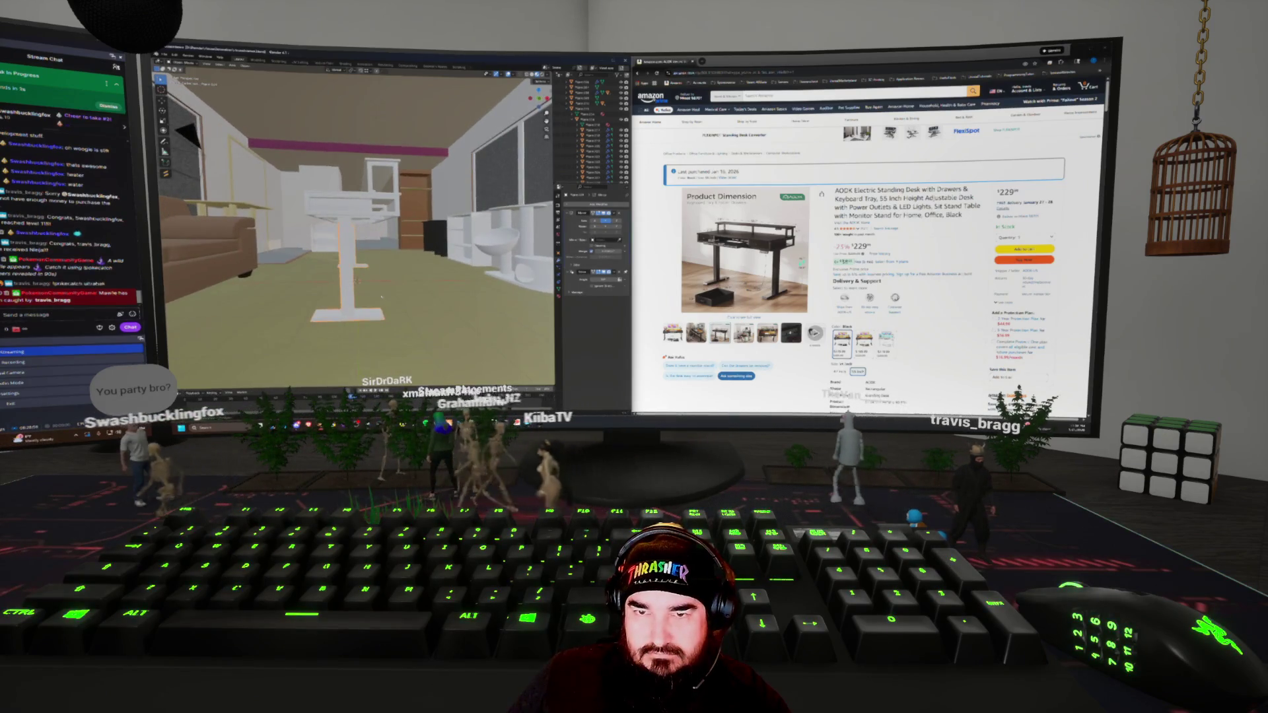
pyautogui.scroll(2, 381, 301)
pyautogui.hotkey('ctrl', 'Tab')
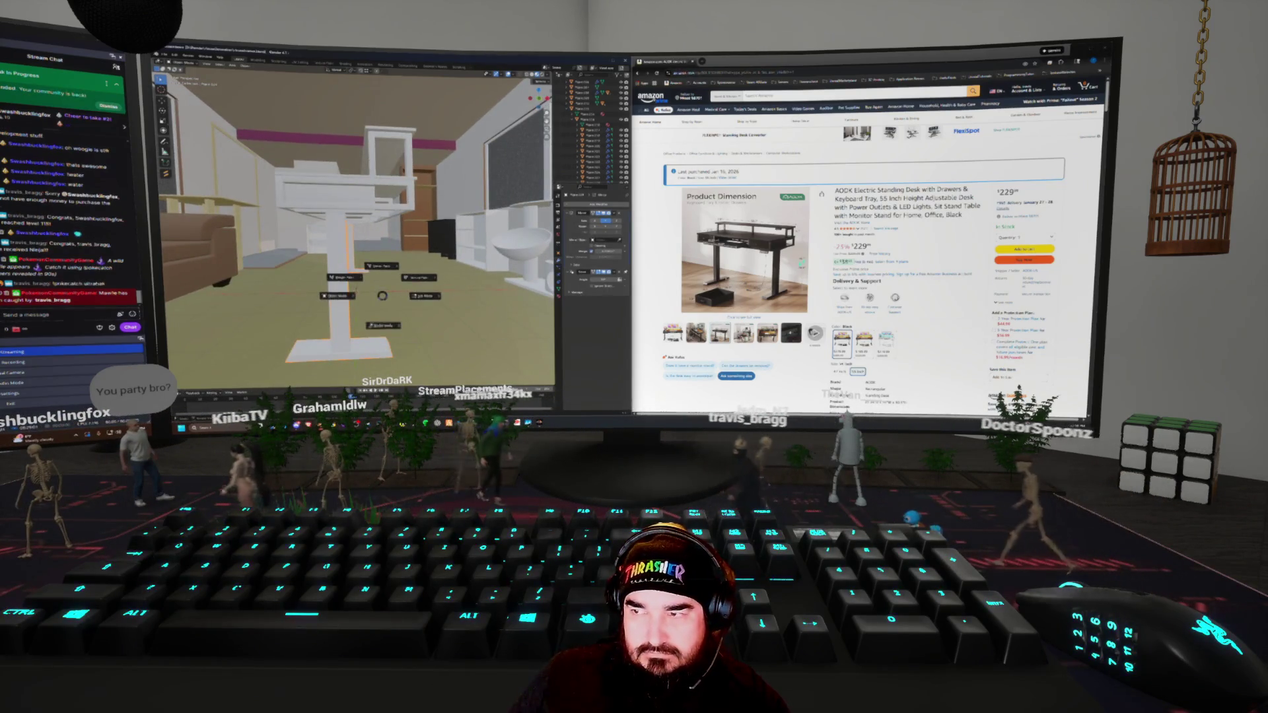
pyautogui.press('Escape')
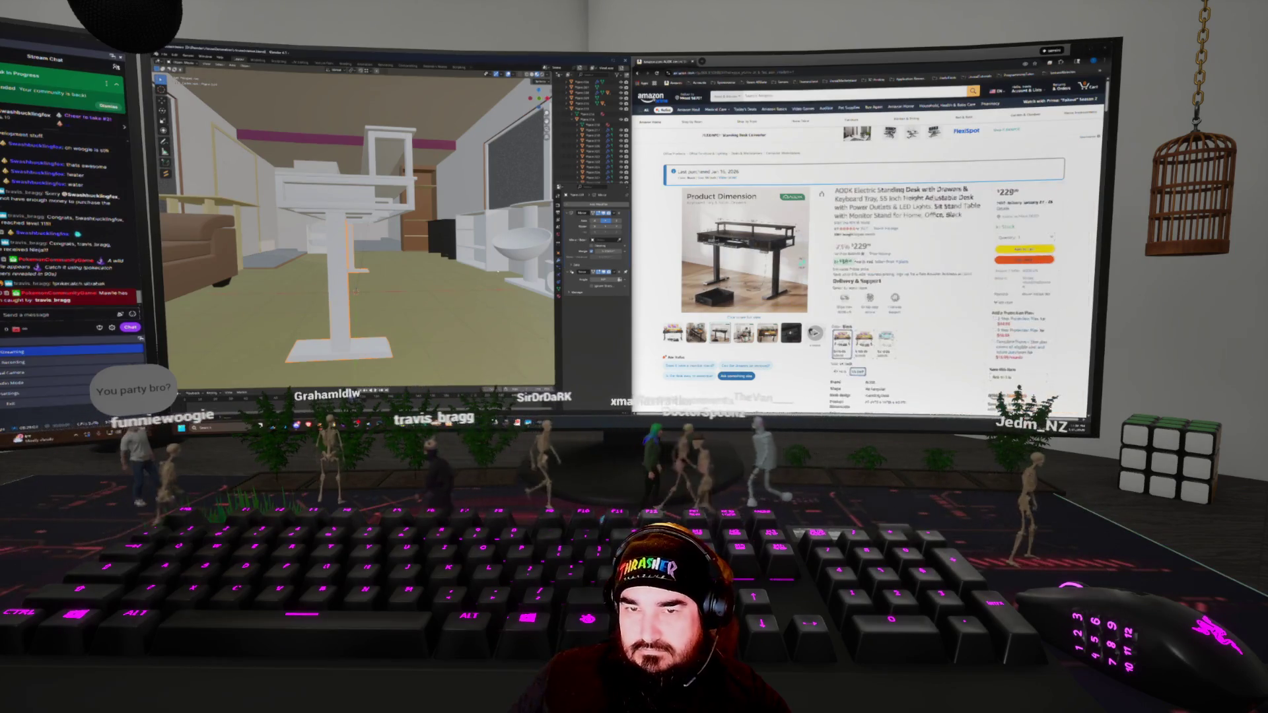
pyautogui.press('Escape')
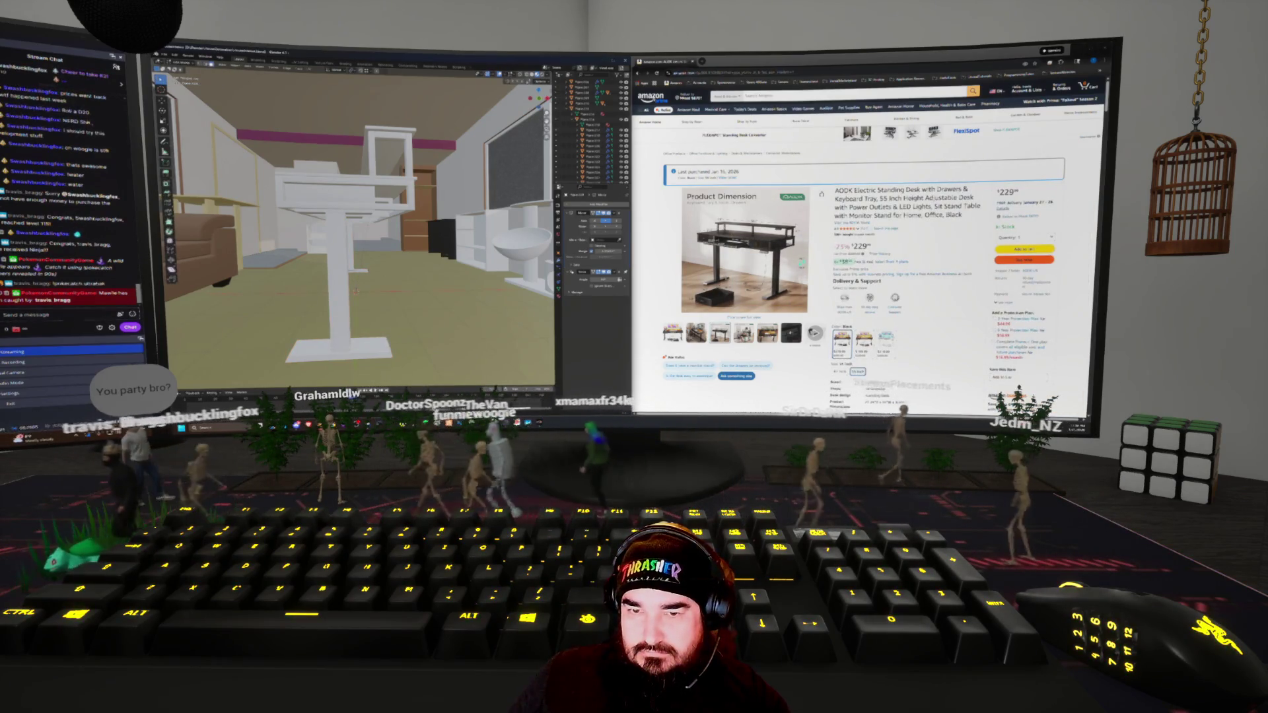
pyautogui.hotkey('shift', 'z')
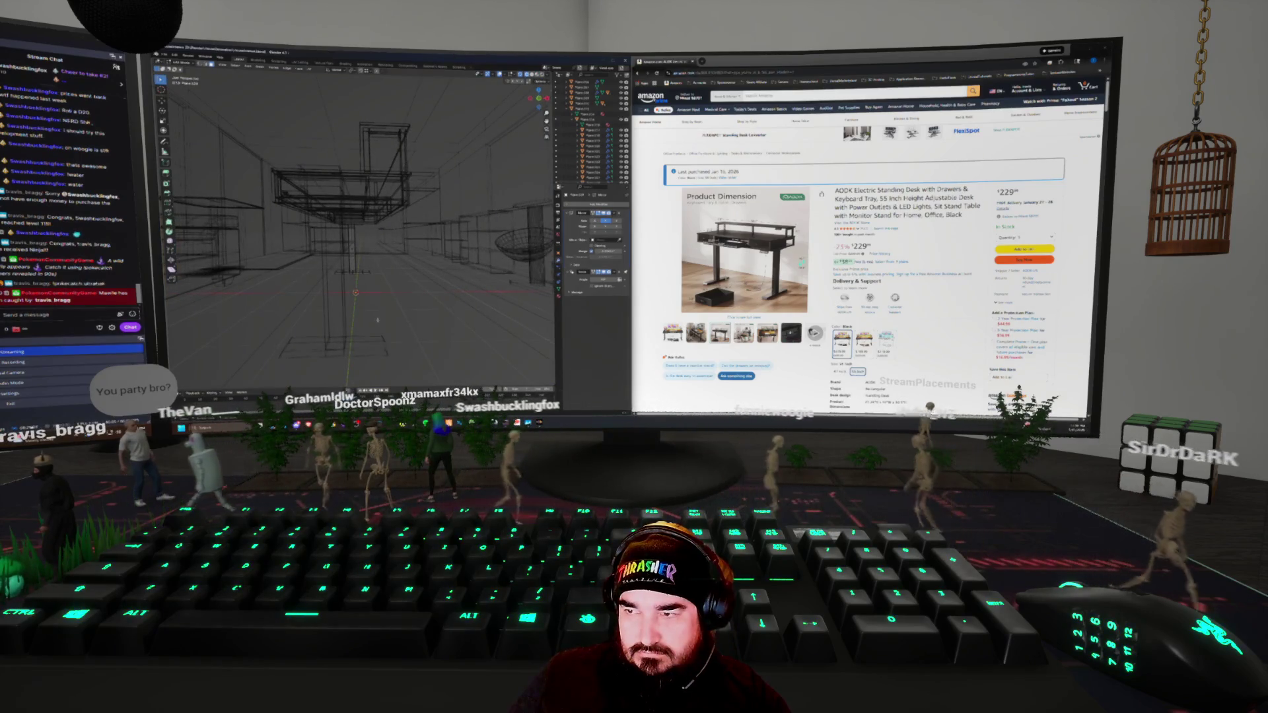
pyautogui.hotkey('shift', 'z')
pyautogui.moveTo(357, 264); pyautogui.dragTo(488, 264, button='middle')
pyautogui.scroll(5, 356, 198)
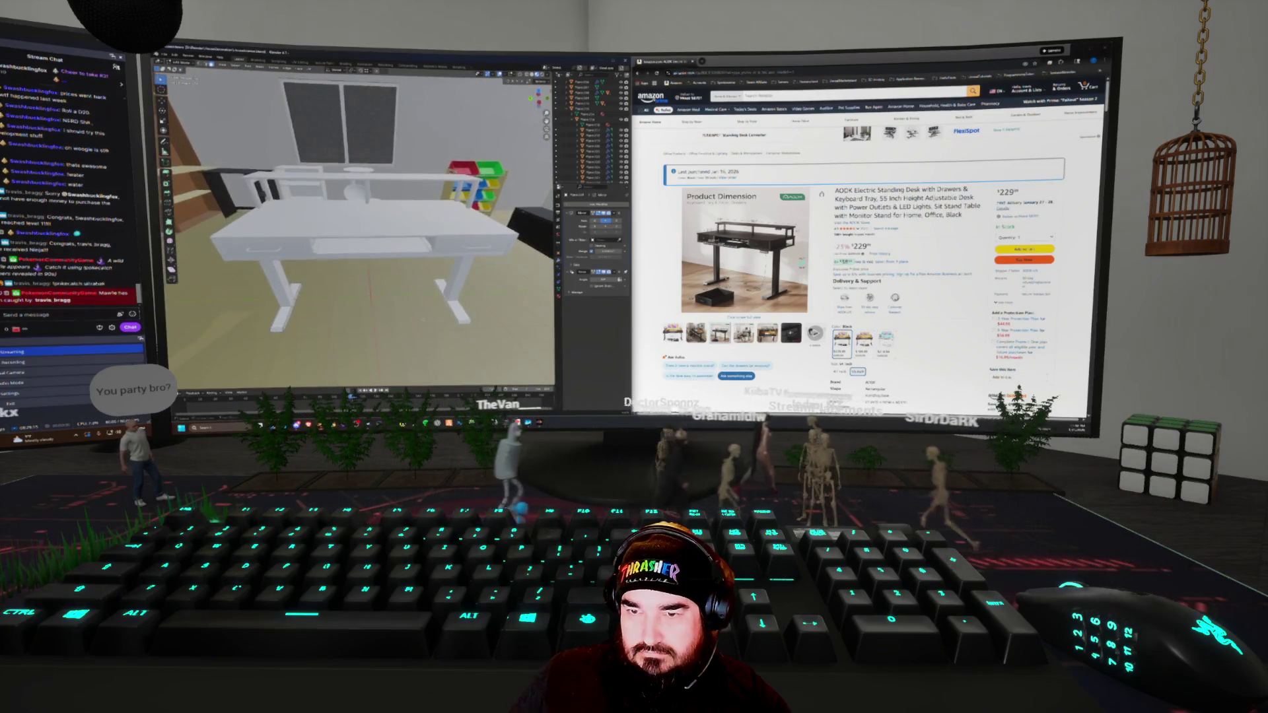
# Apply a black material to the white desk
pyautogui.click(363, 225)
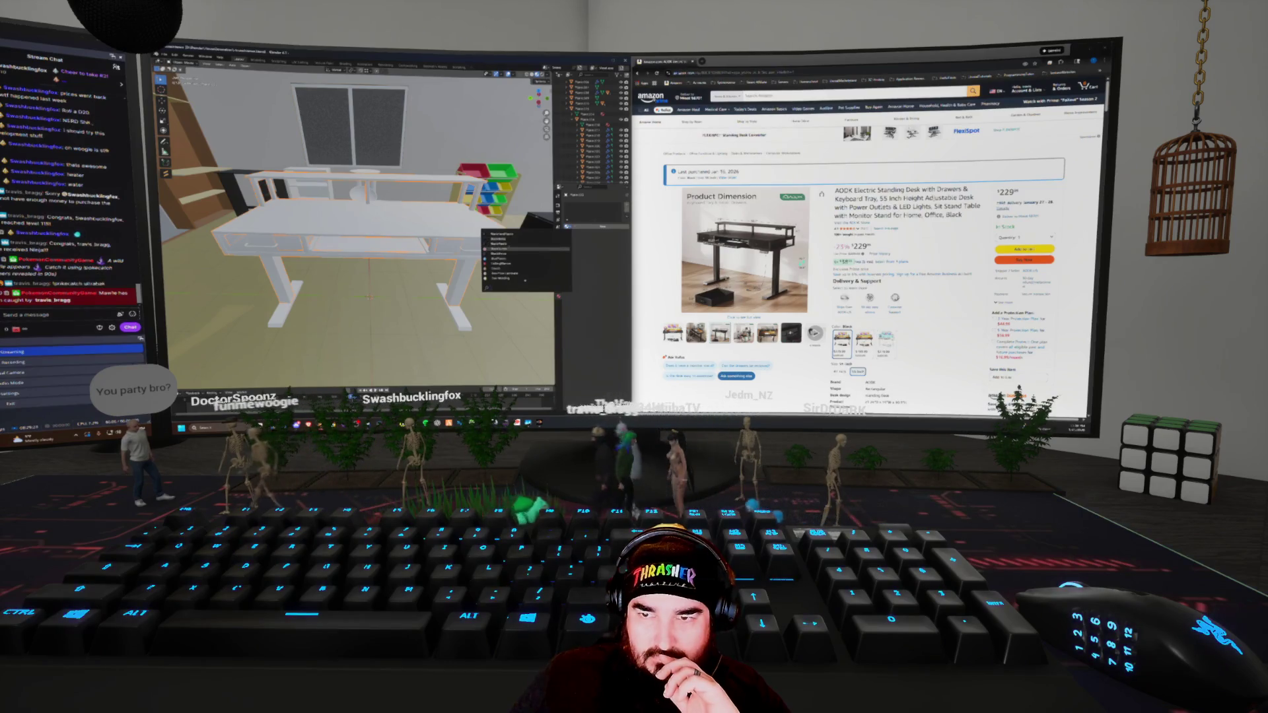
pyautogui.click(505, 254)
pyautogui.moveTo(357, 231); pyautogui.dragTo(238, 231, button='middle')
pyautogui.scroll(3, 360, 231)
pyautogui.moveTo(238, 231); pyautogui.dragTo(238, 264, button='middle')
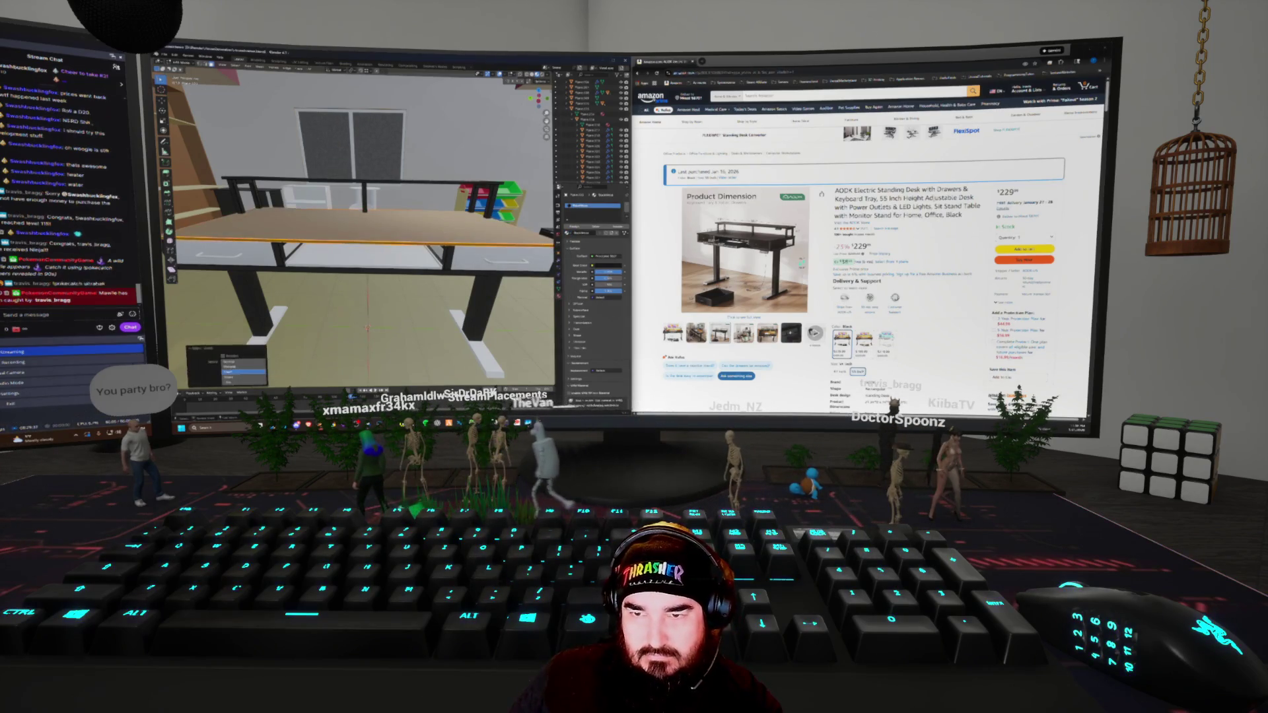
pyautogui.moveTo(297, 231)
pyautogui.mouseDown(button='middle')
pyautogui.moveTo(343, 231)
pyautogui.moveTo(211, 231)
pyautogui.mouseUp(button='middle')
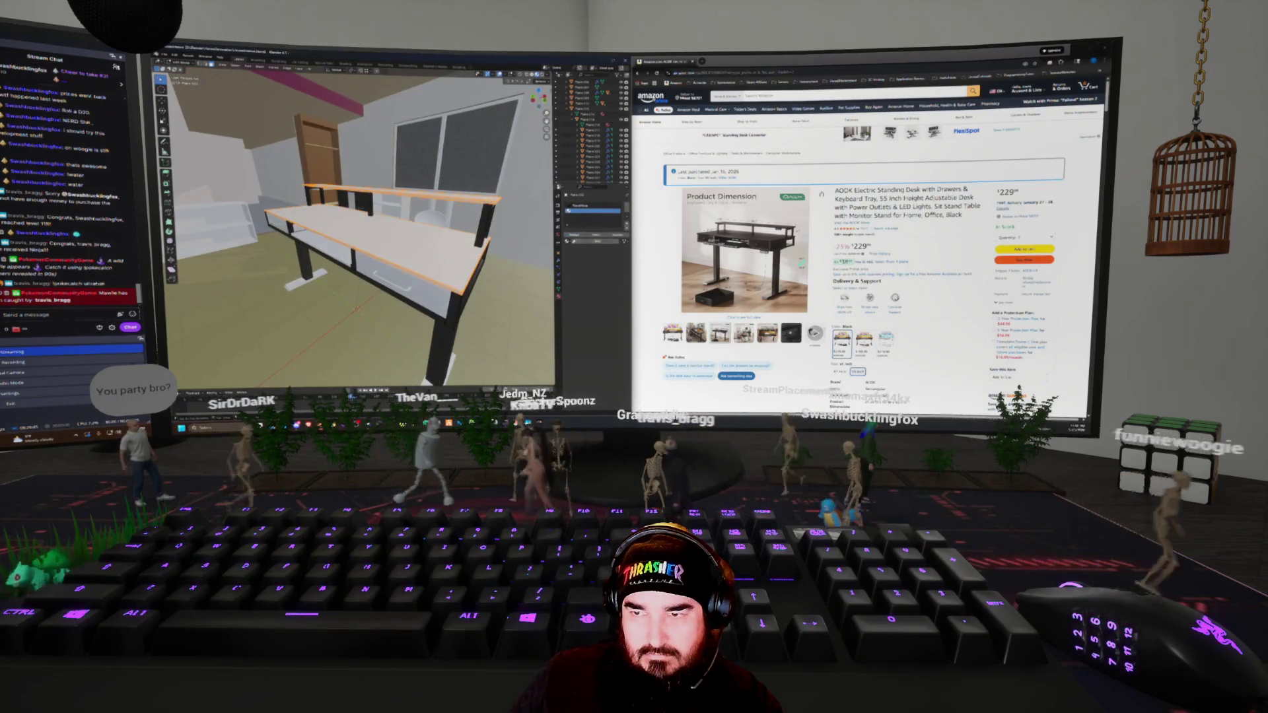
# Give the desktop a wood material from the materials list
pyautogui.click(571, 236)
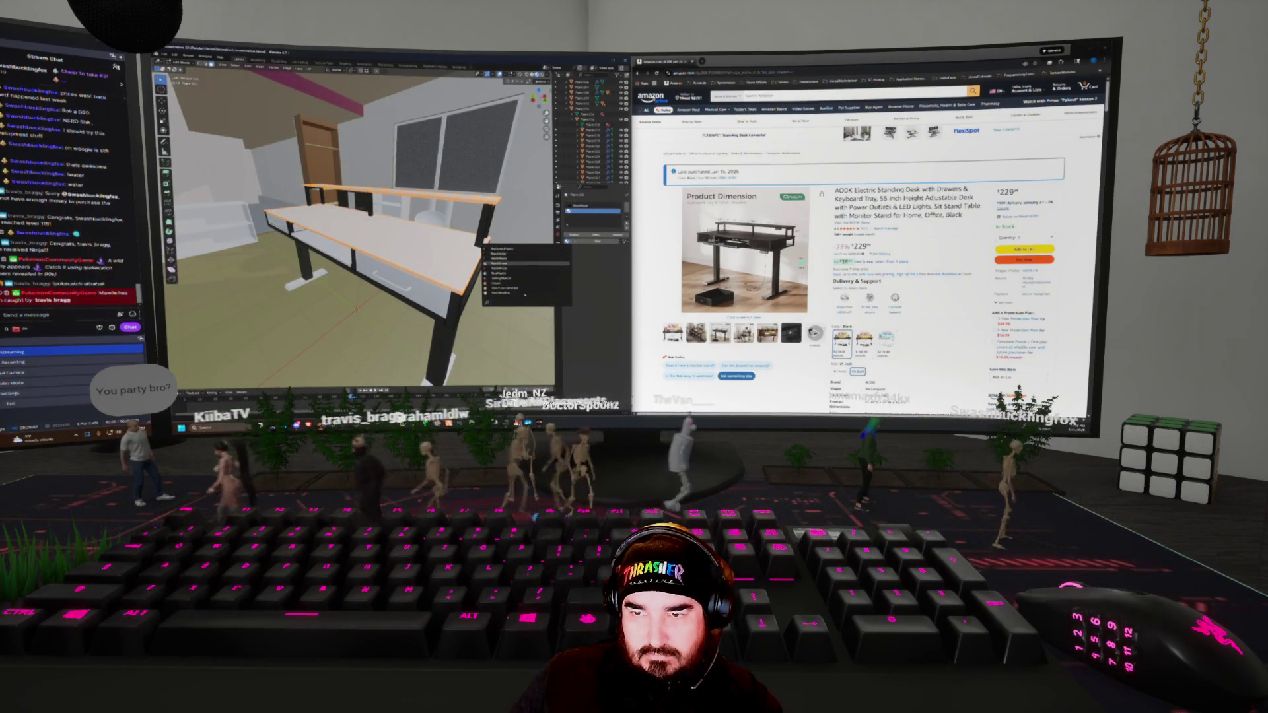
pyautogui.click(525, 263)
pyautogui.moveTo(212, 231); pyautogui.dragTo(244, 234, button='middle')
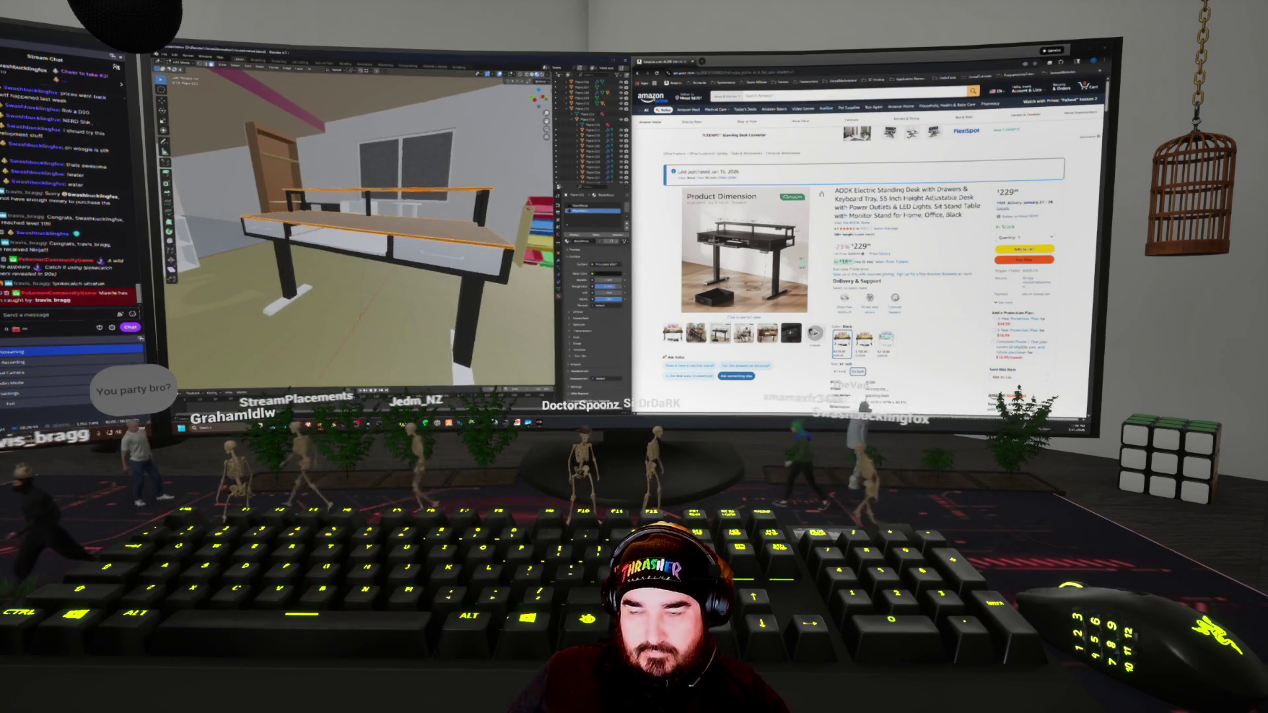
pyautogui.hotkey('ctrl', 'z')
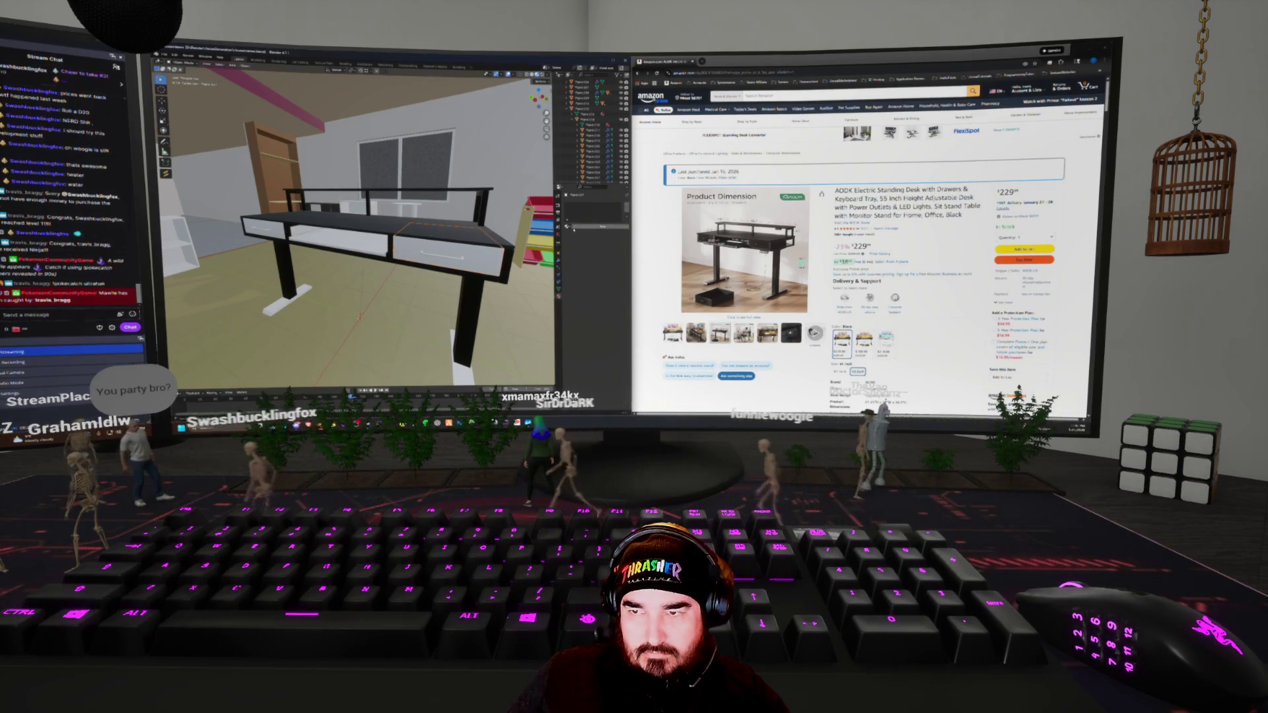
# Cycle through the overlapping drawer parts to the whole desk, then deselect and frame the keyboard tray
pyautogui.click(525, 280)
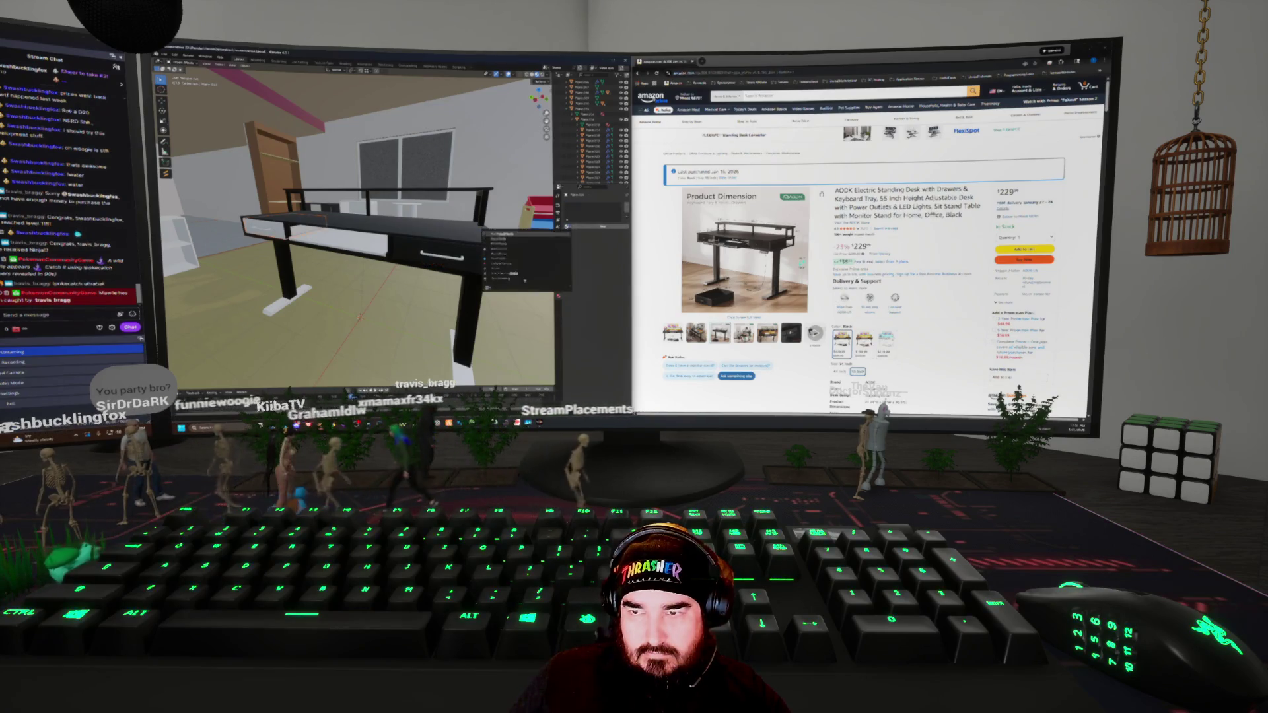
pyautogui.click(525, 280)
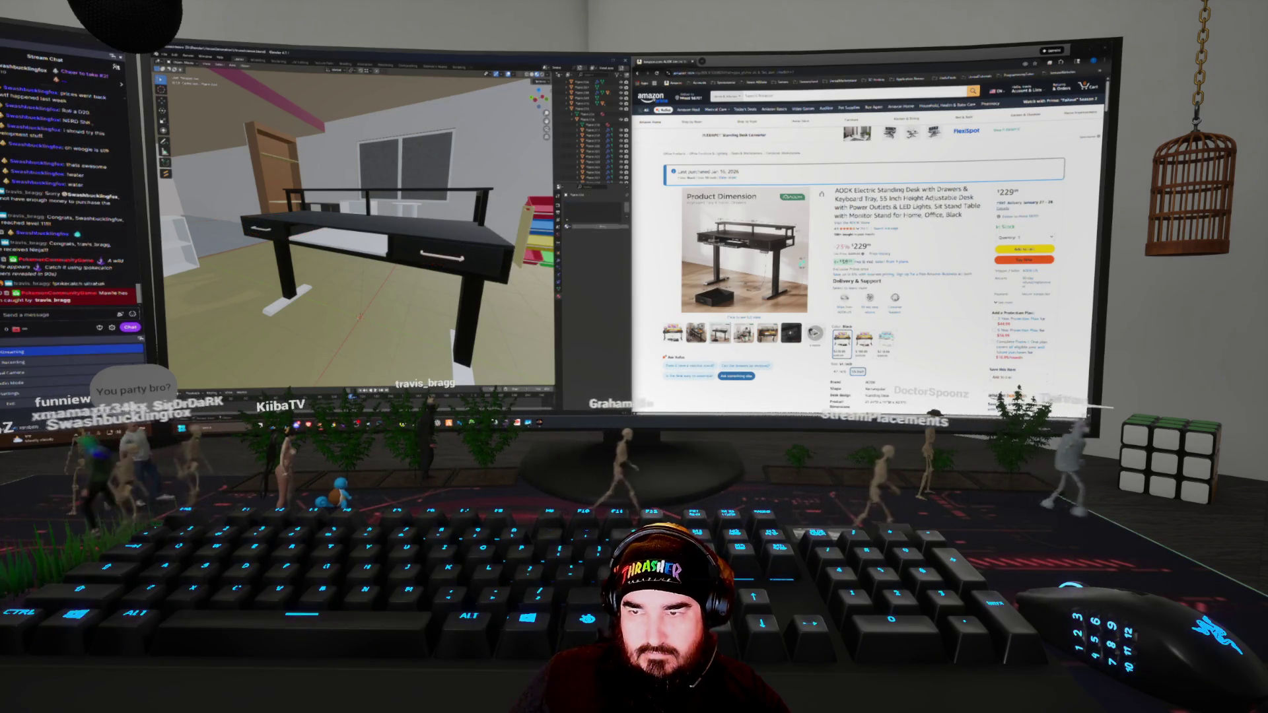
pyautogui.keyDown('alt'); pyautogui.click(525, 280); pyautogui.keyUp('alt')
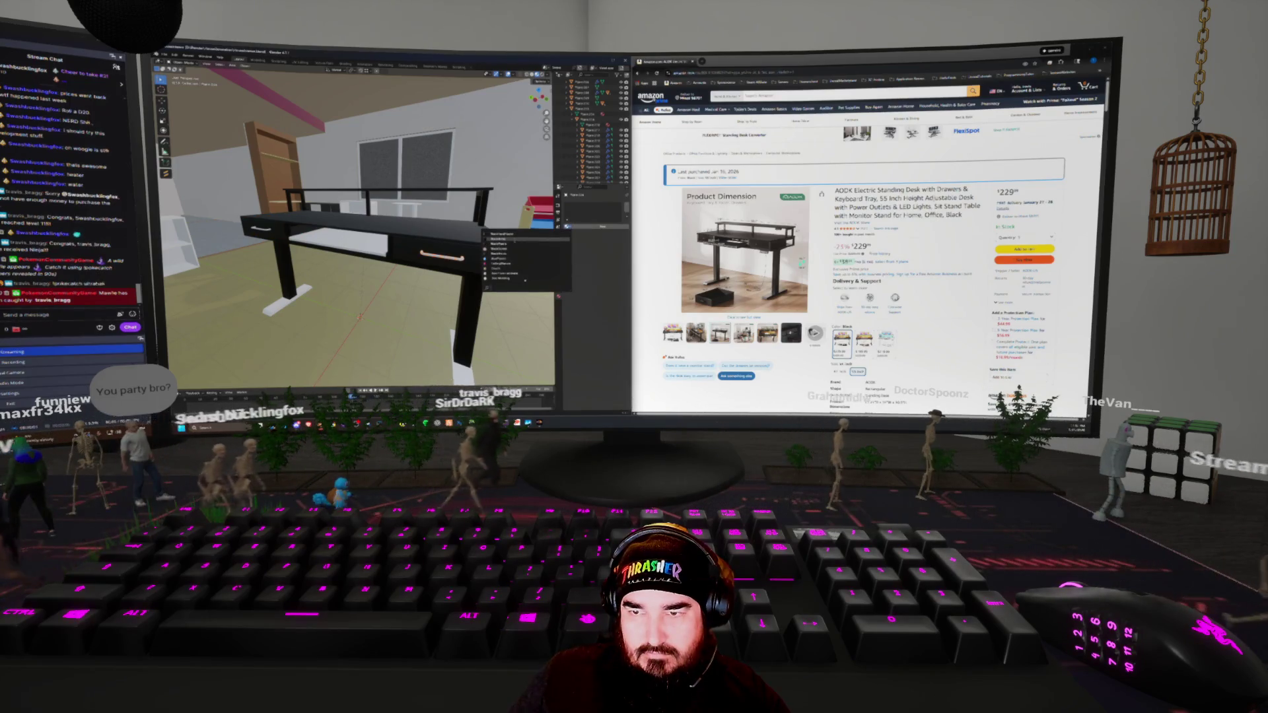
pyautogui.click(524, 280)
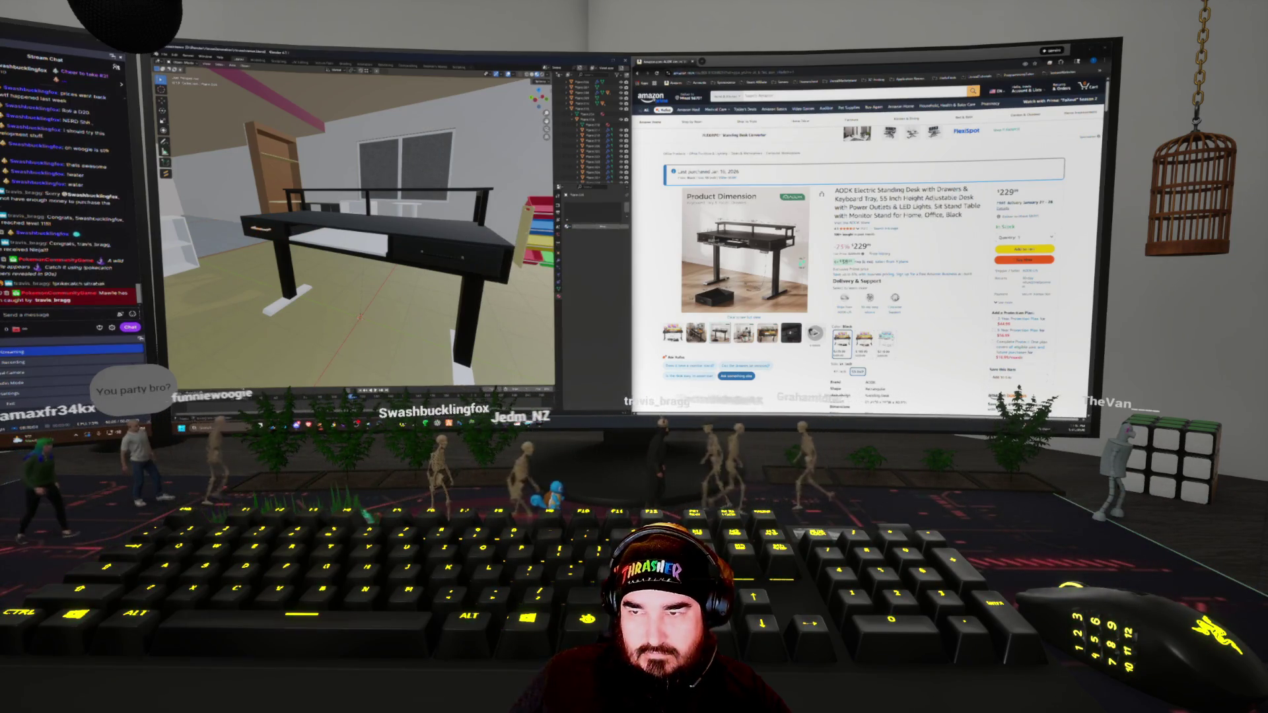
pyautogui.keyDown('alt'); pyautogui.click(525, 280); pyautogui.keyUp('alt')
pyautogui.click(525, 280)
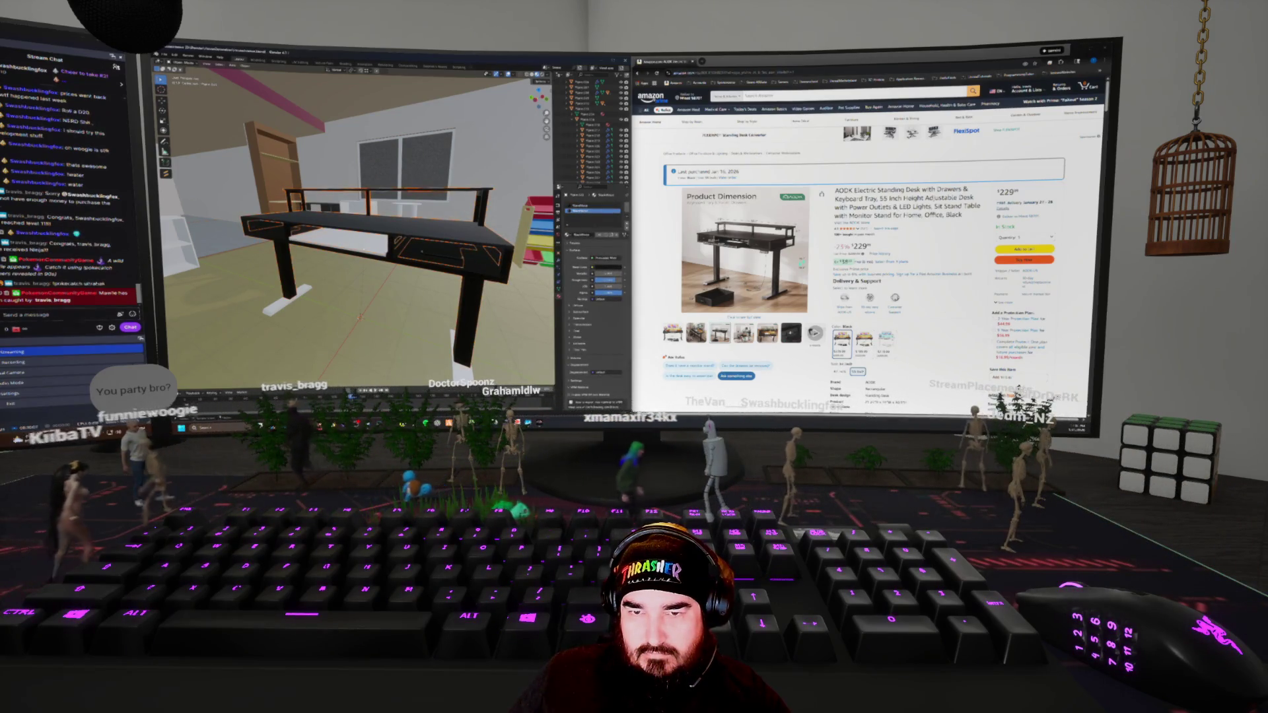
pyautogui.hotkey('alt', 'a')
pyautogui.press('KP_Decimal')
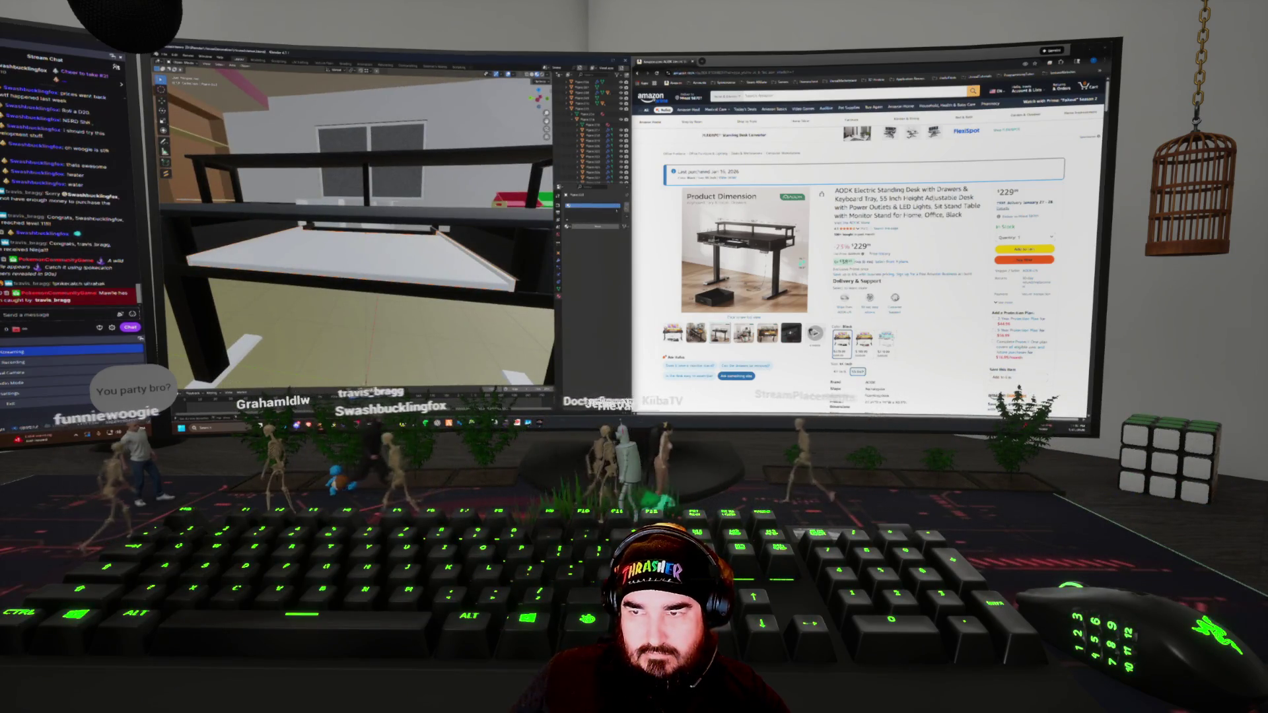
# Assign the orange wood material to the keyboard tray
pyautogui.rightClick(492, 238)
pyautogui.click(500, 239)
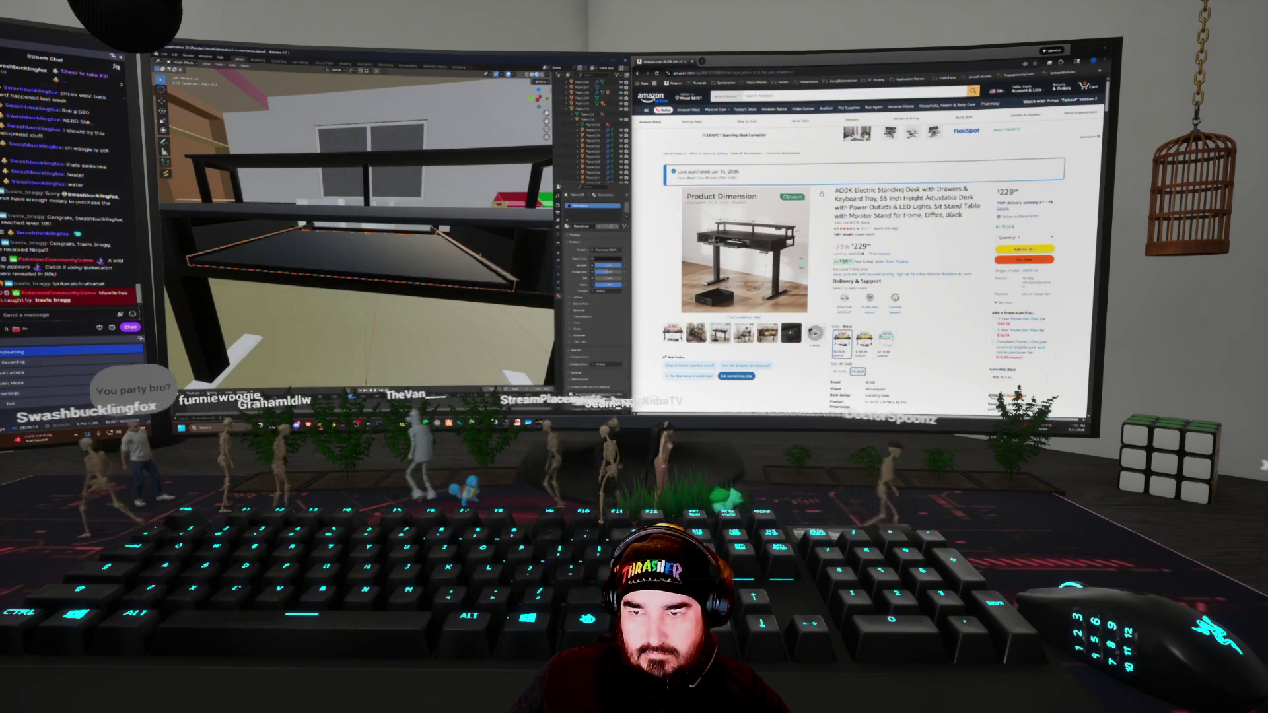
pyautogui.click(394, 263)
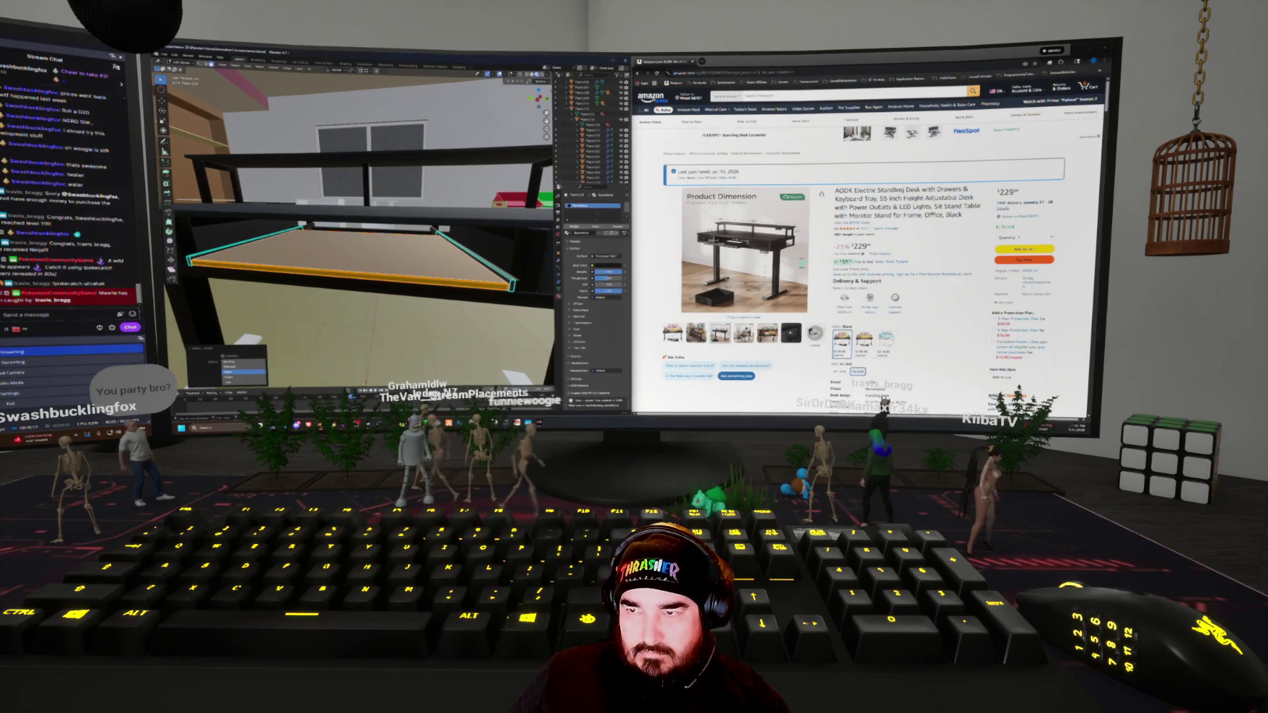
pyautogui.click(621, 232)
pyautogui.click(569, 242)
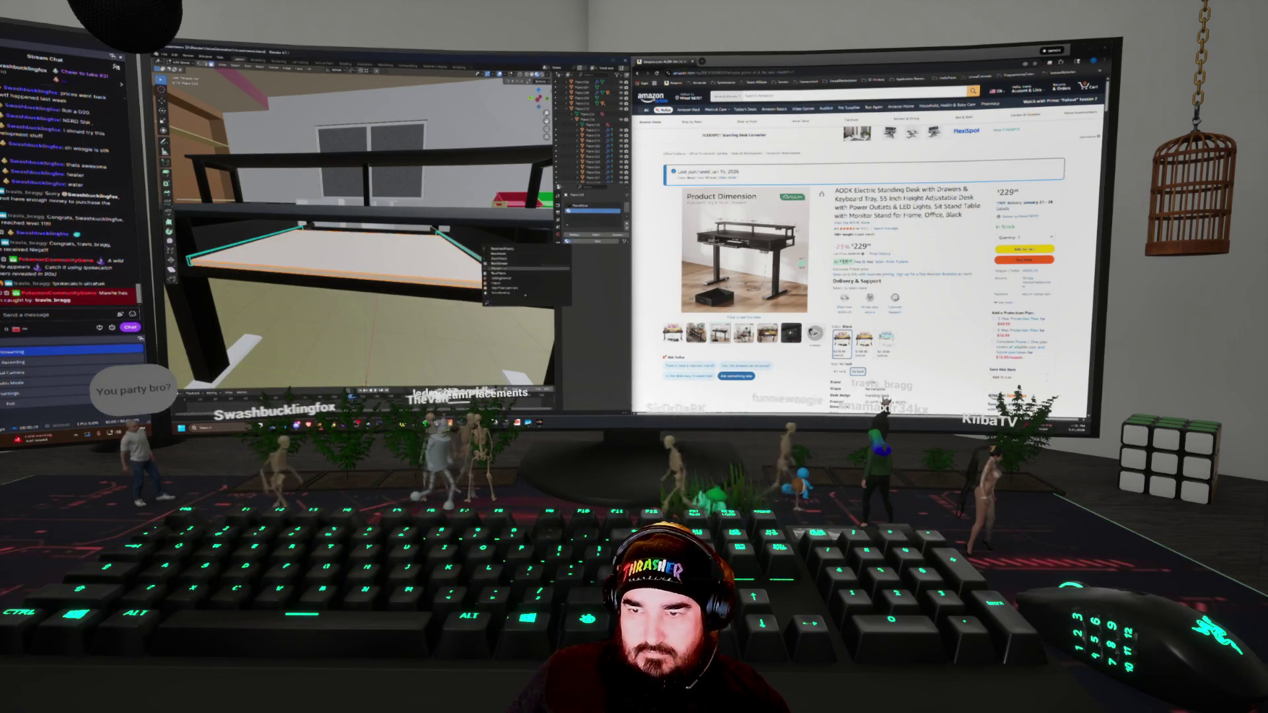
pyautogui.click(502, 268)
pyautogui.scroll(-5, 356, 251)
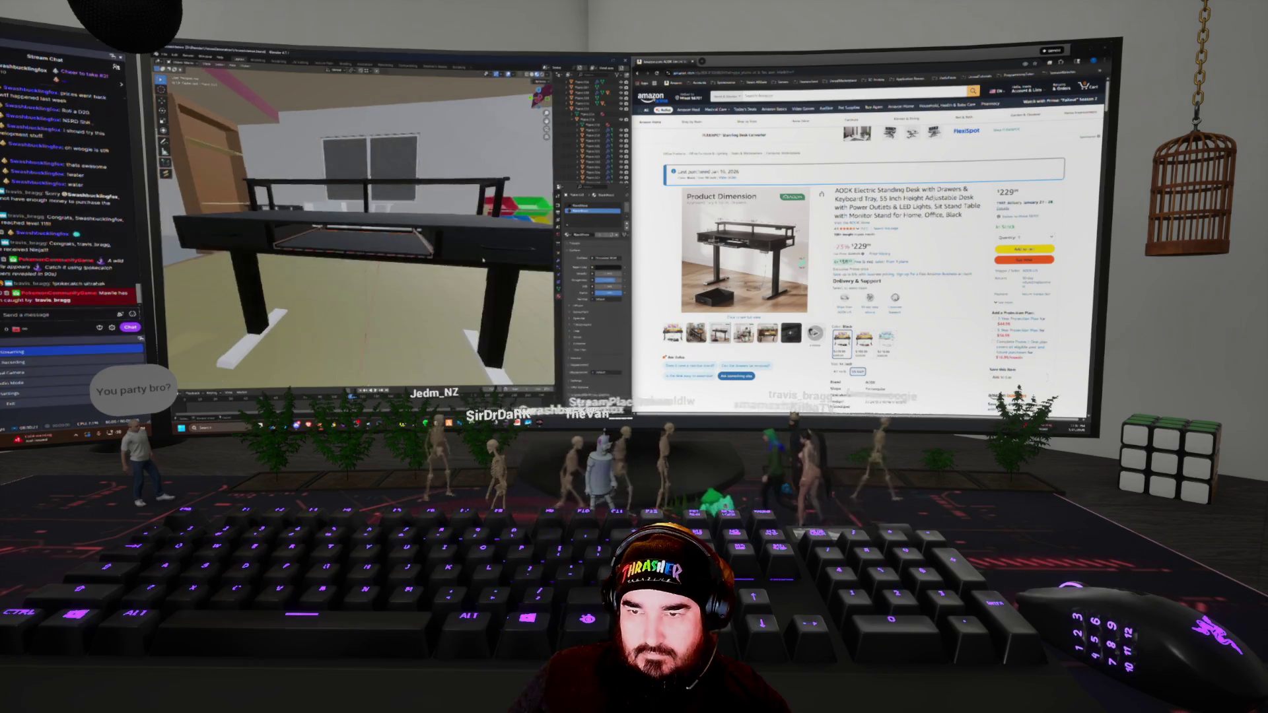
# Give the desk legs the existing black material
pyautogui.moveTo(513, 288)
pyautogui.mouseDown(button='middle')
pyautogui.moveTo(422, 284)
pyautogui.moveTo(525, 298)
pyautogui.moveTo(439, 272)
pyautogui.mouseUp(button='middle')
pyautogui.click(567, 226)
pyautogui.click(515, 264)
pyautogui.scroll(-5, 439, 272)
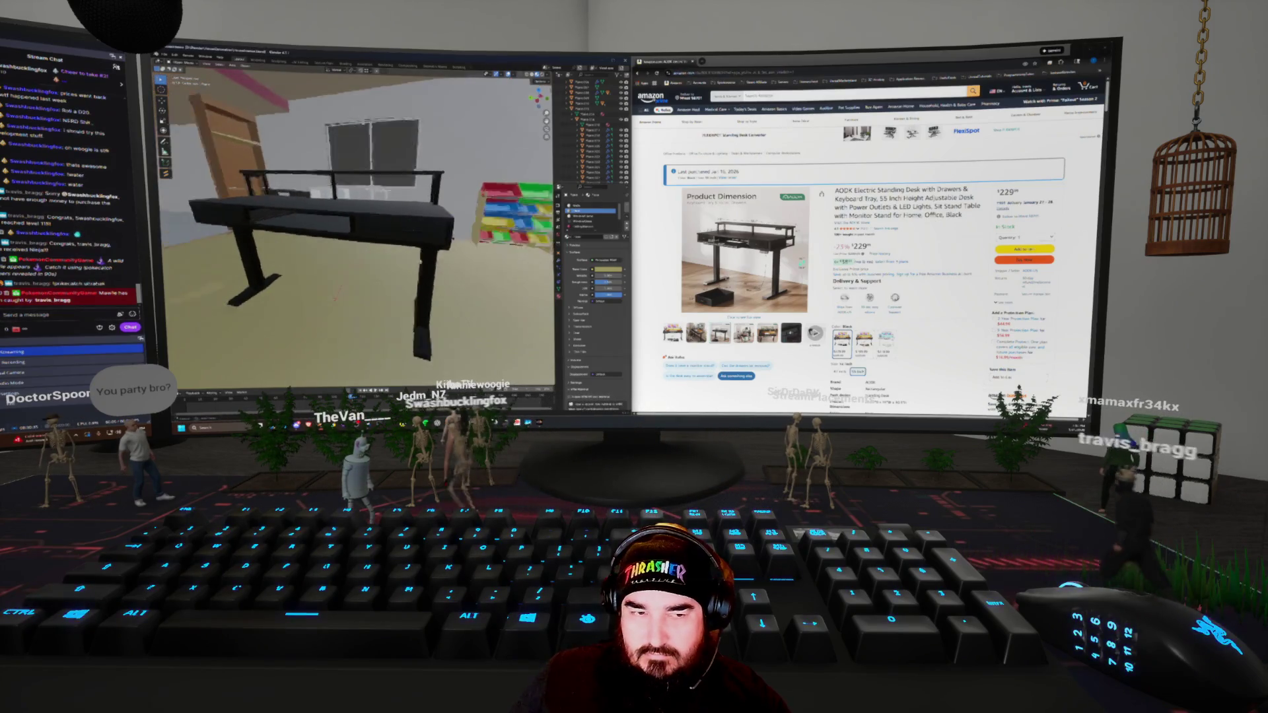
pyautogui.moveTo(760, 238)
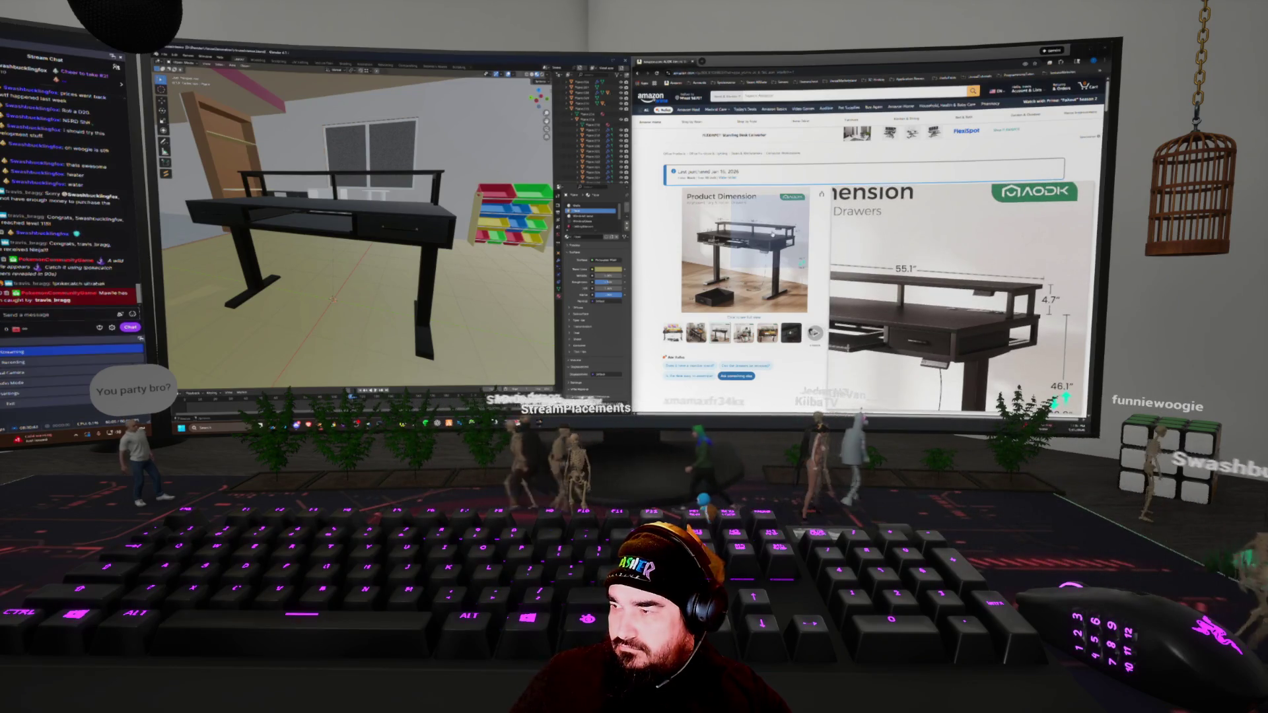
# Select the desk and add a new mesh plane there
pyautogui.scroll(-2, 772, 232)
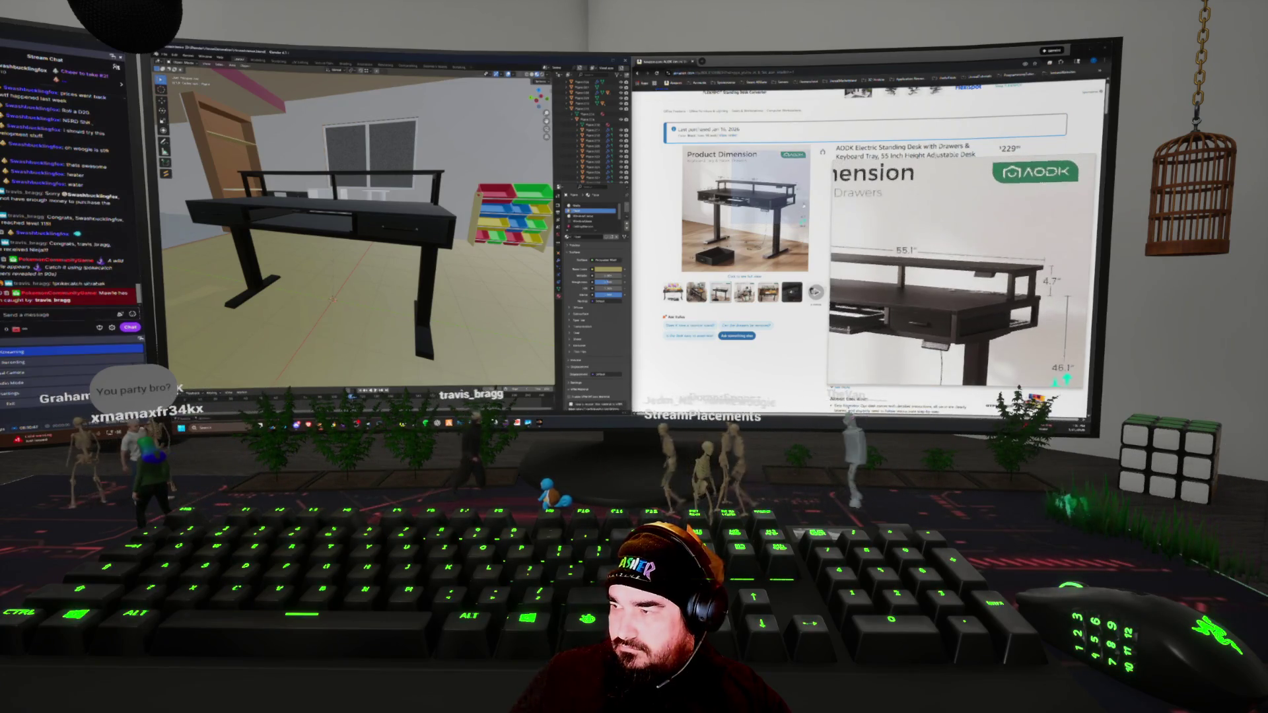
pyautogui.click(453, 204)
pyautogui.moveTo(453, 204); pyautogui.dragTo(467, 234, button='middle')
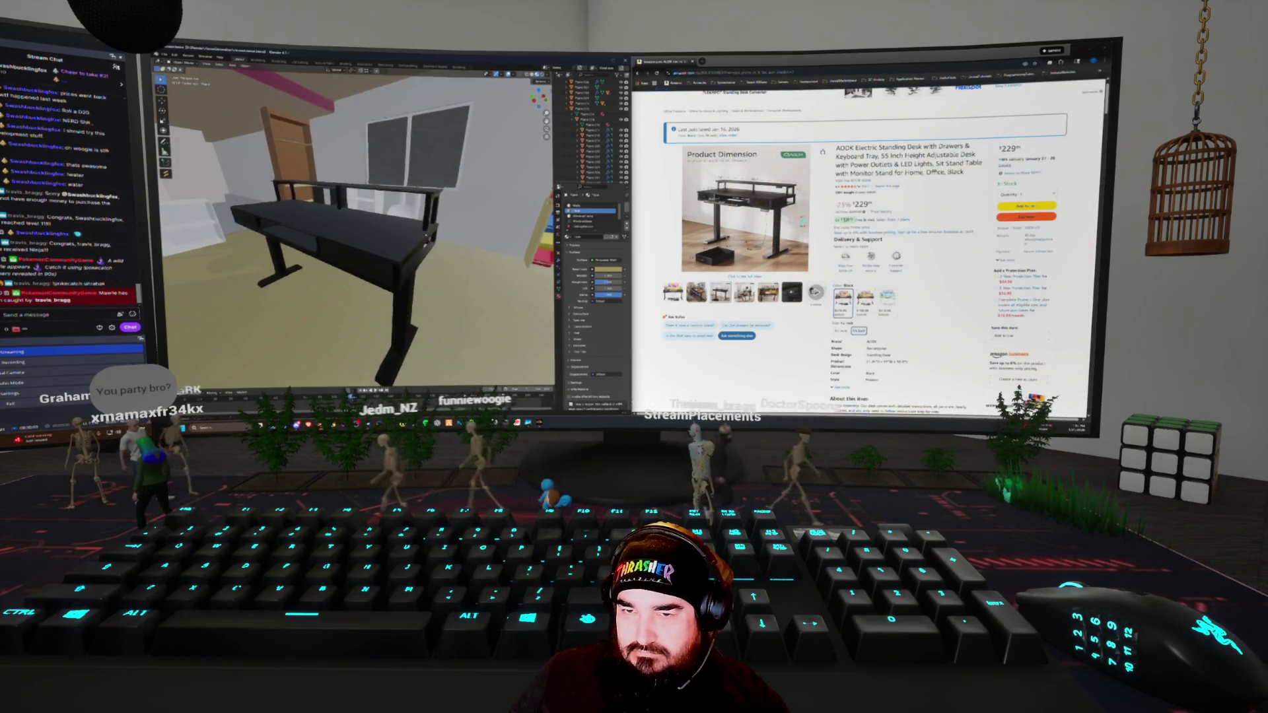
pyautogui.hotkey('shift', 'a')
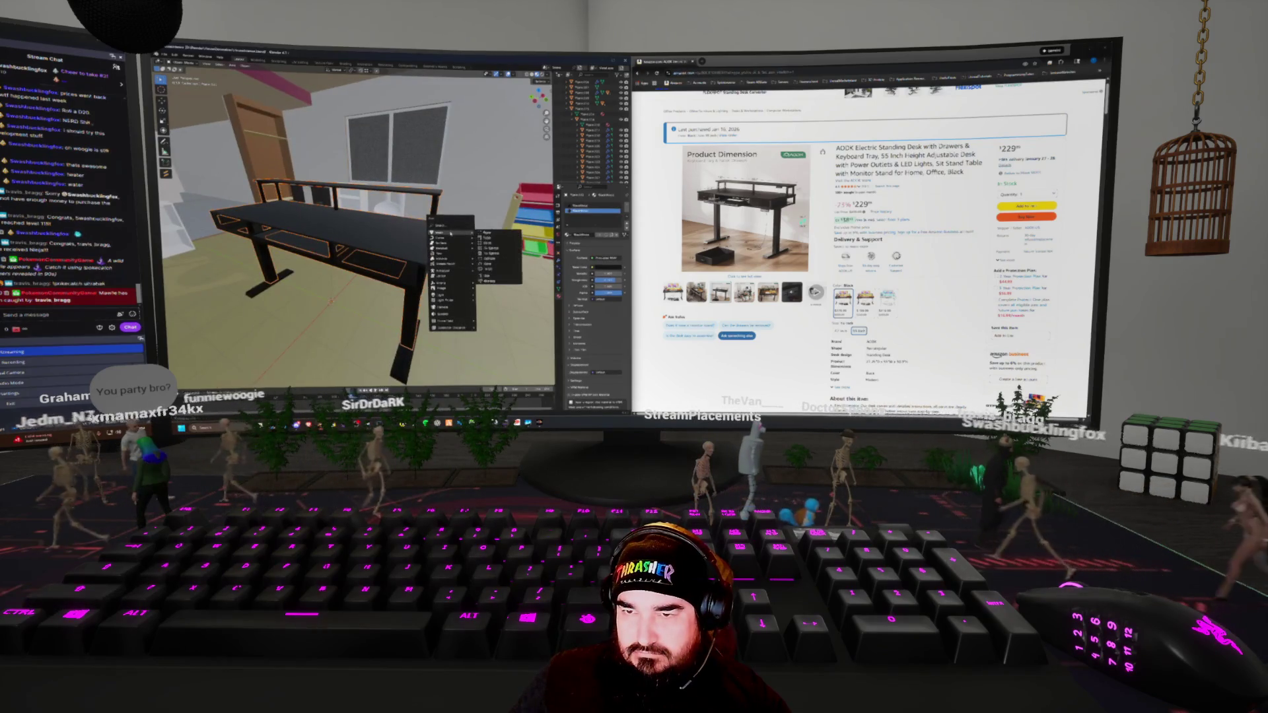
pyautogui.click(456, 238)
pyautogui.hotkey('shift', 's')
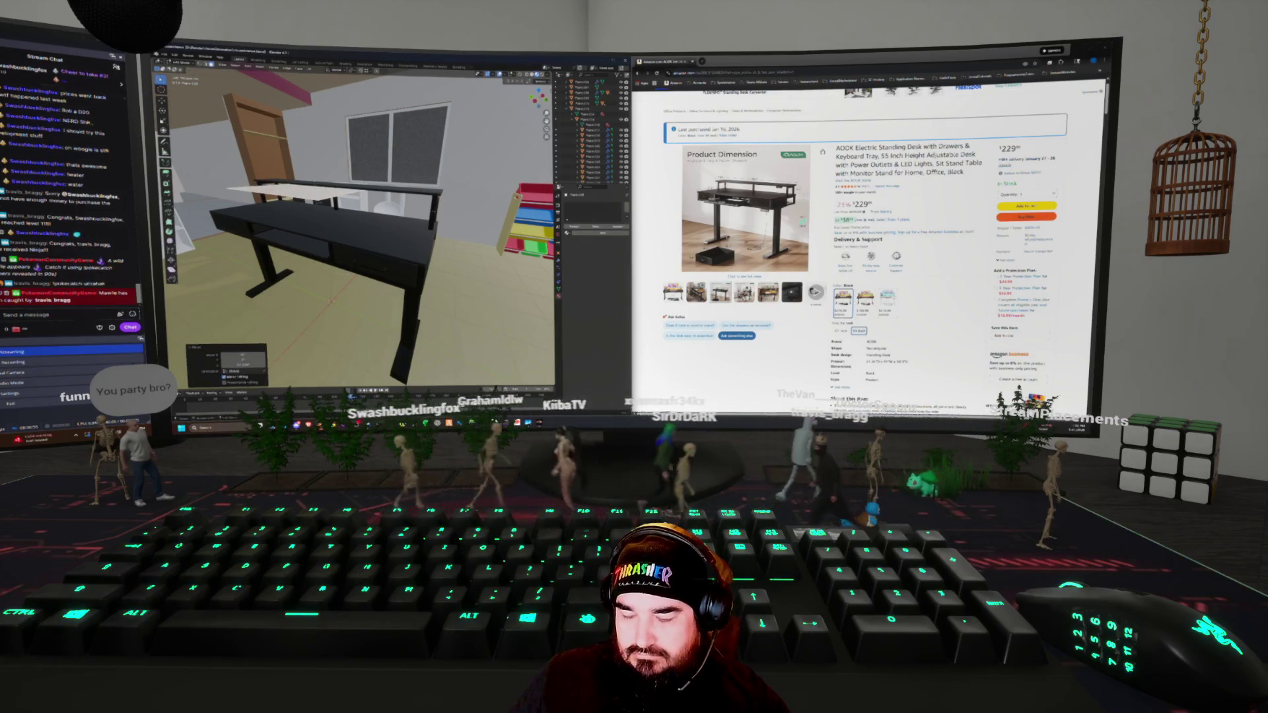
pyautogui.scroll(5, 359, 228)
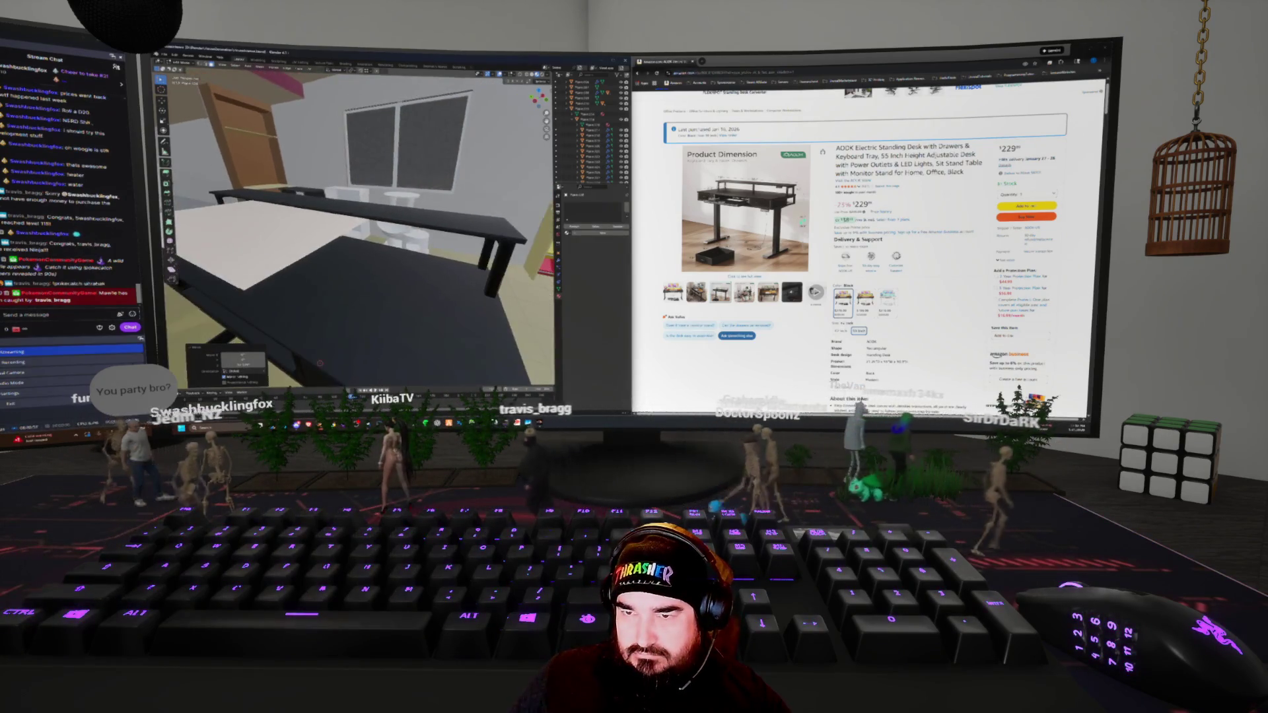
pyautogui.scroll(3, 360, 228)
# In wireframe shading, check the plane's placement against the desk, window and toy shelf
pyautogui.moveTo(360, 228); pyautogui.dragTo(449, 214, button='middle')
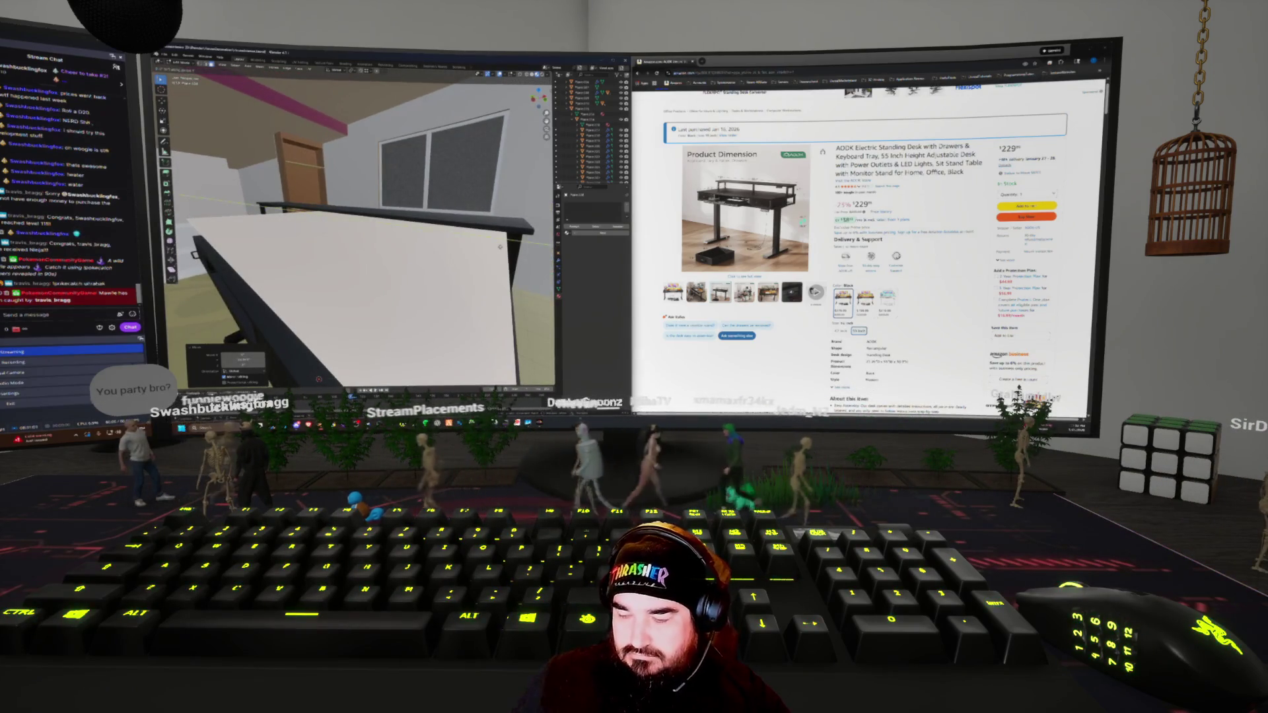
pyautogui.scroll(-5, 360, 228)
pyautogui.moveTo(359, 228)
pyautogui.mouseDown(button='middle')
pyautogui.moveTo(436, 228)
pyautogui.moveTo(376, 224)
pyautogui.moveTo(422, 228)
pyautogui.mouseUp(button='middle')
pyautogui.hotkey('shift', 'z')
pyautogui.hotkey('shift', 'z')
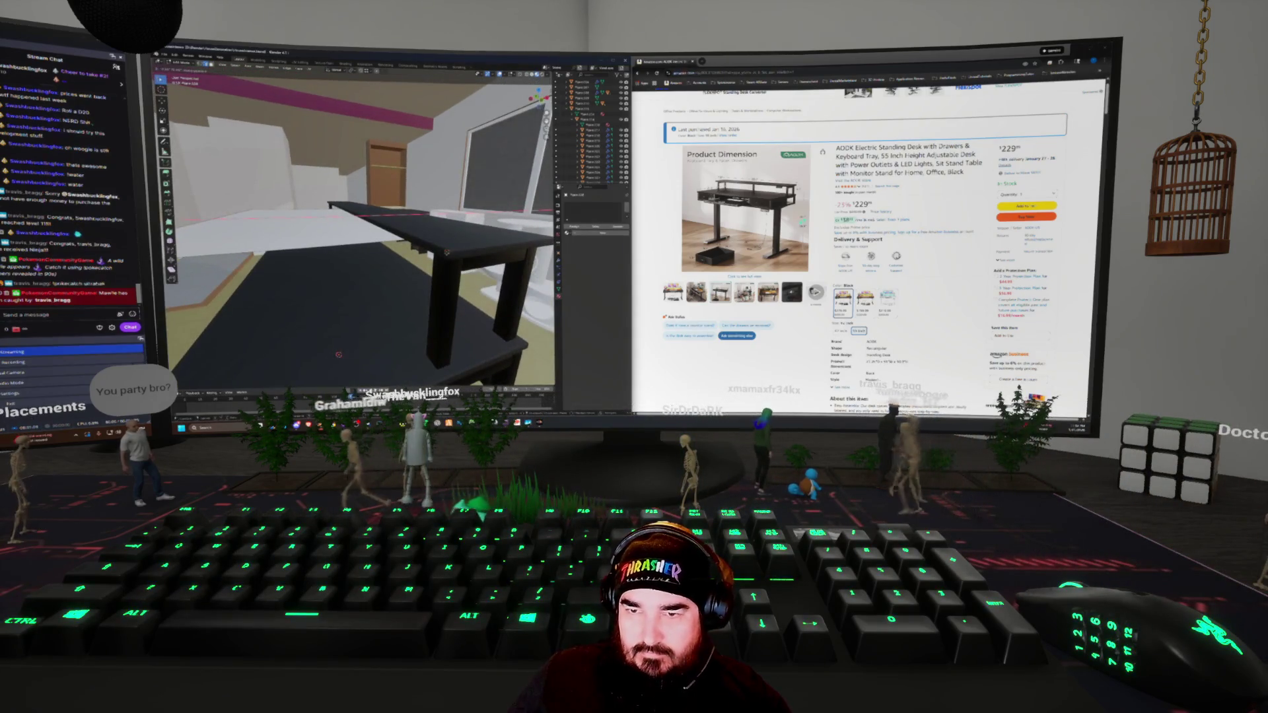
pyautogui.moveTo(437, 257)
pyautogui.mouseDown(button='middle')
pyautogui.moveTo(462, 261)
pyautogui.moveTo(396, 254)
pyautogui.moveTo(422, 259)
pyautogui.mouseUp(button='middle')
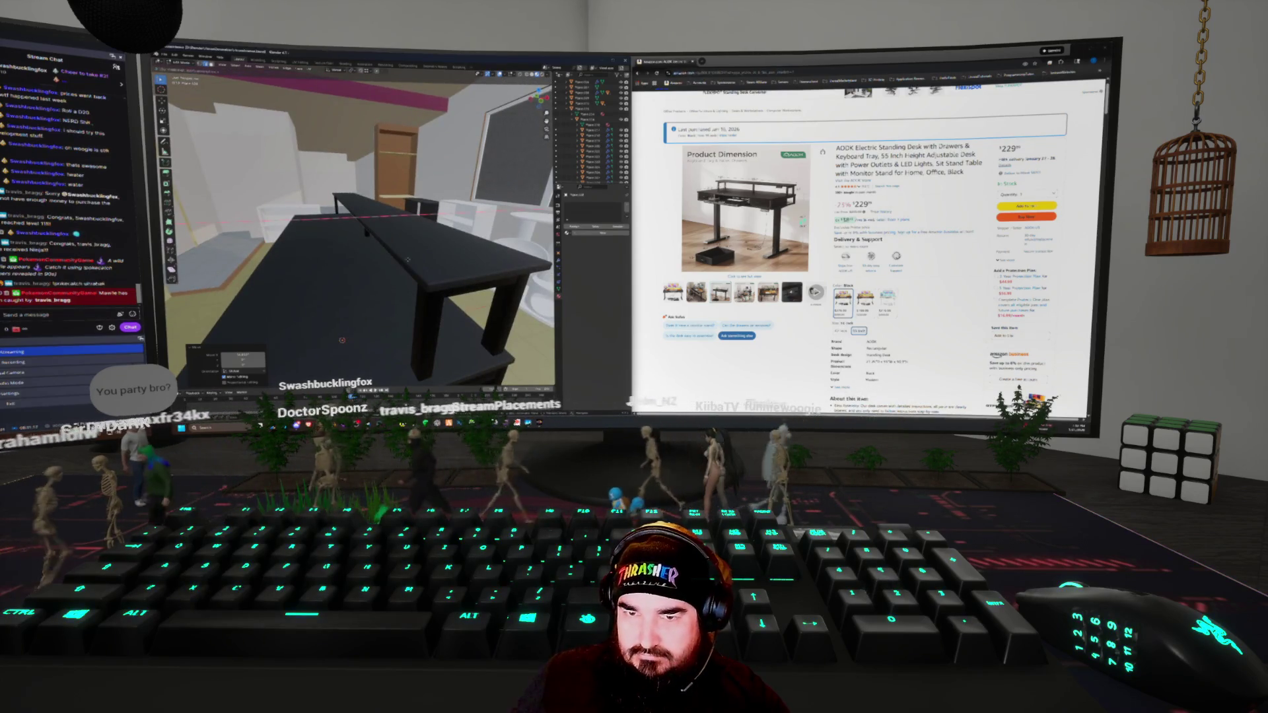
pyautogui.moveTo(423, 259); pyautogui.dragTo(337, 248, button='middle')
pyautogui.moveTo(747, 212)
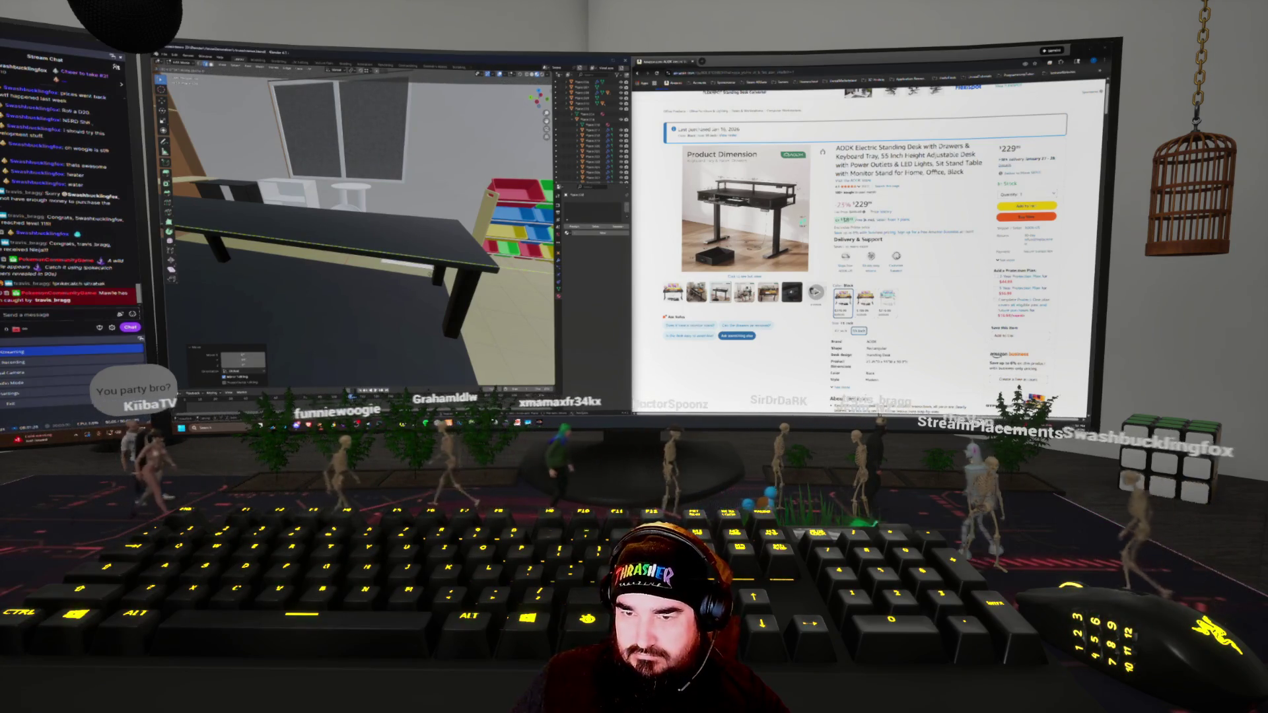
# Rotate the white slab beneath the desktop's front edge, then inset its face for a border
pyautogui.scroll(3, 363, 232)
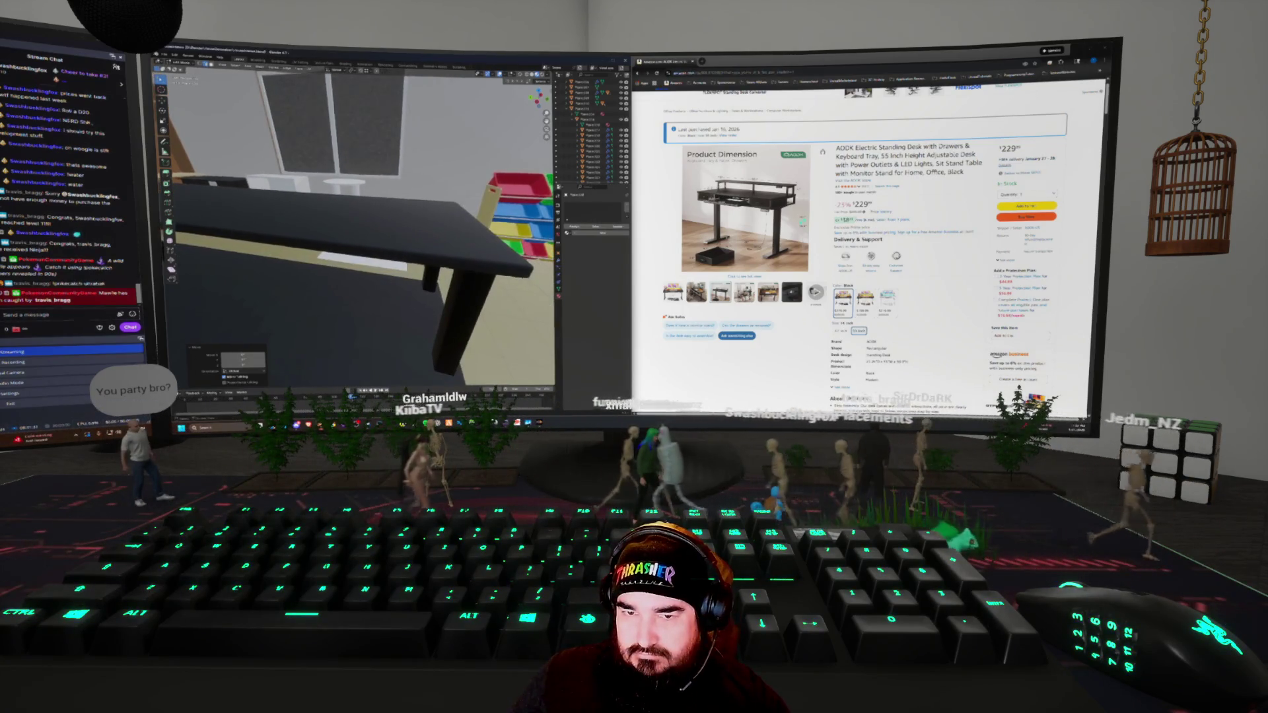
pyautogui.moveTo(363, 231); pyautogui.dragTo(330, 224, button='middle')
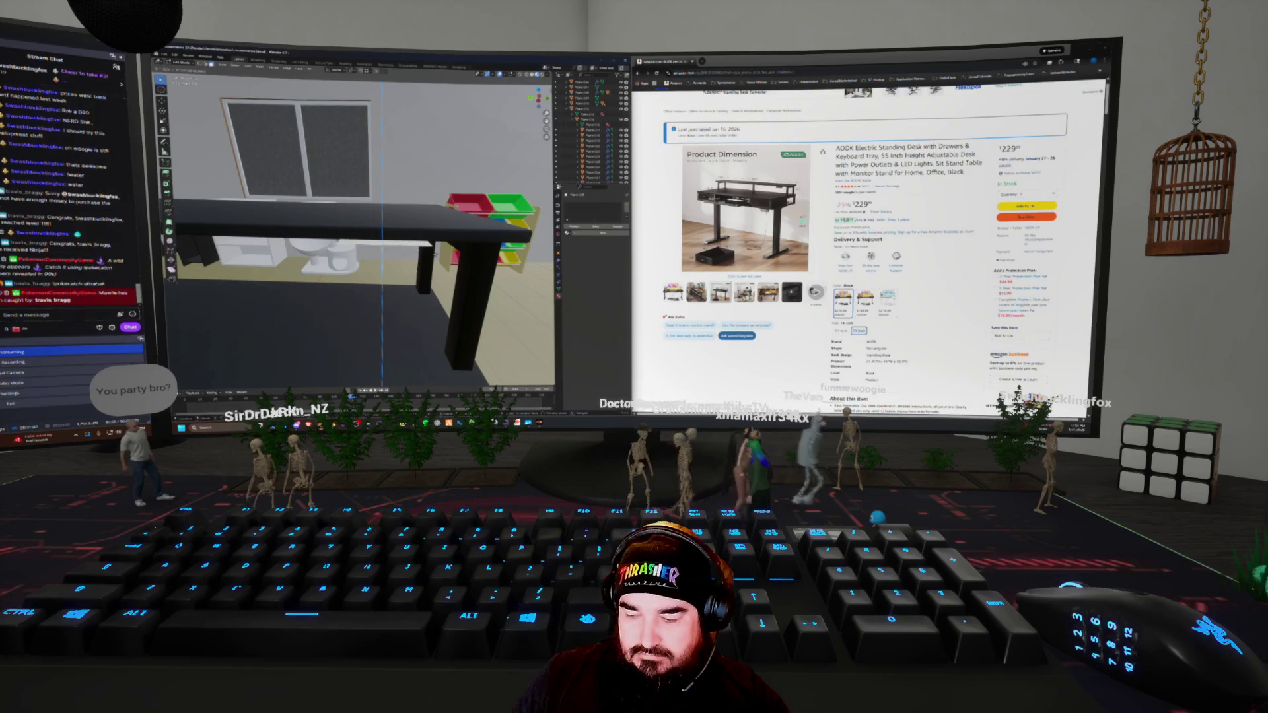
pyautogui.moveTo(360, 231); pyautogui.dragTo(254, 261, button='middle')
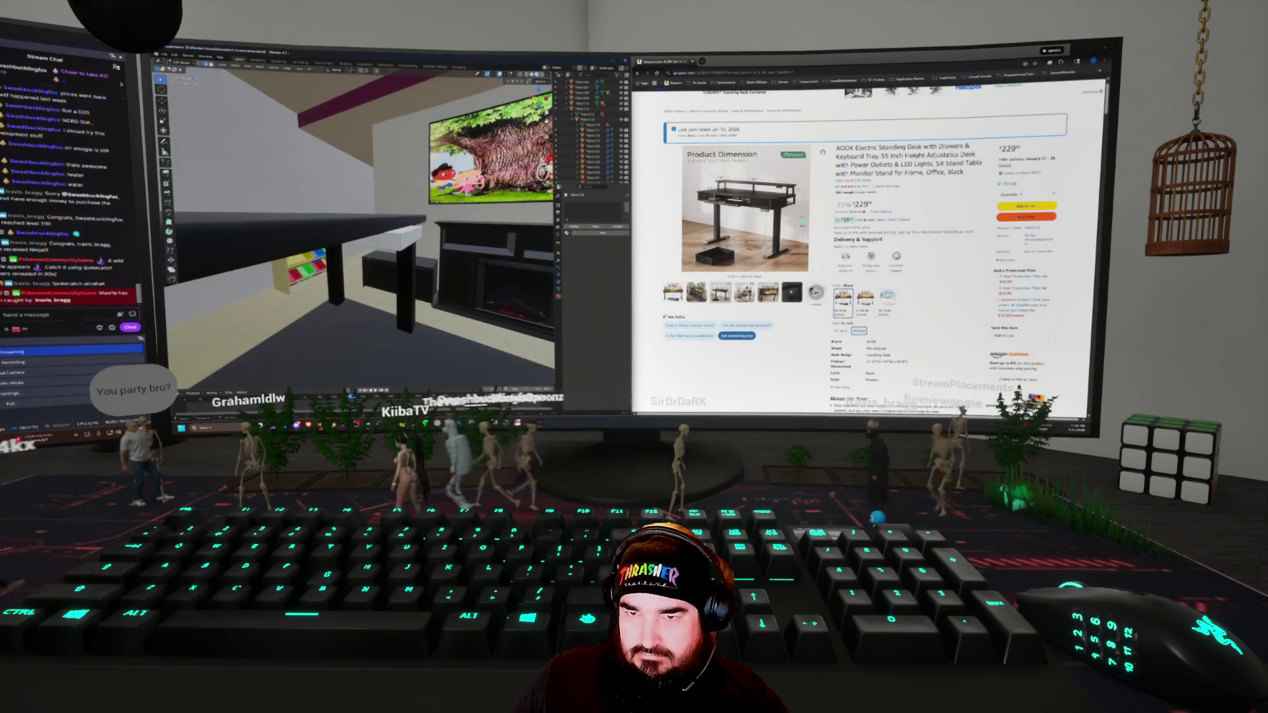
pyautogui.press('r')
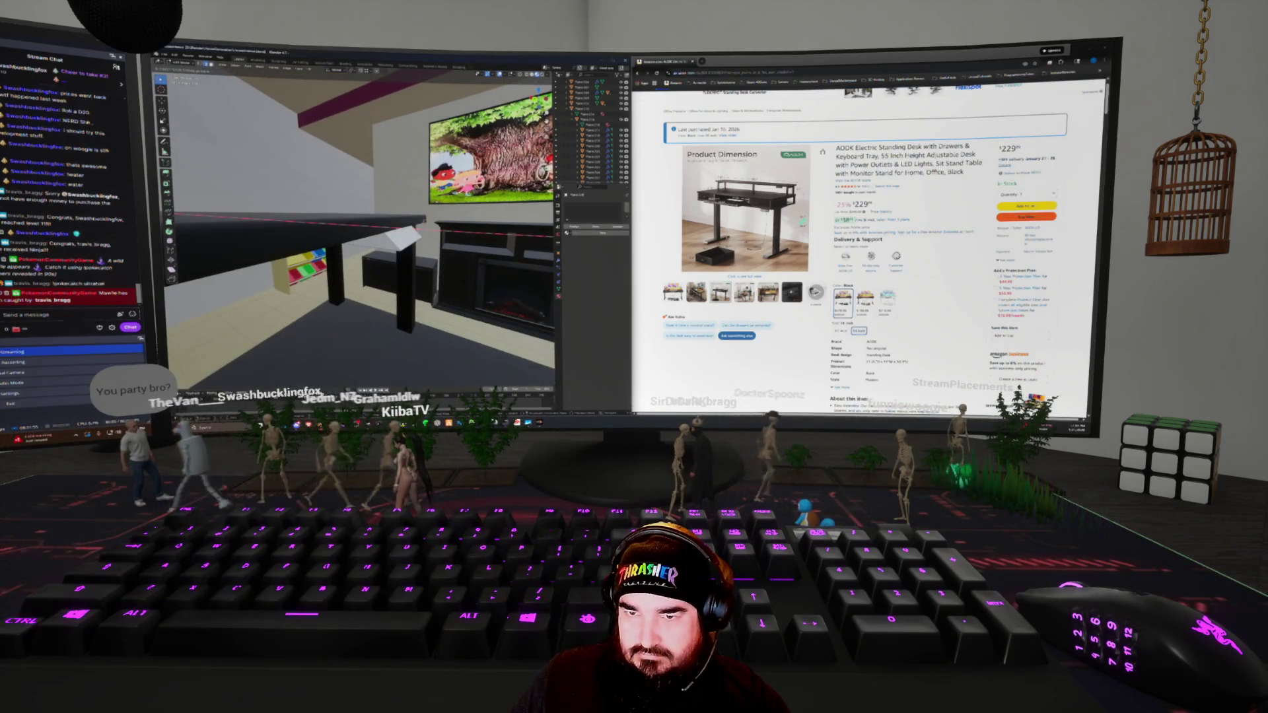
pyautogui.moveTo(330, 231); pyautogui.dragTo(449, 234, button='middle')
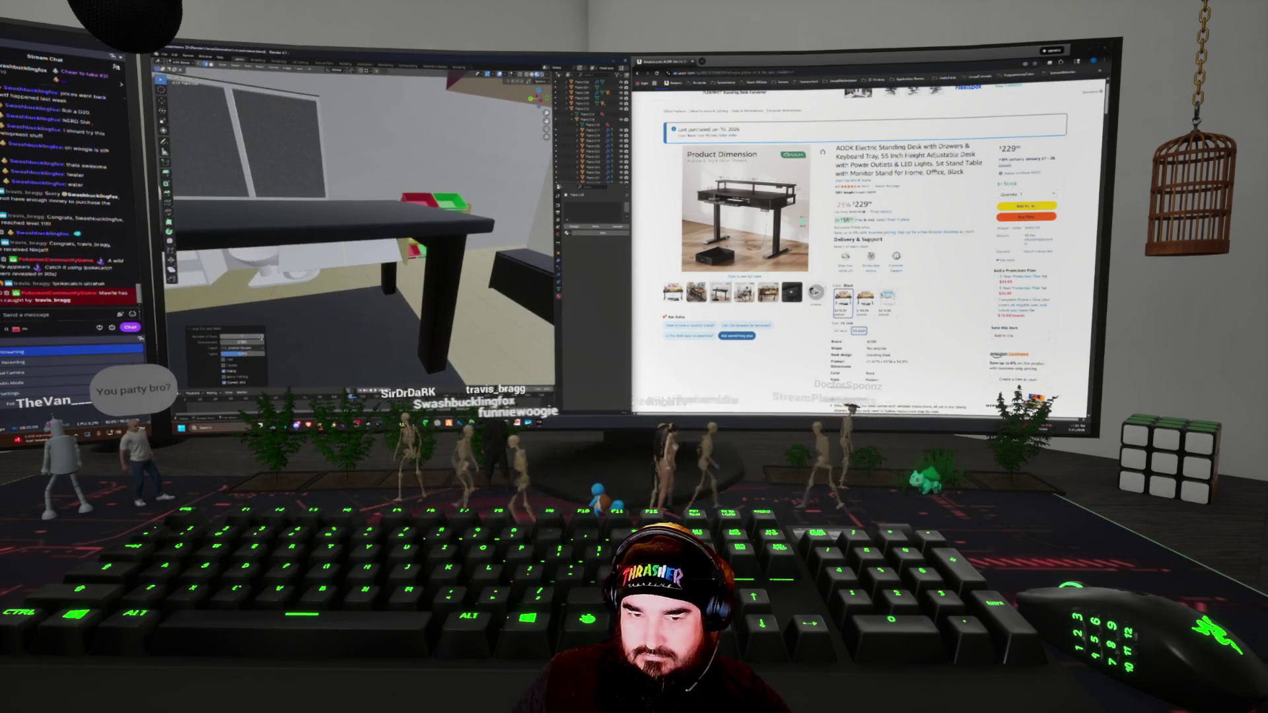
pyautogui.moveTo(357, 231); pyautogui.dragTo(330, 224, button='middle')
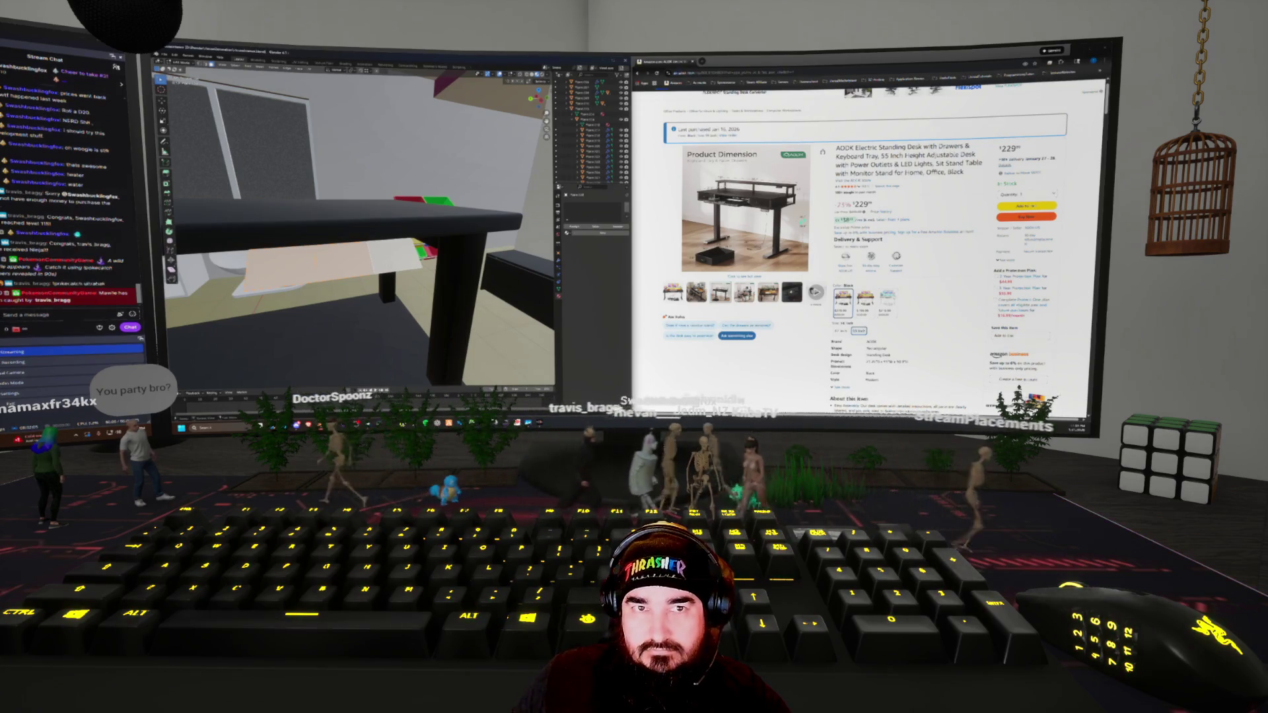
pyautogui.click(356, 70)
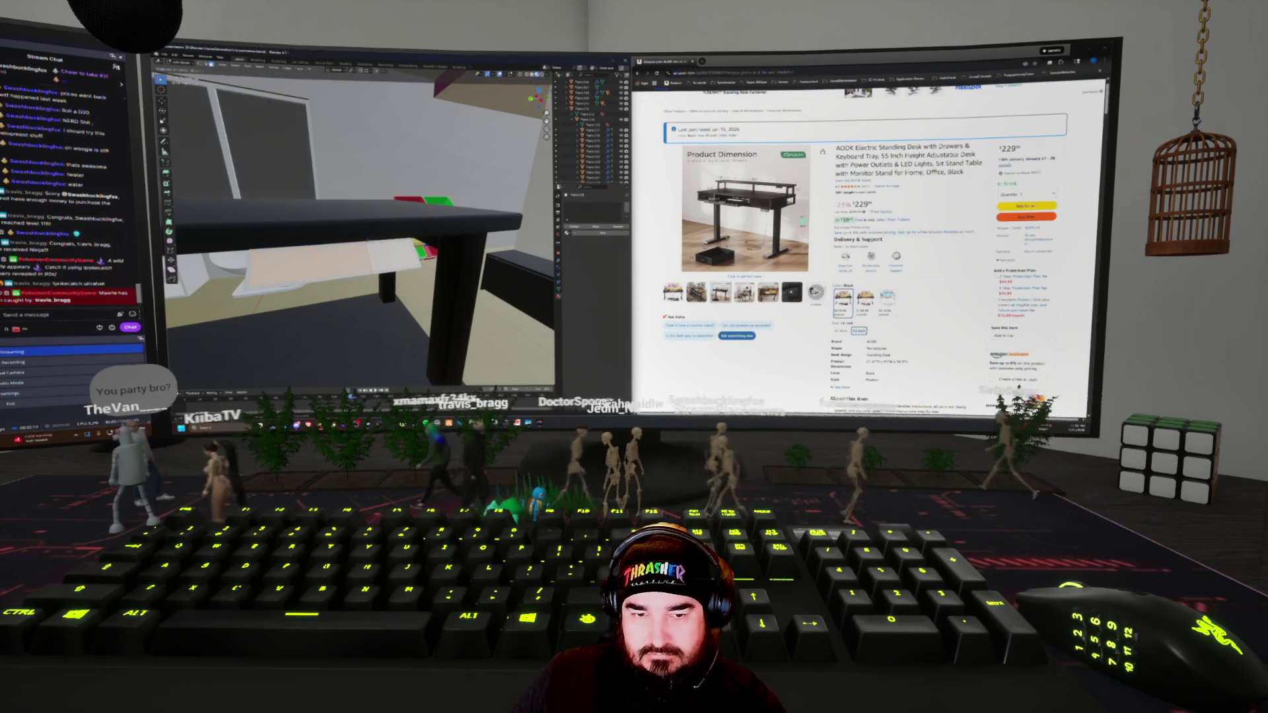
pyautogui.press('i')
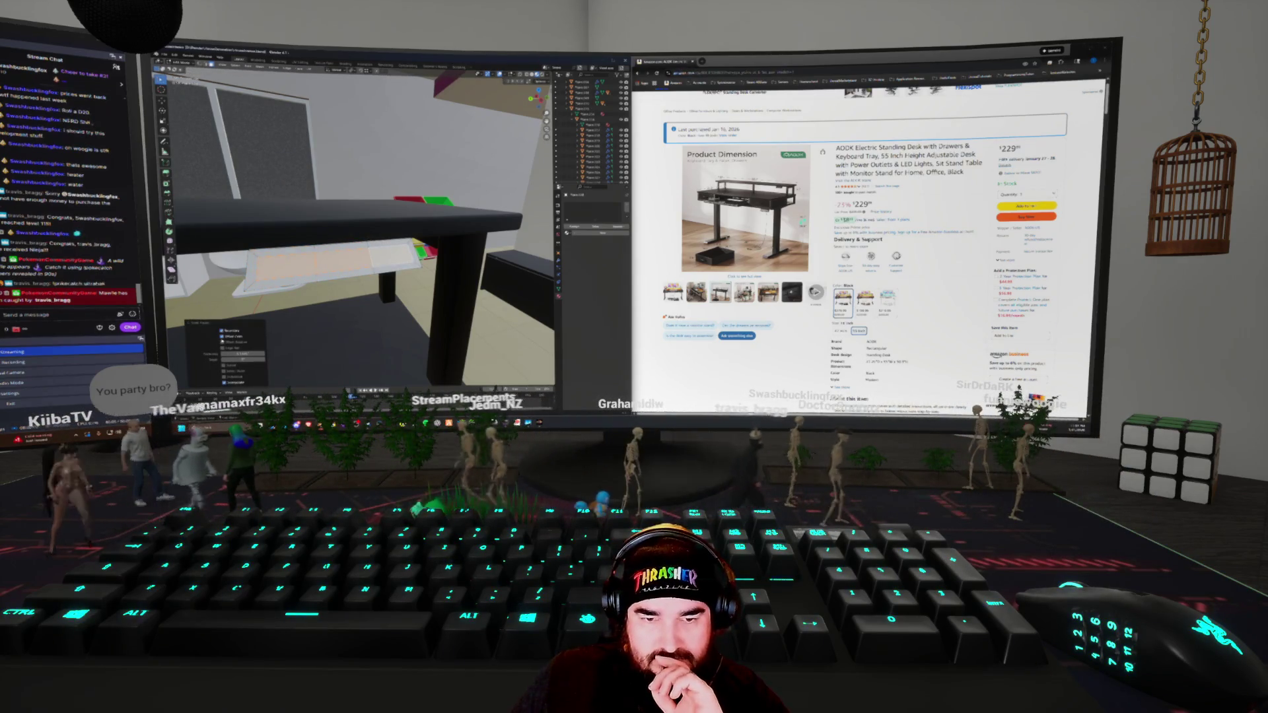
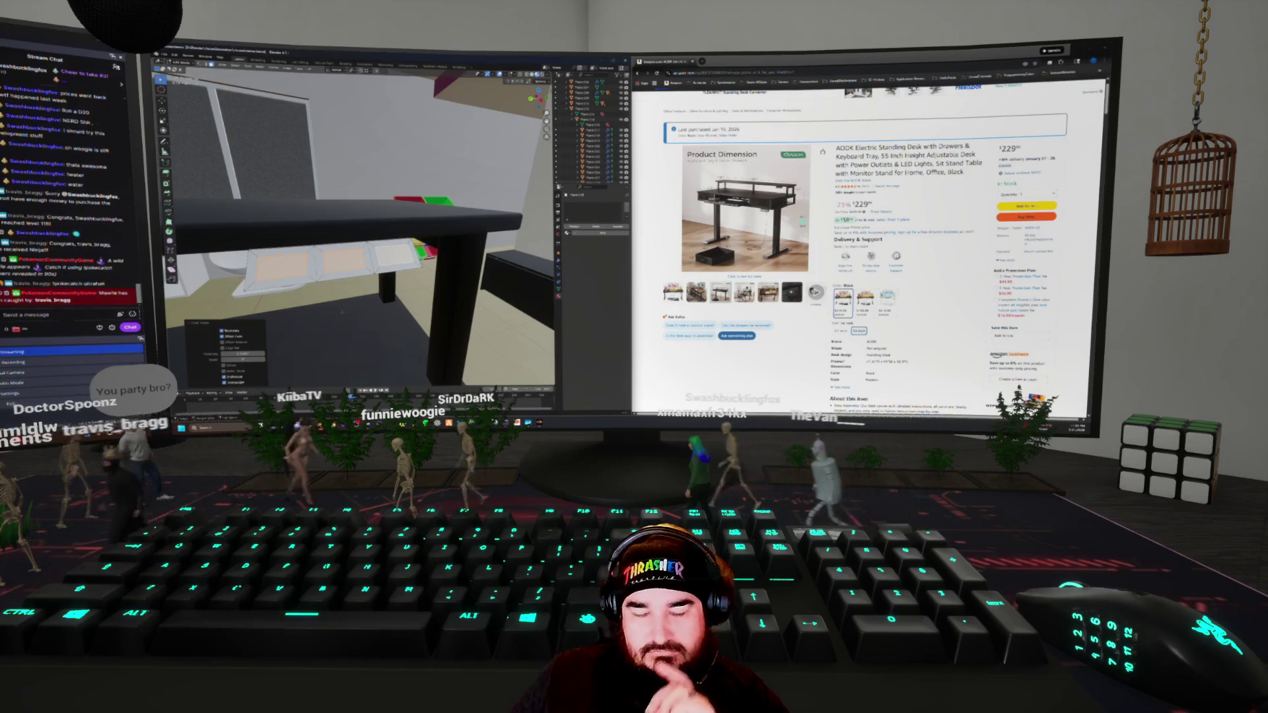
# Orbit around and under the black desk to inspect its legs and underside
pyautogui.scroll(3, 357, 231)
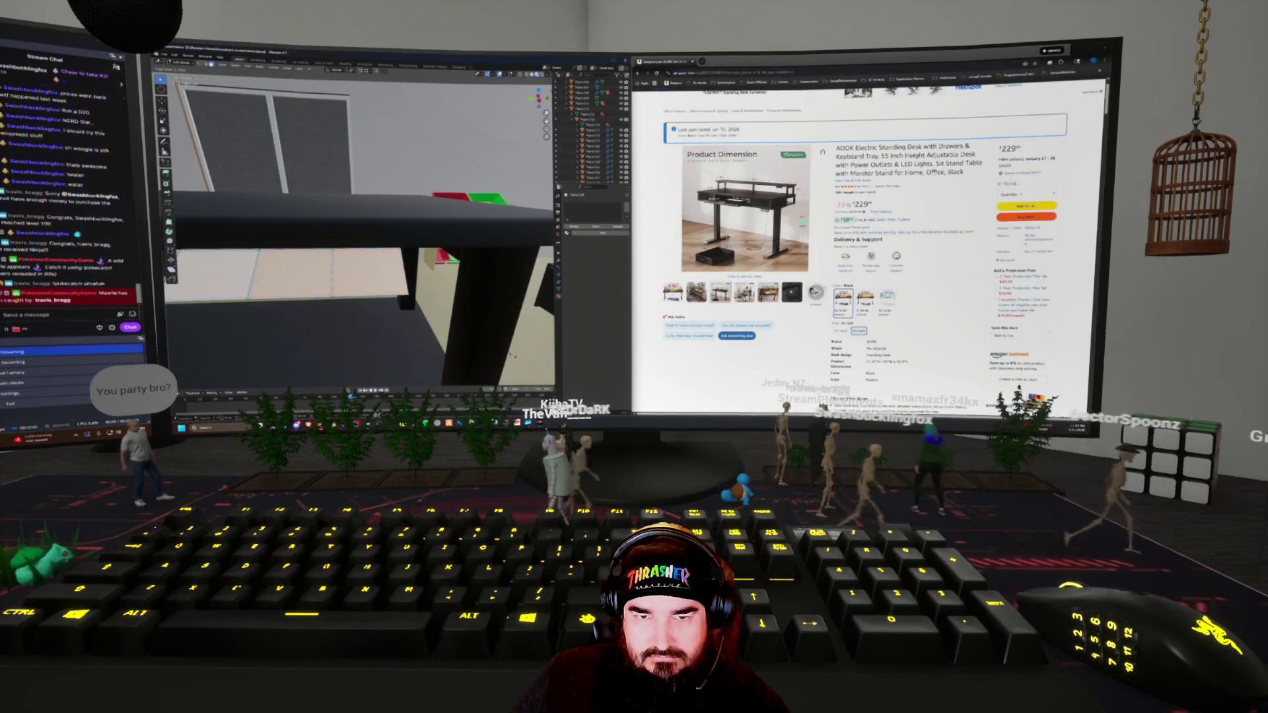
pyautogui.press('KP_Decimal')
pyautogui.moveTo(360, 232); pyautogui.dragTo(422, 219, button='middle')
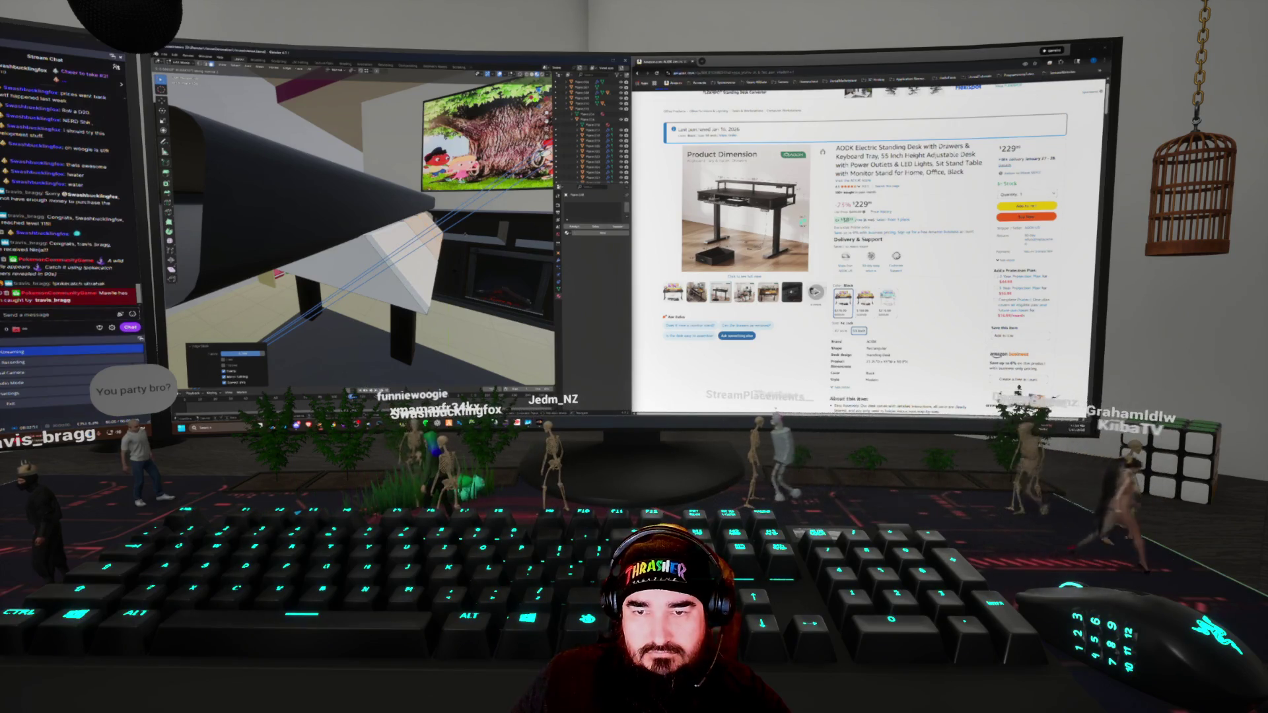
pyautogui.moveTo(426, 228)
pyautogui.mouseDown(button='middle')
pyautogui.moveTo(436, 238)
pyautogui.moveTo(424, 238)
pyautogui.mouseUp(button='middle')
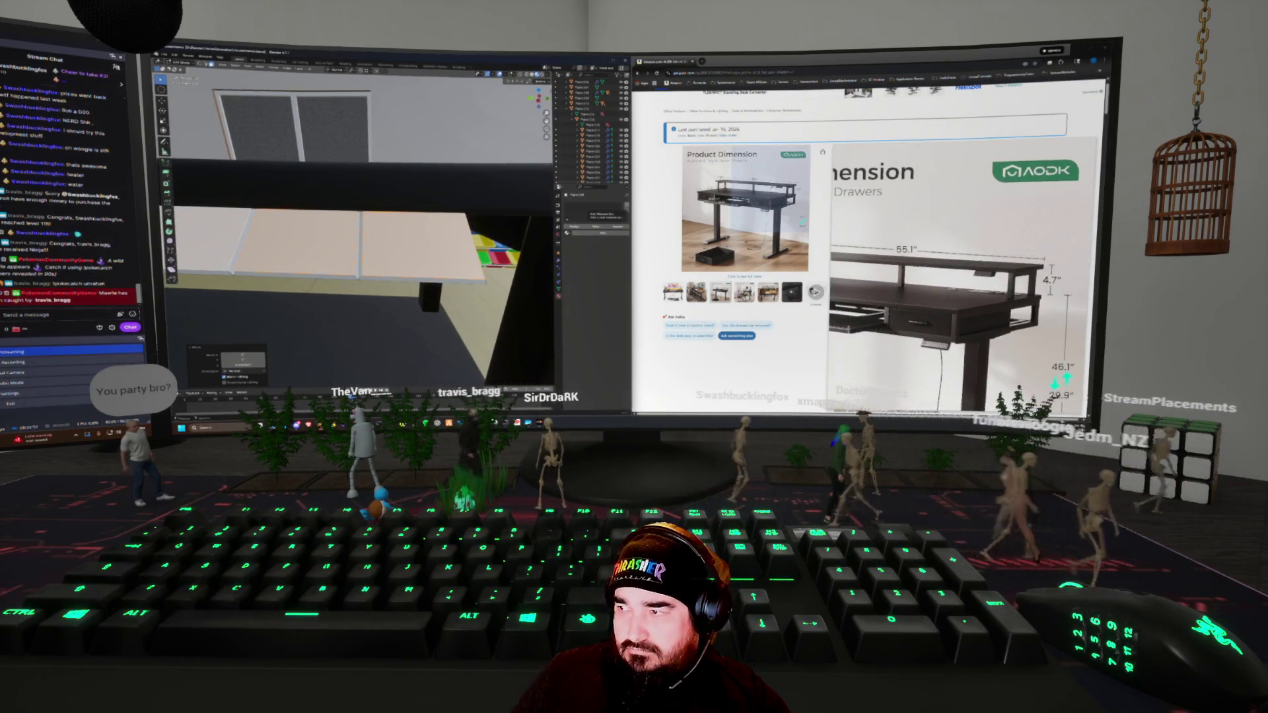
pyautogui.moveTo(424, 238); pyautogui.dragTo(317, 196, button='middle')
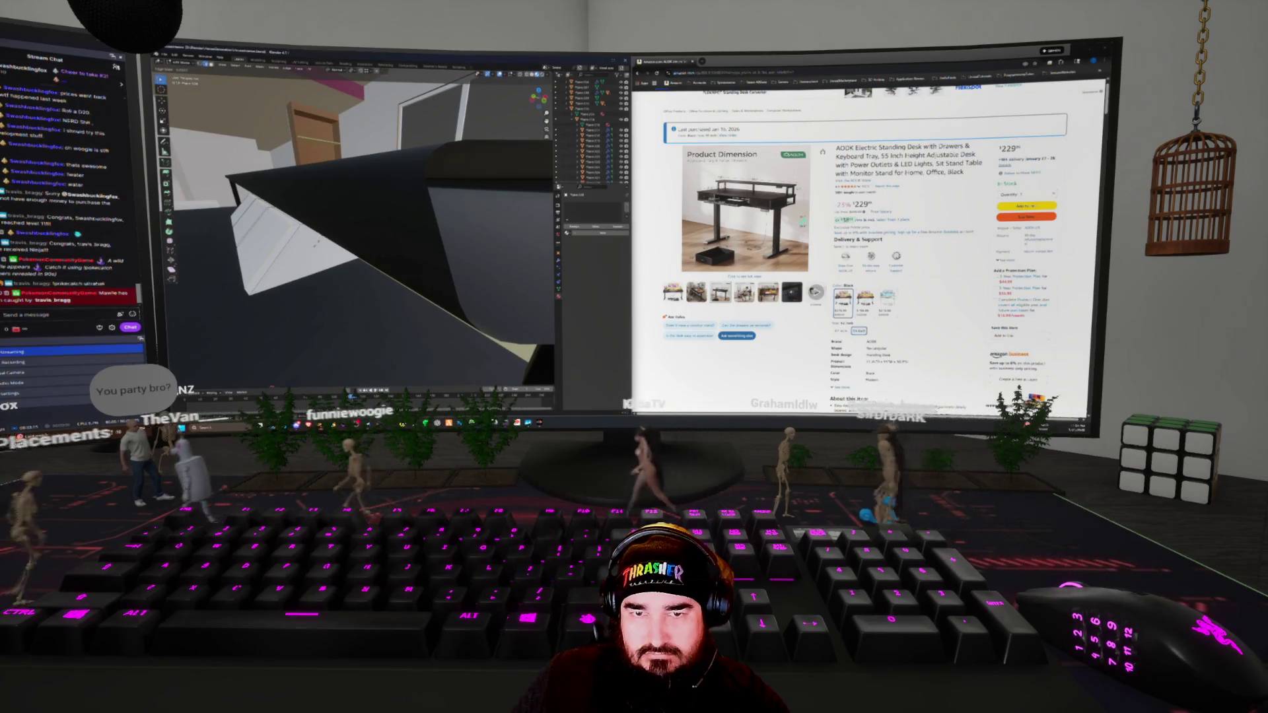
pyautogui.moveTo(317, 195)
pyautogui.mouseDown(button='middle')
pyautogui.moveTo(304, 202)
pyautogui.moveTo(327, 196)
pyautogui.mouseUp(button='middle')
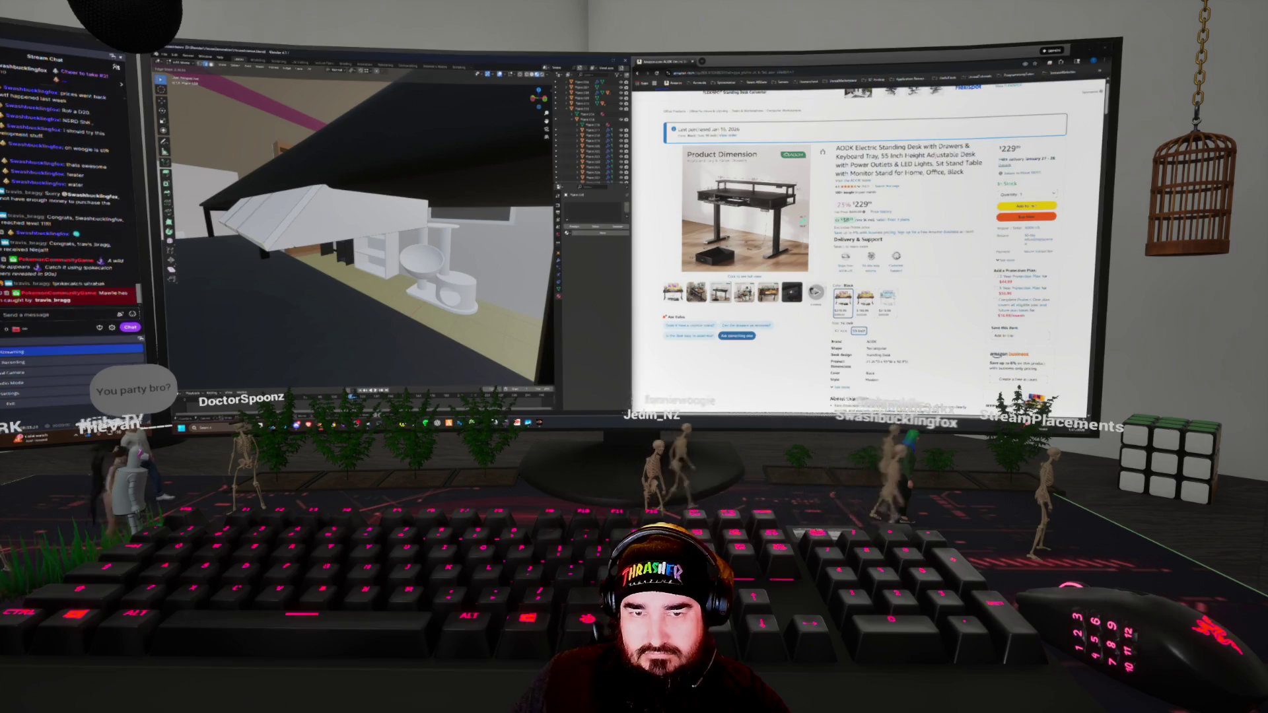
pyautogui.hotkey('ctrl', 'l')
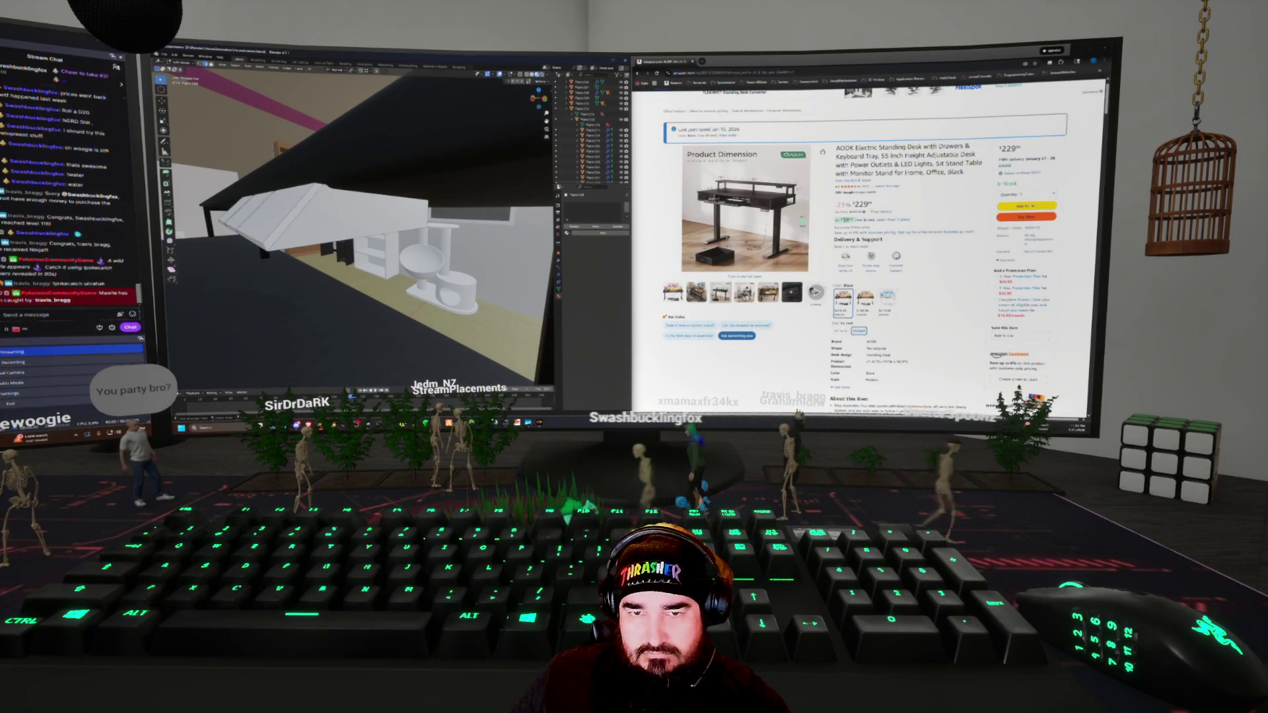
pyautogui.moveTo(356, 224); pyautogui.dragTo(449, 218, button='middle')
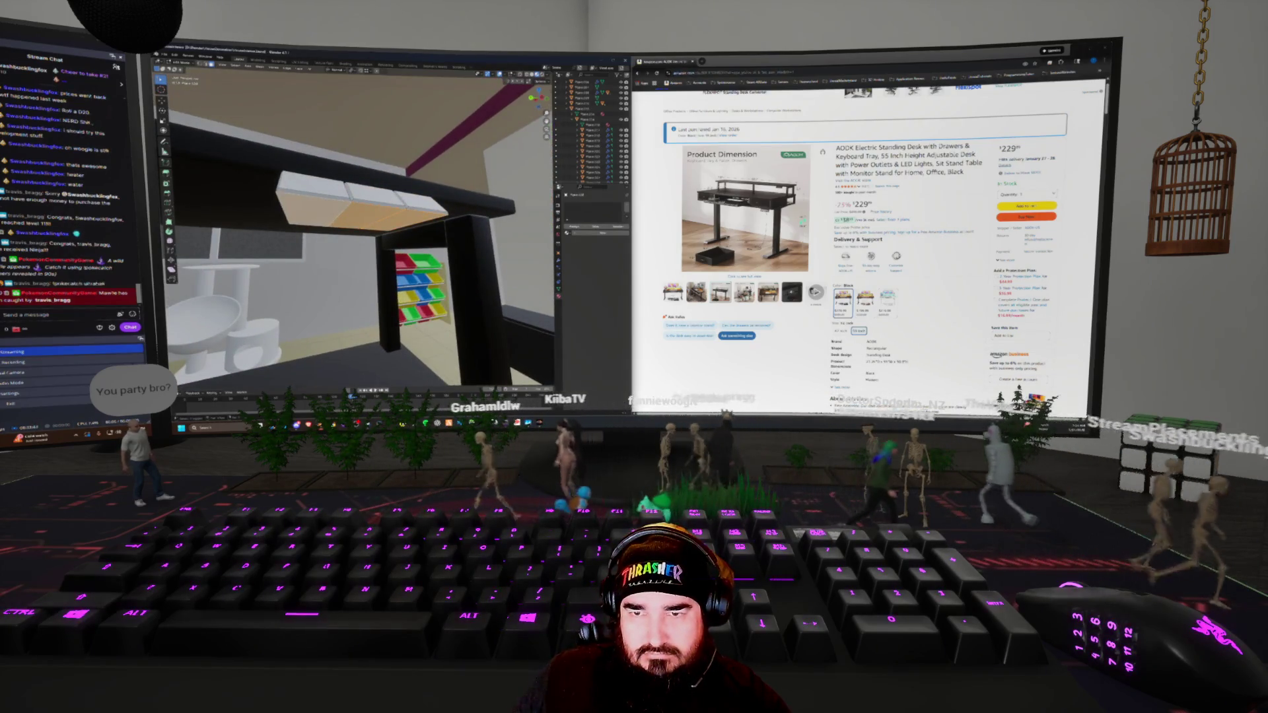
pyautogui.moveTo(449, 218)
pyautogui.mouseDown(button='middle')
pyautogui.moveTo(482, 218)
pyautogui.moveTo(436, 224)
pyautogui.mouseUp(button='middle')
# In wireframe view, move the white drawer piece vertically along Z beneath the desk top
pyautogui.hotkey('shift', 'z')
pyautogui.hotkey('shift', 'z')
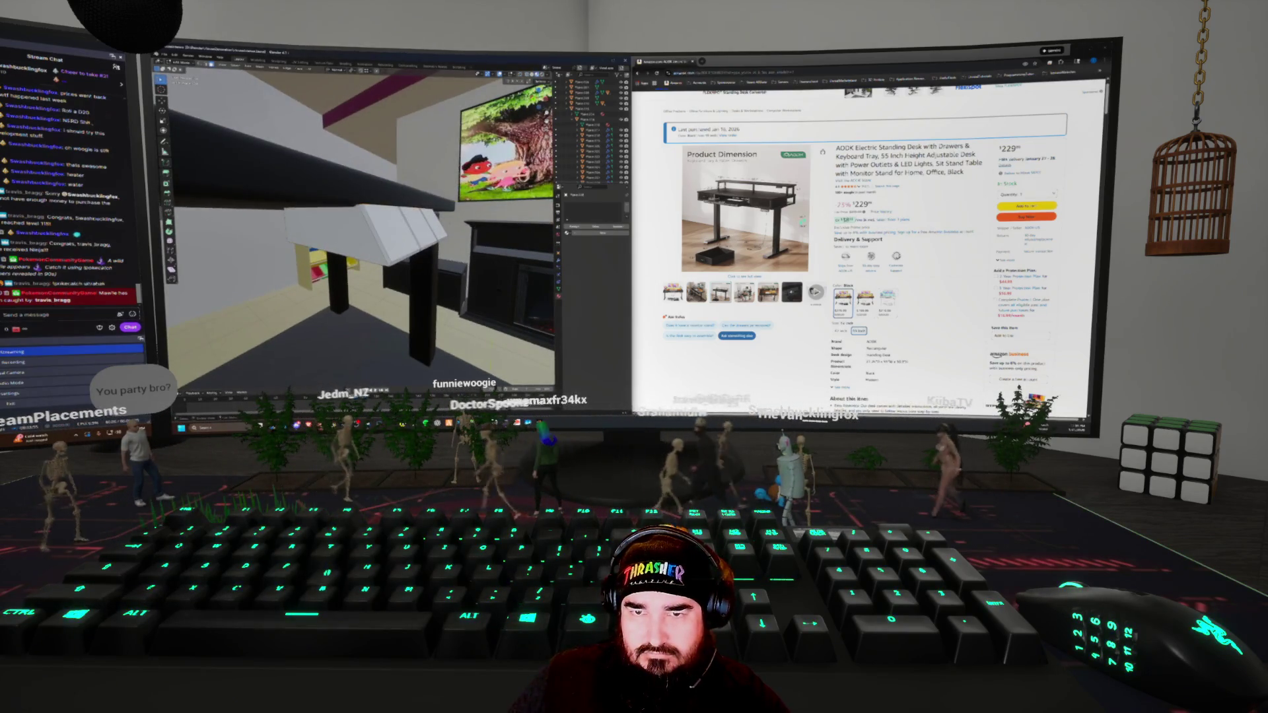
pyautogui.press('g')
pyautogui.press('z')
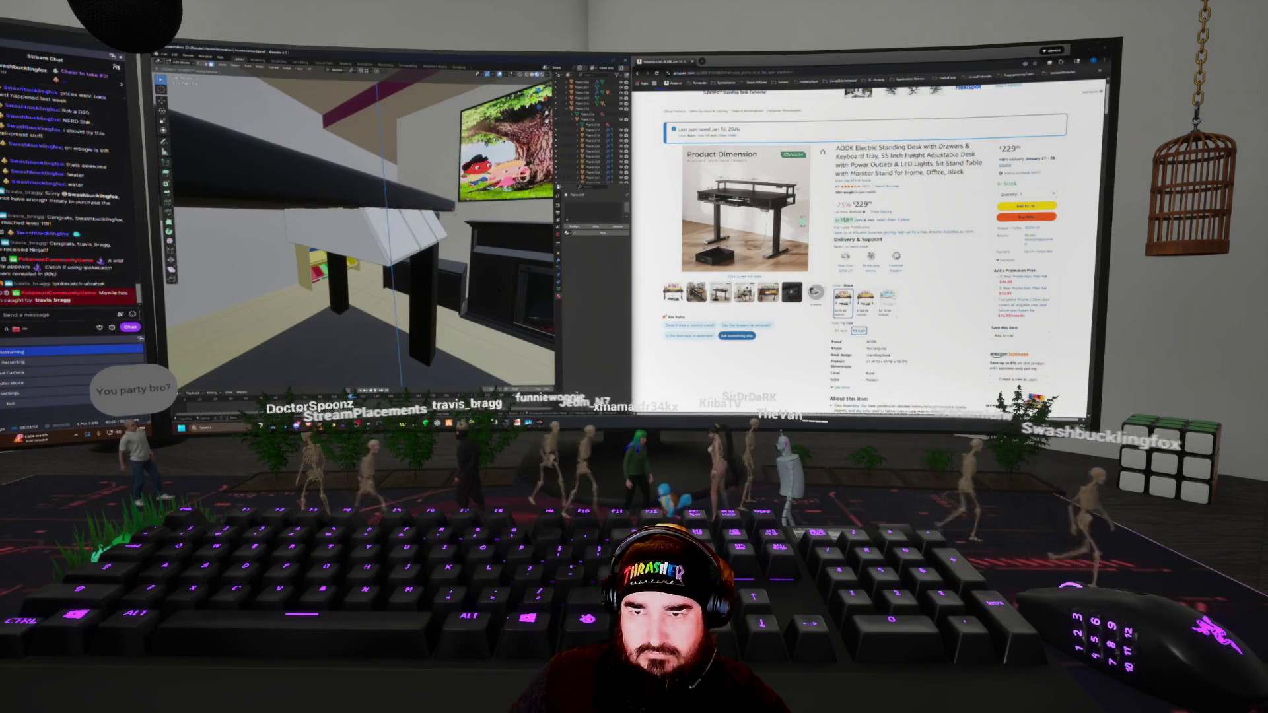
pyautogui.moveTo(363, 231)
pyautogui.mouseDown(button='middle')
pyautogui.moveTo(211, 204)
pyautogui.moveTo(350, 223)
pyautogui.moveTo(337, 221)
pyautogui.mouseUp(button='middle')
pyautogui.click(385, 236)
pyautogui.moveTo(385, 236)
pyautogui.mouseDown(button='middle')
pyautogui.moveTo(369, 238)
pyautogui.moveTo(386, 235)
pyautogui.mouseUp(button='middle')
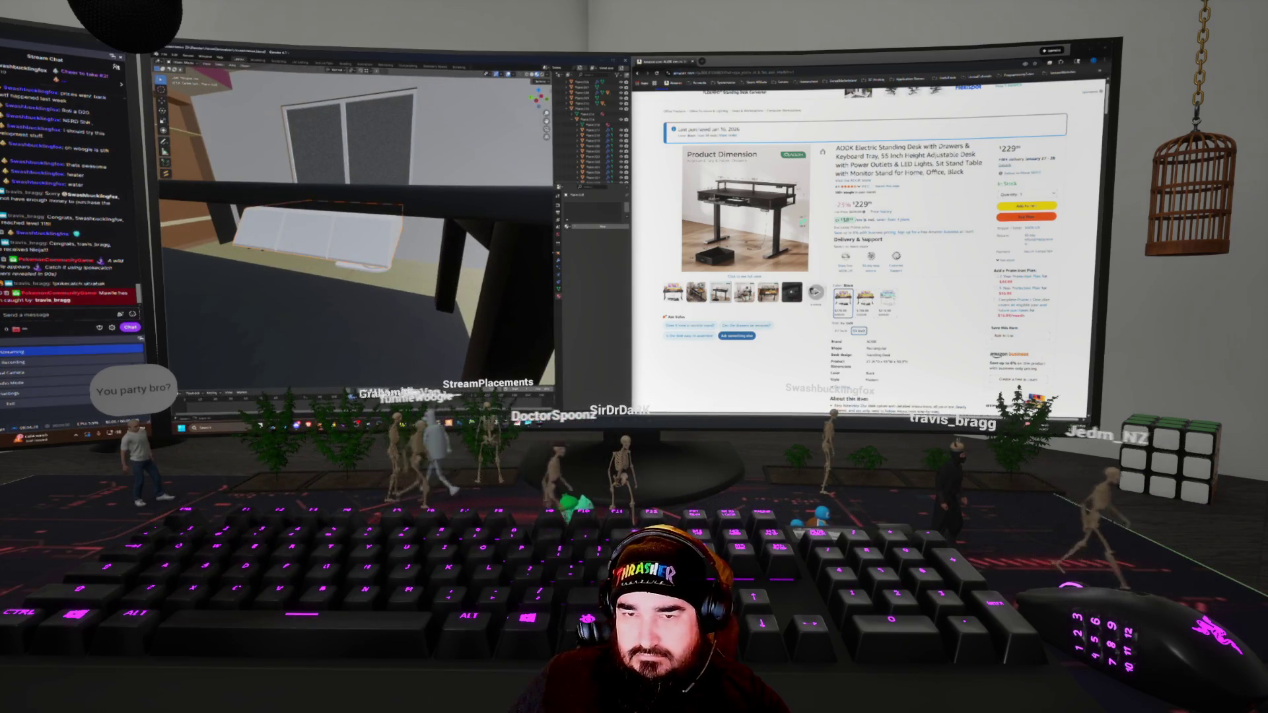
pyautogui.moveTo(766, 198)
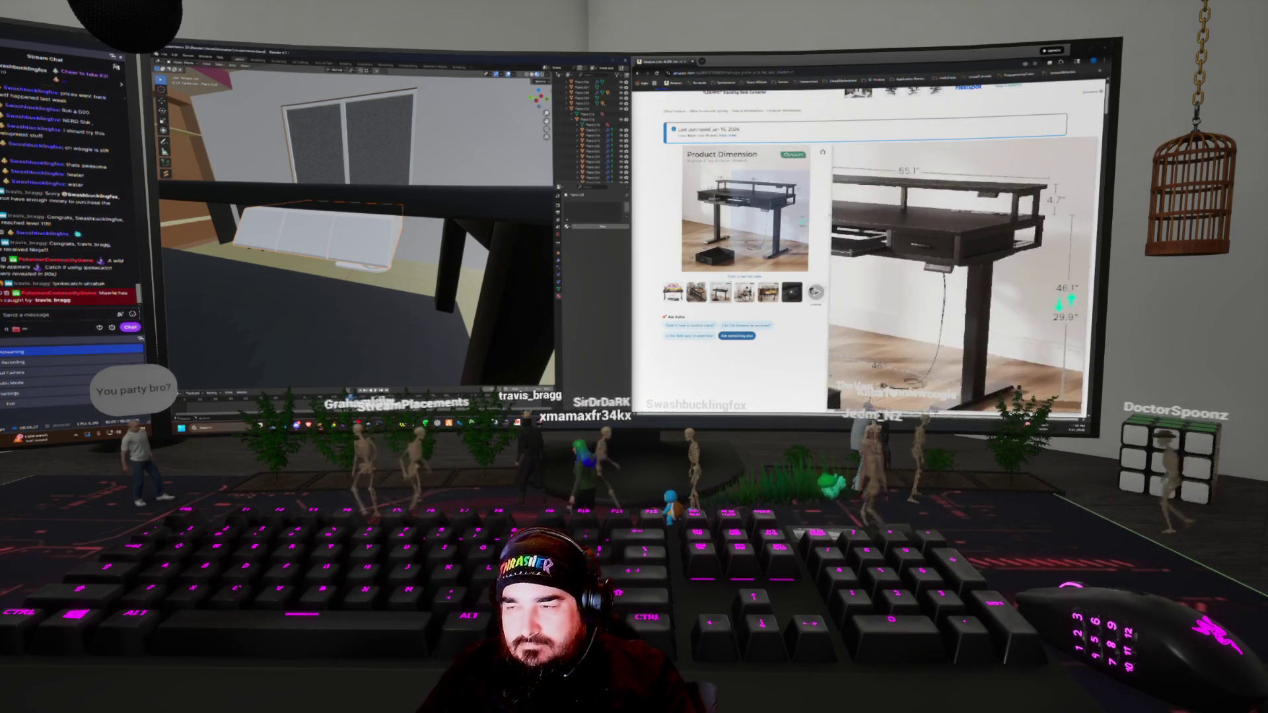
pyautogui.moveTo(477, 256); pyautogui.dragTo(488, 257, button='middle')
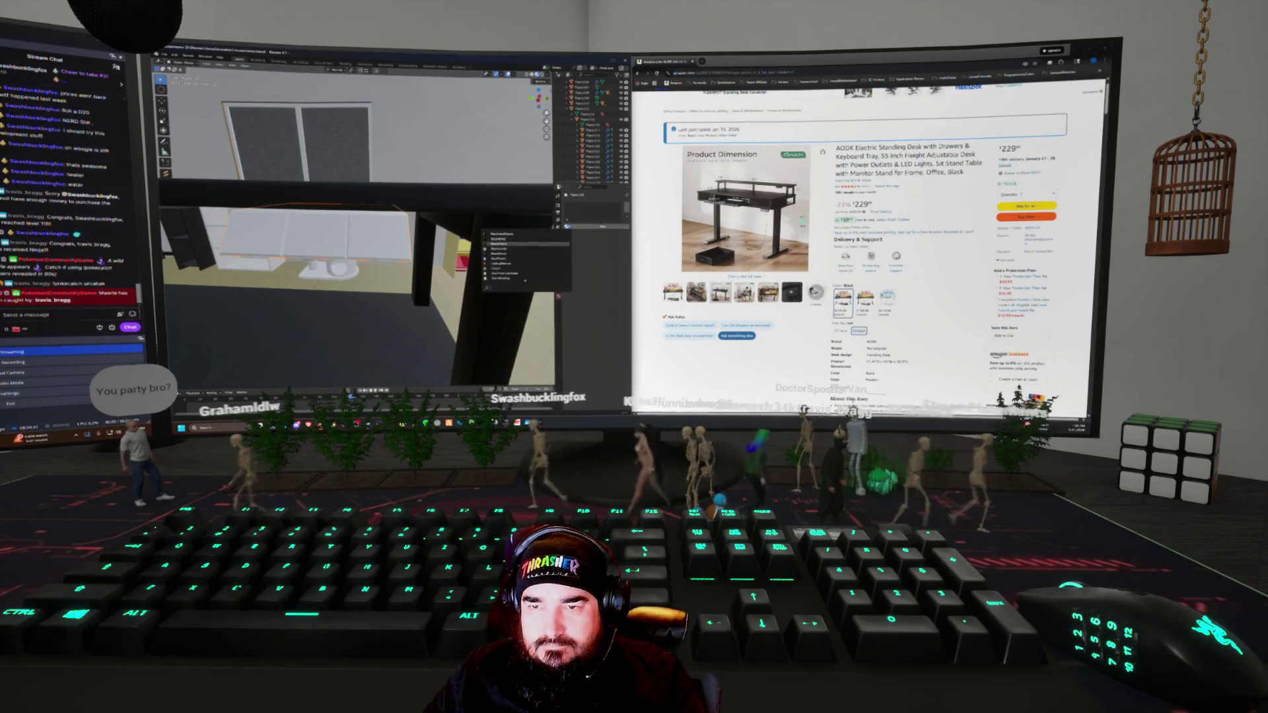
# Duplicate the selected desk object and orbit to view behind it
pyautogui.click(499, 244)
pyautogui.moveTo(436, 264); pyautogui.dragTo(393, 271, button='middle')
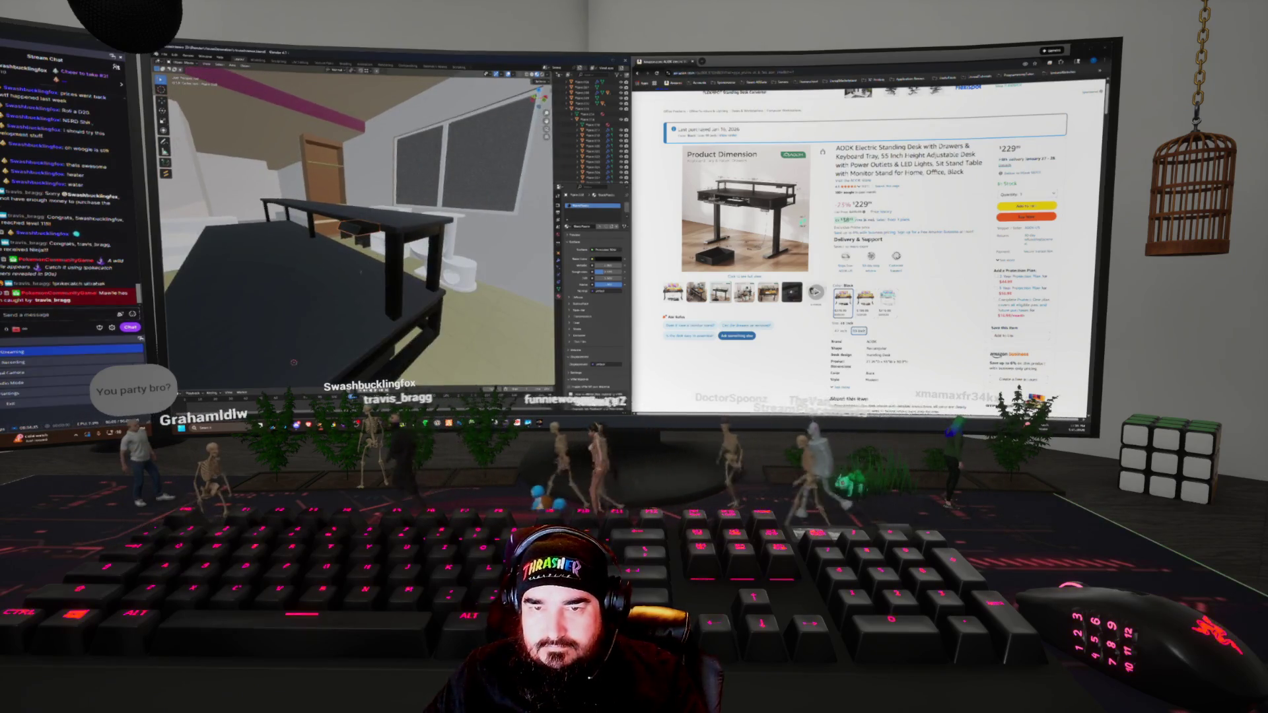
pyautogui.rightClick(356, 175)
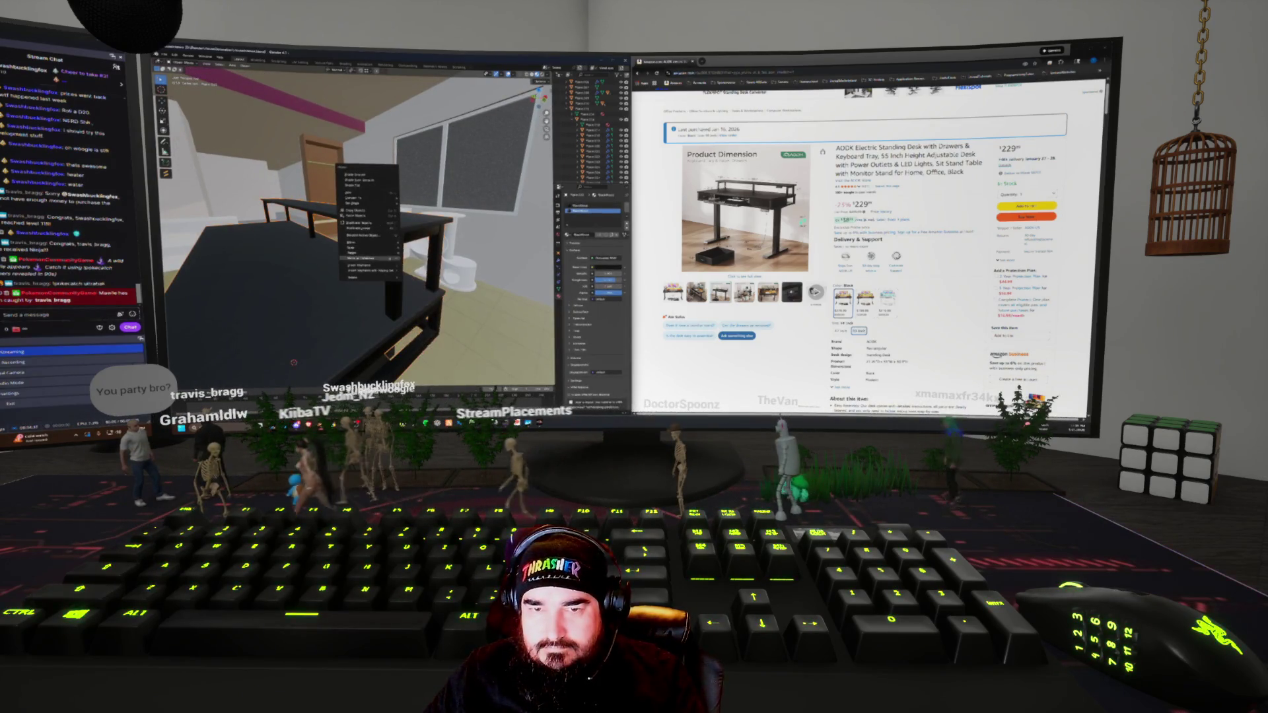
pyautogui.click(356, 215)
pyautogui.moveTo(356, 214)
pyautogui.mouseDown(button='middle')
pyautogui.moveTo(330, 221)
pyautogui.moveTo(357, 218)
pyautogui.mouseUp(button='middle')
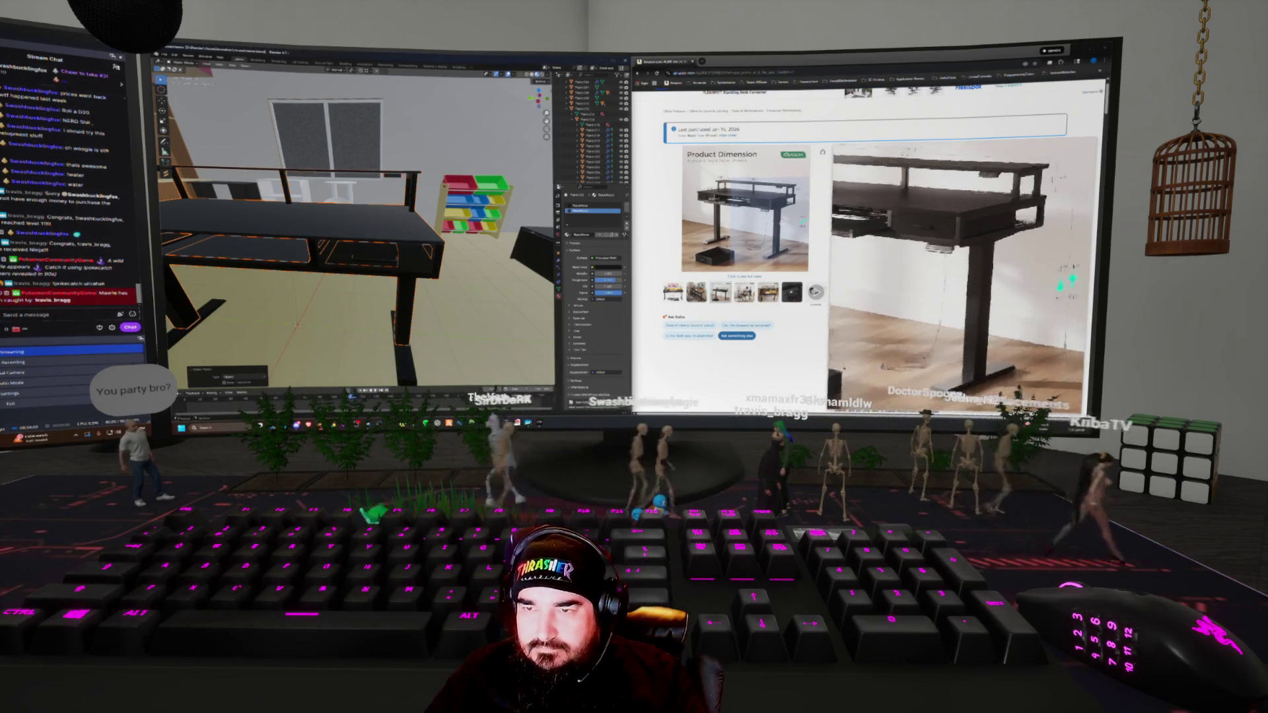
pyautogui.moveTo(356, 218); pyautogui.dragTo(383, 218, button='middle')
pyautogui.moveTo(419, 266)
pyautogui.mouseDown(button='middle')
pyautogui.moveTo(421, 252)
pyautogui.moveTo(330, 289)
pyautogui.moveTo(374, 308)
pyautogui.mouseUp(button='middle')
# Add a mesh plane and, in Edit Mode, lift it to just under the desk top
pyautogui.hotkey('shift', 'a')
pyautogui.click(381, 290)
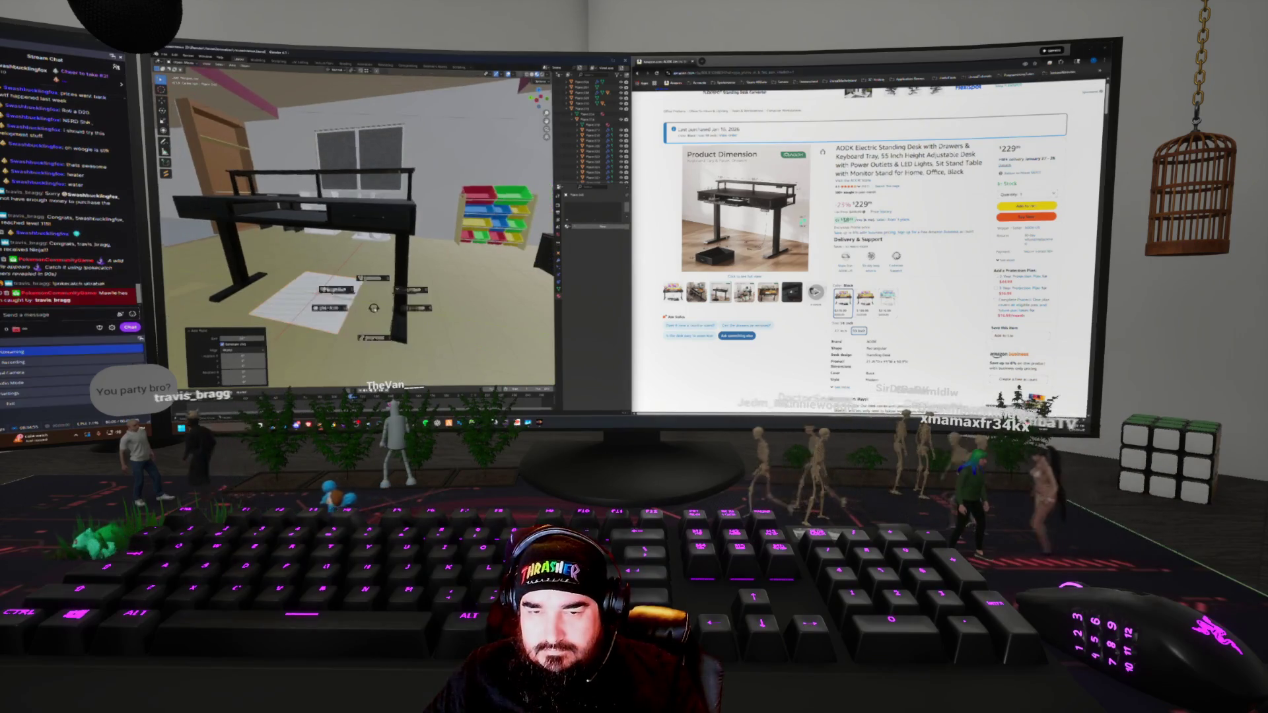
pyautogui.hotkey('ctrl', 'Tab')
pyautogui.click(416, 308)
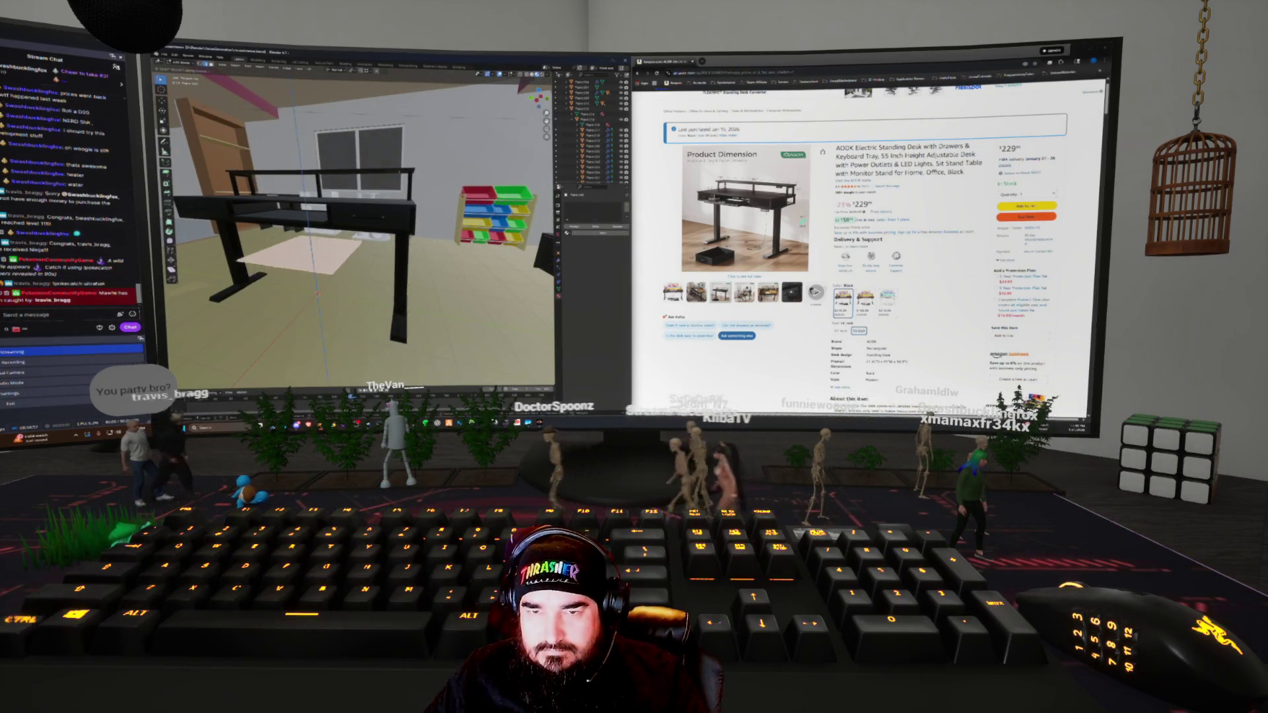
pyautogui.press('Return')
pyautogui.moveTo(396, 291); pyautogui.dragTo(364, 271, button='middle')
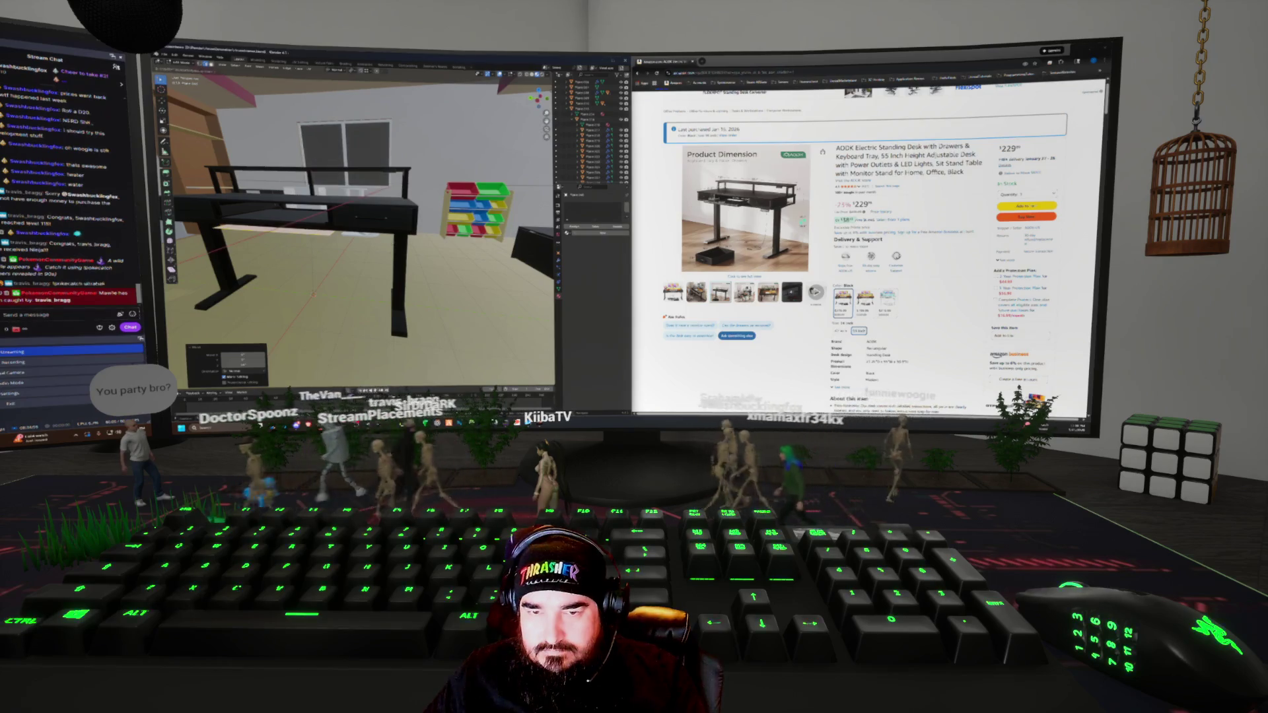
pyautogui.press('g')
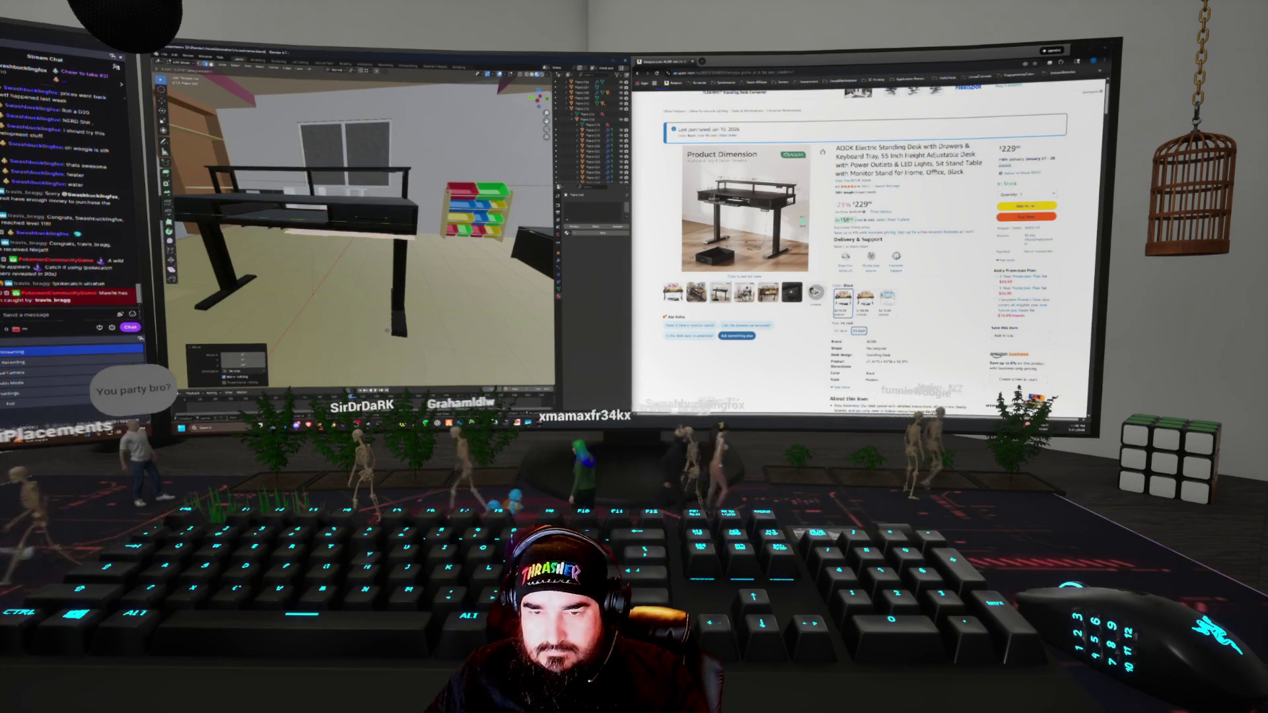
pyautogui.moveTo(363, 264); pyautogui.dragTo(343, 264, button='middle')
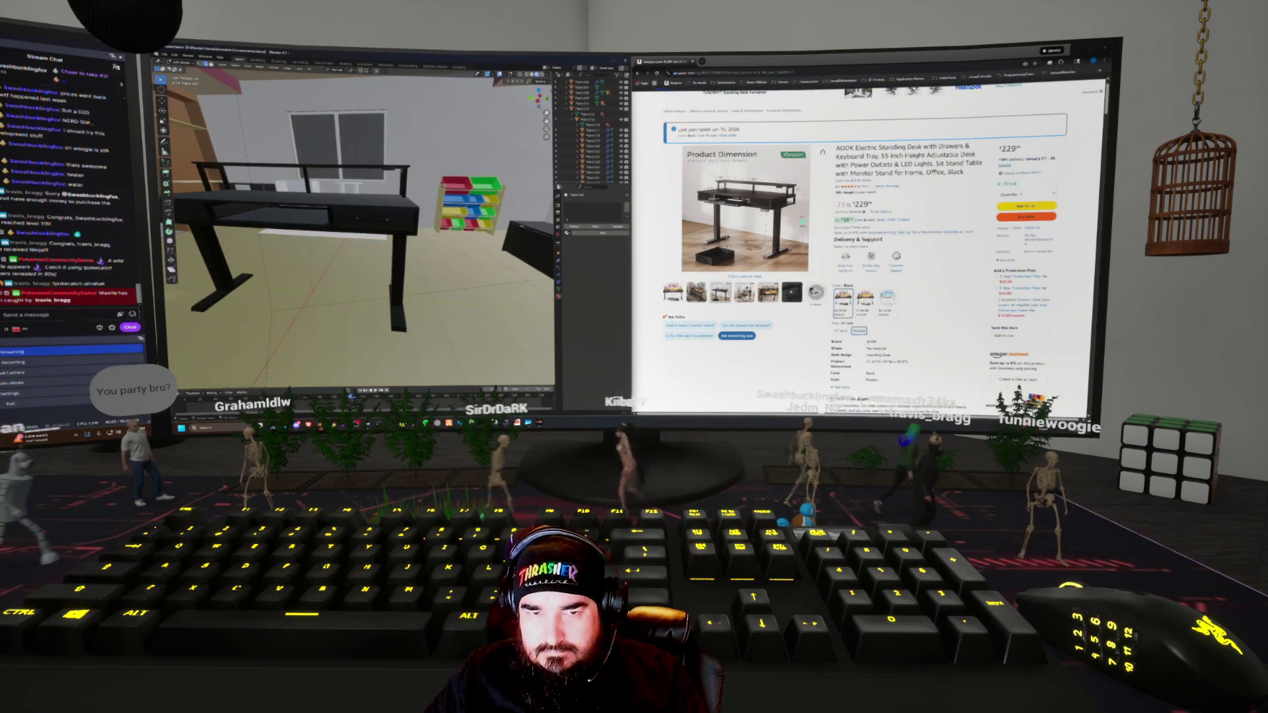
pyautogui.press('g')
pyautogui.press('Return')
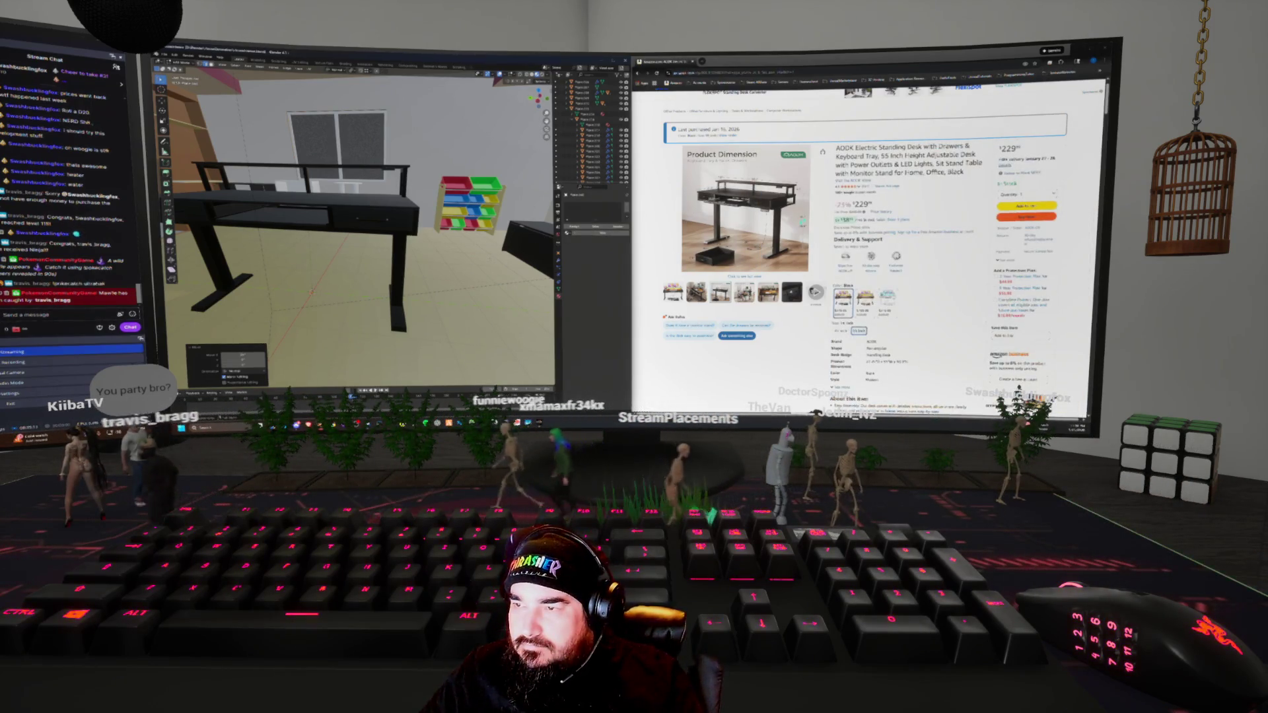
# Move the drawer part along the X then Y axis to line it up under the desk top
pyautogui.scroll(3, 360, 224)
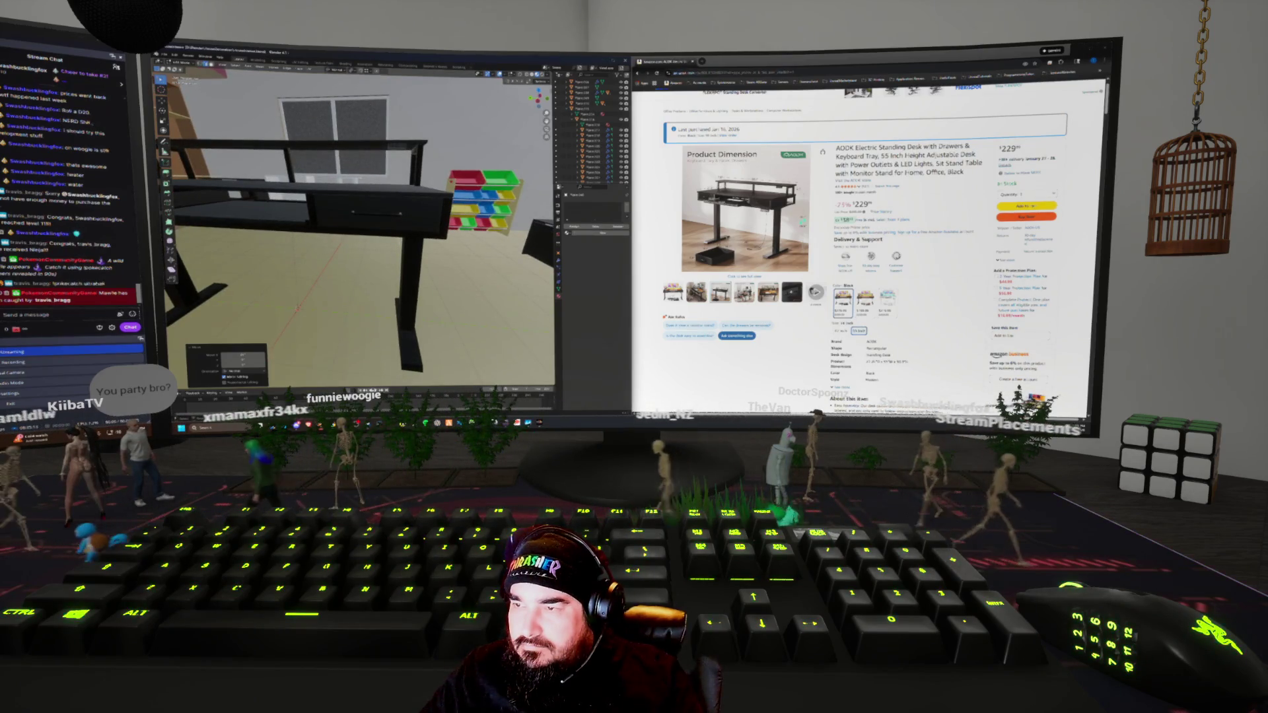
pyautogui.moveTo(360, 224); pyautogui.dragTo(327, 225, button='middle')
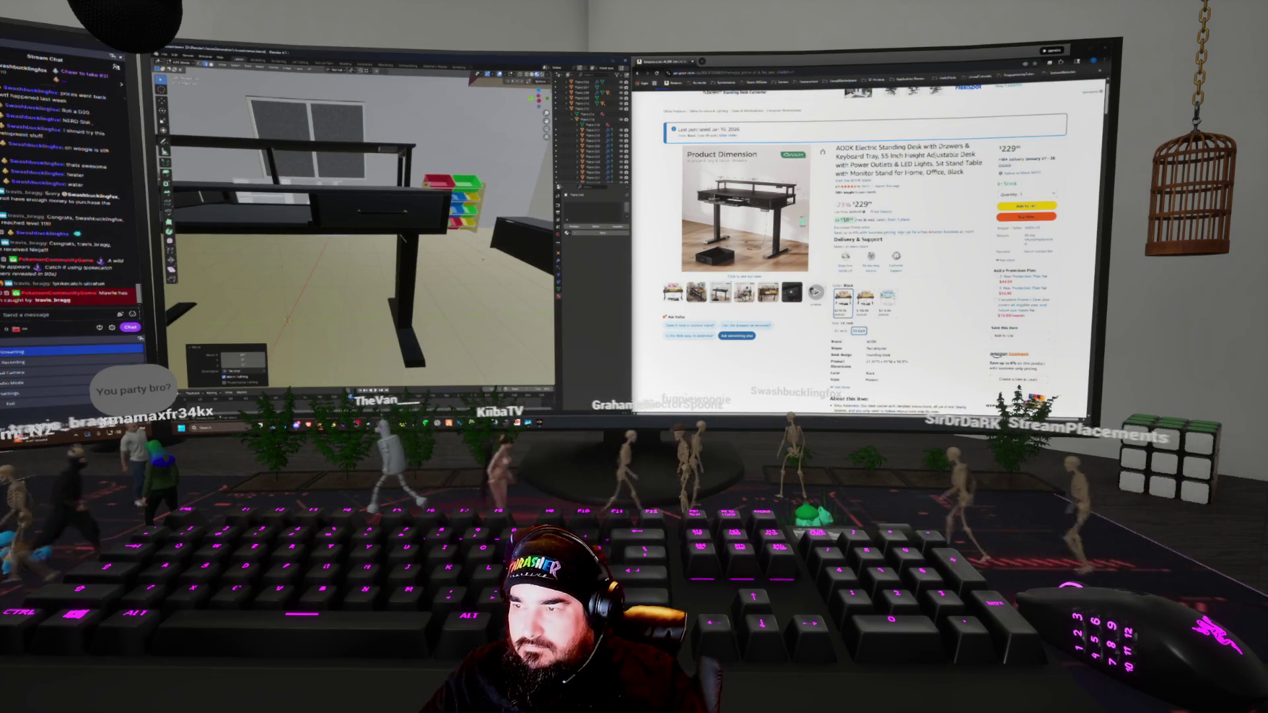
pyautogui.press('g')
pyautogui.press('x')
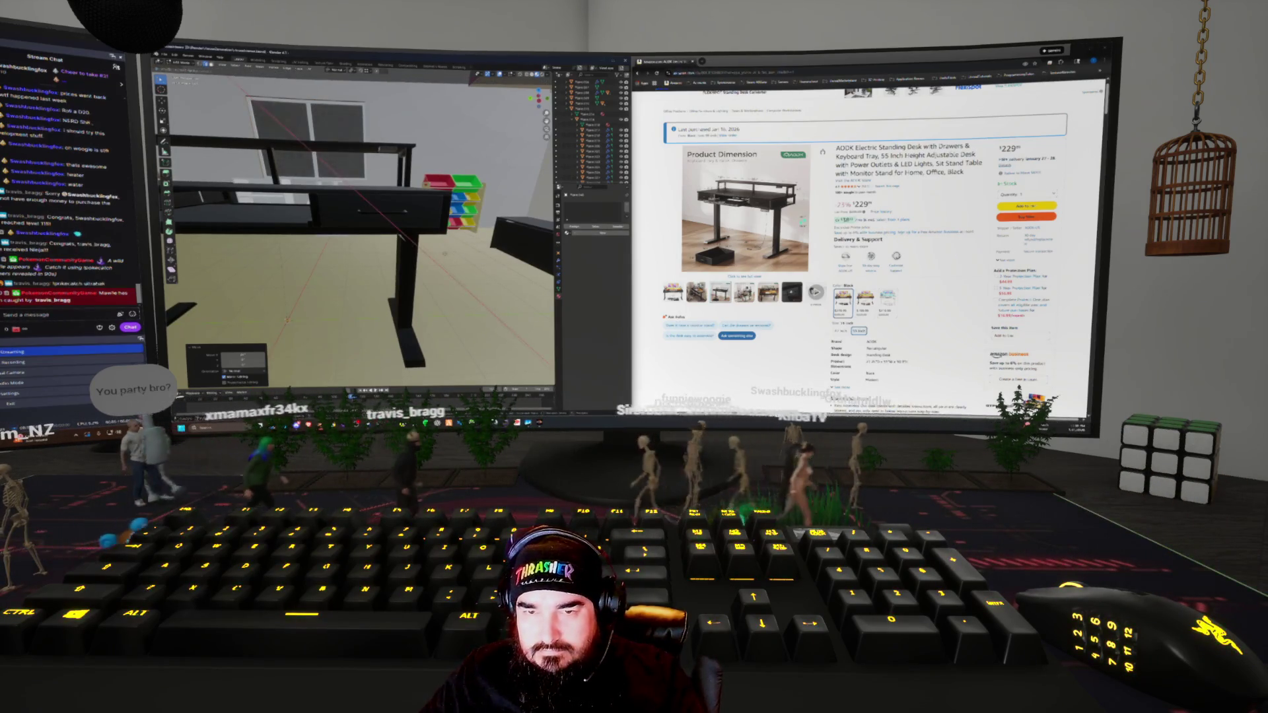
pyautogui.press('y')
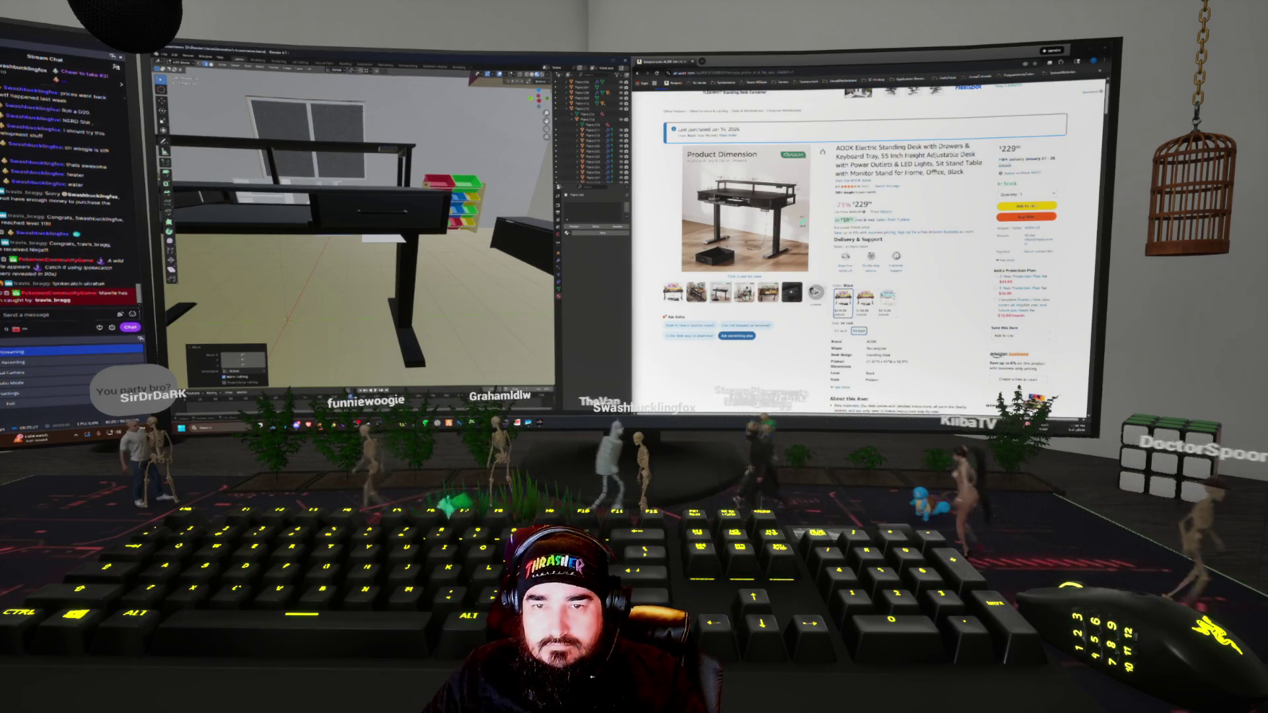
pyautogui.scroll(3, 363, 231)
pyautogui.moveTo(364, 231); pyautogui.dragTo(264, 241, button='middle')
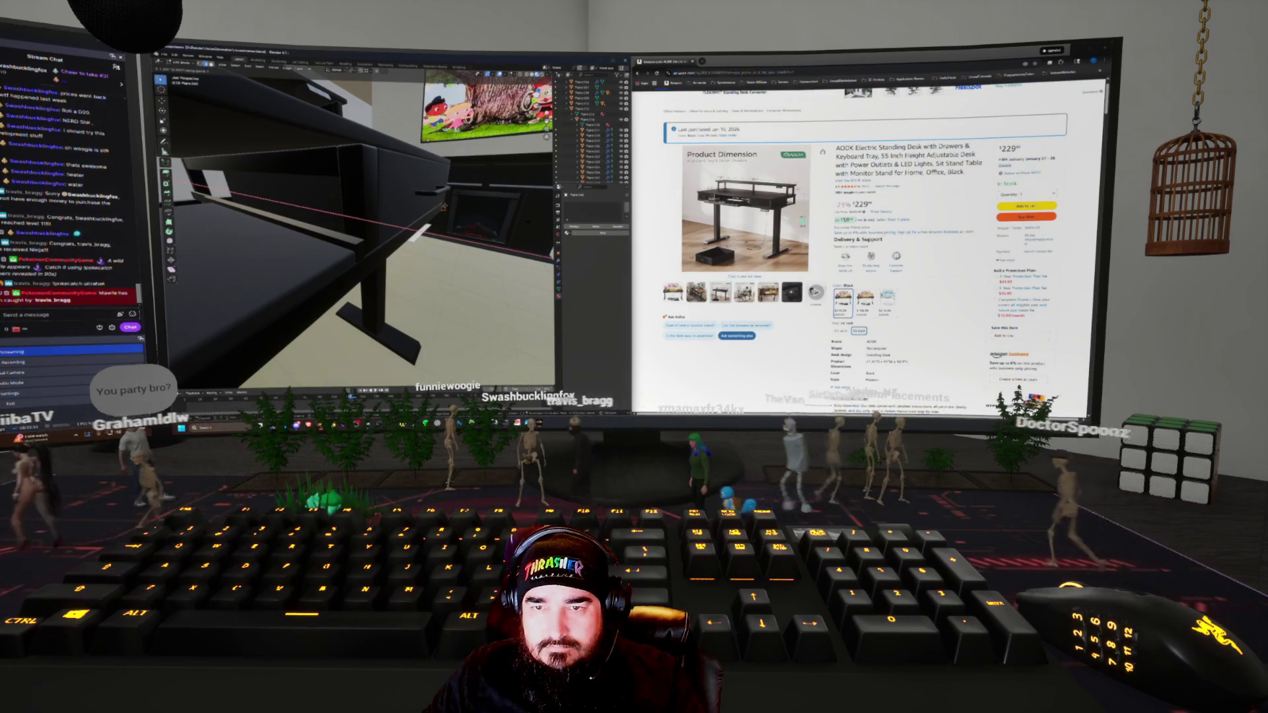
pyautogui.moveTo(265, 241)
pyautogui.mouseDown(button='middle')
pyautogui.moveTo(211, 238)
pyautogui.moveTo(161, 206)
pyautogui.moveTo(192, 228)
pyautogui.moveTo(383, 232)
pyautogui.moveTo(359, 198)
pyautogui.mouseUp(button='middle')
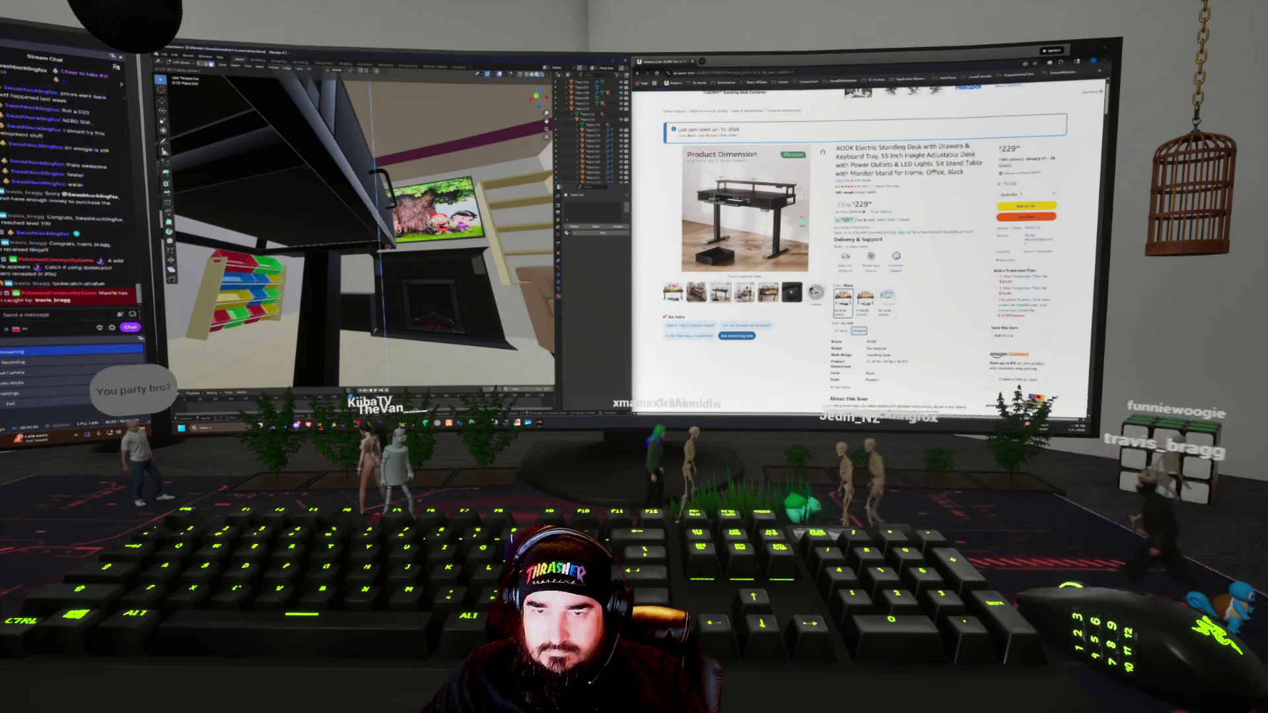
# Duplicate the desk part along X beneath the top and loop-cut it as the keyboard tray board
pyautogui.moveTo(370, 212)
pyautogui.mouseDown(button='middle')
pyautogui.moveTo(370, 284)
pyautogui.moveTo(412, 248)
pyautogui.mouseUp(button='middle')
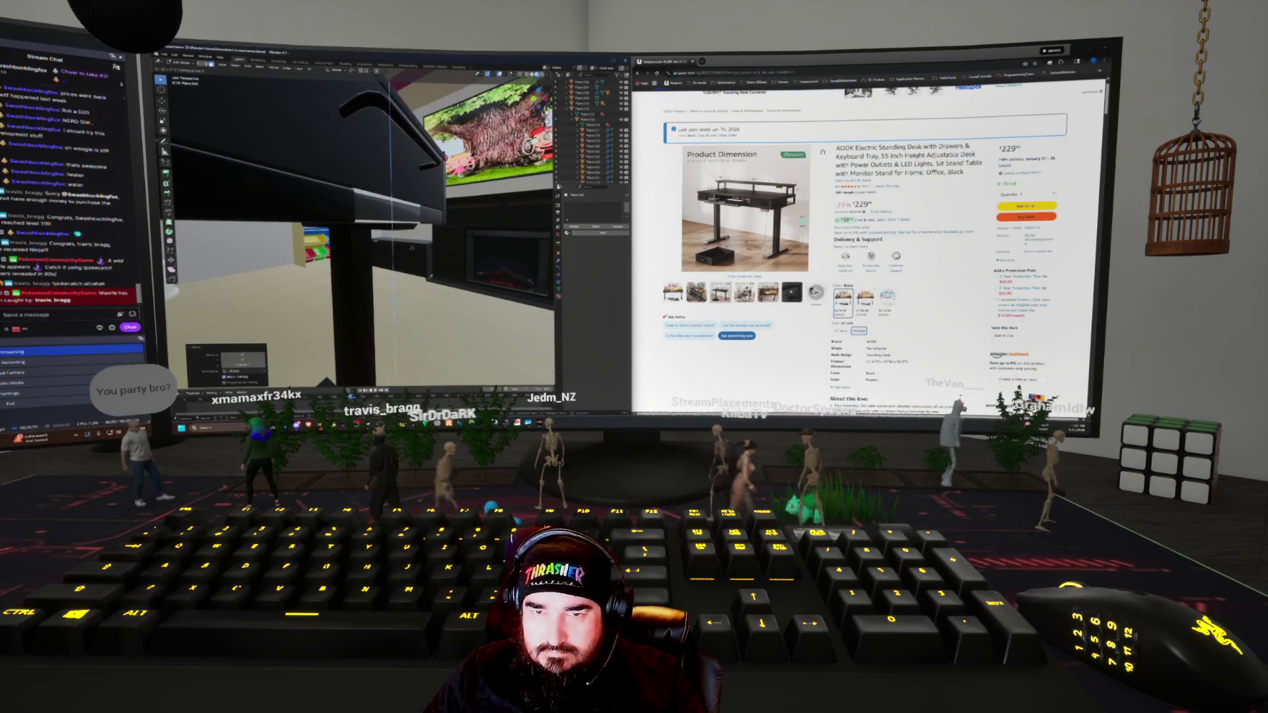
pyautogui.hotkey('shift', 'd')
pyautogui.moveTo(412, 248); pyautogui.dragTo(412, 252, button='middle')
pyautogui.click(412, 252)
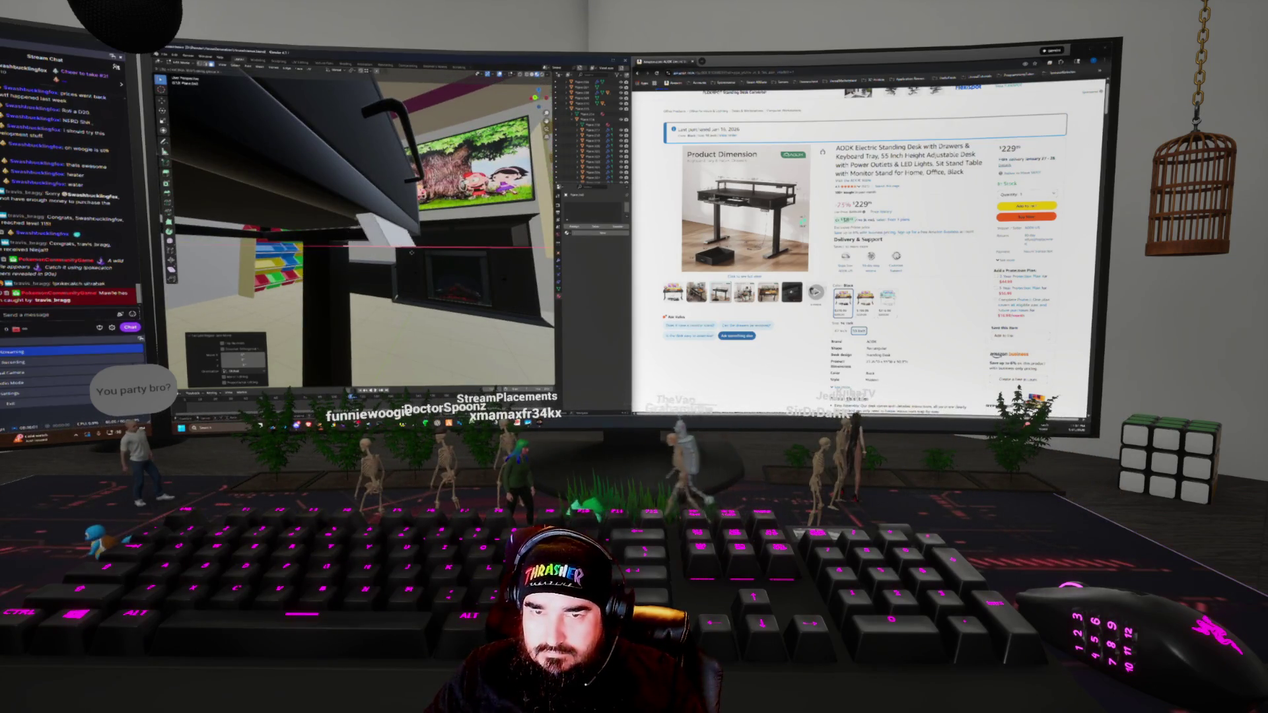
pyautogui.moveTo(411, 252); pyautogui.dragTo(376, 225, button='middle')
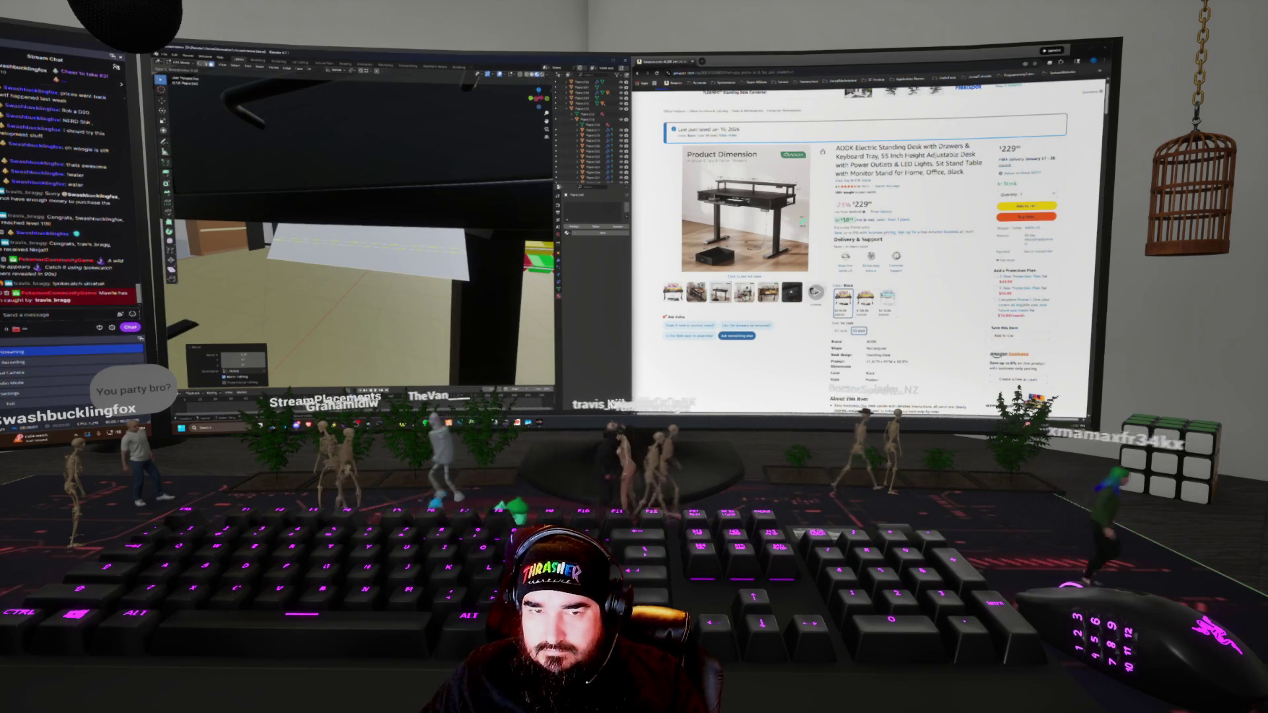
pyautogui.click(377, 249)
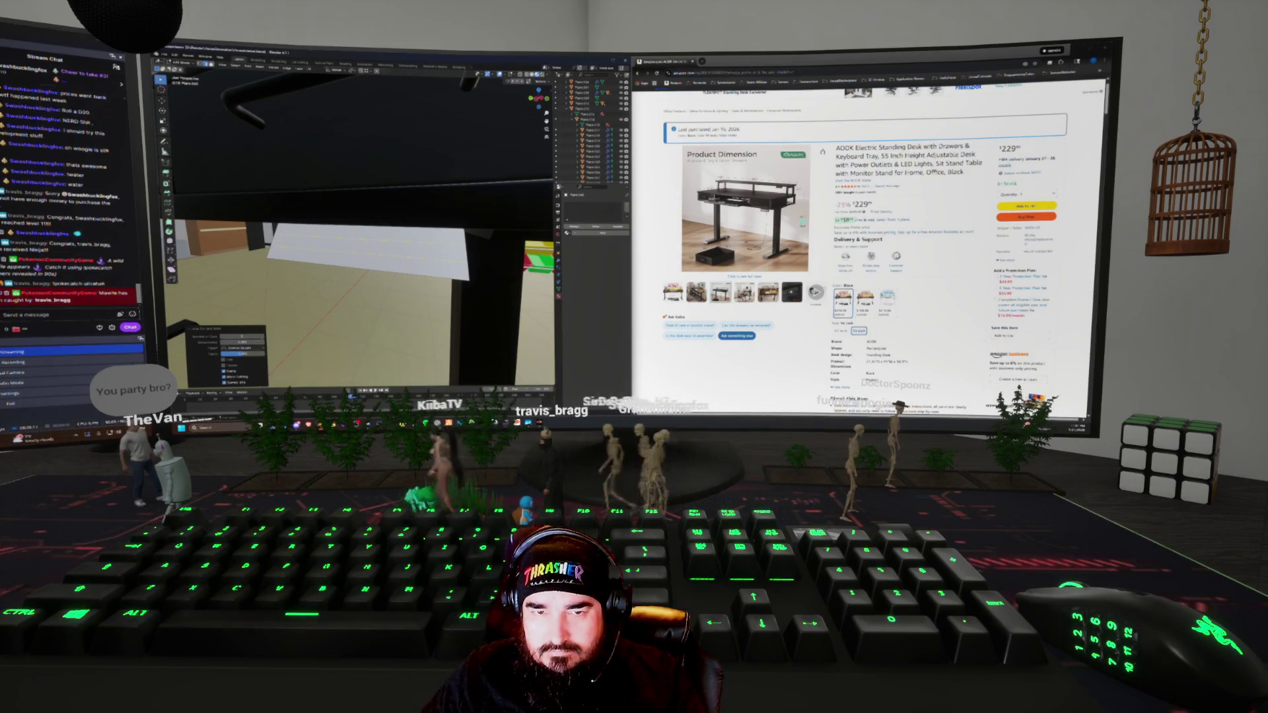
pyautogui.scroll(1, 745, 251)
pyautogui.moveTo(744, 251)
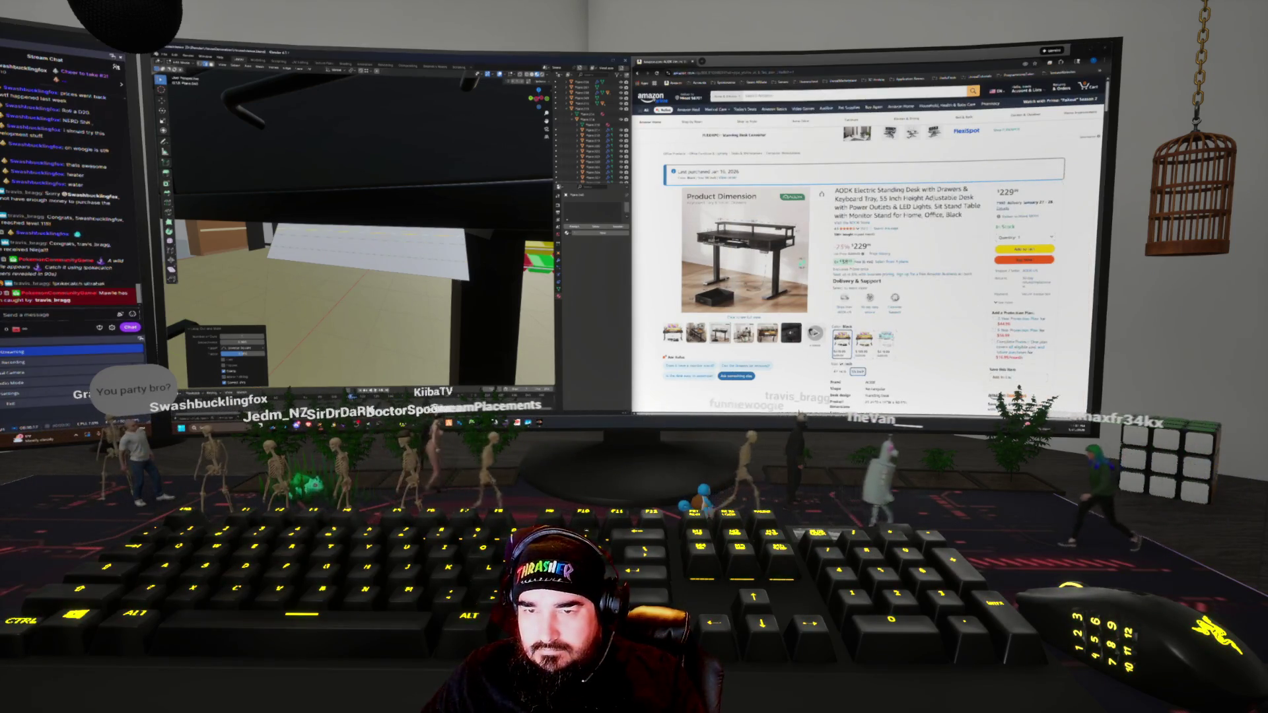
# Slide the white board along the X axis beneath the desk
pyautogui.moveTo(369, 264); pyautogui.dragTo(409, 251, button='middle')
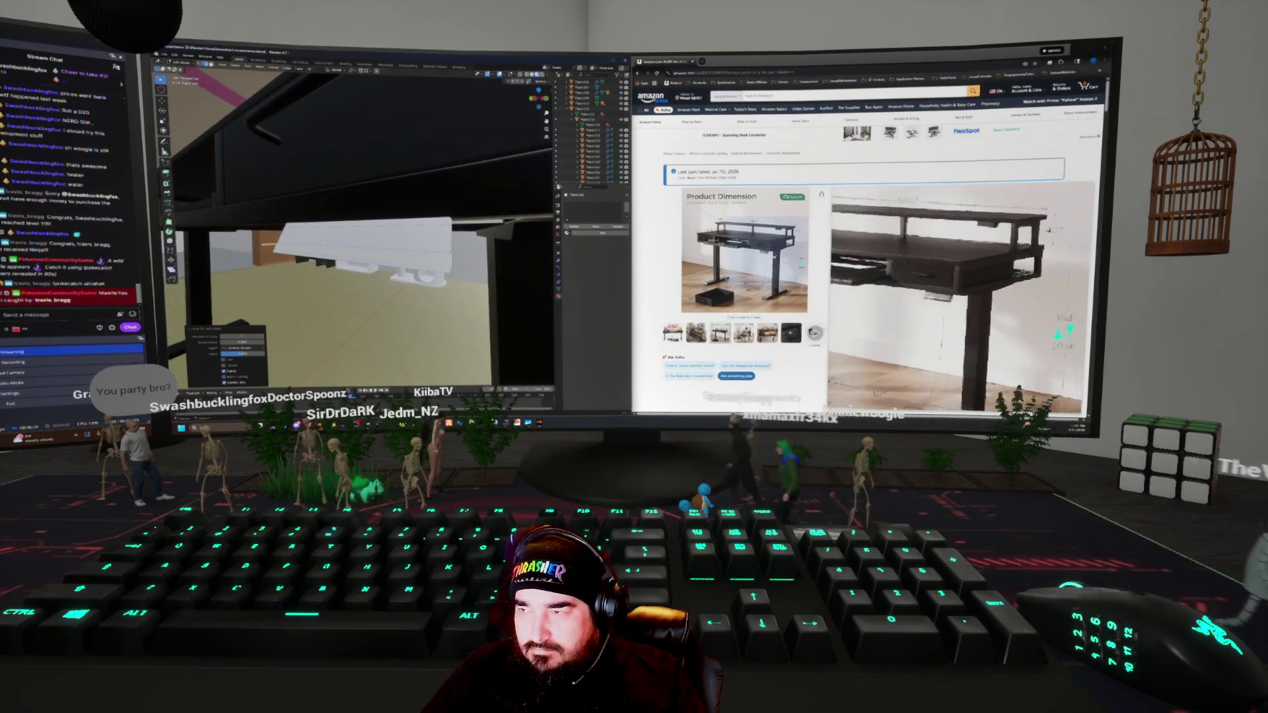
pyautogui.moveTo(369, 251); pyautogui.dragTo(310, 238, button='middle')
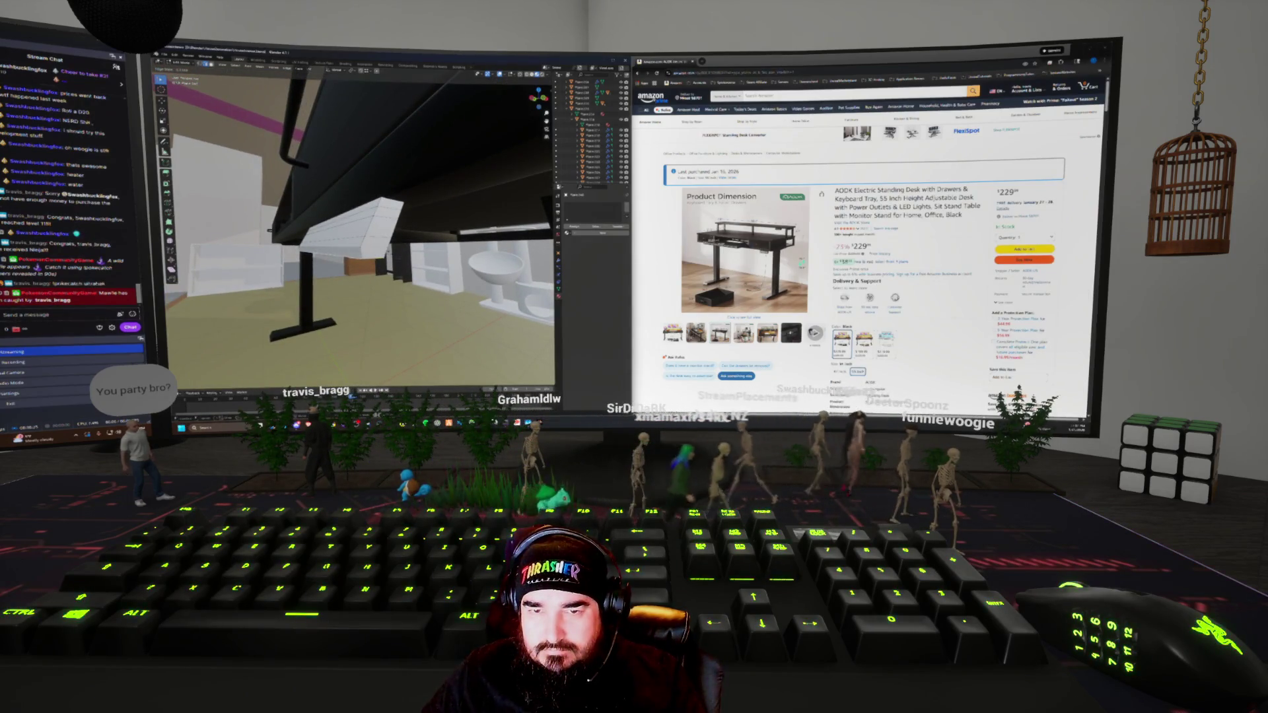
pyautogui.moveTo(310, 237); pyautogui.dragTo(264, 228, button='middle')
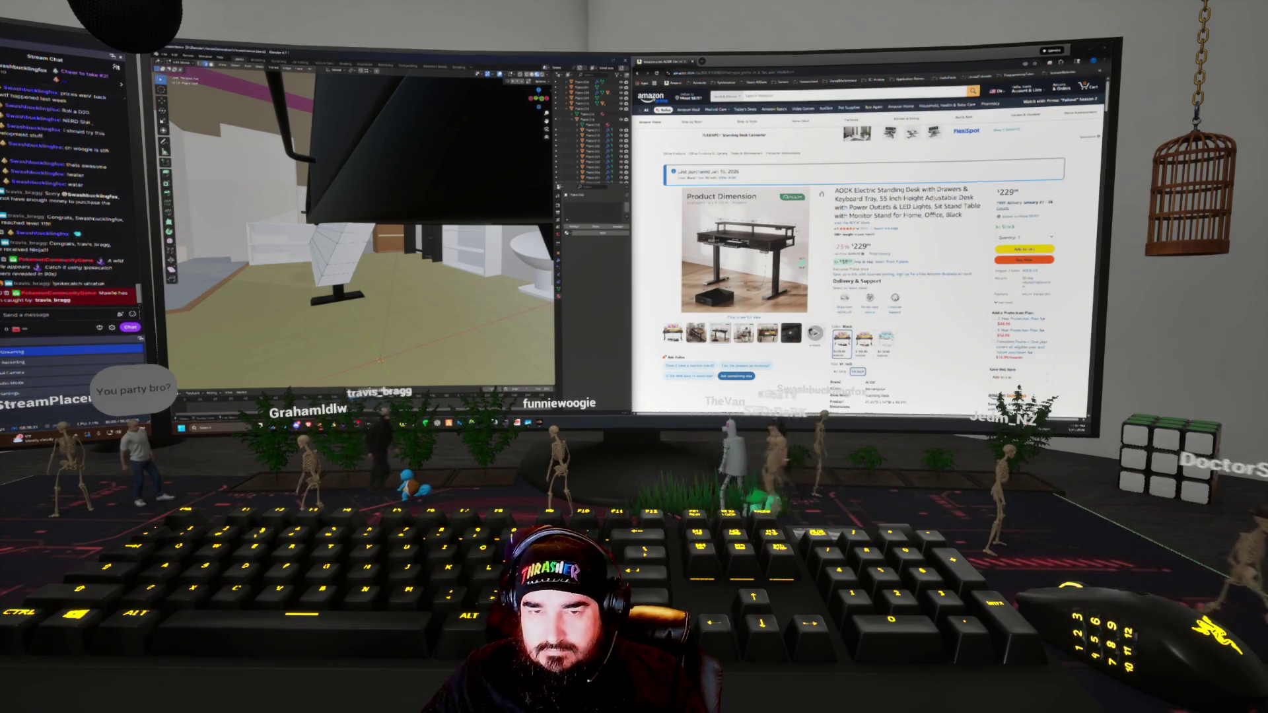
pyautogui.press('g')
pyautogui.press('x')
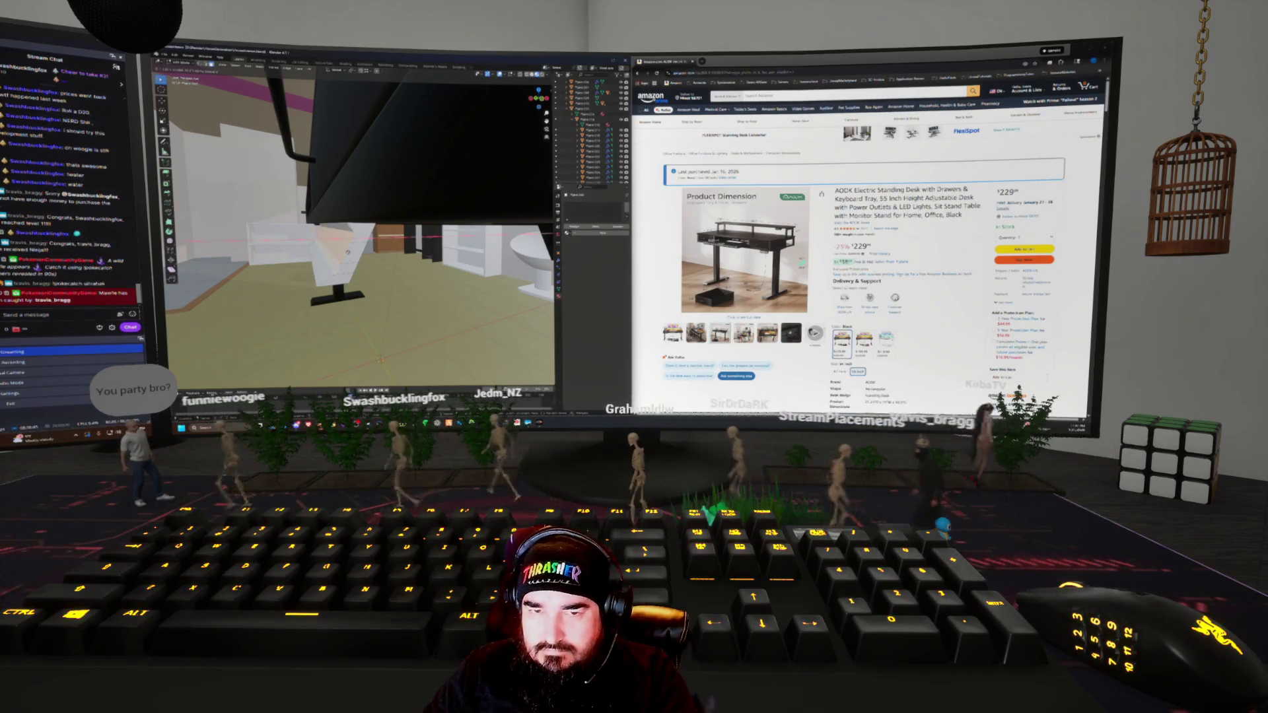
pyautogui.press('Return')
# Divide the white plank with evenly spaced loop cuts and grow the face selection
pyautogui.moveTo(360, 225)
pyautogui.mouseDown(button='middle')
pyautogui.moveTo(380, 214)
pyautogui.moveTo(413, 231)
pyautogui.mouseUp(button='middle')
pyautogui.click(354, 254)
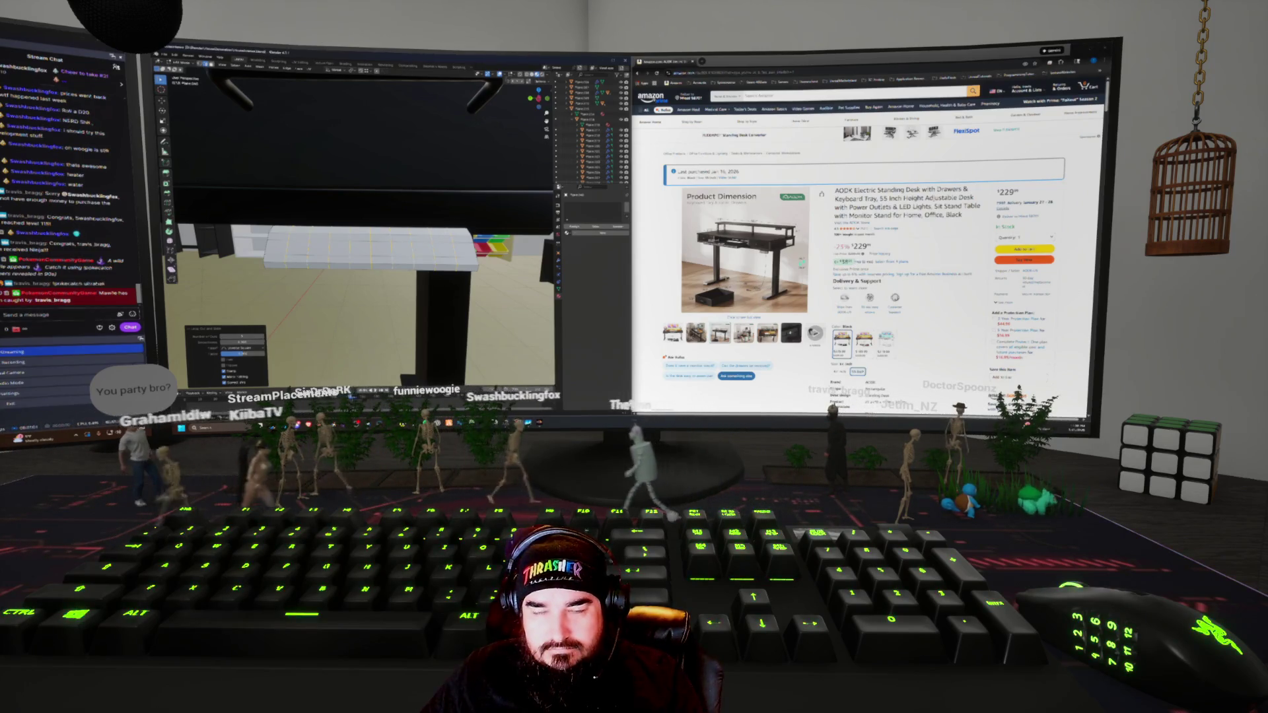
pyautogui.hotkey('ctrl', 'r')
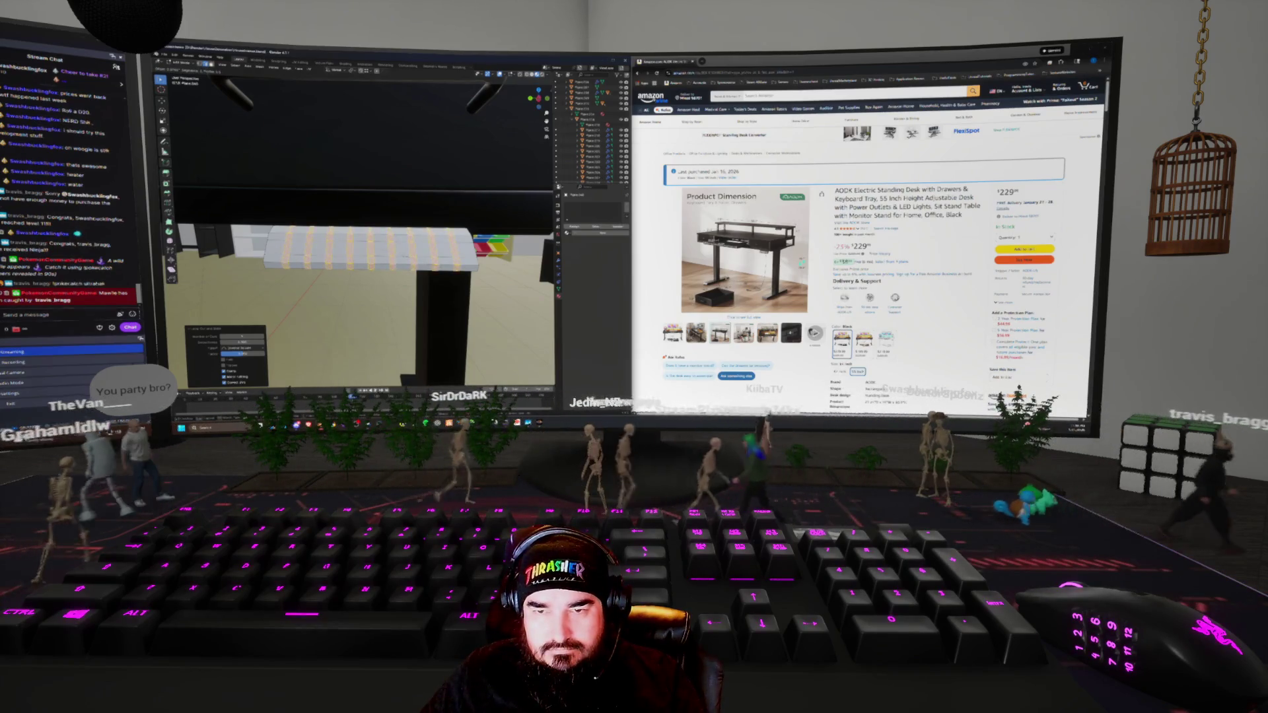
pyautogui.press('Return')
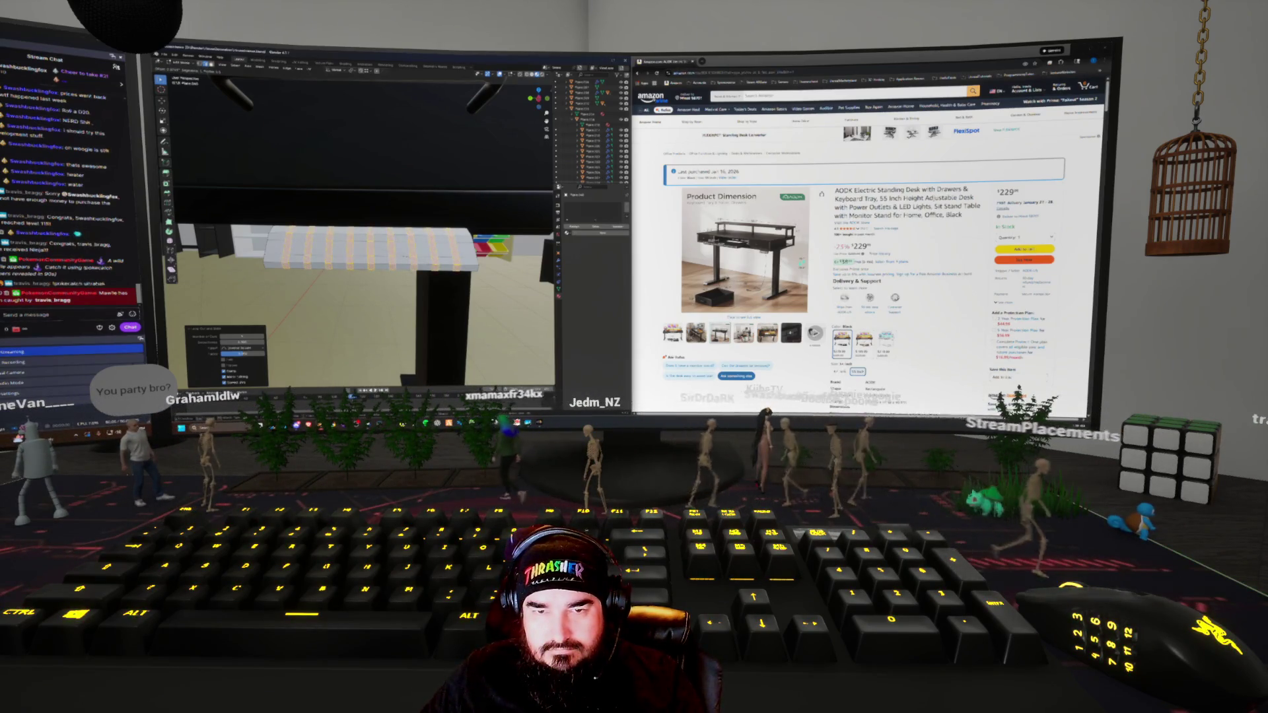
pyautogui.hotkey('ctrl', 's')
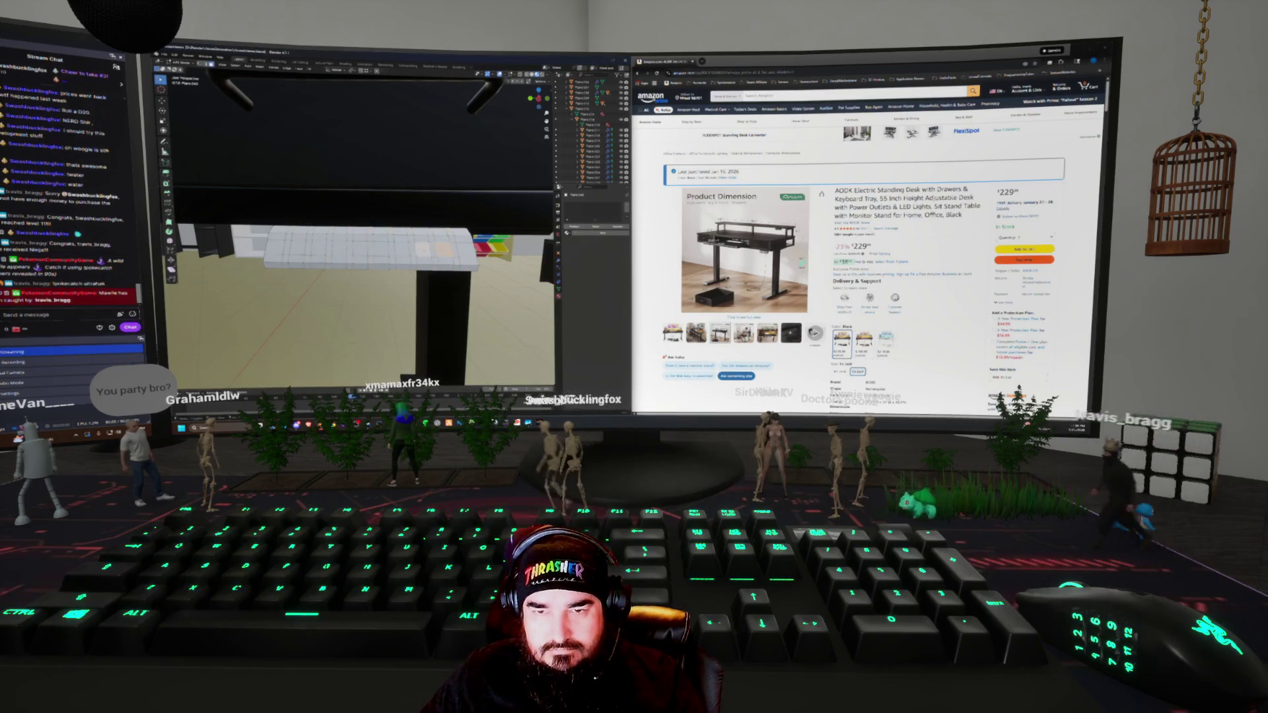
pyautogui.press('ctrl+KP_Add')
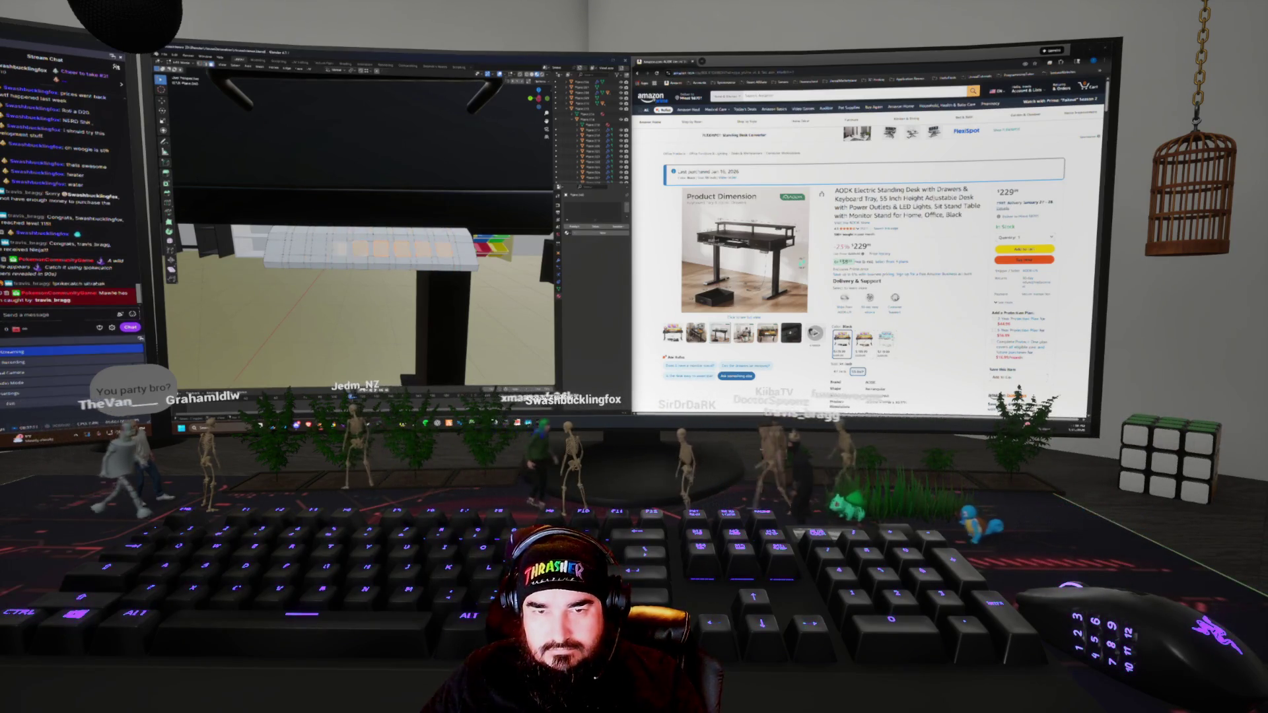
# Extrude the selected faces of the board and check it from the front
pyautogui.moveTo(363, 231); pyautogui.dragTo(419, 211, button='middle')
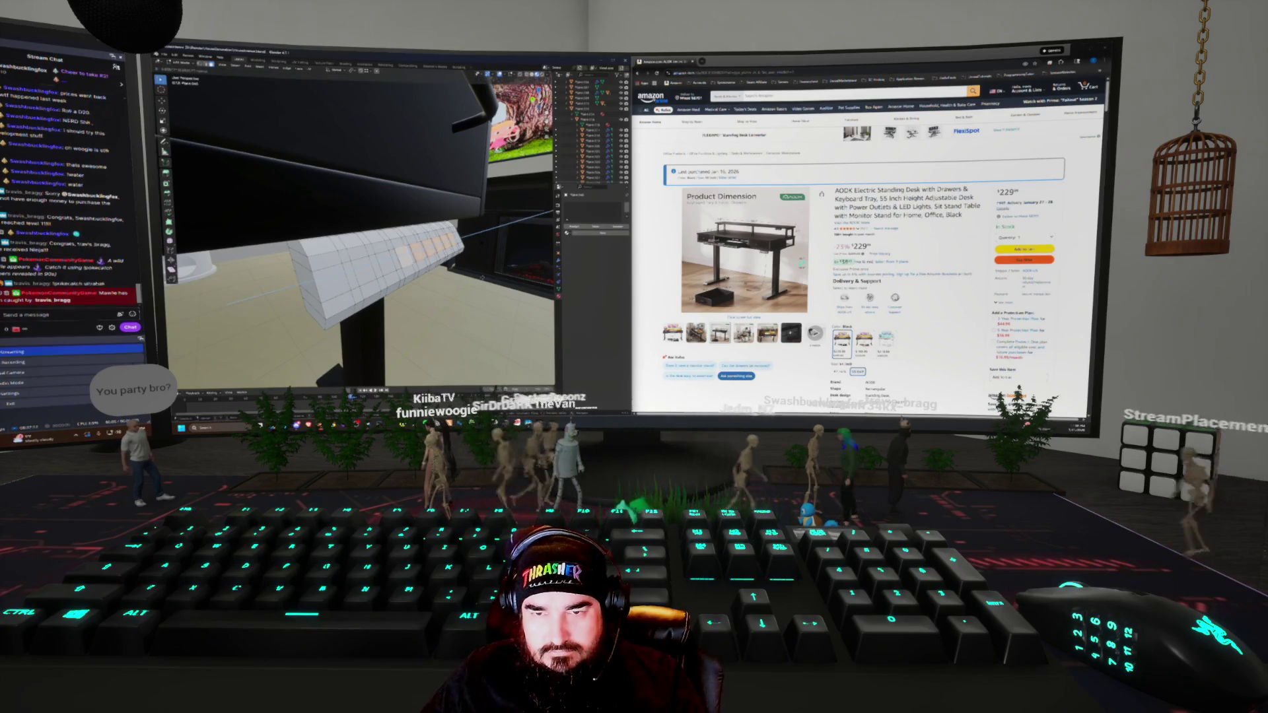
pyautogui.press('e')
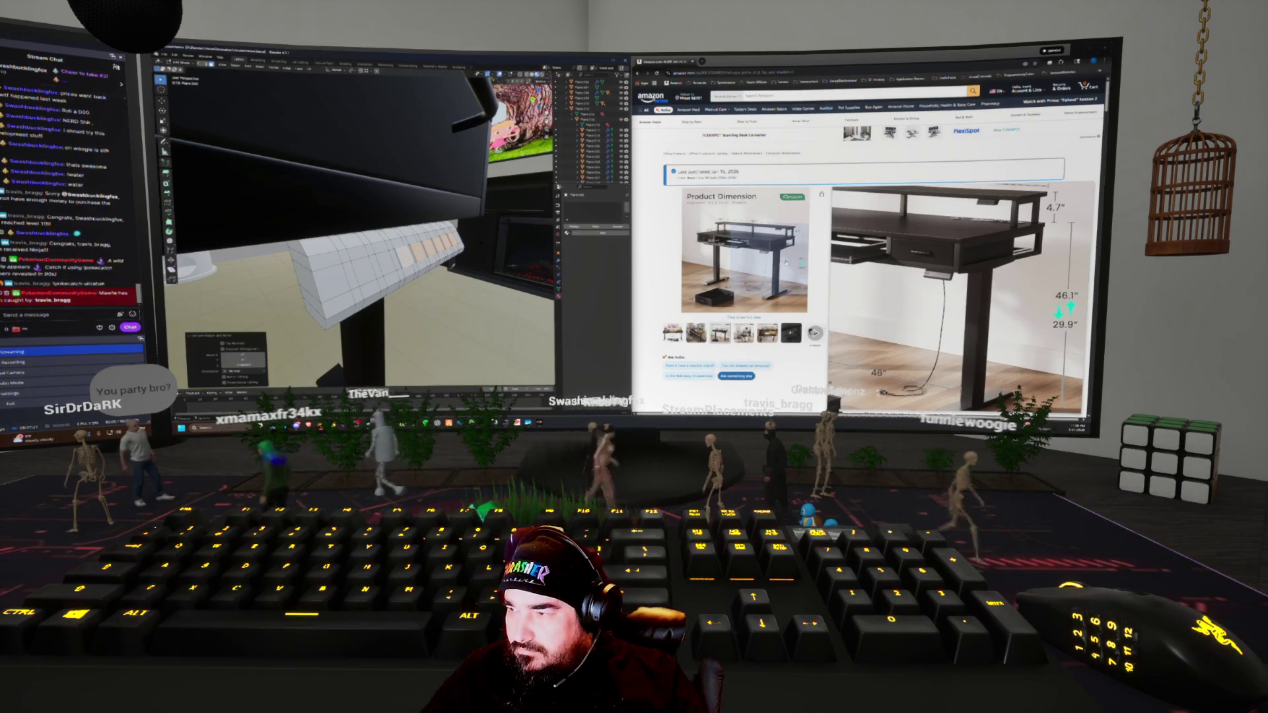
pyautogui.moveTo(357, 231)
pyautogui.mouseDown(button='middle')
pyautogui.moveTo(390, 224)
pyautogui.moveTo(304, 218)
pyautogui.mouseUp(button='middle')
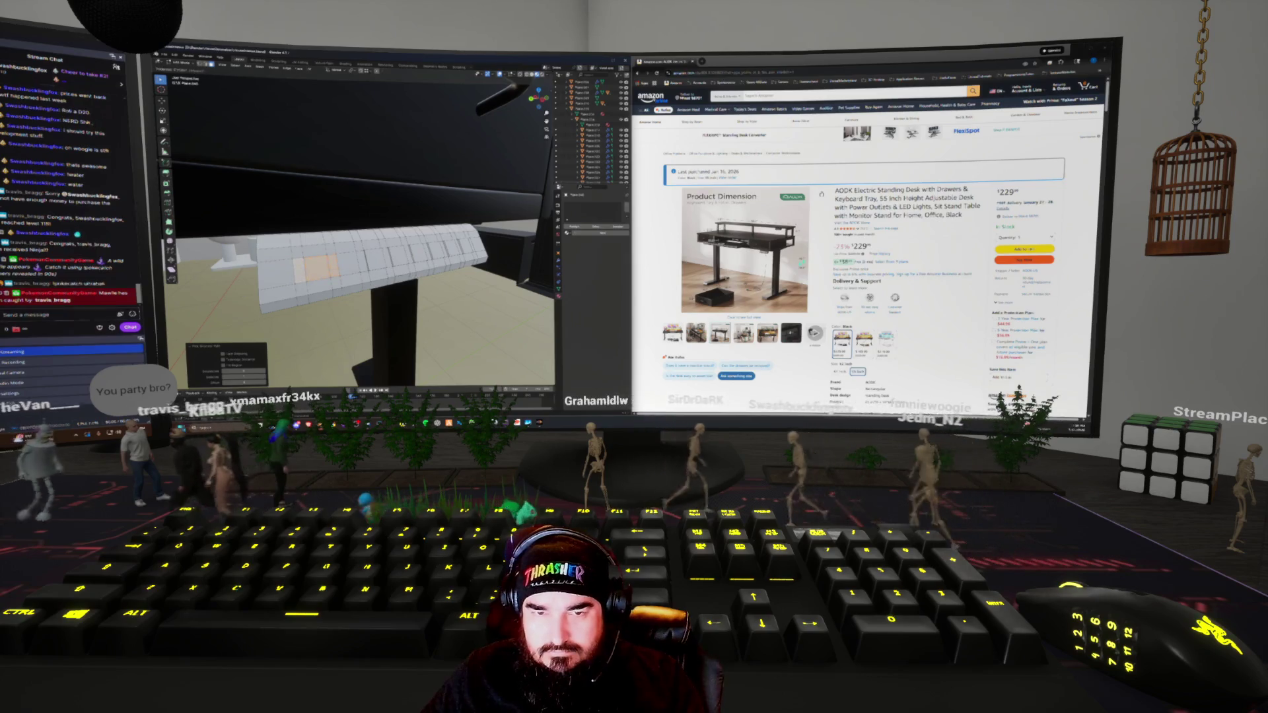
pyautogui.moveTo(363, 231); pyautogui.dragTo(317, 218, button='middle')
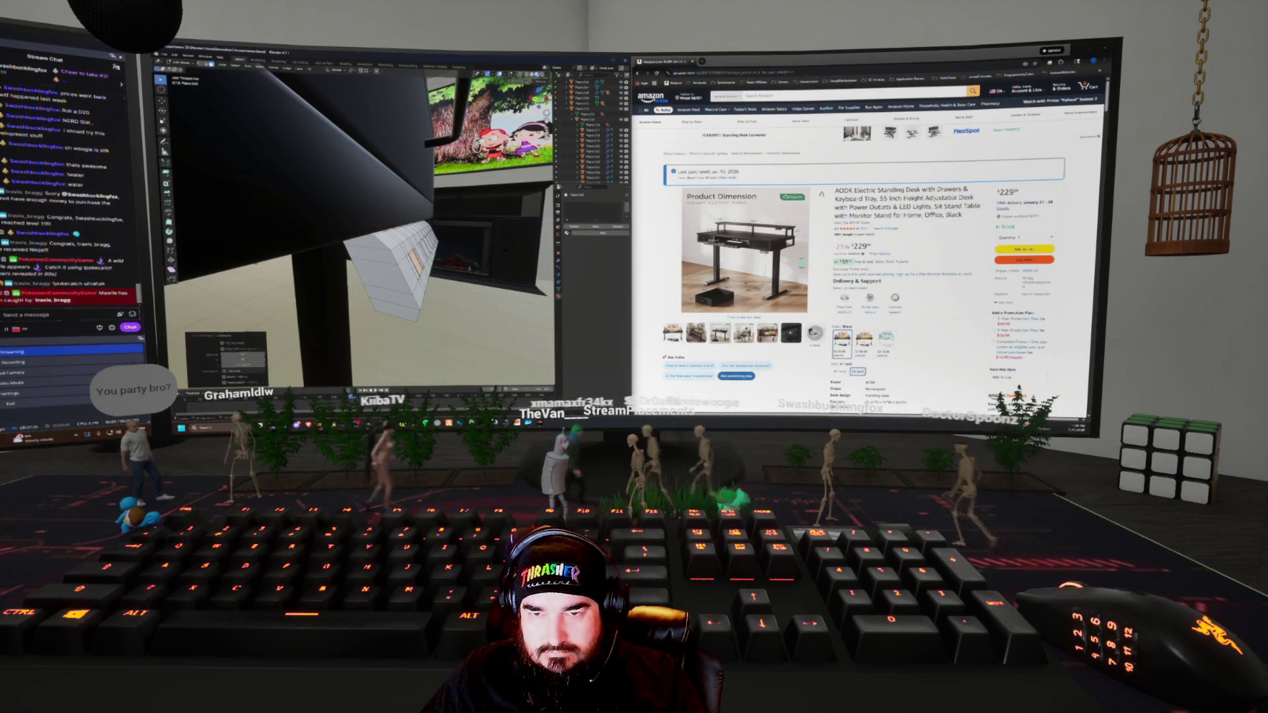
pyautogui.moveTo(356, 232); pyautogui.dragTo(330, 218, button='middle')
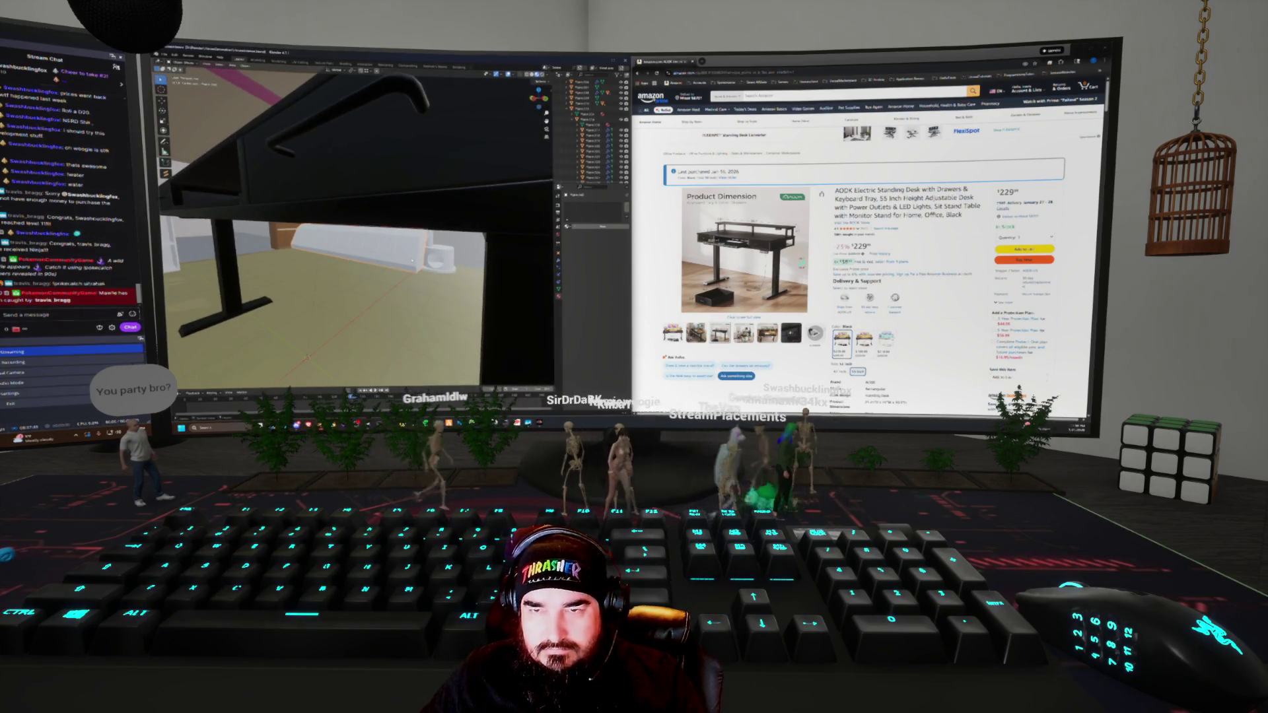
# Select the keyboard tray and all the desk parts, then view the desk from above
pyautogui.click(412, 251)
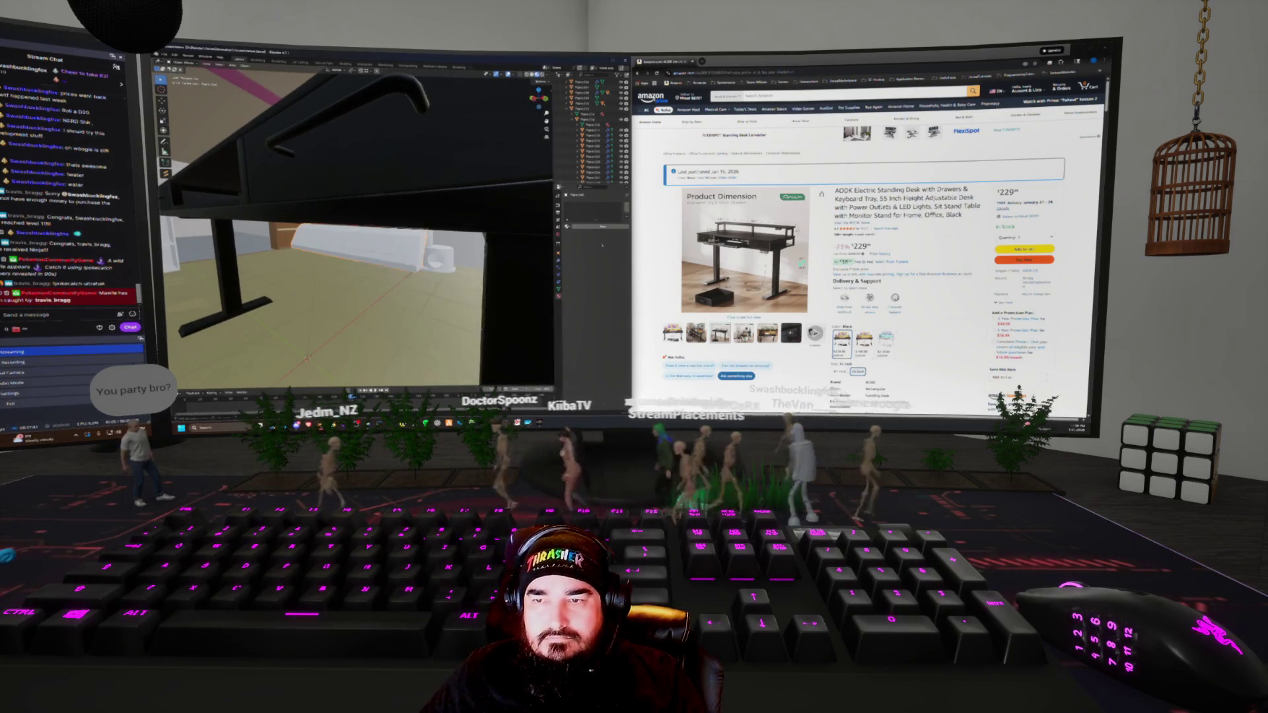
pyautogui.hotkey('shift', 'a')
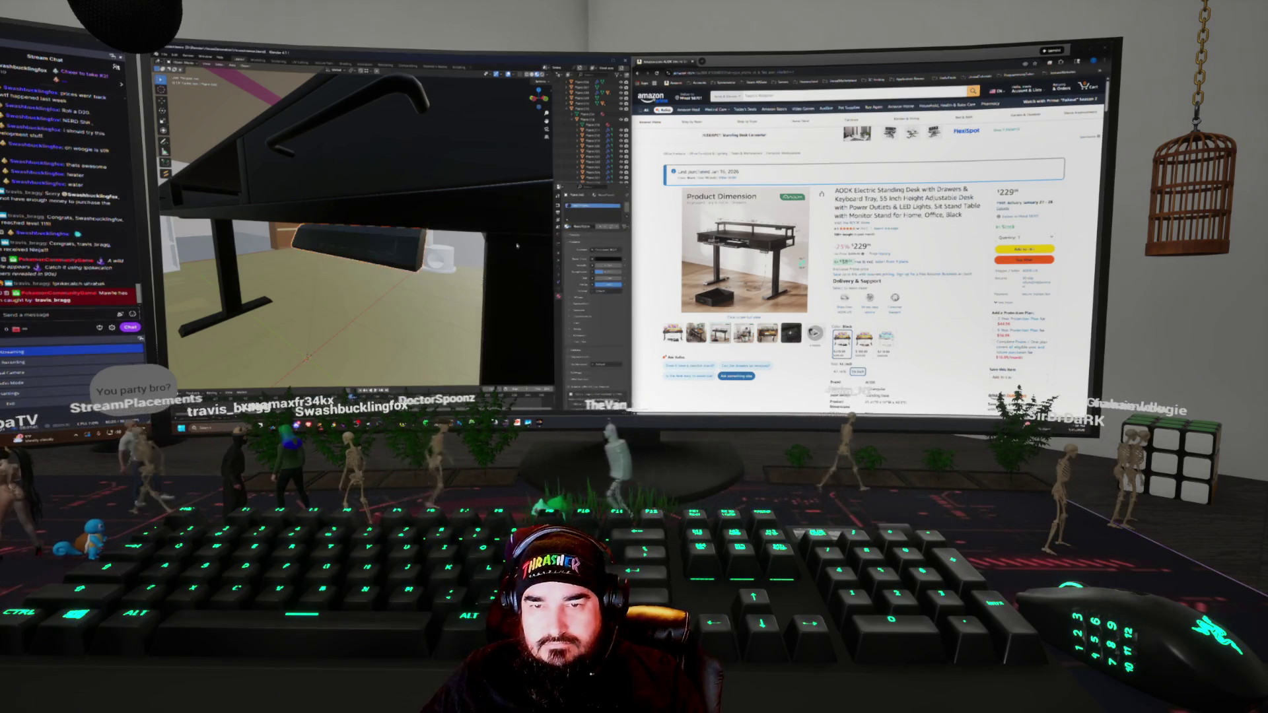
pyautogui.moveTo(420, 255); pyautogui.dragTo(529, 248, button='middle')
pyautogui.click(360, 241)
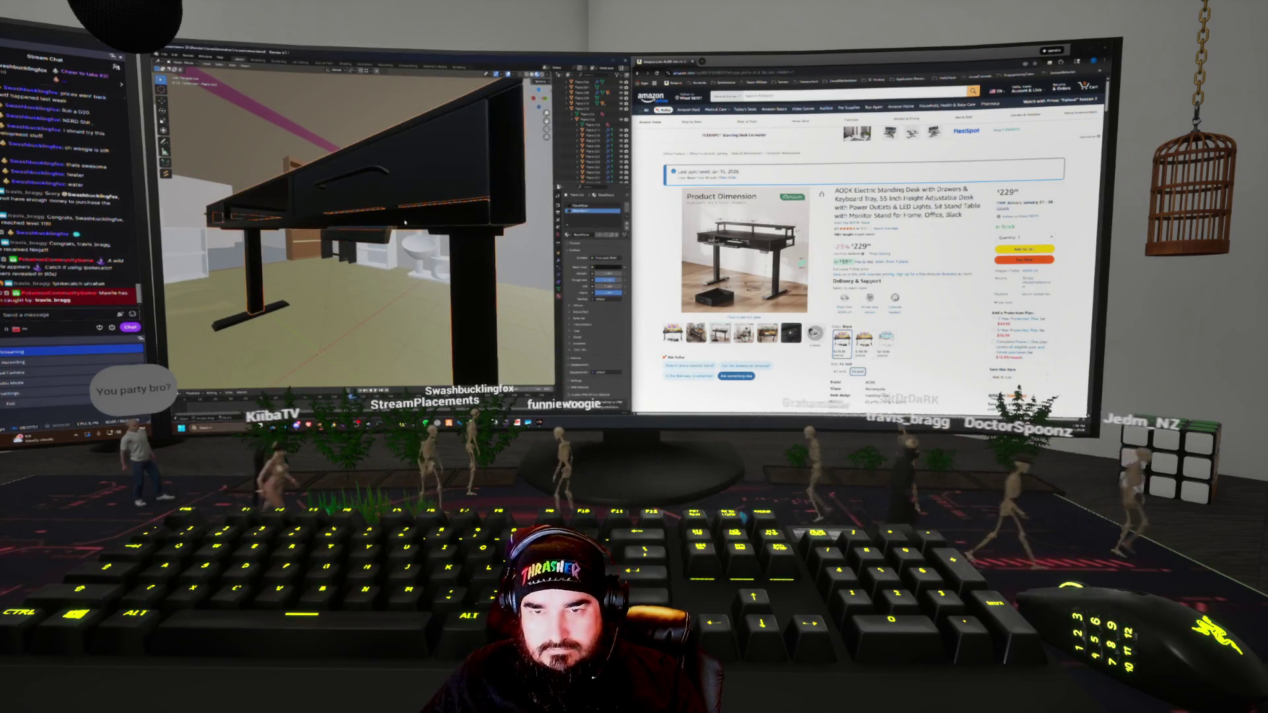
pyautogui.press('a')
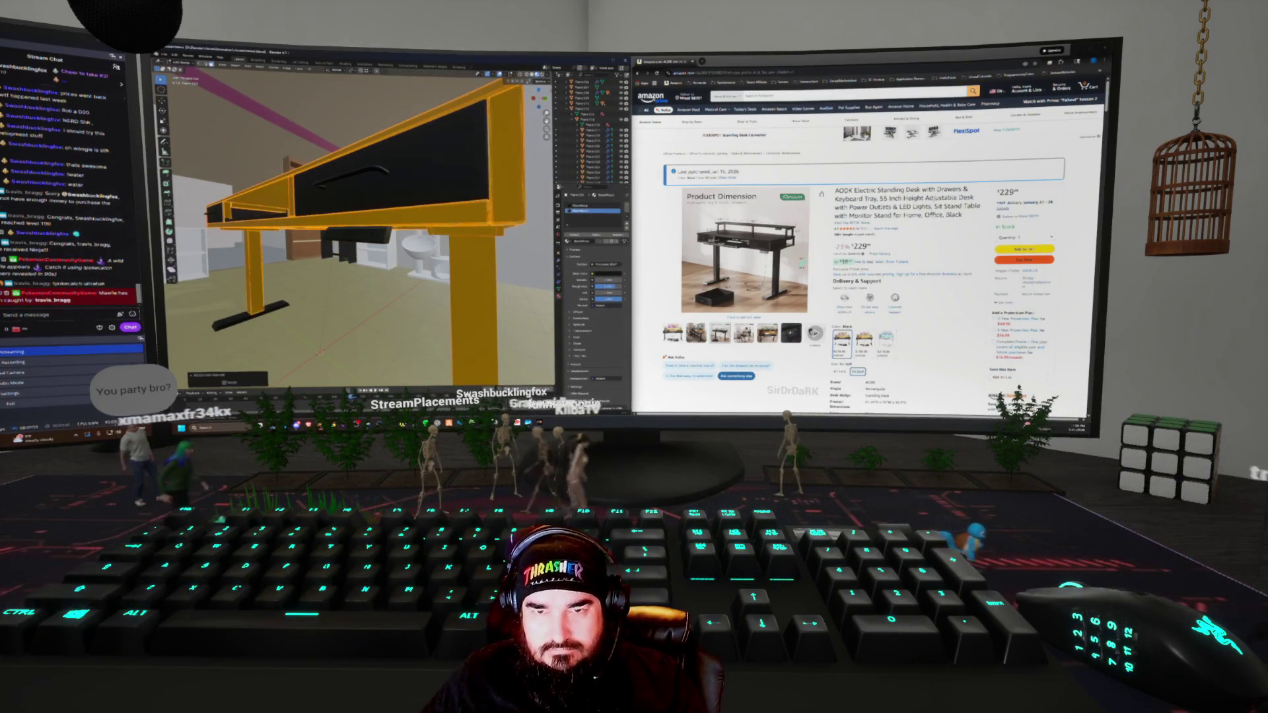
pyautogui.hotkey('alt', 'a')
pyautogui.press('a')
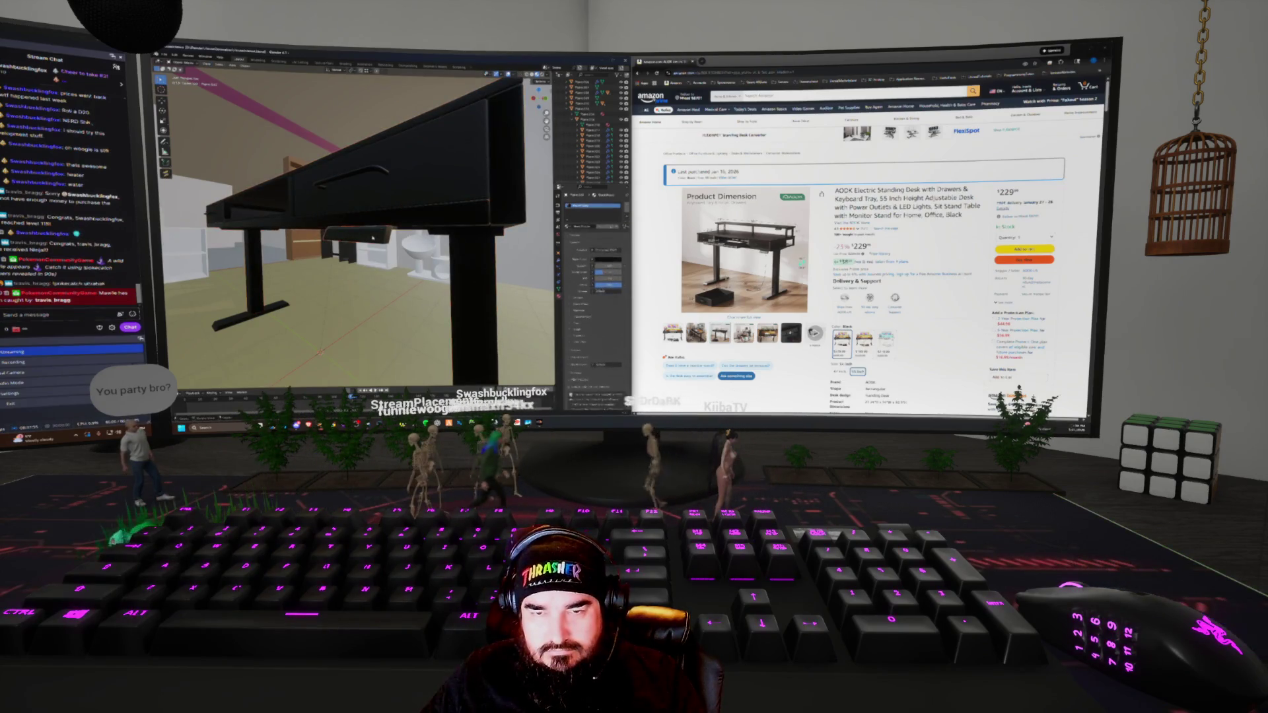
pyautogui.click(356, 234)
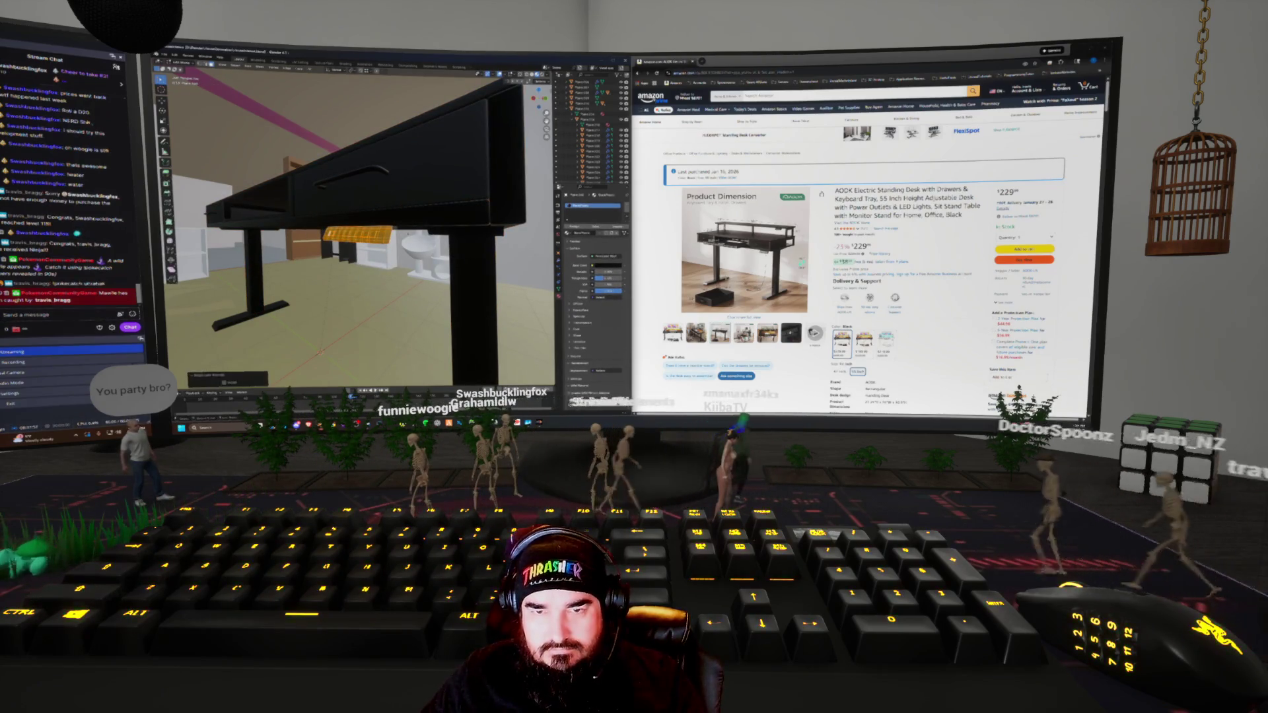
pyautogui.moveTo(356, 235); pyautogui.dragTo(381, 203, button='middle')
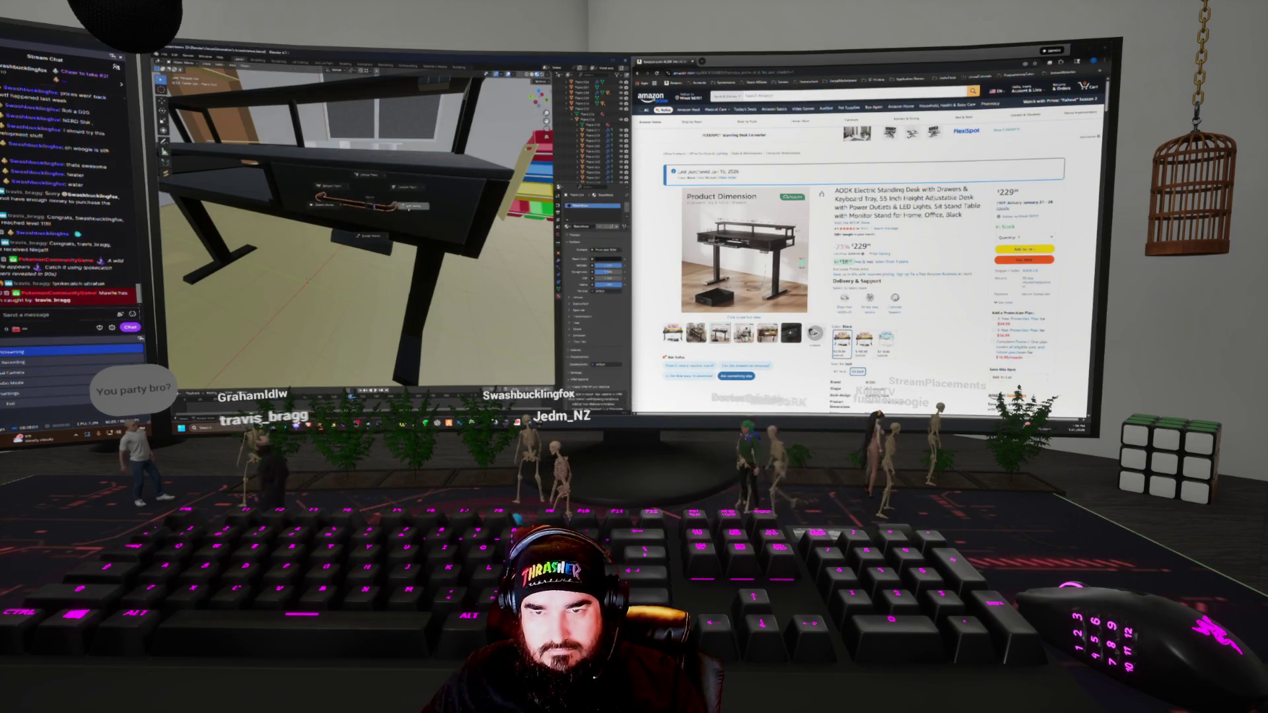
# Orbit the room, switch to Material Preview, and turn on the Face Orientation overlay
pyautogui.scroll(-3, 408, 209)
pyautogui.moveTo(409, 209)
pyautogui.mouseDown(button='middle')
pyautogui.moveTo(380, 305)
pyautogui.moveTo(254, 285)
pyautogui.mouseUp(button='middle')
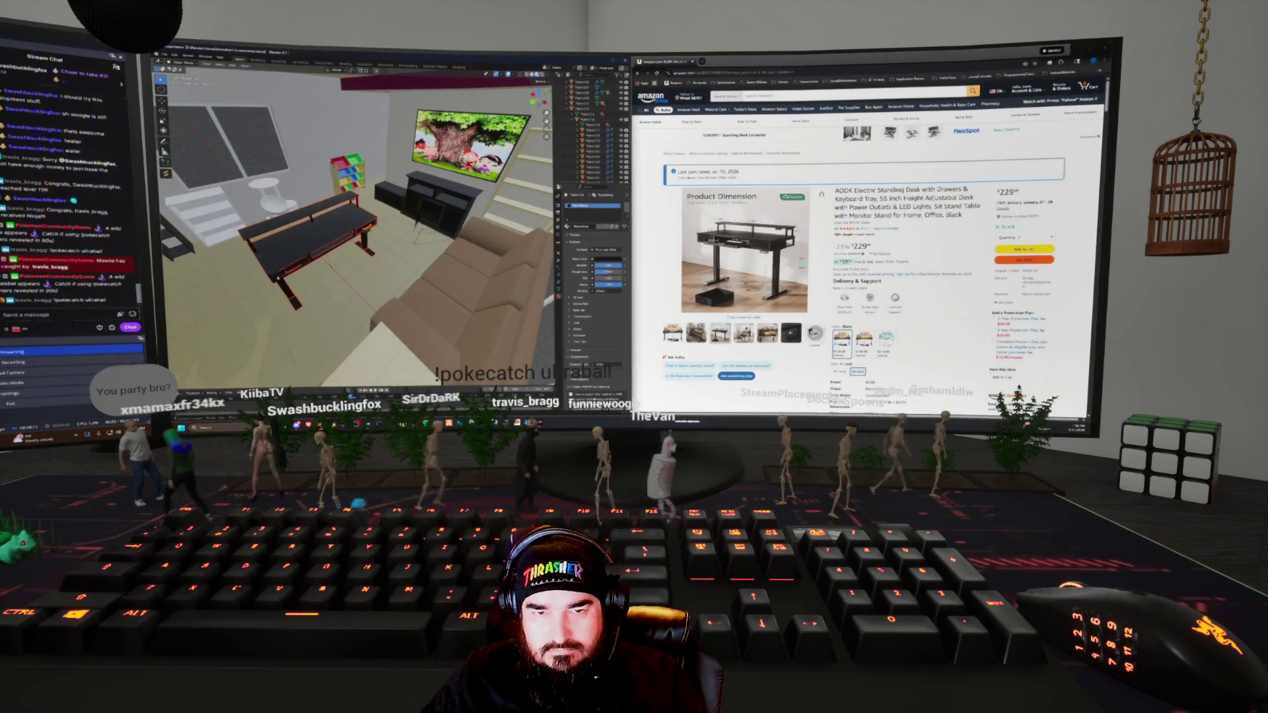
pyautogui.moveTo(254, 285); pyautogui.dragTo(238, 248, button='middle')
pyautogui.moveTo(326, 279); pyautogui.dragTo(335, 268, button='middle')
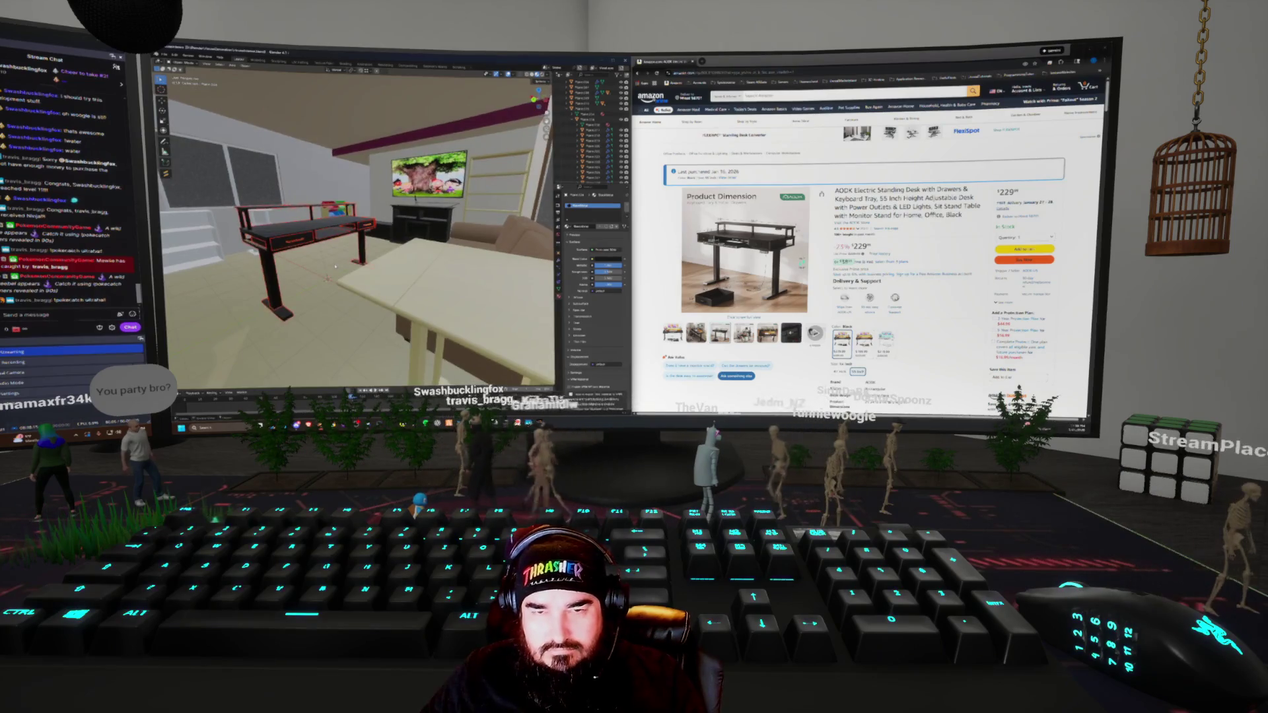
pyautogui.click(334, 294)
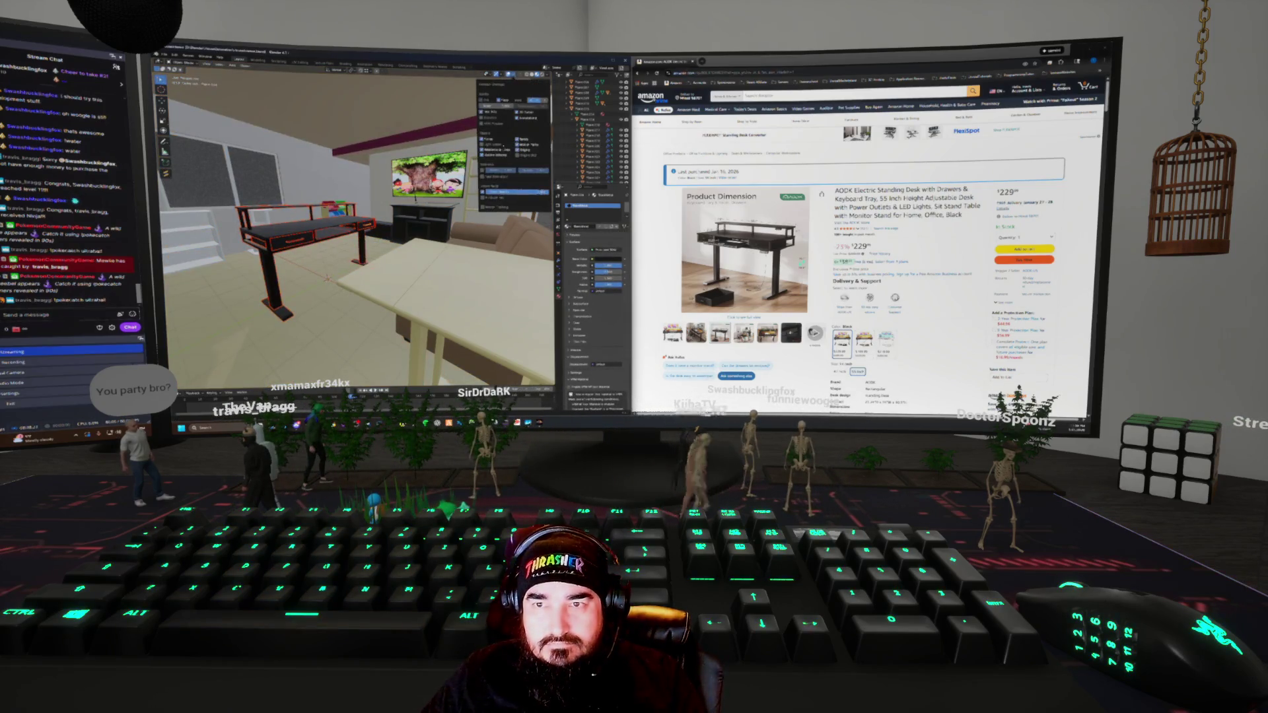
pyautogui.click(486, 192)
pyautogui.moveTo(357, 231); pyautogui.dragTo(462, 224, button='middle')
pyautogui.click(462, 221)
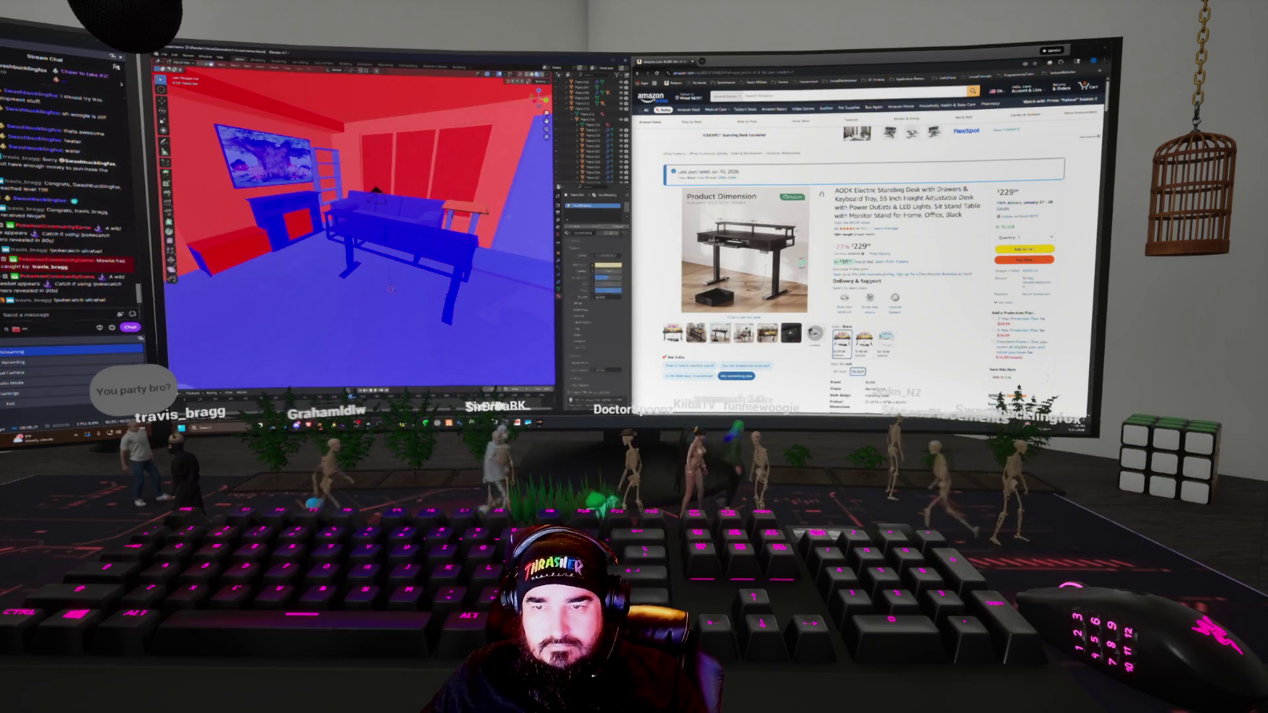
pyautogui.moveTo(389, 265)
pyautogui.mouseDown(button='middle')
pyautogui.moveTo(423, 218)
pyautogui.moveTo(397, 251)
pyautogui.mouseUp(button='middle')
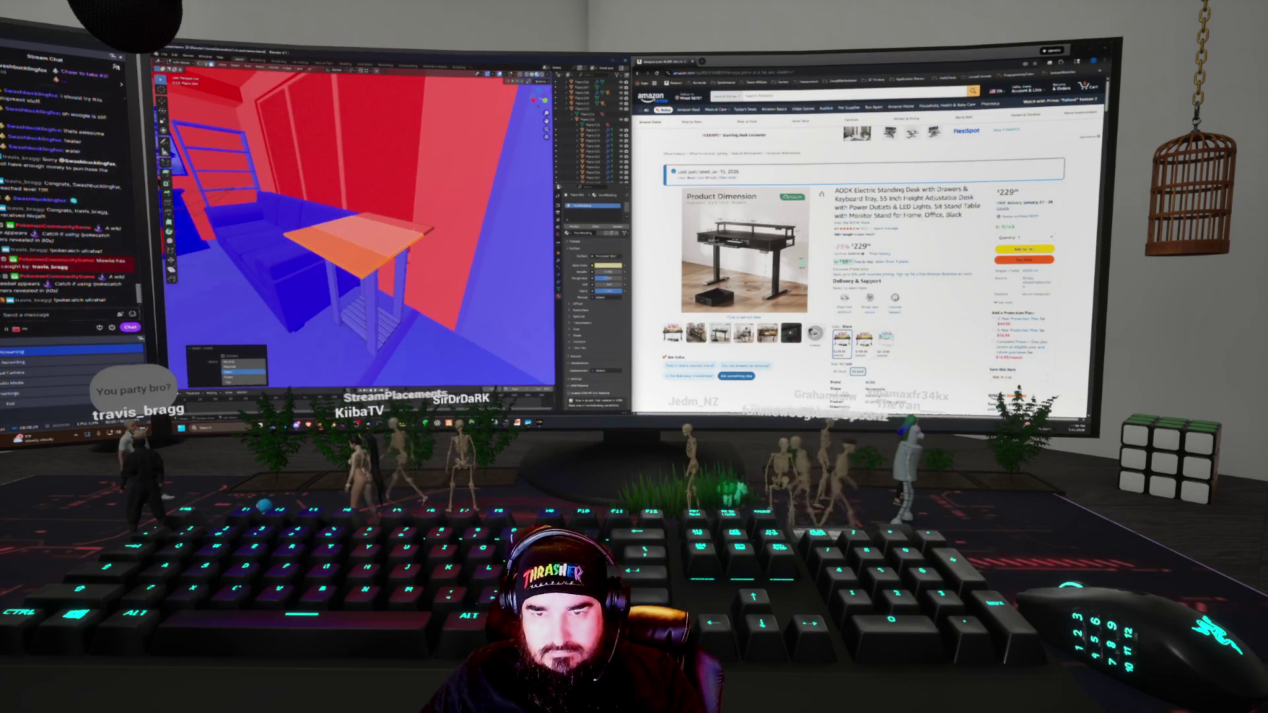
pyautogui.hotkey('shift', 'n')
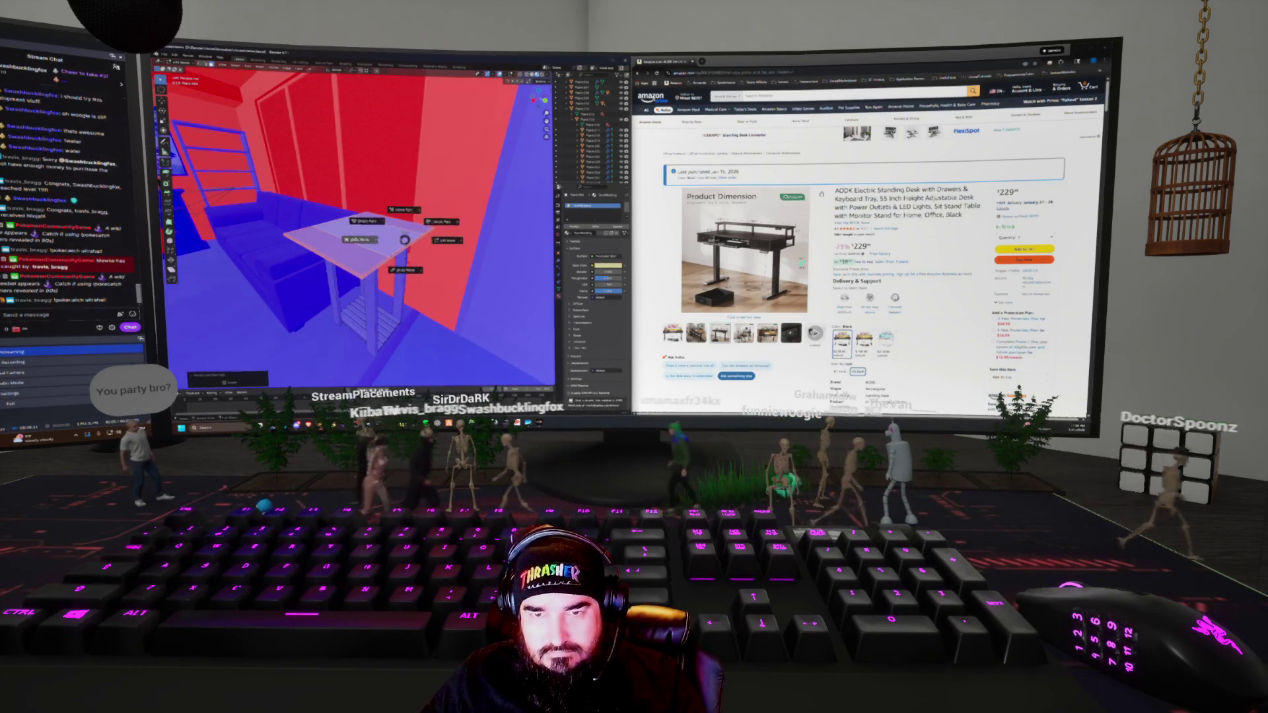
pyautogui.press('Tab')
pyautogui.click(430, 243)
pyautogui.moveTo(430, 243)
pyautogui.mouseDown(button='middle')
pyautogui.moveTo(377, 225)
pyautogui.moveTo(370, 205)
pyautogui.mouseUp(button='middle')
pyautogui.scroll(-3, 357, 224)
pyautogui.hotkey('alt', 'a')
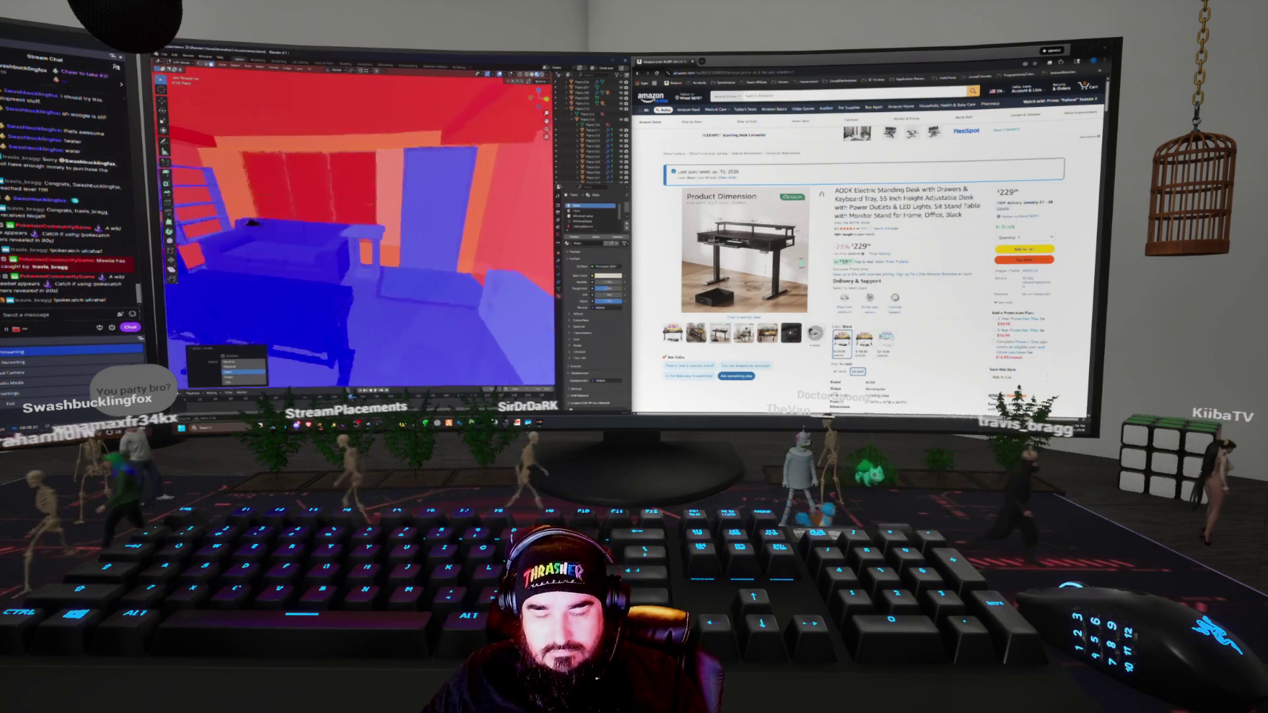
pyautogui.hotkey('shift', 'g')
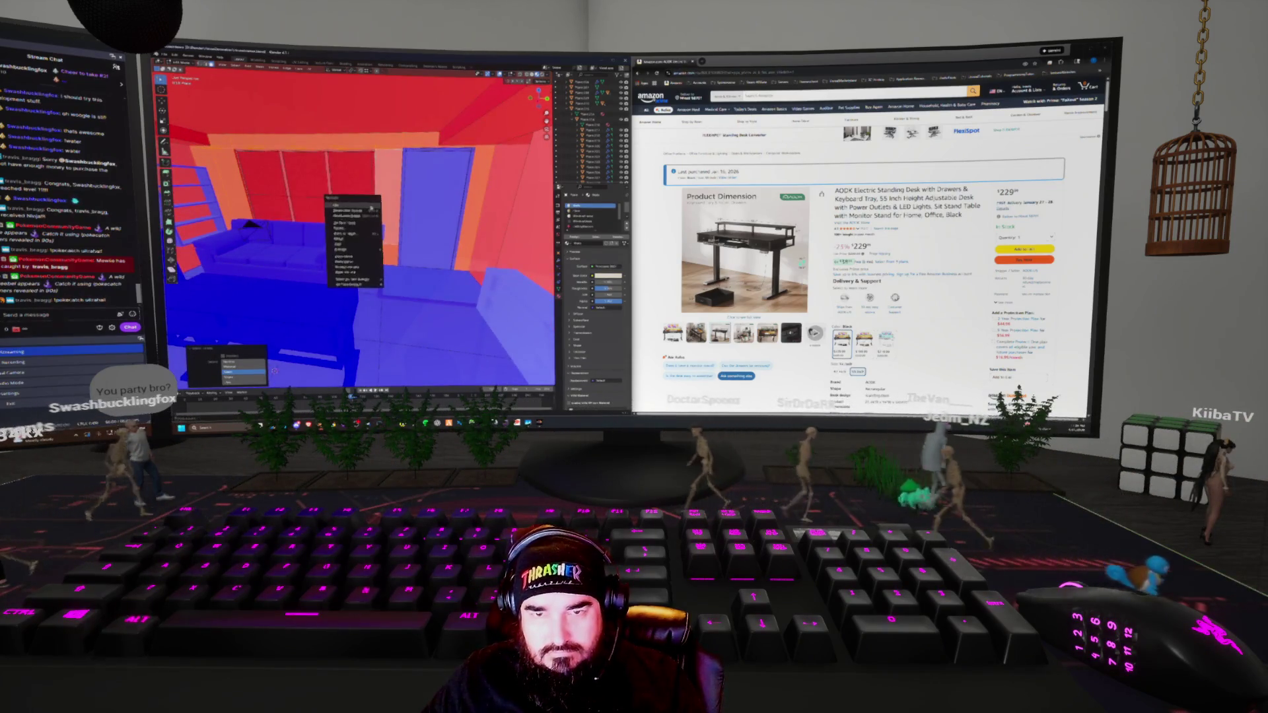
pyautogui.click(371, 208)
pyautogui.click(363, 210)
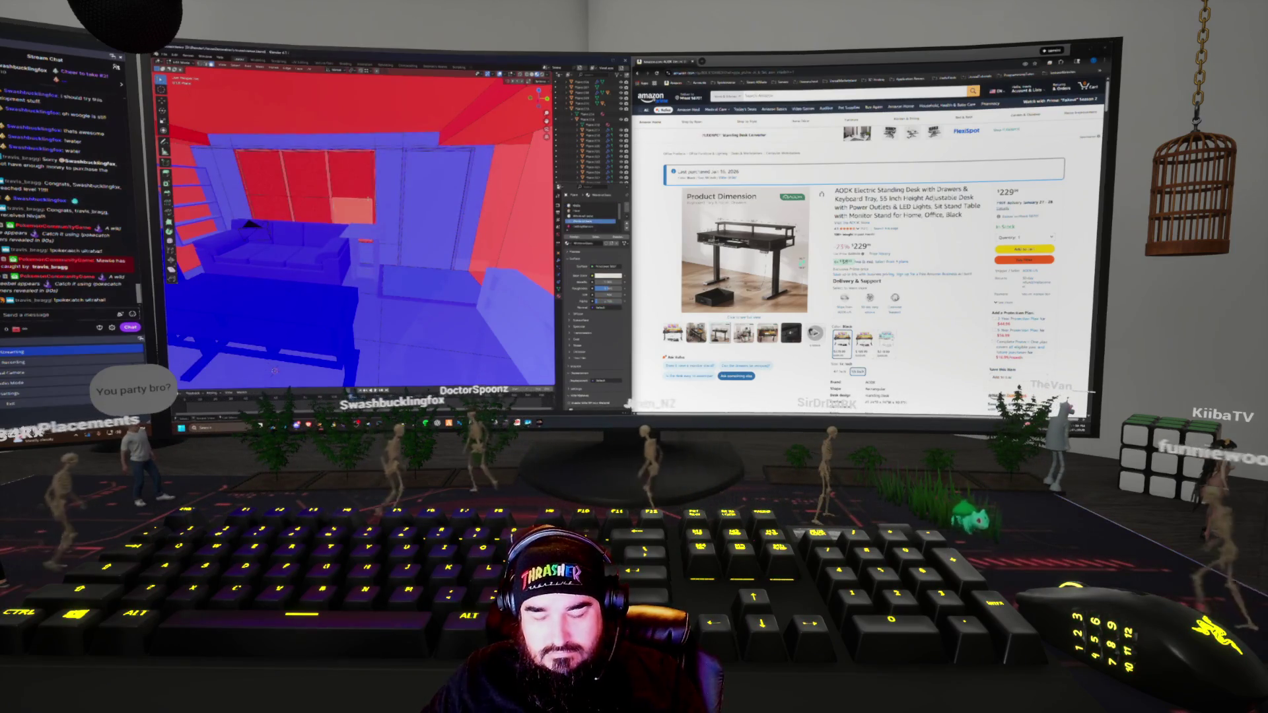
pyautogui.hotkey('shift', 'g')
pyautogui.click(368, 200)
pyautogui.hotkey('shift', 'g')
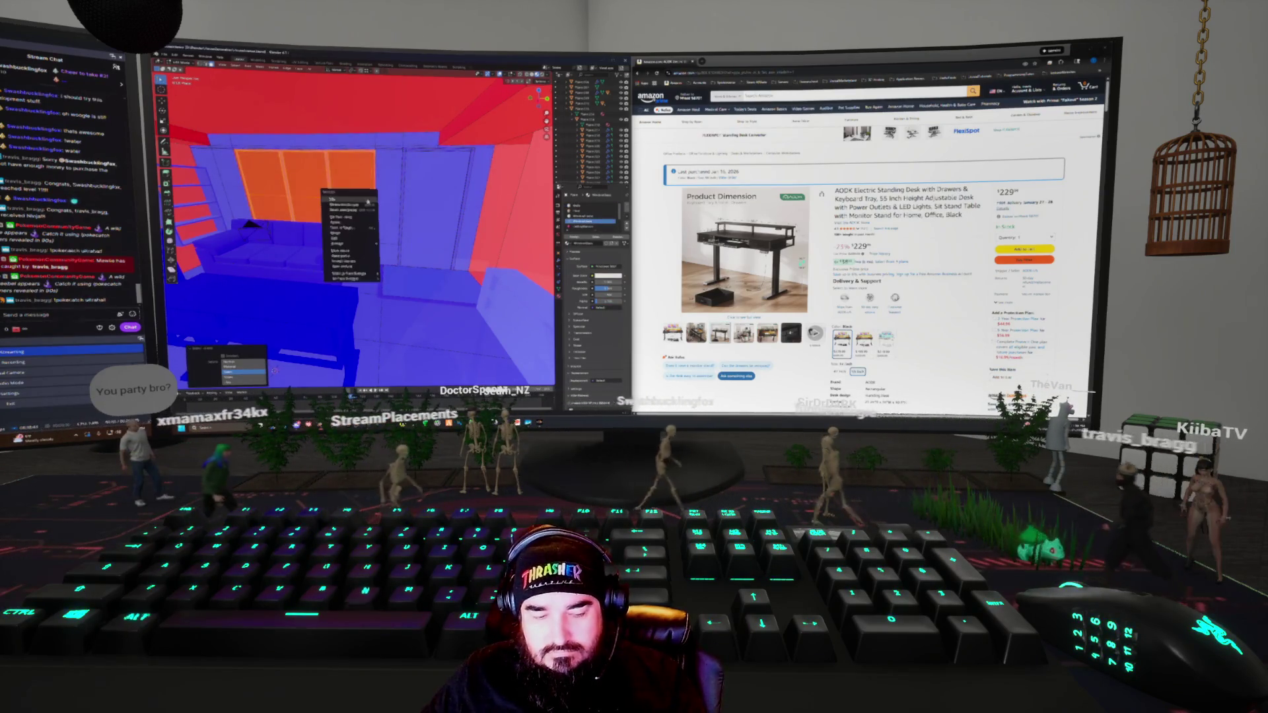
pyautogui.click(368, 201)
pyautogui.moveTo(356, 264); pyautogui.dragTo(462, 264, button='middle')
pyautogui.click(389, 211)
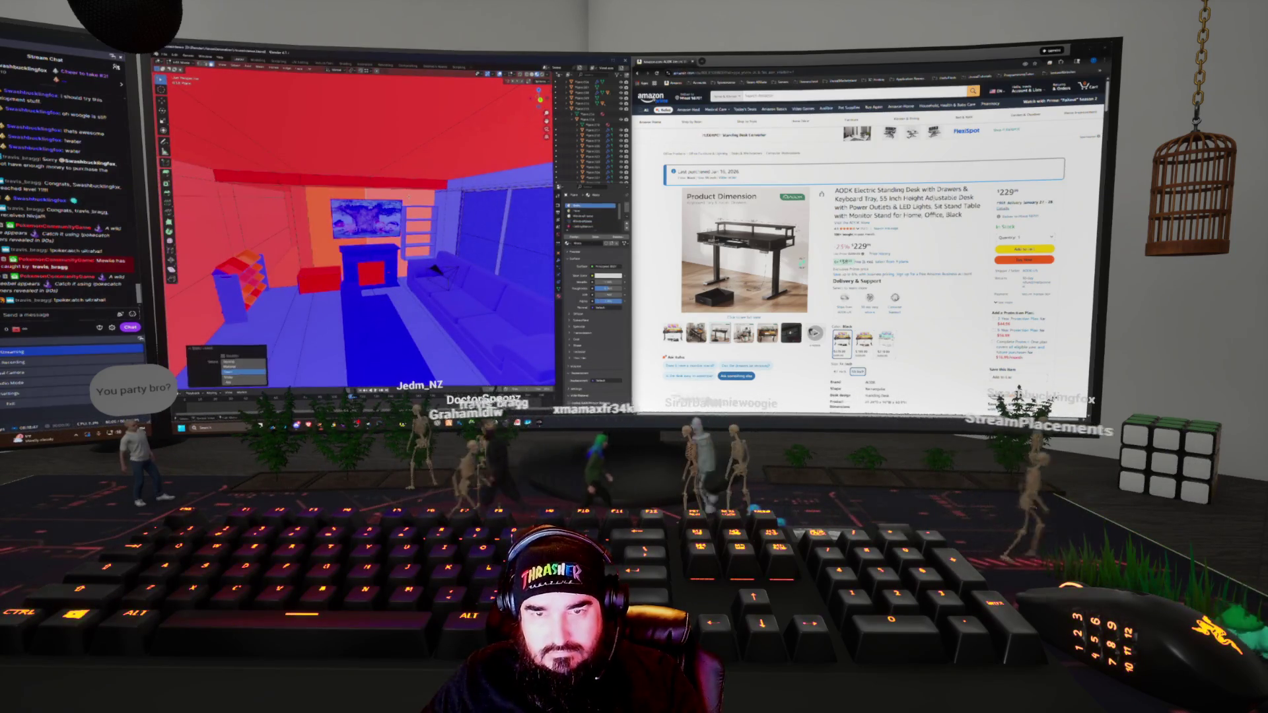
pyautogui.keyDown('shift'); pyautogui.click(357, 125); pyautogui.keyUp('shift')
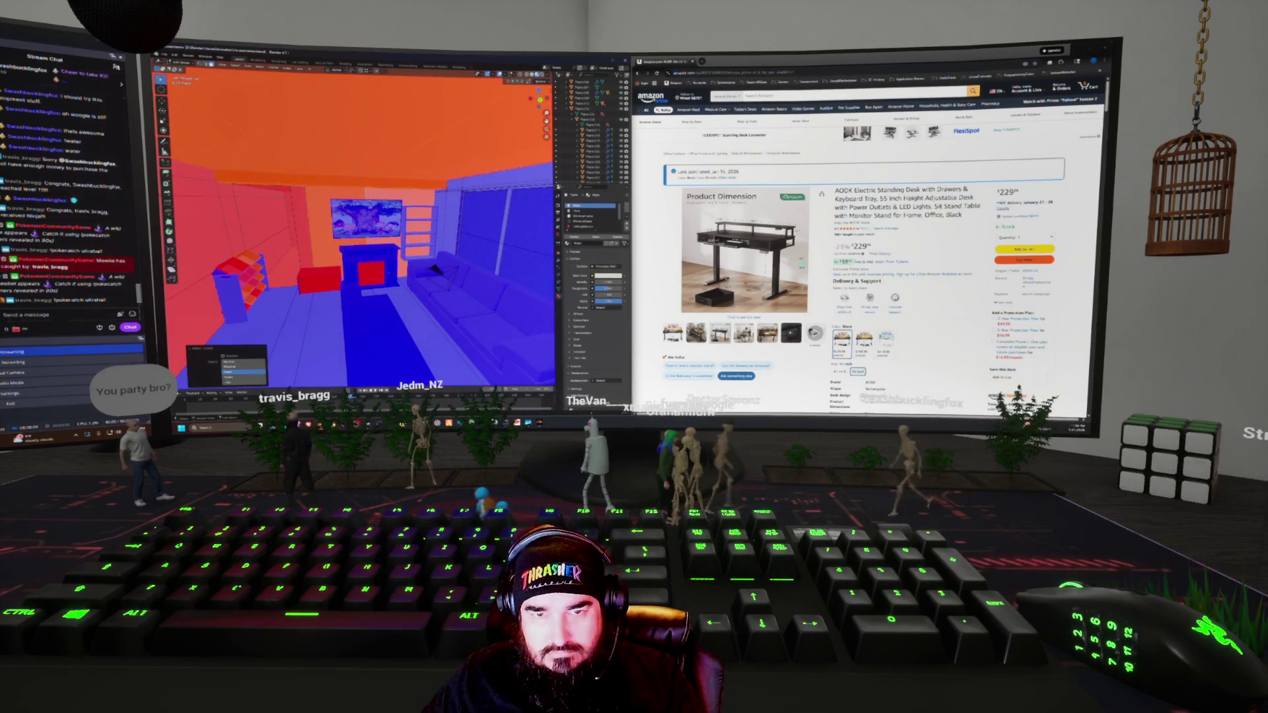
pyautogui.keyDown('shift'); pyautogui.click(264, 224); pyautogui.keyUp('shift')
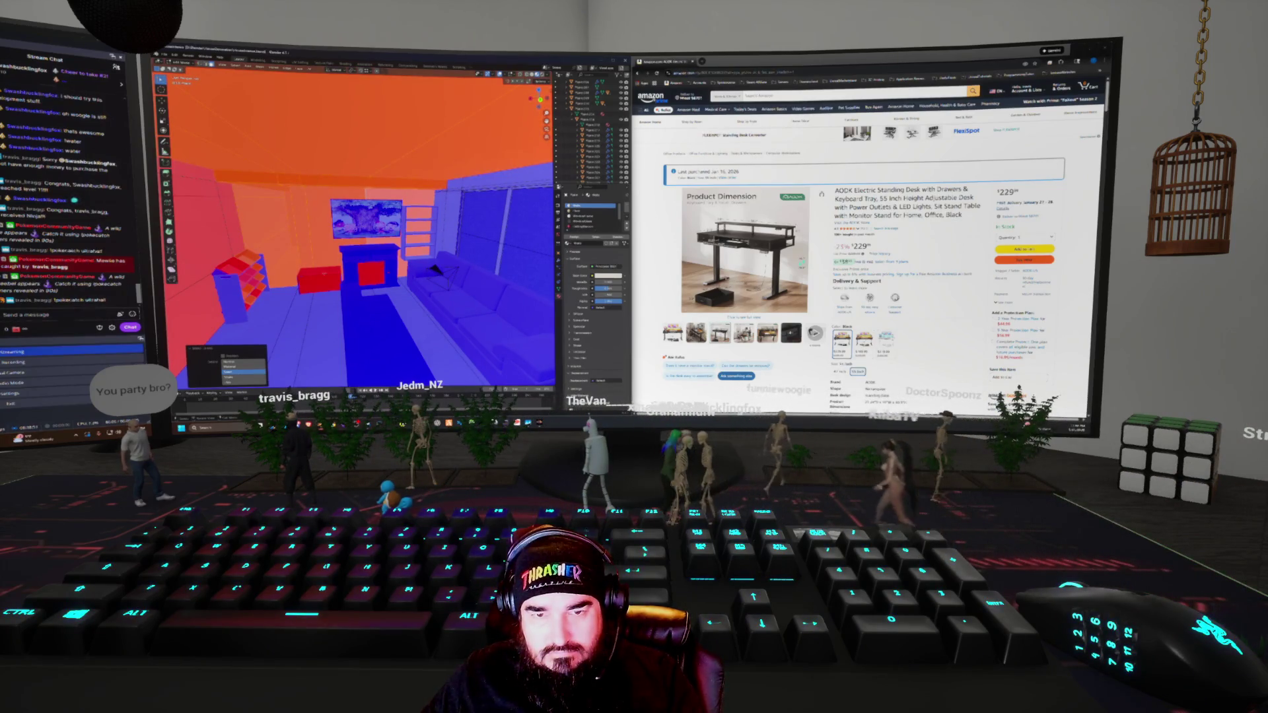
pyautogui.press('KP_Divide')
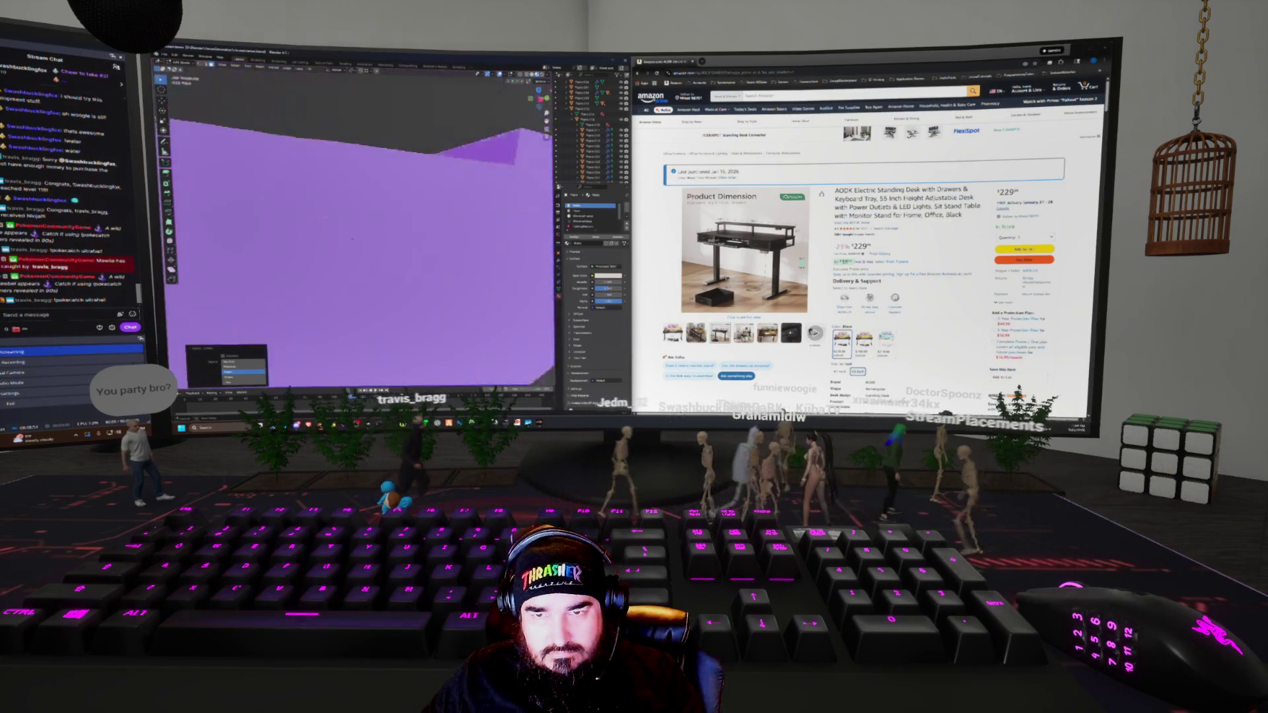
pyautogui.press('KP_Divide')
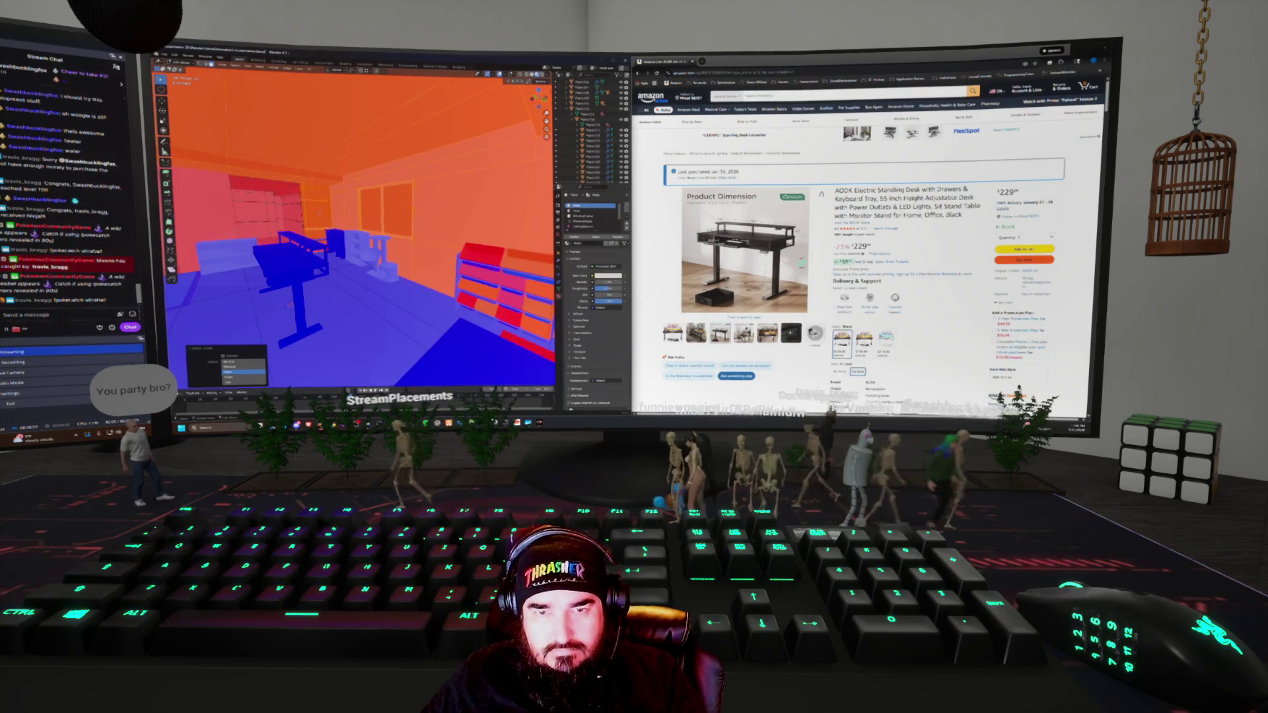
pyautogui.moveTo(289, 305)
pyautogui.mouseDown(button='middle')
pyautogui.moveTo(344, 286)
pyautogui.moveTo(306, 301)
pyautogui.mouseUp(button='middle')
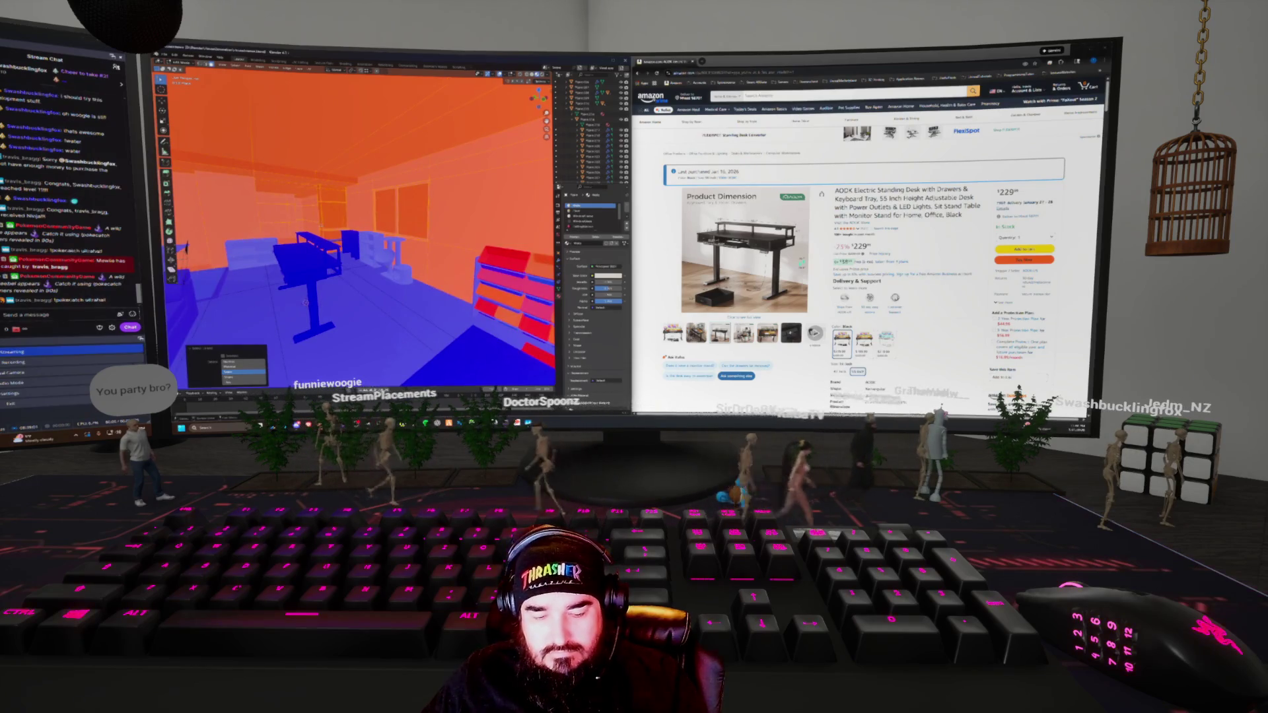
pyautogui.hotkey('alt', 'a')
pyautogui.scroll(3, 306, 303)
pyautogui.moveTo(330, 244)
pyautogui.mouseDown(button='middle')
pyautogui.moveTo(341, 235)
pyautogui.moveTo(340, 255)
pyautogui.mouseUp(button='middle')
pyautogui.scroll(-5, 340, 235)
pyautogui.click(339, 256)
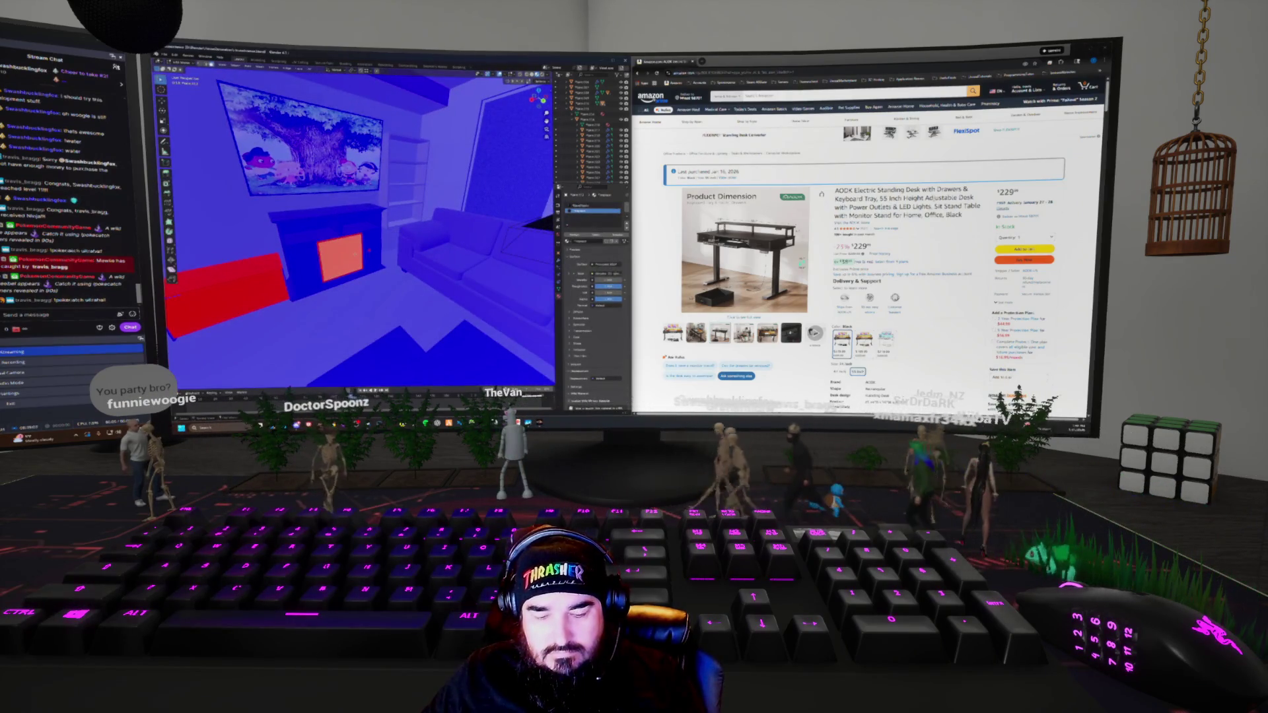
# Look around the room, toggling the sidebar and selecting the red box
pyautogui.rightClick(356, 253)
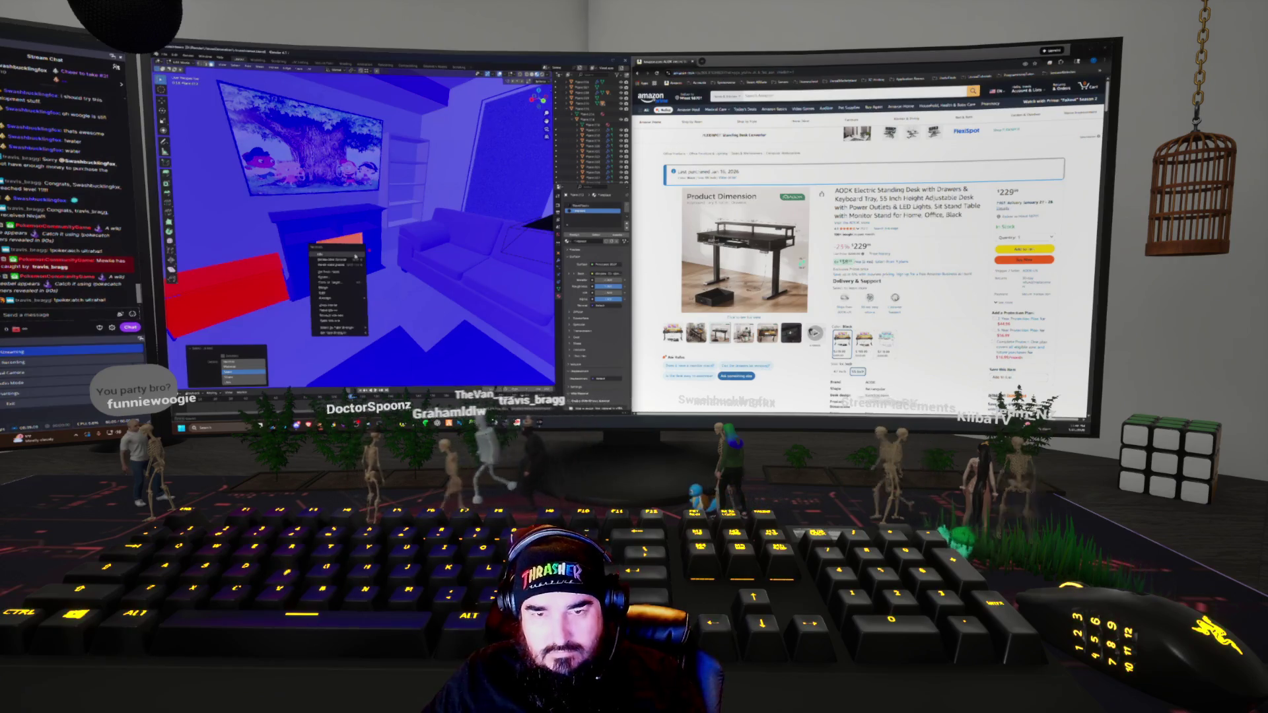
pyautogui.click(356, 256)
pyautogui.press('z')
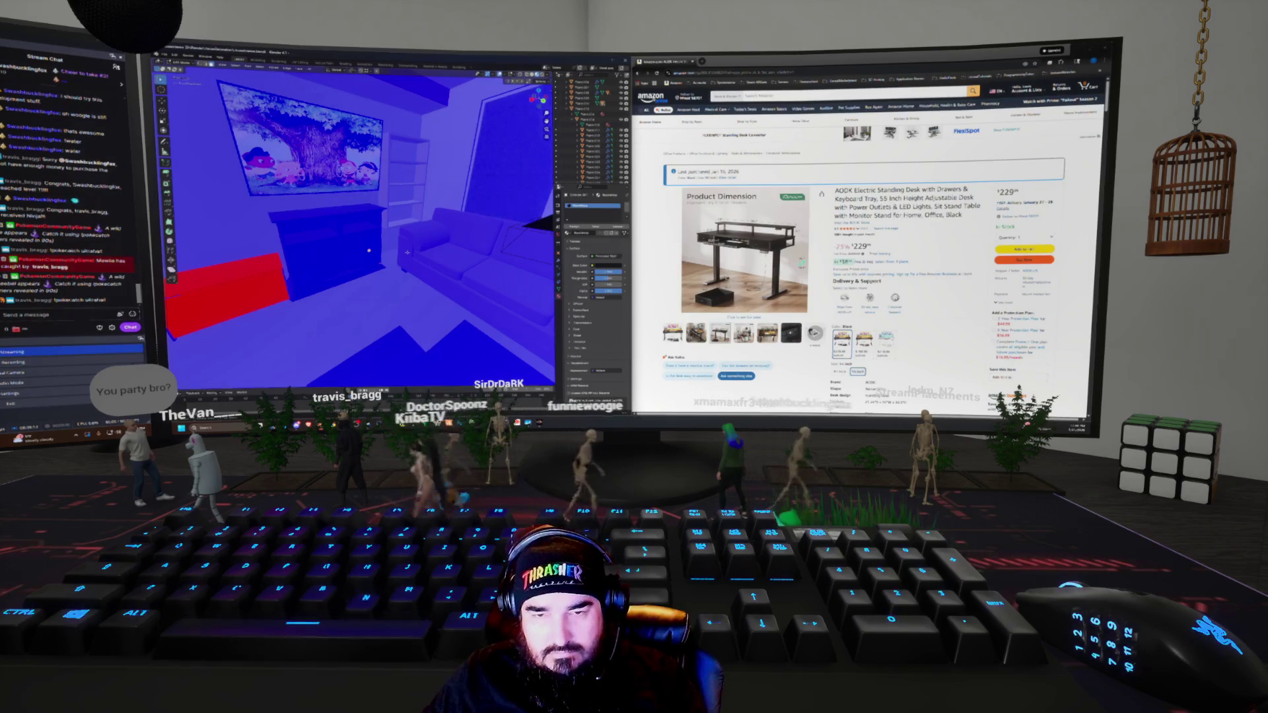
pyautogui.press('n')
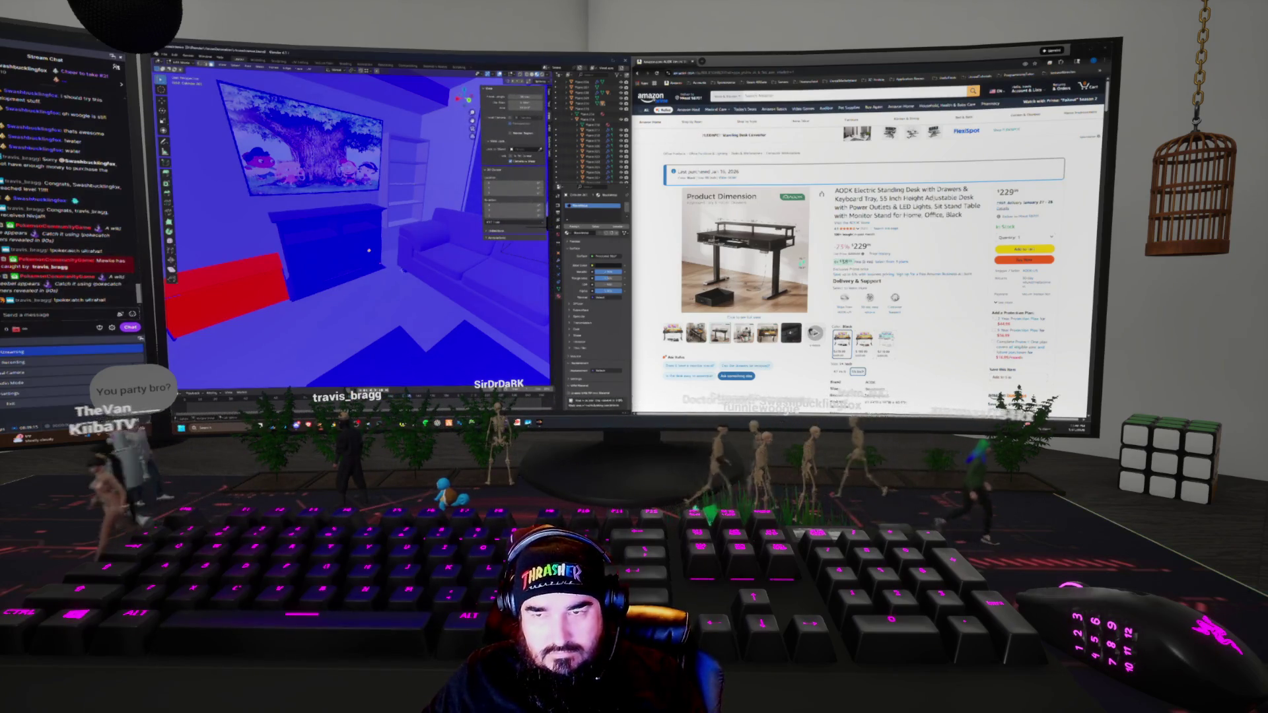
pyautogui.press('n')
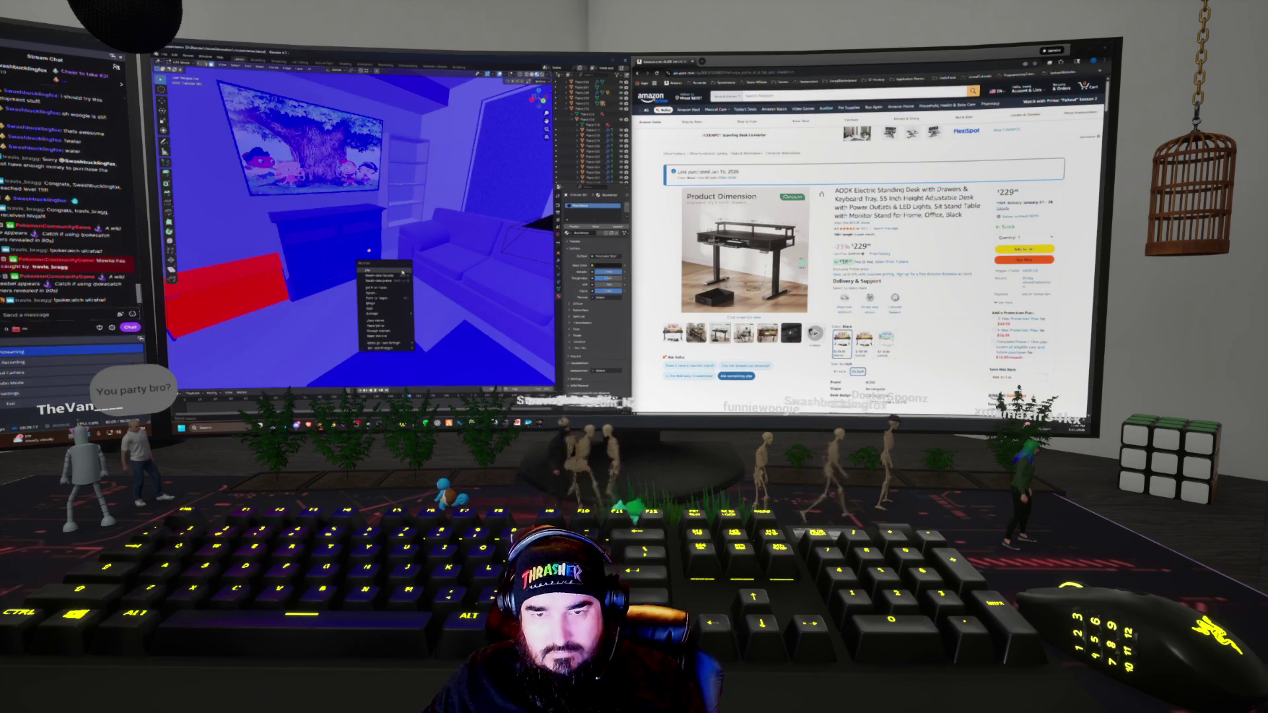
pyautogui.moveTo(369, 251); pyautogui.dragTo(331, 251, button='middle')
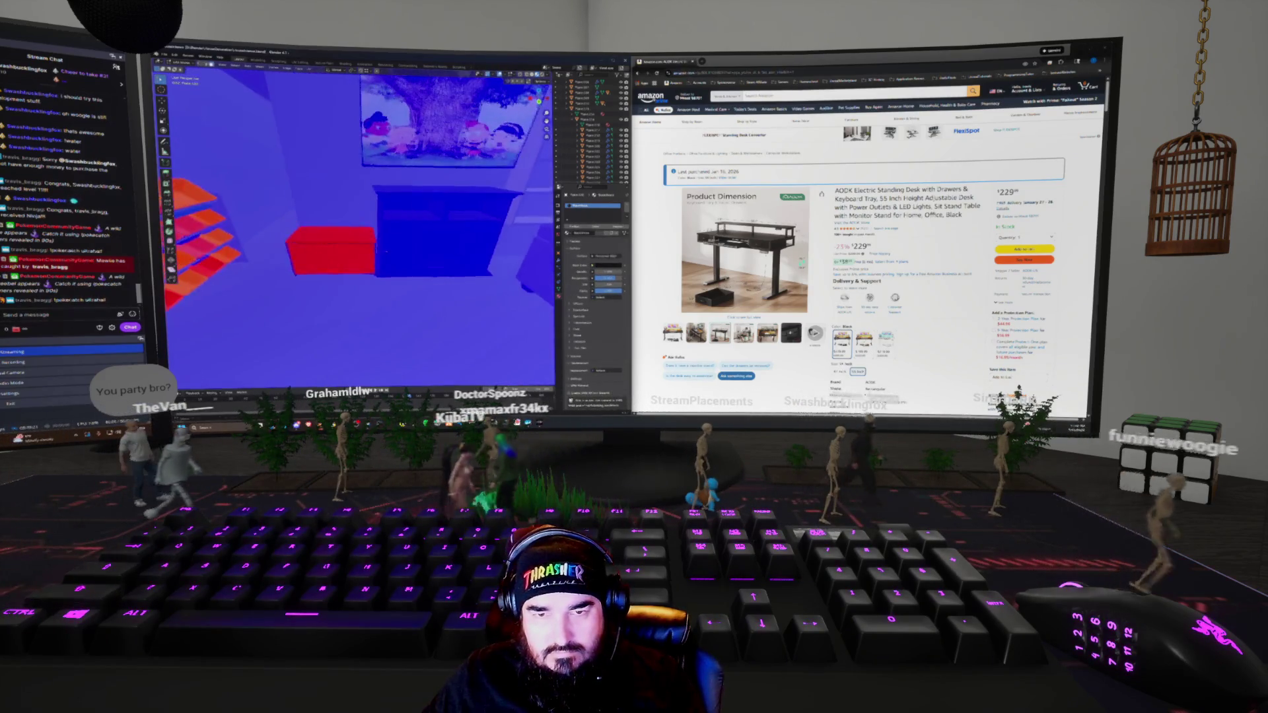
pyautogui.click(330, 255)
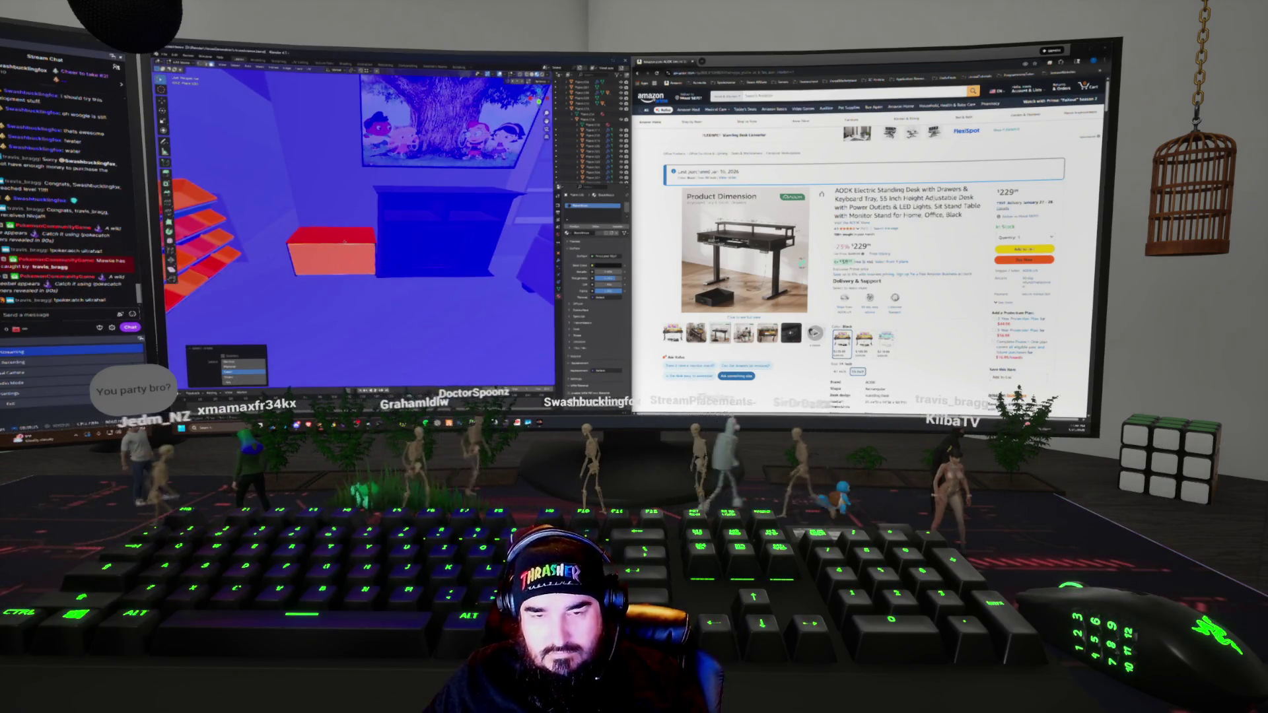
pyautogui.moveTo(338, 264); pyautogui.dragTo(310, 256, button='middle')
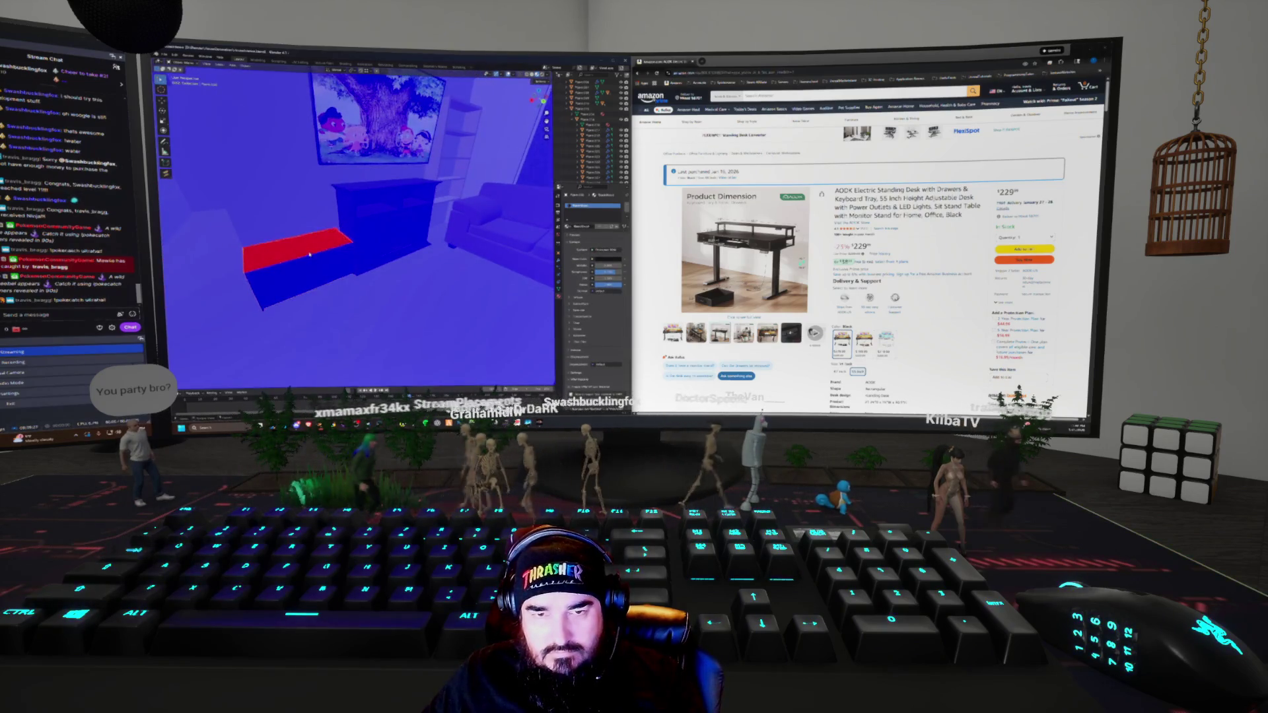
pyautogui.click(310, 254)
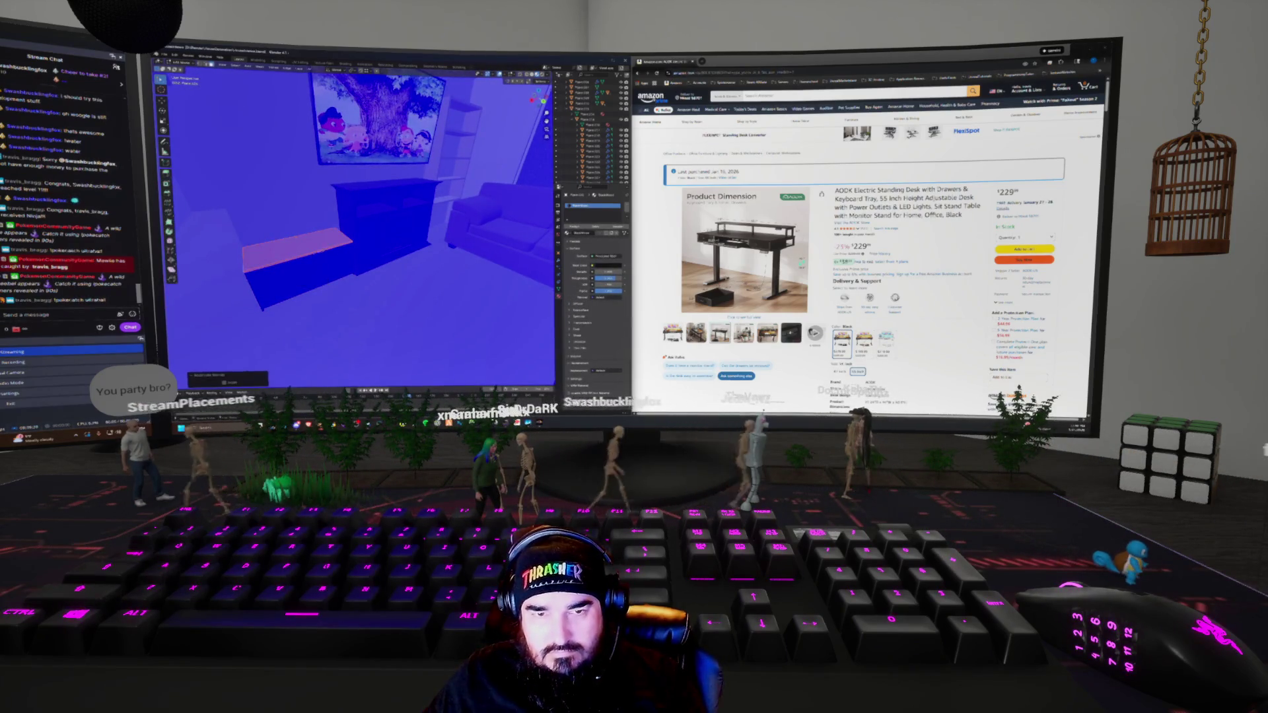
pyautogui.click(263, 253)
pyautogui.moveTo(263, 253)
pyautogui.mouseDown(button='middle')
pyautogui.moveTo(364, 228)
pyautogui.moveTo(241, 228)
pyautogui.moveTo(406, 259)
pyautogui.moveTo(391, 252)
pyautogui.mouseUp(button='middle')
pyautogui.scroll(4, 390, 258)
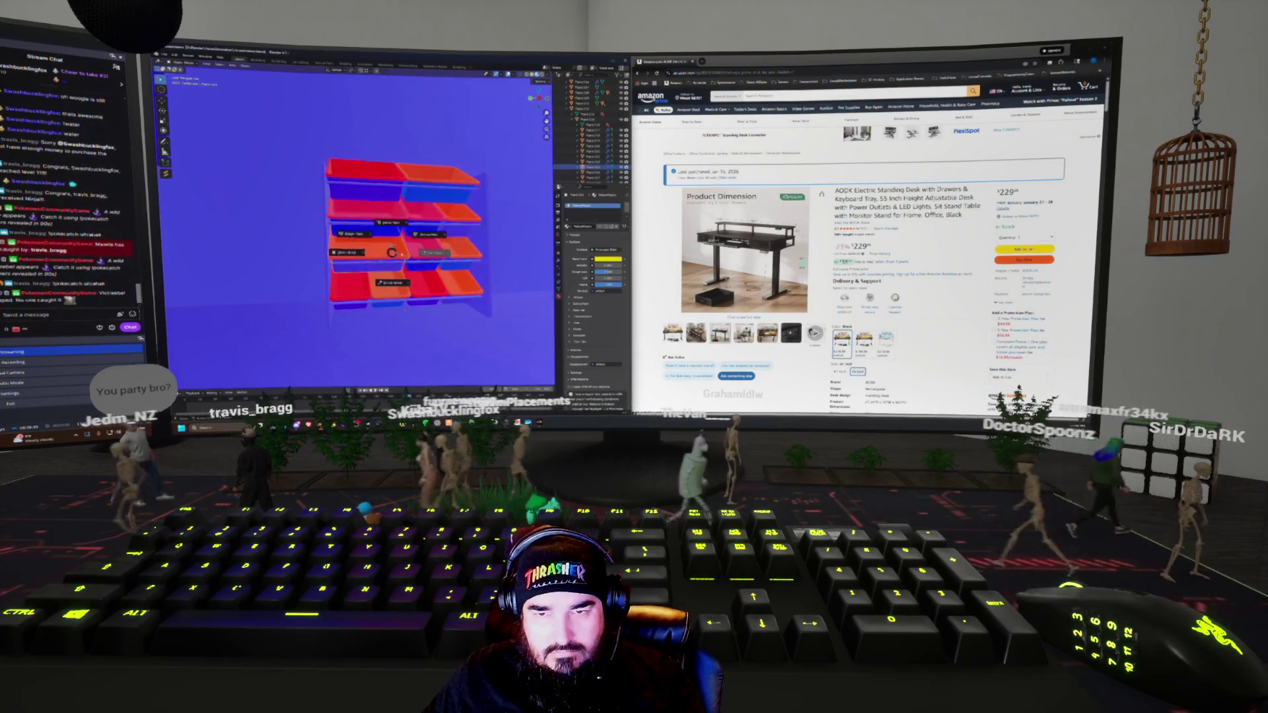
pyautogui.press('`')
pyautogui.press('Escape')
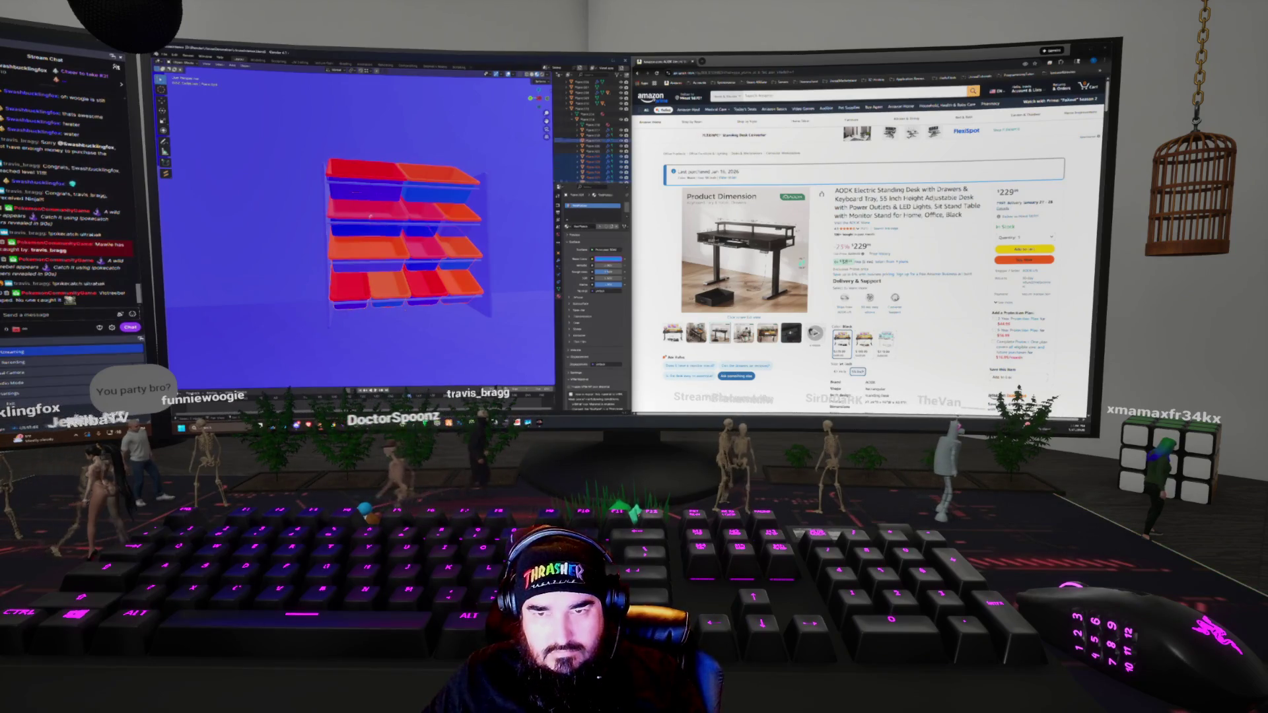
# Select and join all the shelf bins, then add a Generate modifier to them
pyautogui.press('a')
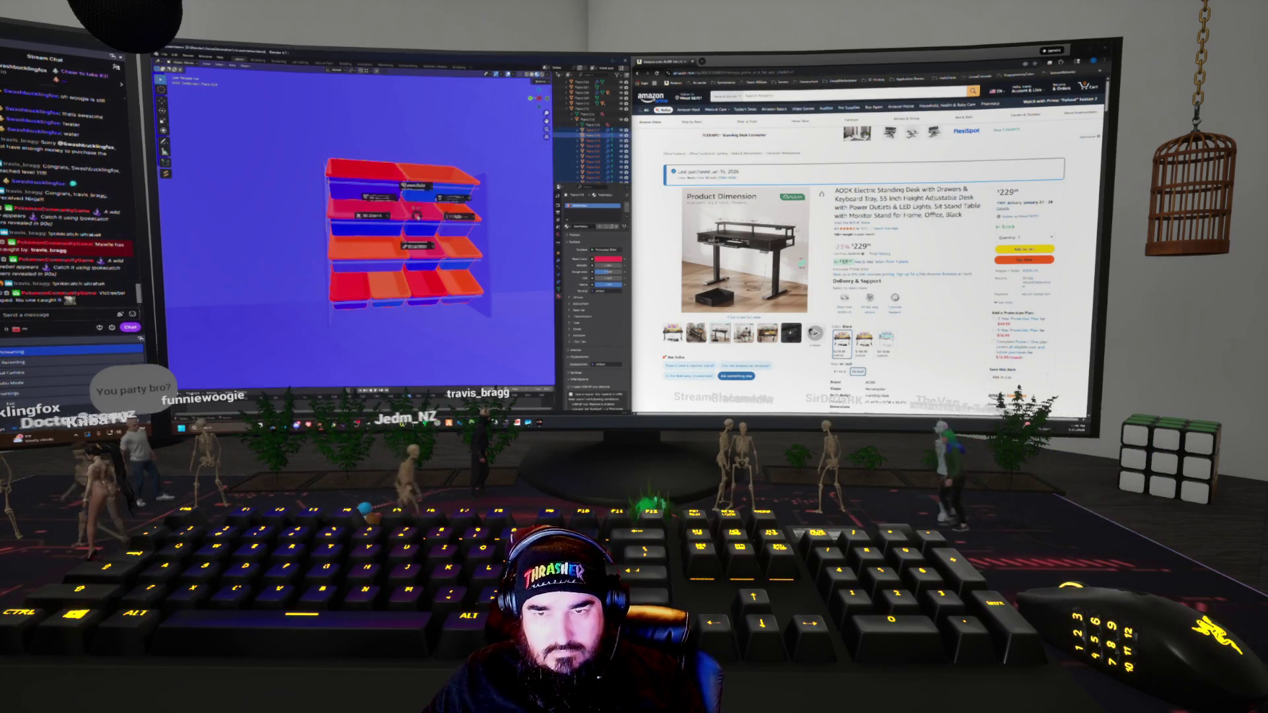
pyautogui.hotkey('ctrl', 'j')
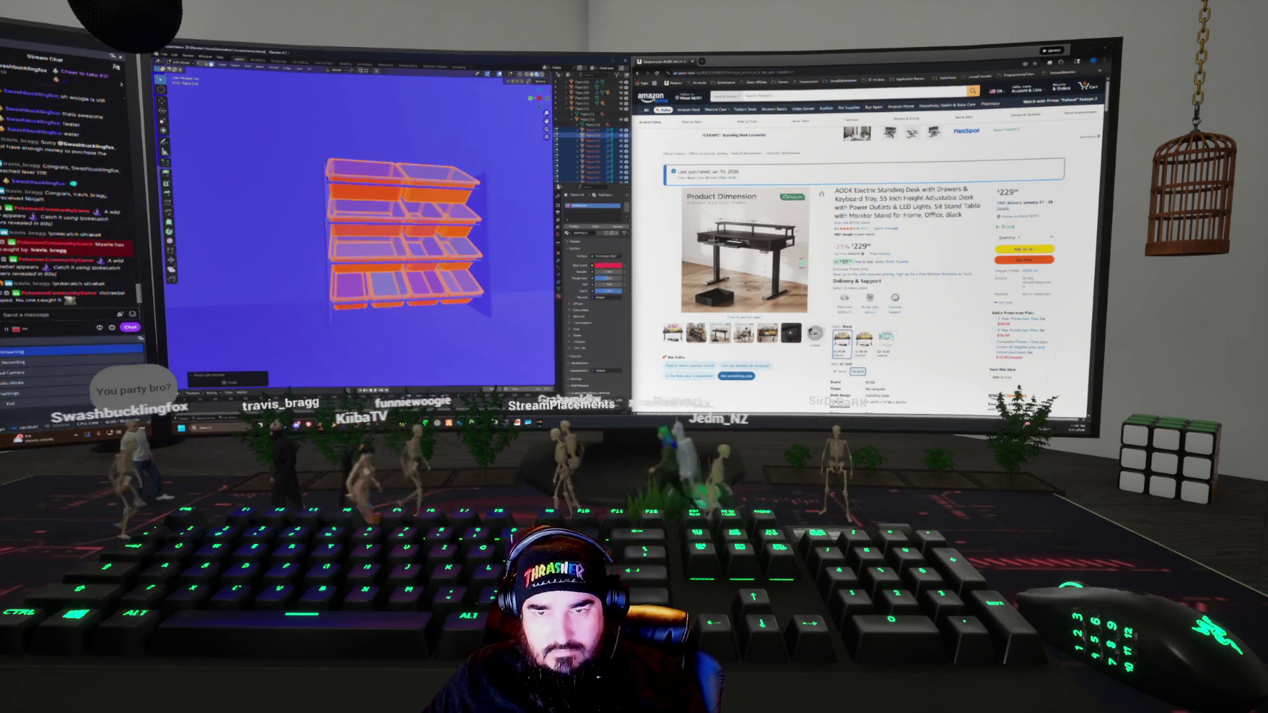
pyautogui.scroll(10, 360, 227)
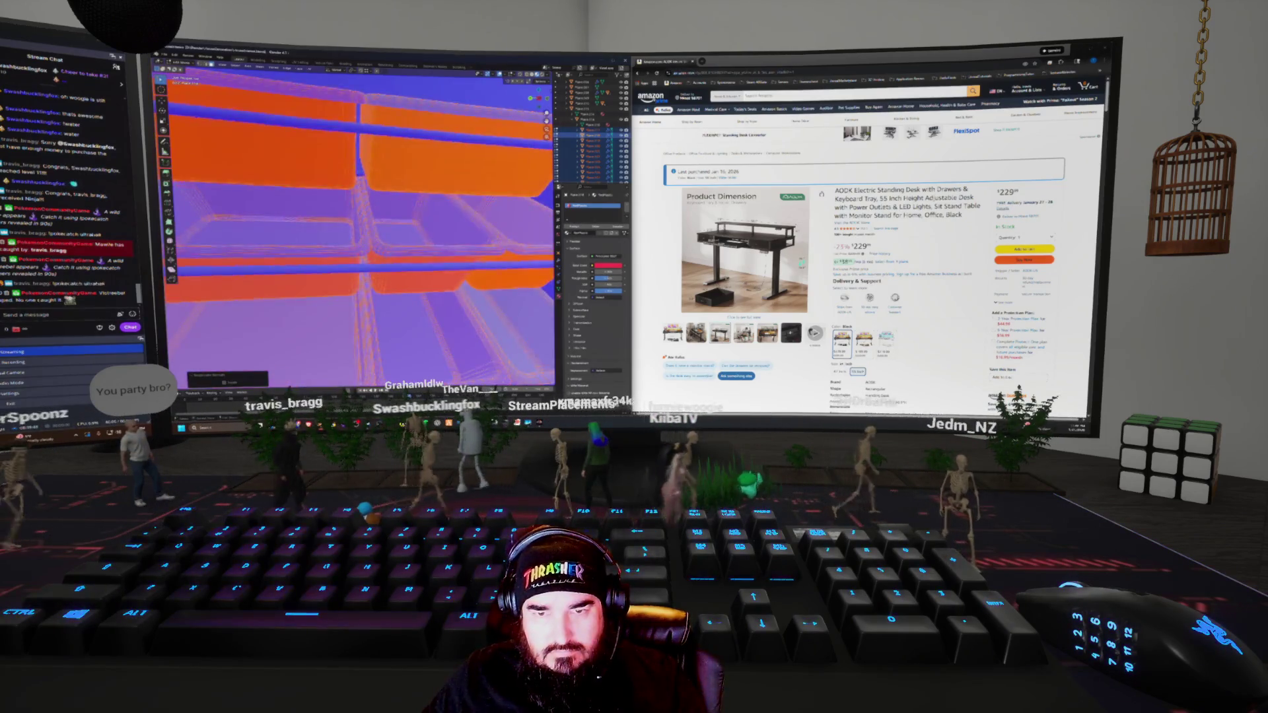
pyautogui.moveTo(360, 228)
pyautogui.mouseDown(button='middle')
pyautogui.moveTo(396, 192)
pyautogui.moveTo(310, 212)
pyautogui.mouseUp(button='middle')
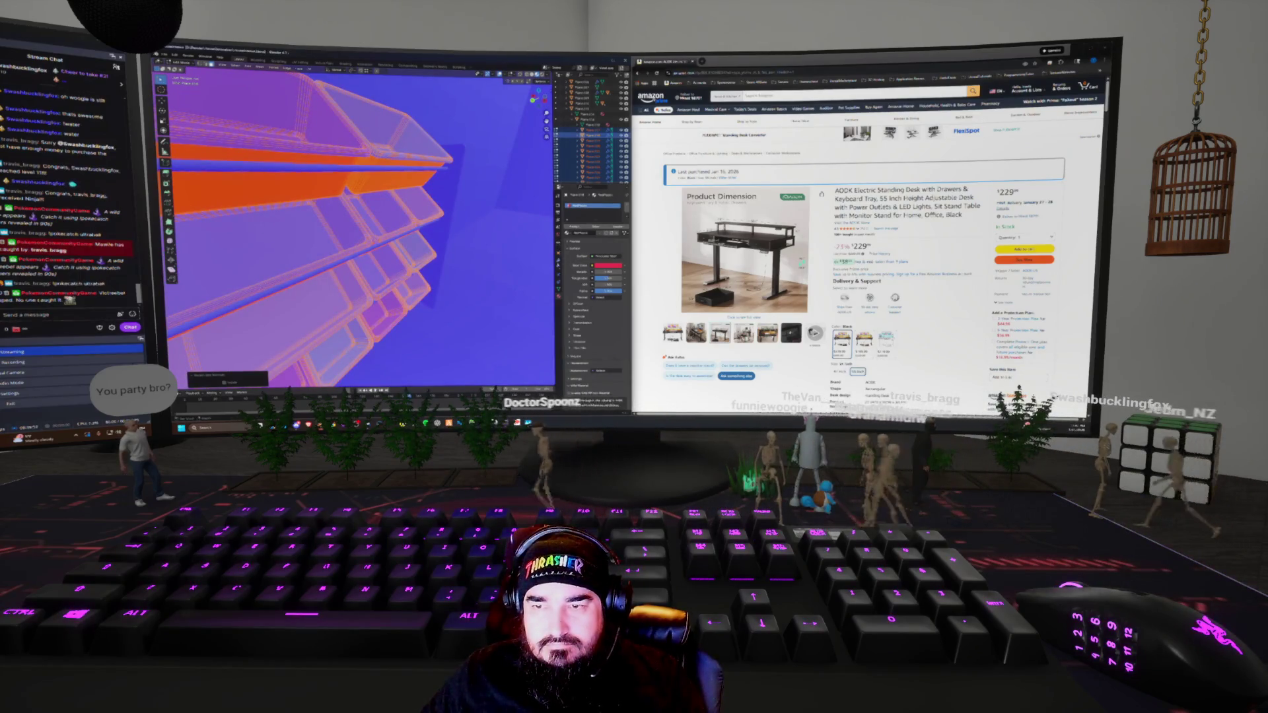
pyautogui.click(567, 303)
pyautogui.click(605, 195)
pyautogui.moveTo(568, 208)
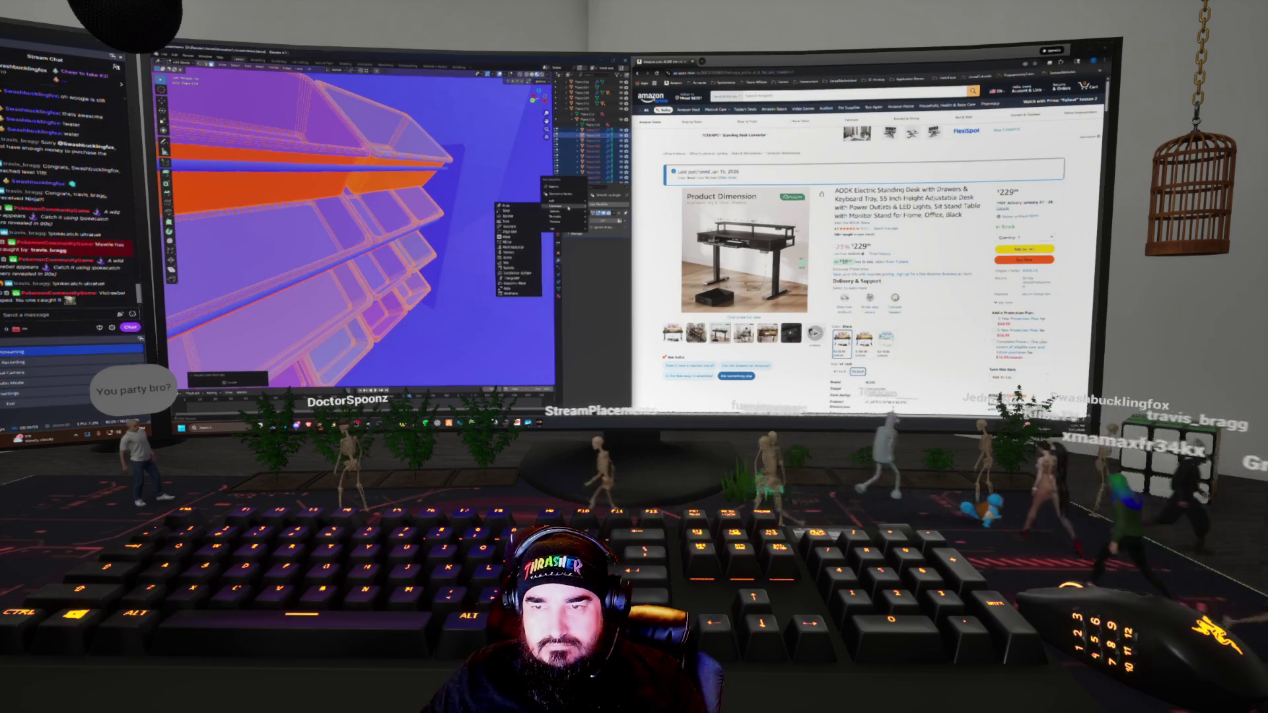
pyautogui.click(526, 269)
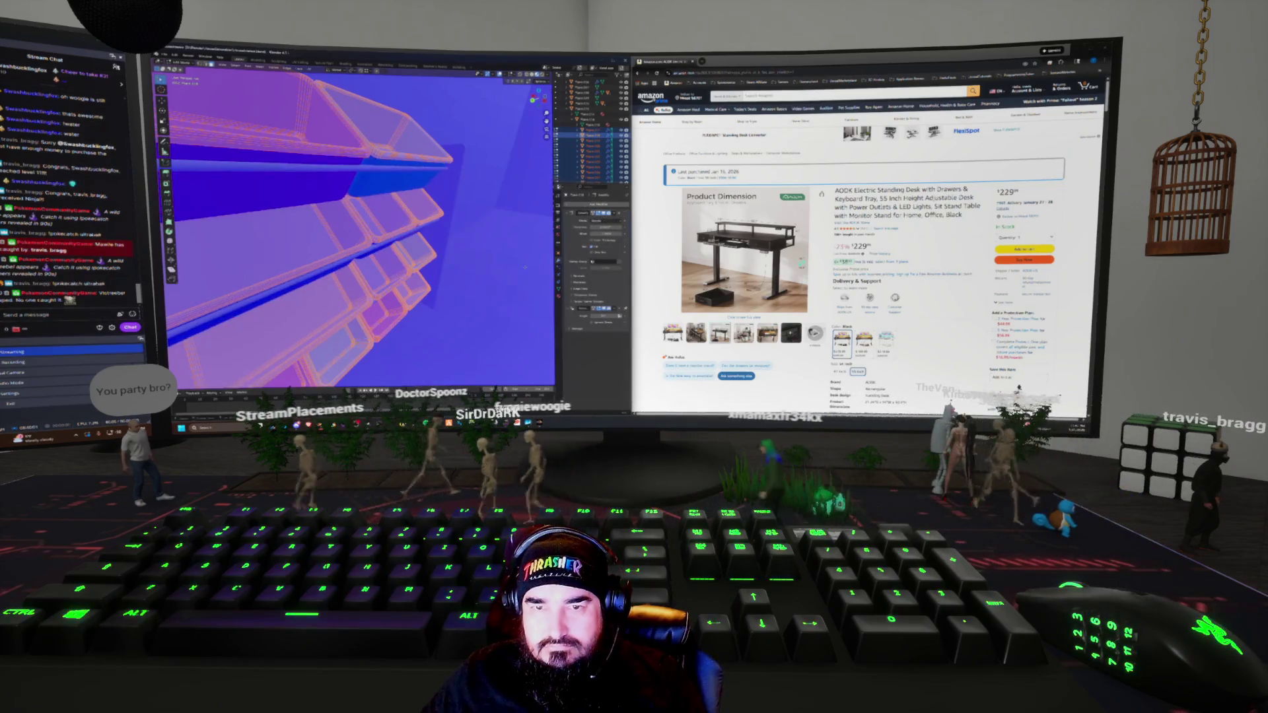
# Adjust the modifier's value, turn off X-ray, and apply the modifier to the bins
pyautogui.moveTo(356, 232); pyautogui.dragTo(356, 198, button='middle')
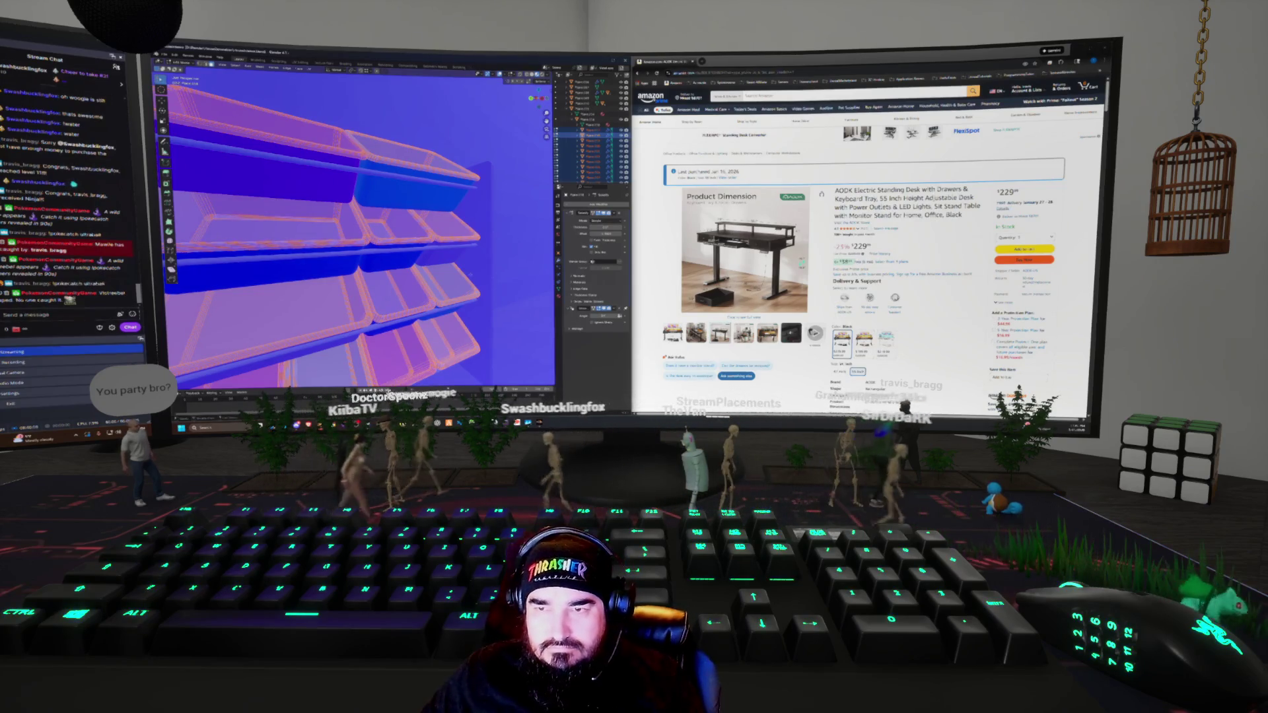
pyautogui.click(595, 227)
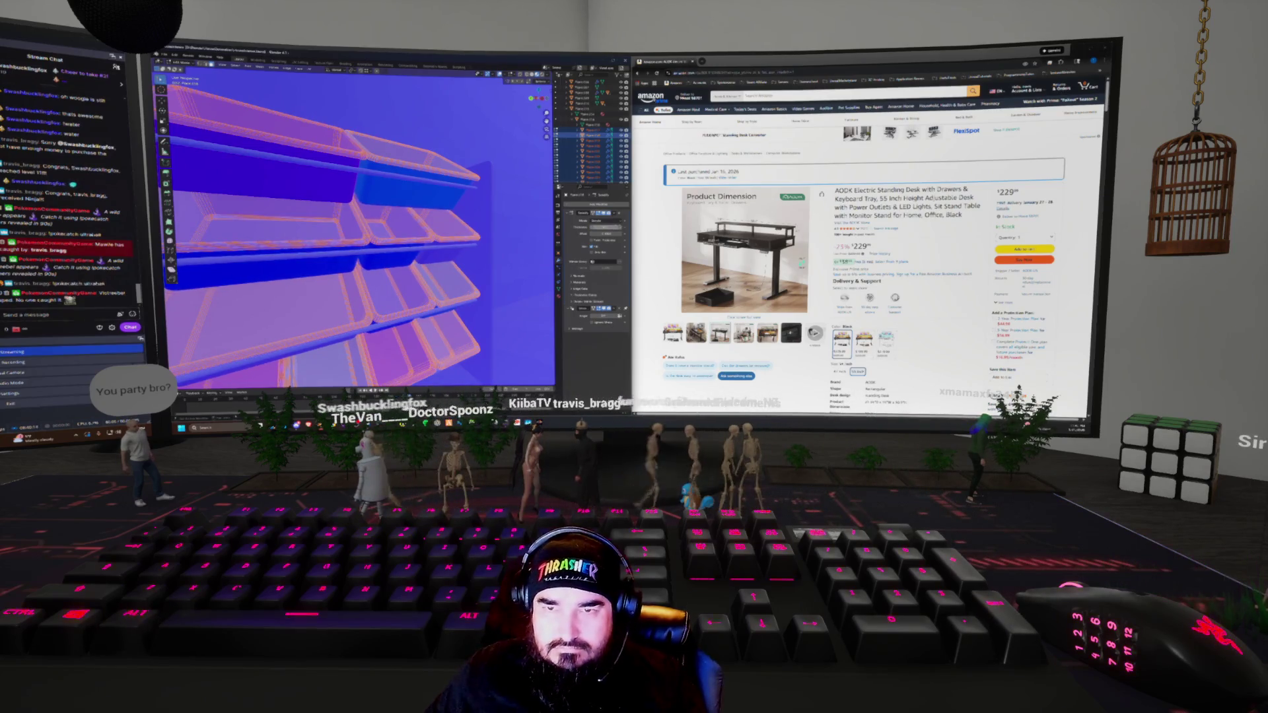
pyautogui.moveTo(357, 231); pyautogui.dragTo(314, 228, button='middle')
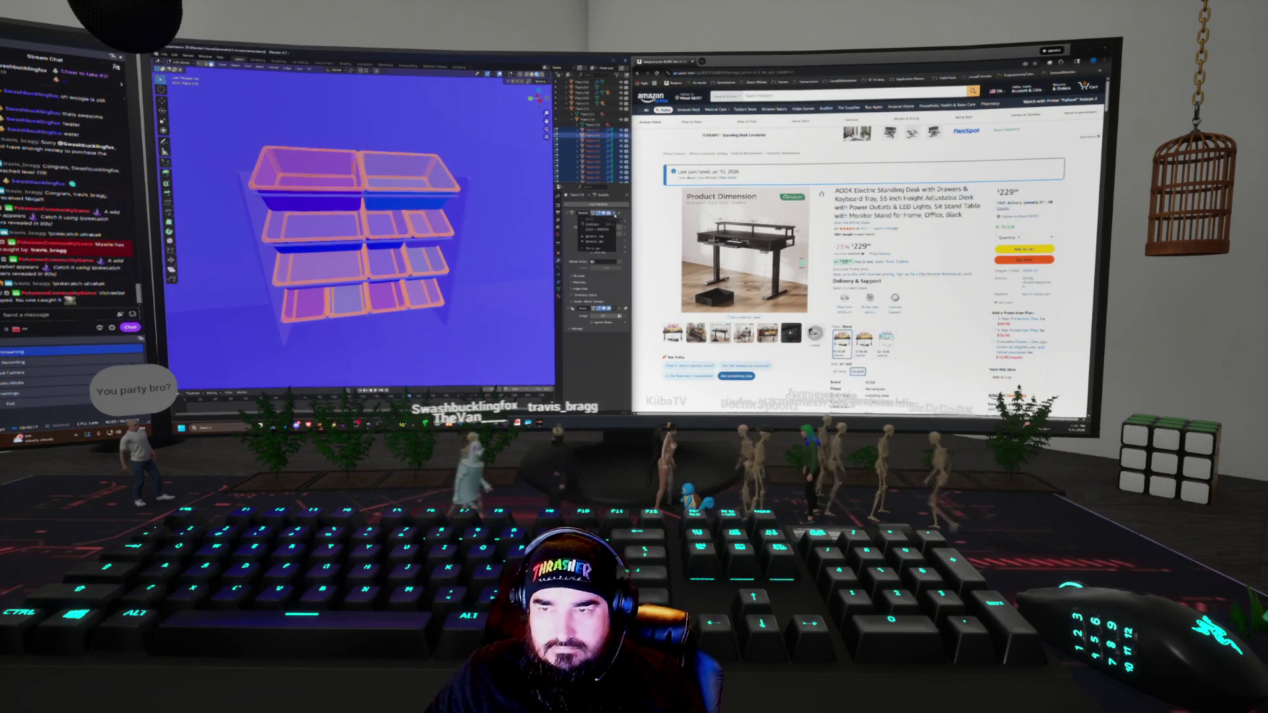
pyautogui.click(450, 198)
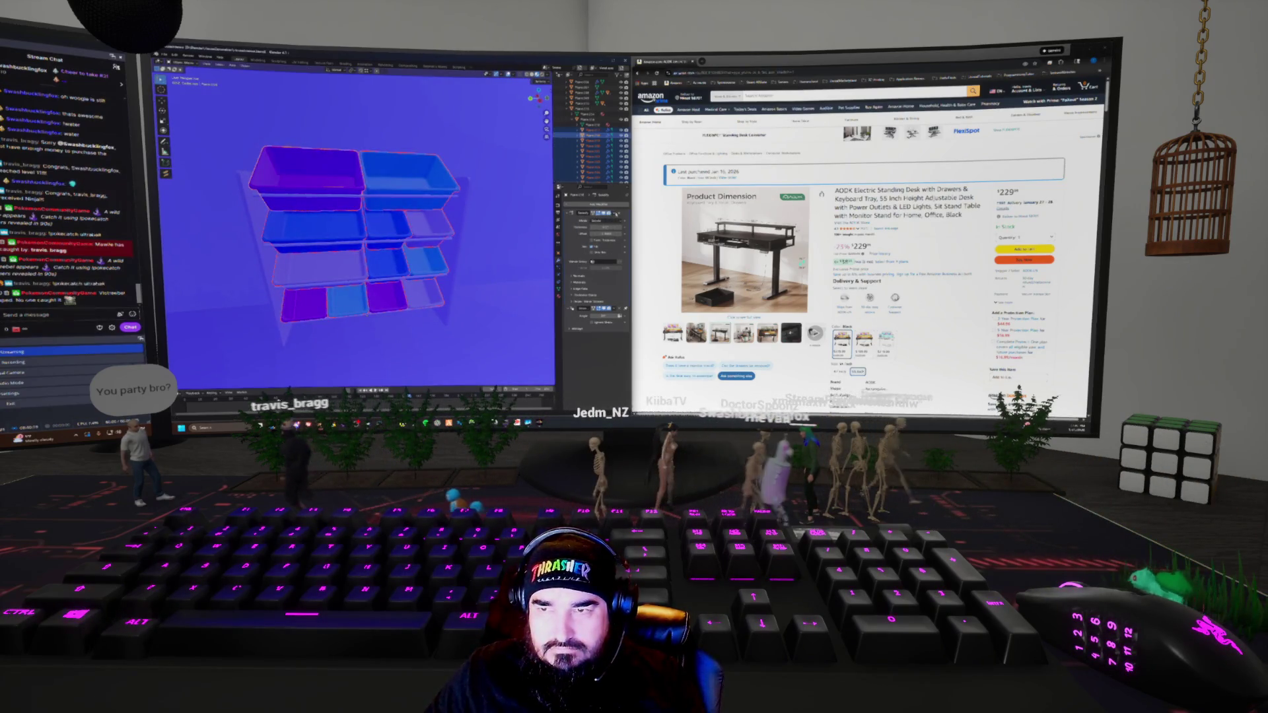
pyautogui.click(598, 236)
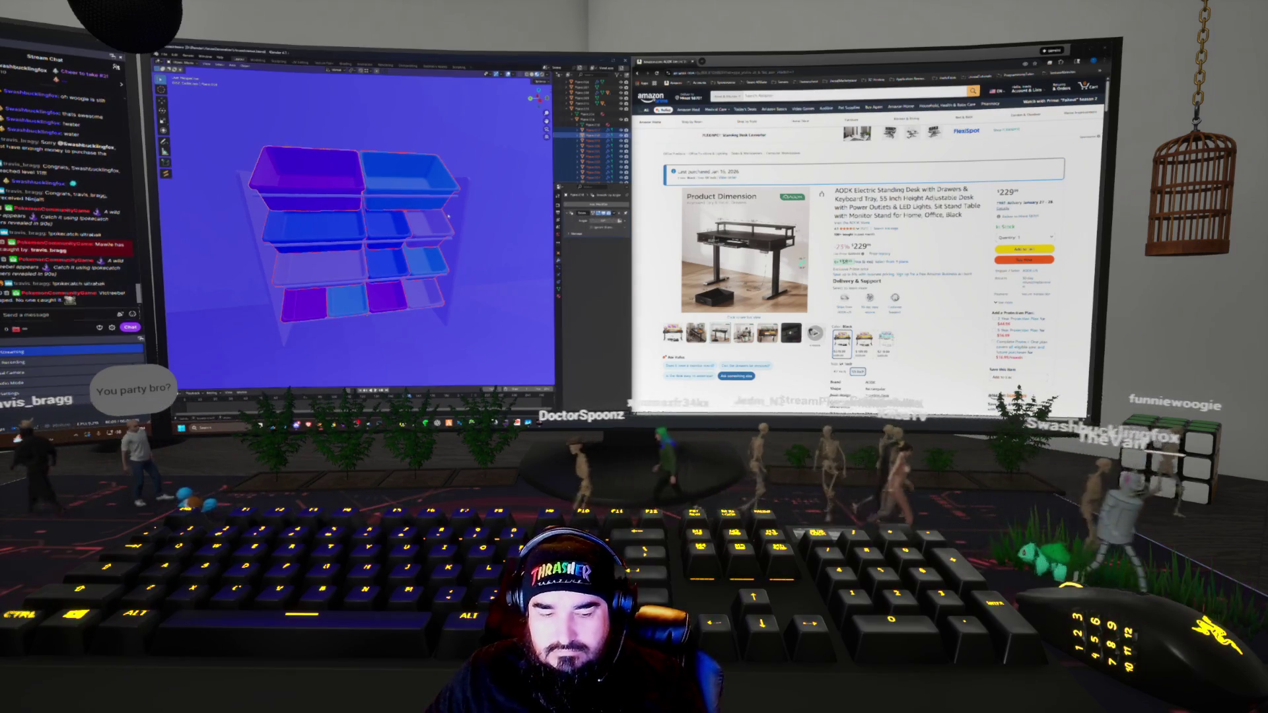
pyautogui.hotkey('shift', 'a')
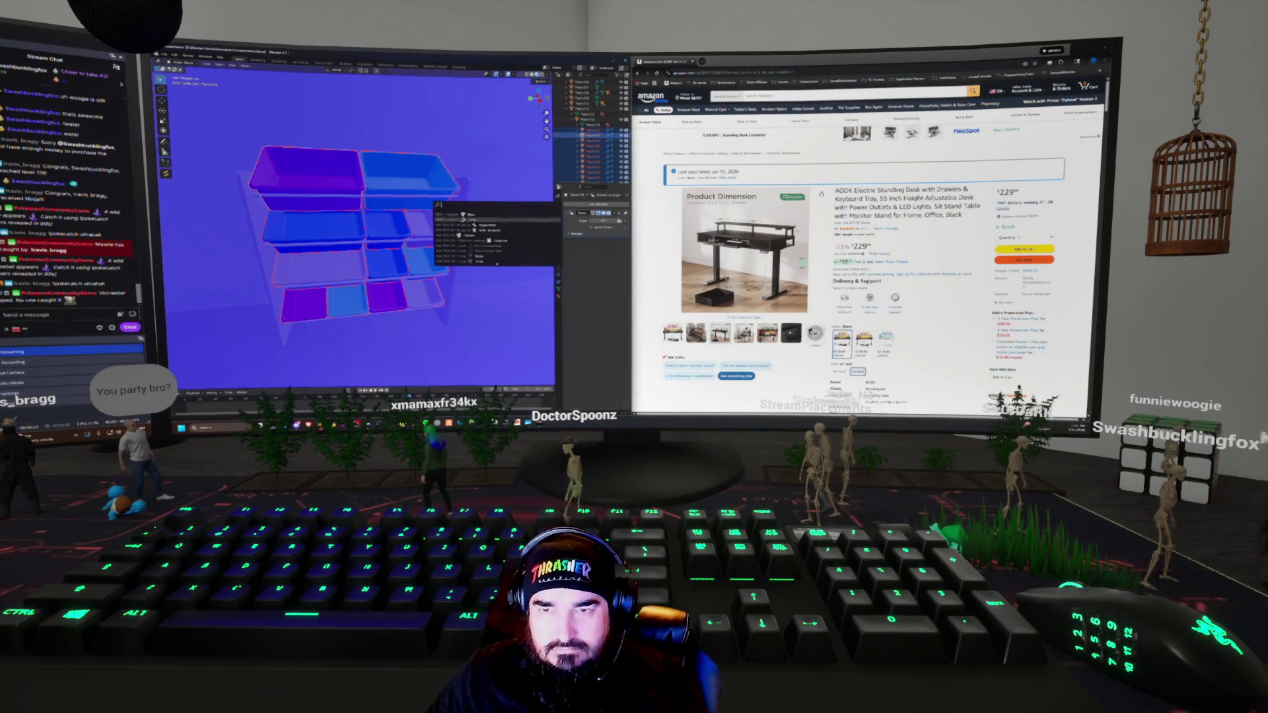
pyautogui.click(475, 217)
pyautogui.scroll(-5, 434, 228)
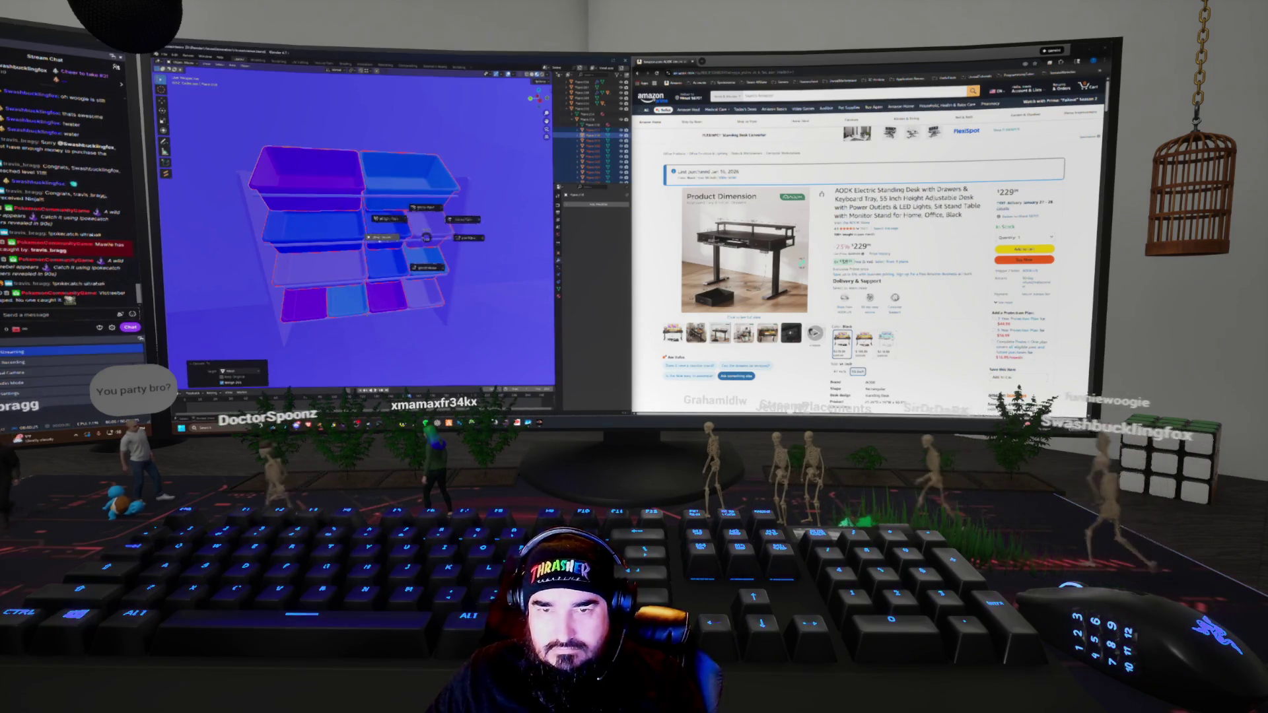
pyautogui.moveTo(435, 228)
pyautogui.mouseDown(button='middle')
pyautogui.moveTo(487, 334)
pyautogui.moveTo(275, 236)
pyautogui.moveTo(448, 192)
pyautogui.mouseUp(button='middle')
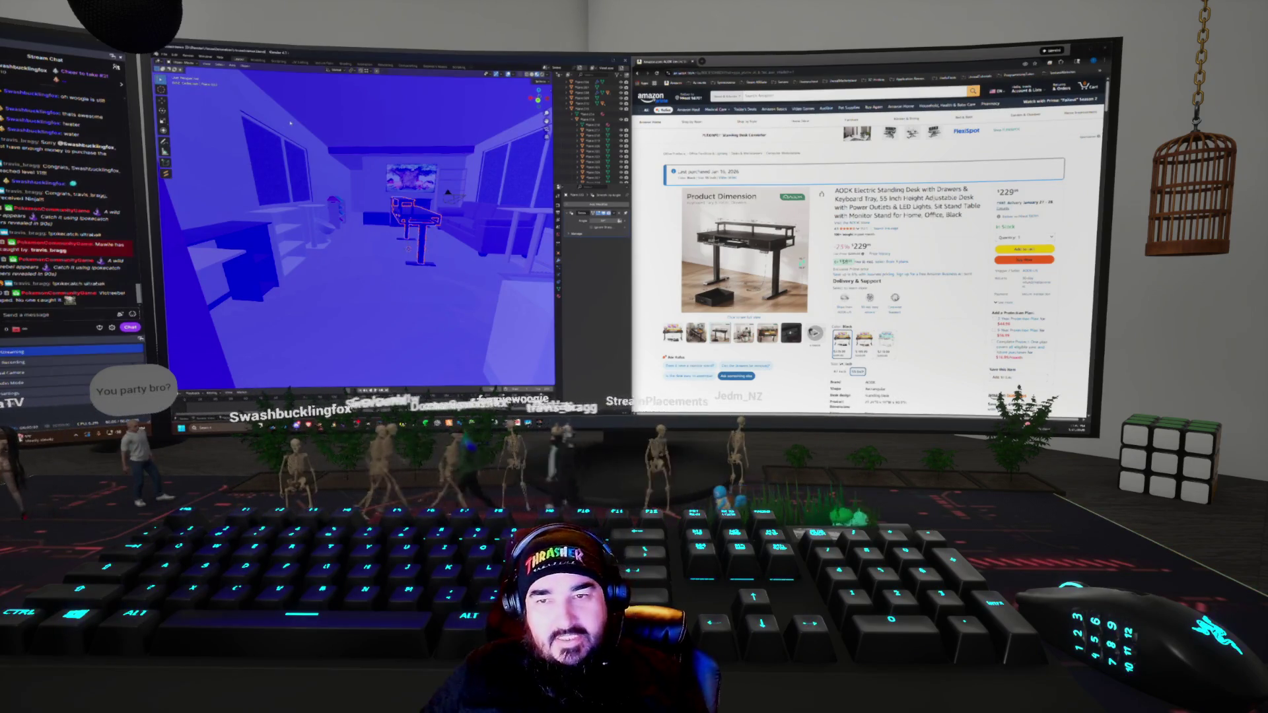
# Select the desk and scale its legs taller along the Z axis
pyautogui.moveTo(467, 286)
pyautogui.mouseDown(button='middle')
pyautogui.moveTo(368, 276)
pyautogui.moveTo(293, 244)
pyautogui.moveTo(352, 240)
pyautogui.moveTo(304, 233)
pyautogui.mouseUp(button='middle')
pyautogui.click(351, 240)
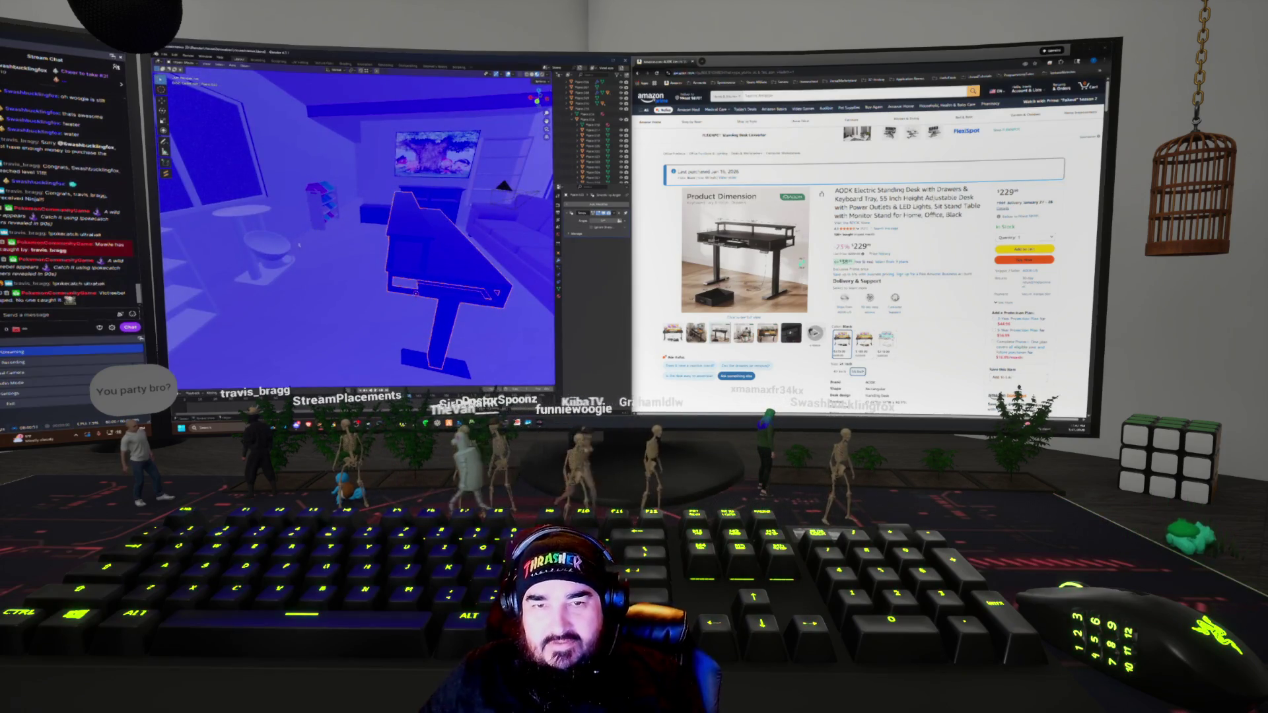
pyautogui.moveTo(363, 277)
pyautogui.mouseDown(button='middle')
pyautogui.moveTo(405, 304)
pyautogui.moveTo(350, 290)
pyautogui.mouseUp(button='middle')
pyautogui.moveTo(330, 231); pyautogui.dragTo(489, 231, button='middle')
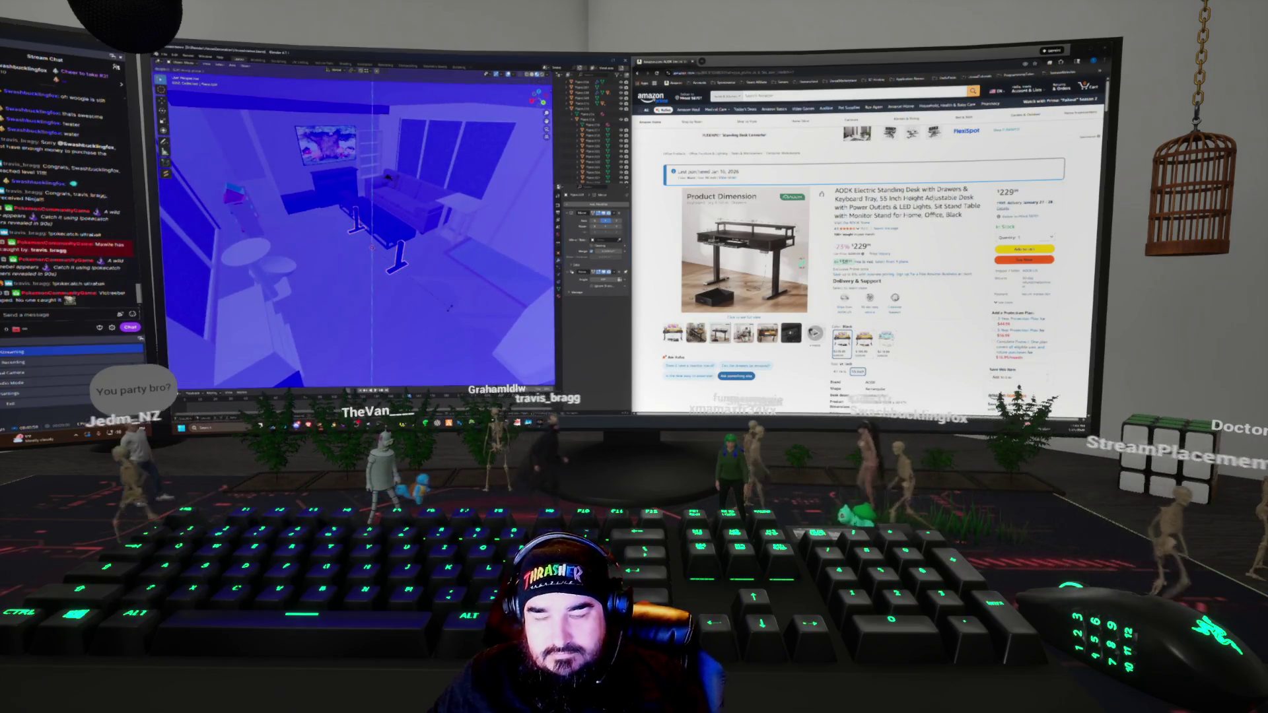
pyautogui.press('s')
pyautogui.press('z')
pyautogui.click(449, 307)
pyautogui.moveTo(356, 231)
pyautogui.mouseDown(button='middle')
pyautogui.moveTo(409, 232)
pyautogui.moveTo(383, 231)
pyautogui.moveTo(465, 271)
pyautogui.moveTo(430, 249)
pyautogui.moveTo(323, 257)
pyautogui.mouseUp(button='middle')
# Shift the desk along X toward the windows and undo an accidental rug move
pyautogui.press('g')
pyautogui.press('x')
pyautogui.press('Return')
pyautogui.press('g')
pyautogui.press('z')
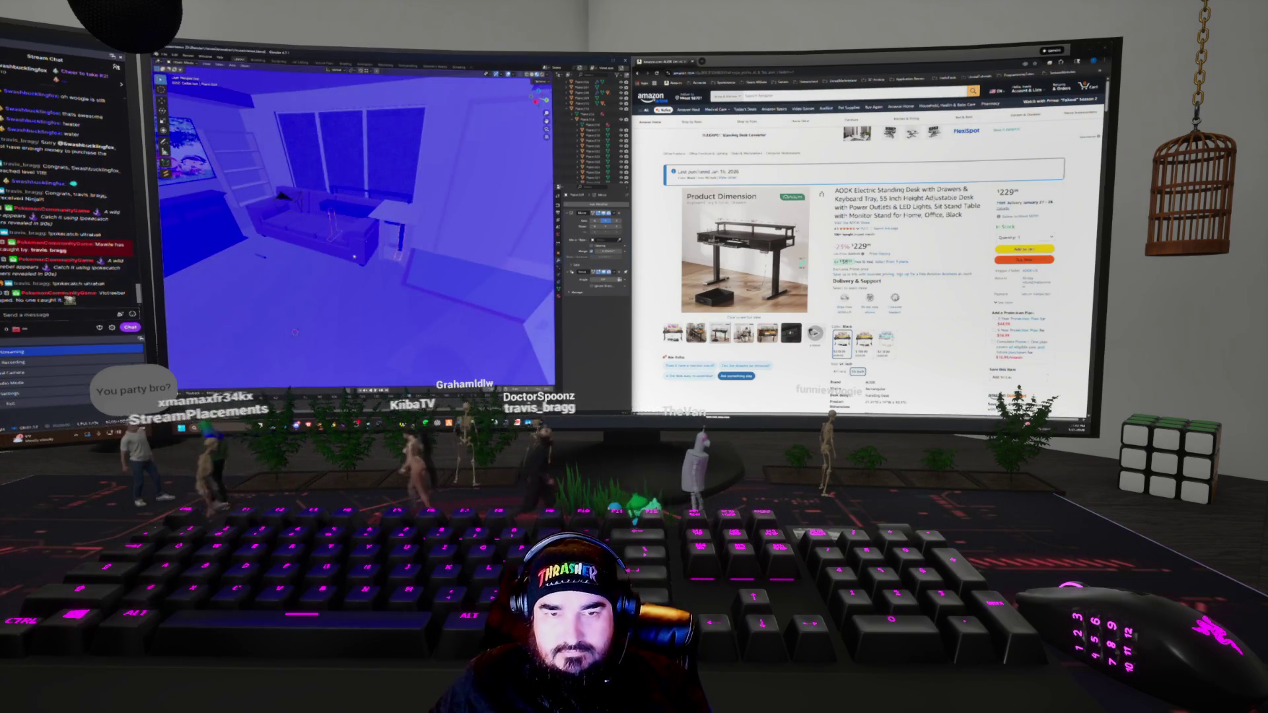
pyautogui.hotkey('ctrl', 'z')
# Scale the small plane up into a full desktop surface, then deselect everything
pyautogui.moveTo(343, 259)
pyautogui.mouseDown(button='middle')
pyautogui.moveTo(369, 267)
pyautogui.moveTo(366, 294)
pyautogui.mouseUp(button='middle')
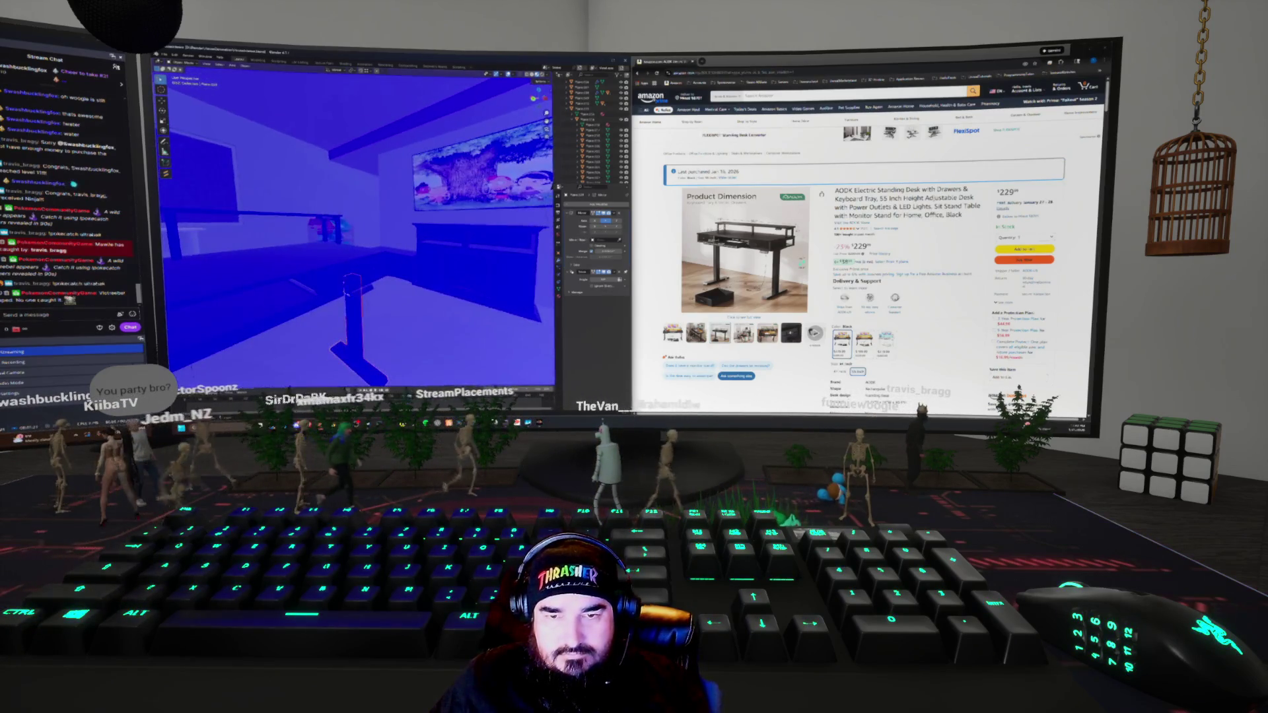
pyautogui.click(366, 295)
pyautogui.press('s')
pyautogui.click(310, 273)
pyautogui.rightClick(309, 274)
pyautogui.moveTo(301, 265)
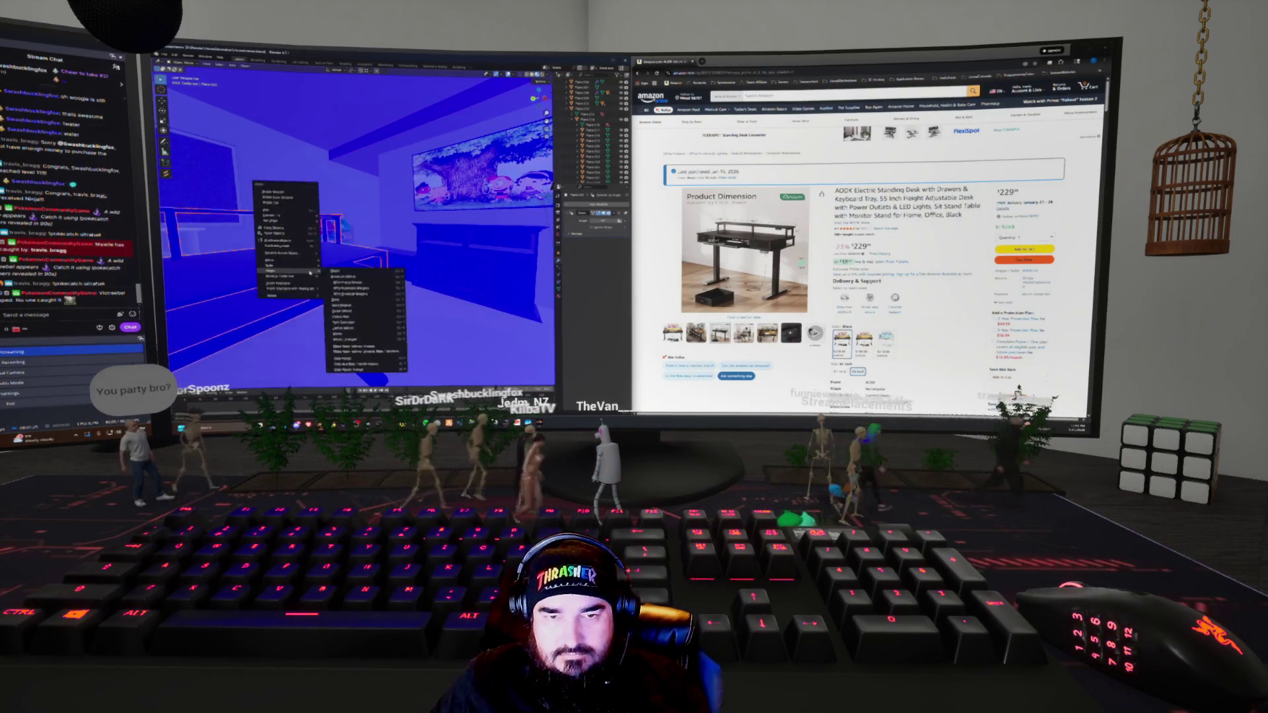
pyautogui.click(356, 274)
pyautogui.moveTo(356, 274)
pyautogui.mouseDown(button='middle')
pyautogui.moveTo(359, 345)
pyautogui.moveTo(338, 291)
pyautogui.mouseUp(button='middle')
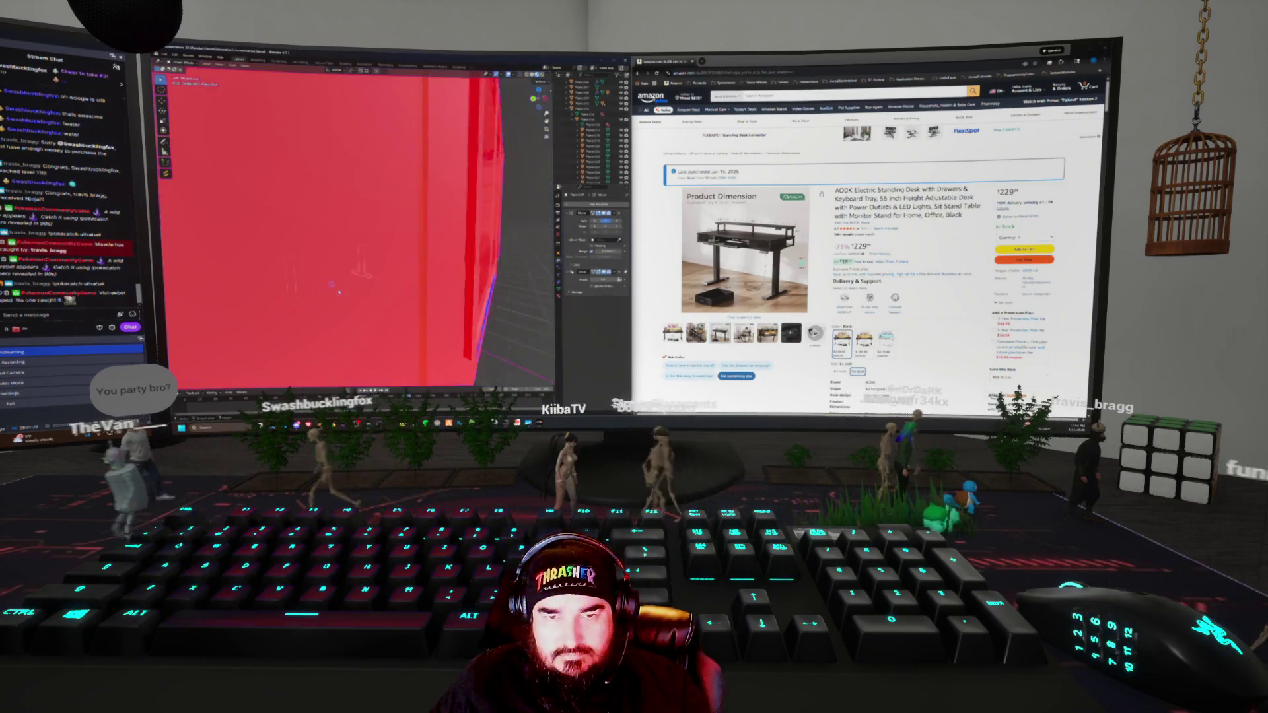
pyautogui.scroll(-5, 339, 291)
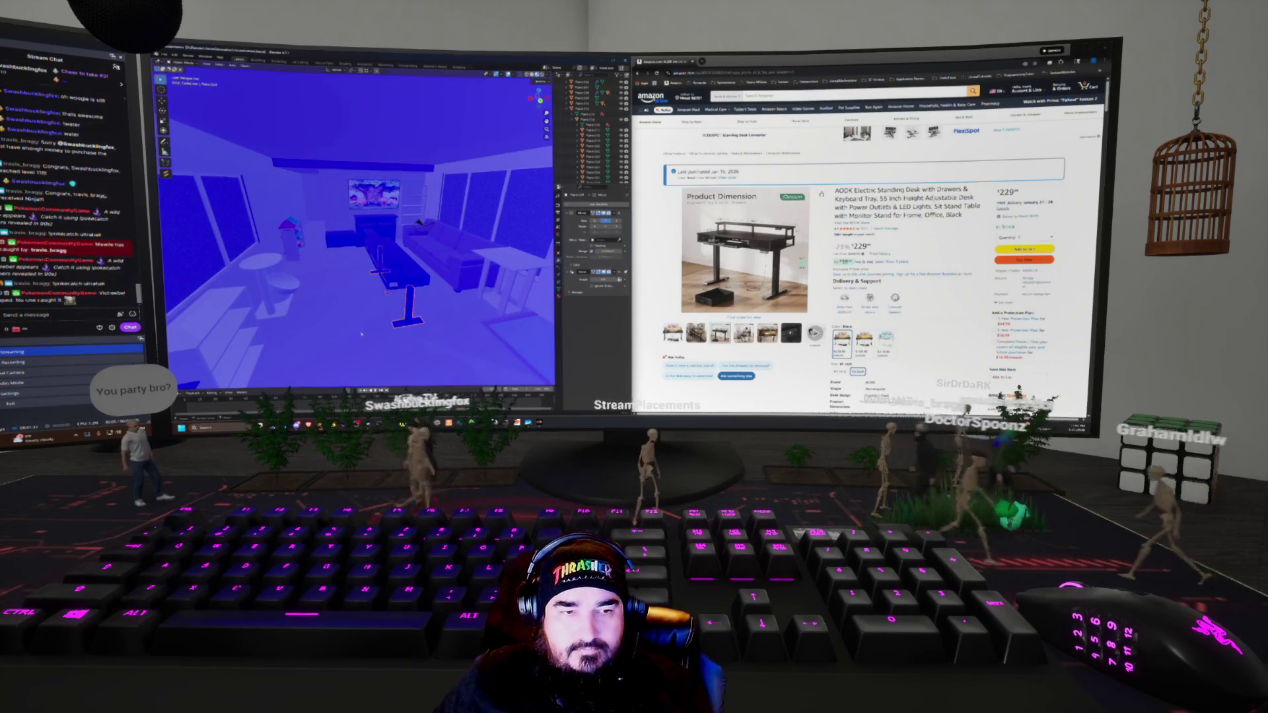
pyautogui.press('Delete')
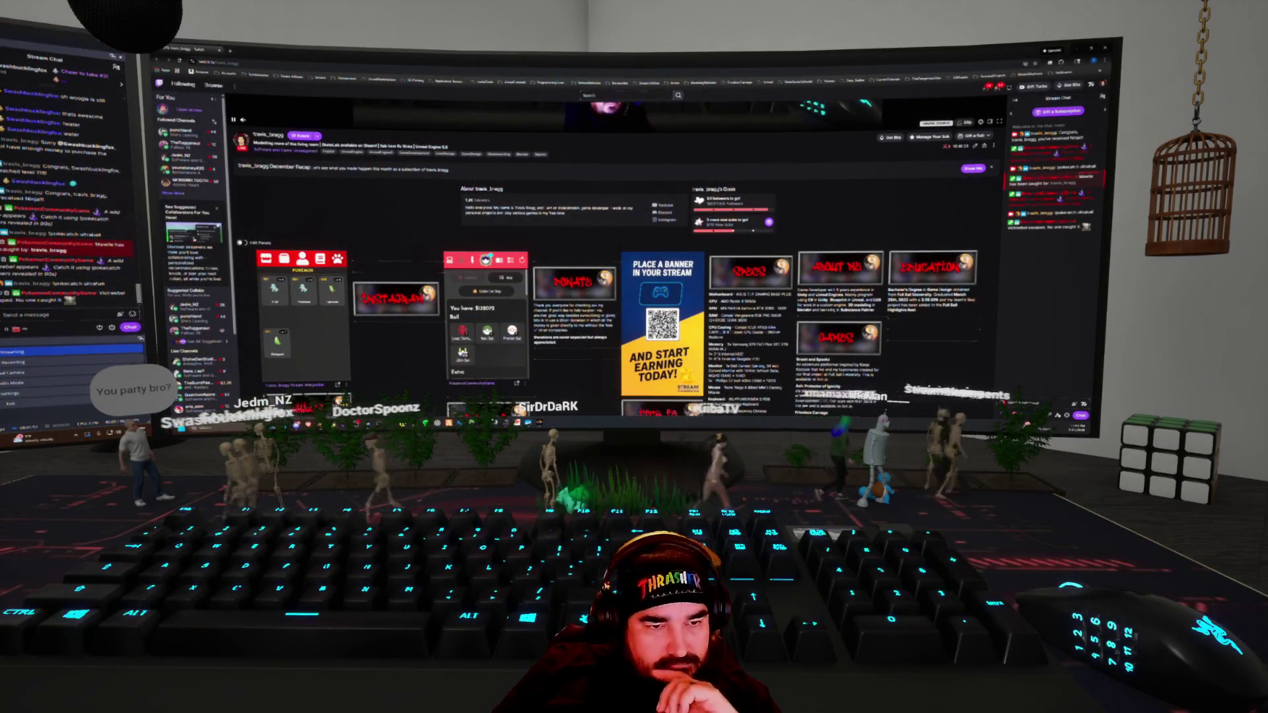
# Send the CATCH ULTRABALL chat message to throw an Ultra Ball, then open a Pokémon's stat card
pyautogui.write('CATCH ULTRABALL')
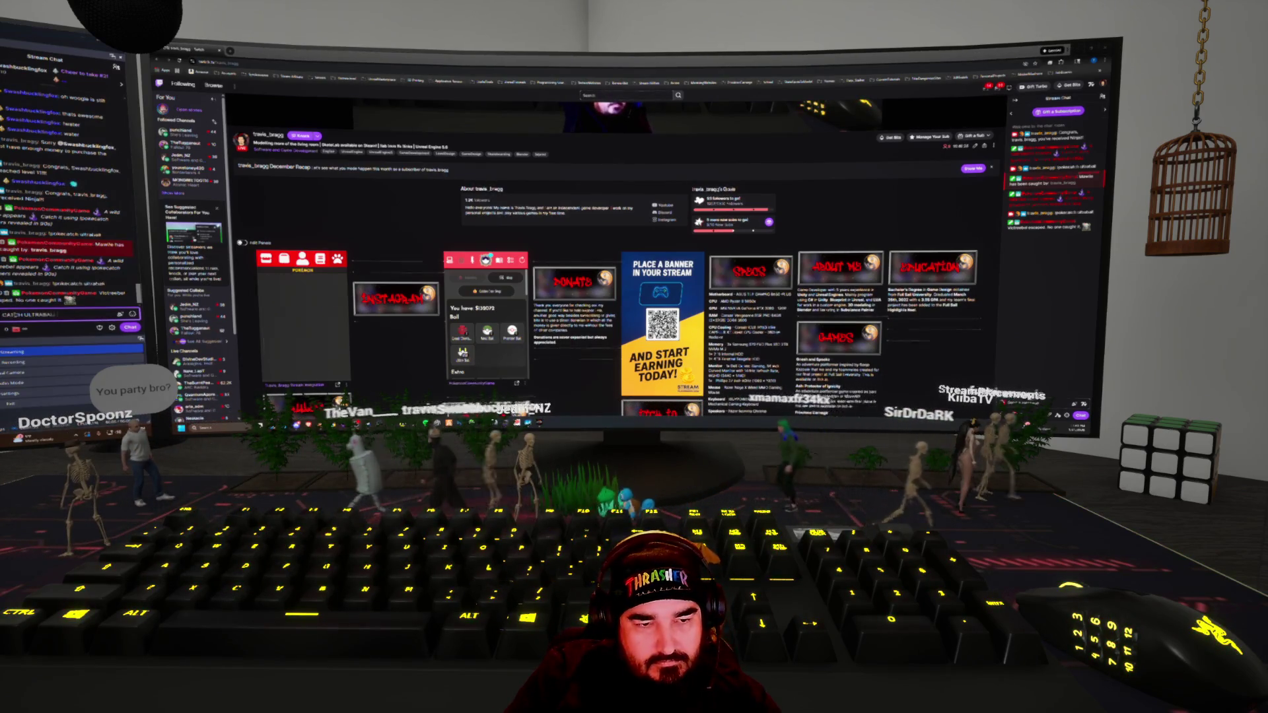
pyautogui.press('Return')
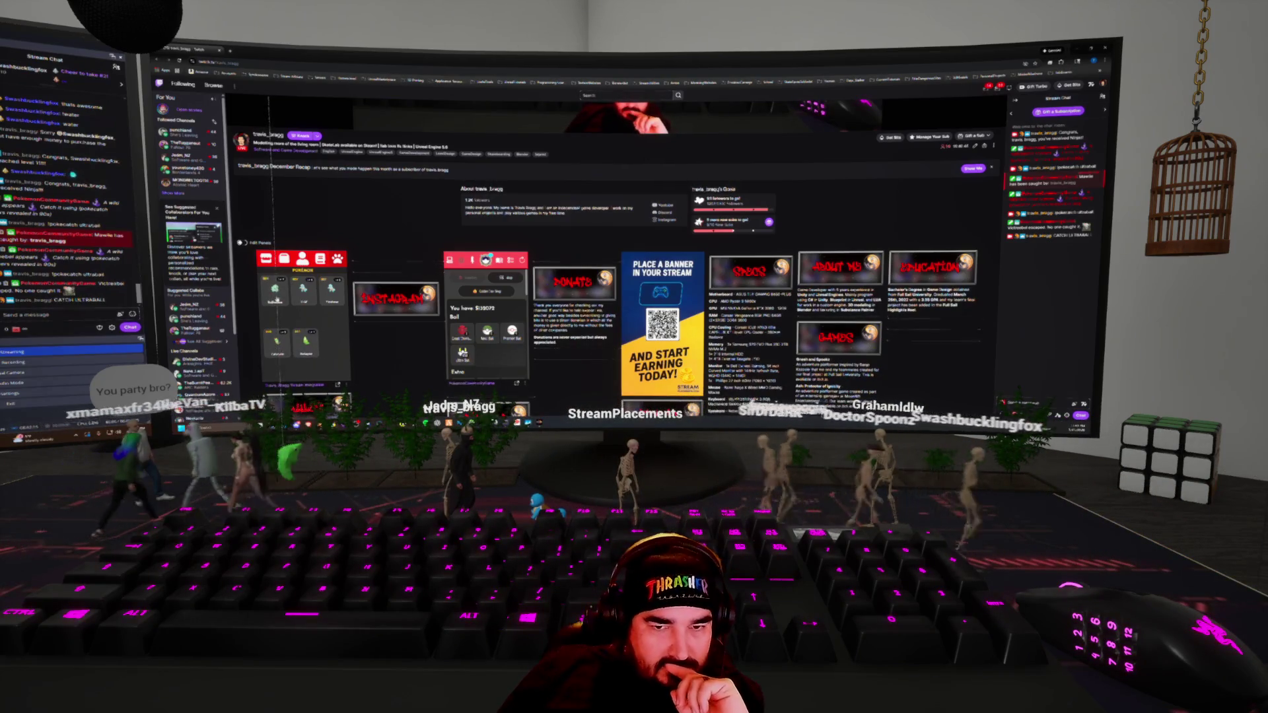
pyautogui.click(272, 297)
pyautogui.scroll(-2, 614, 278)
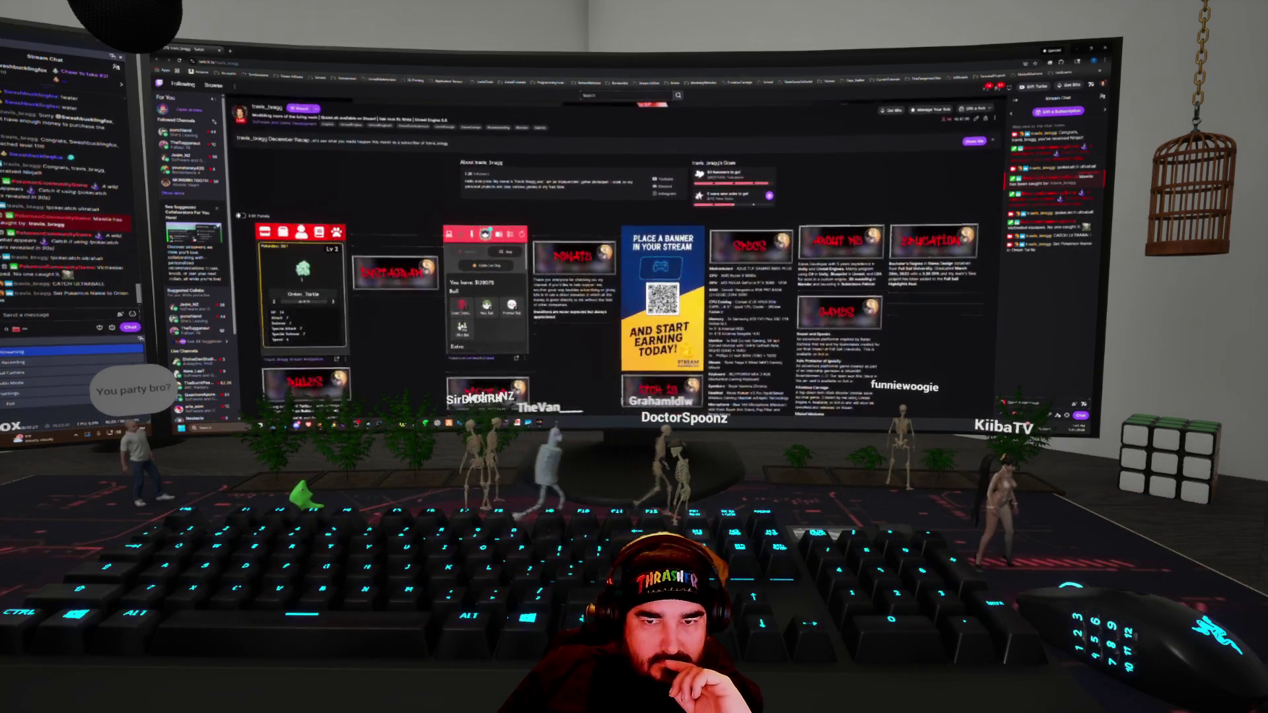
# Browse the Onion Turtle and Squirtle stat cards from the Pokémon grid
pyautogui.click(335, 239)
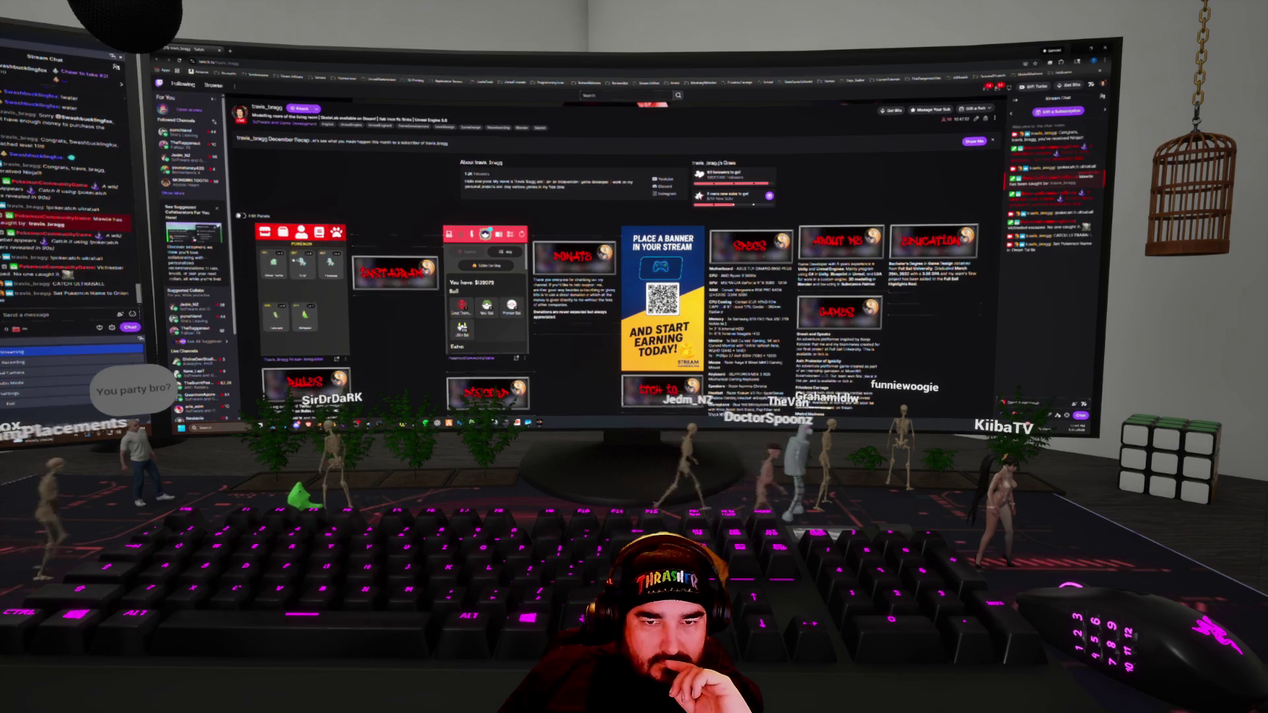
pyautogui.click(274, 261)
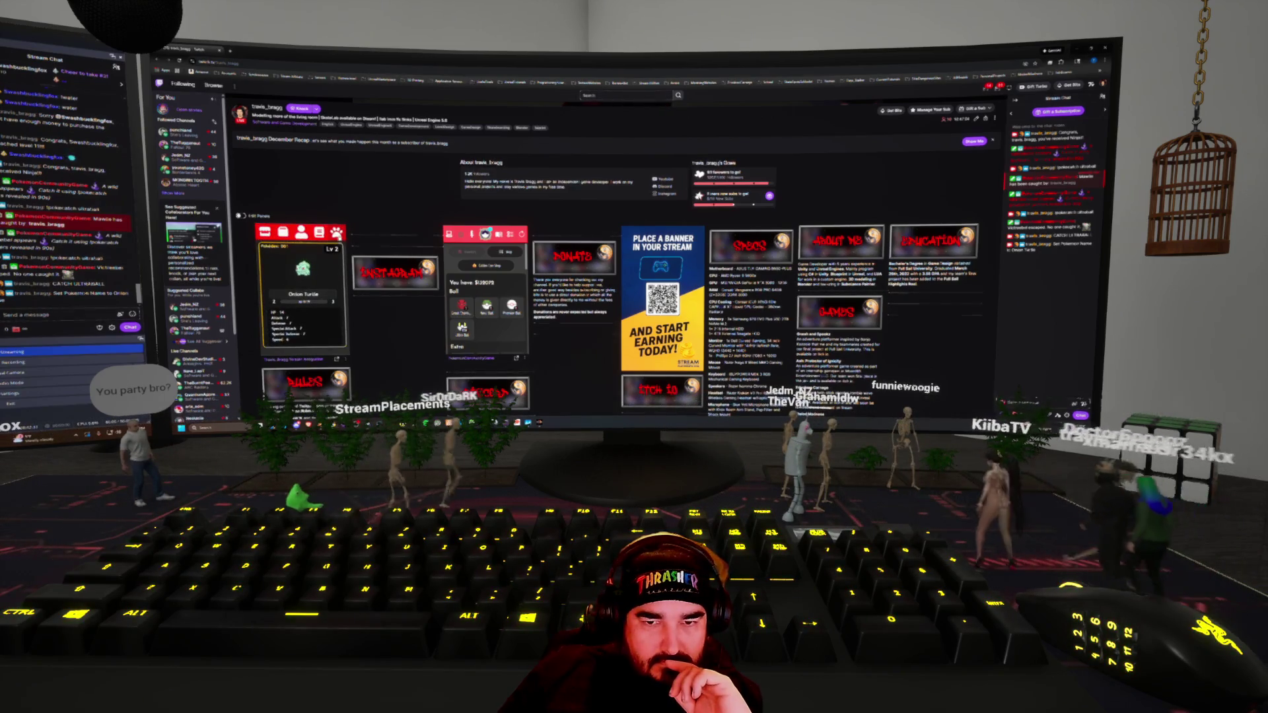
pyautogui.click(312, 306)
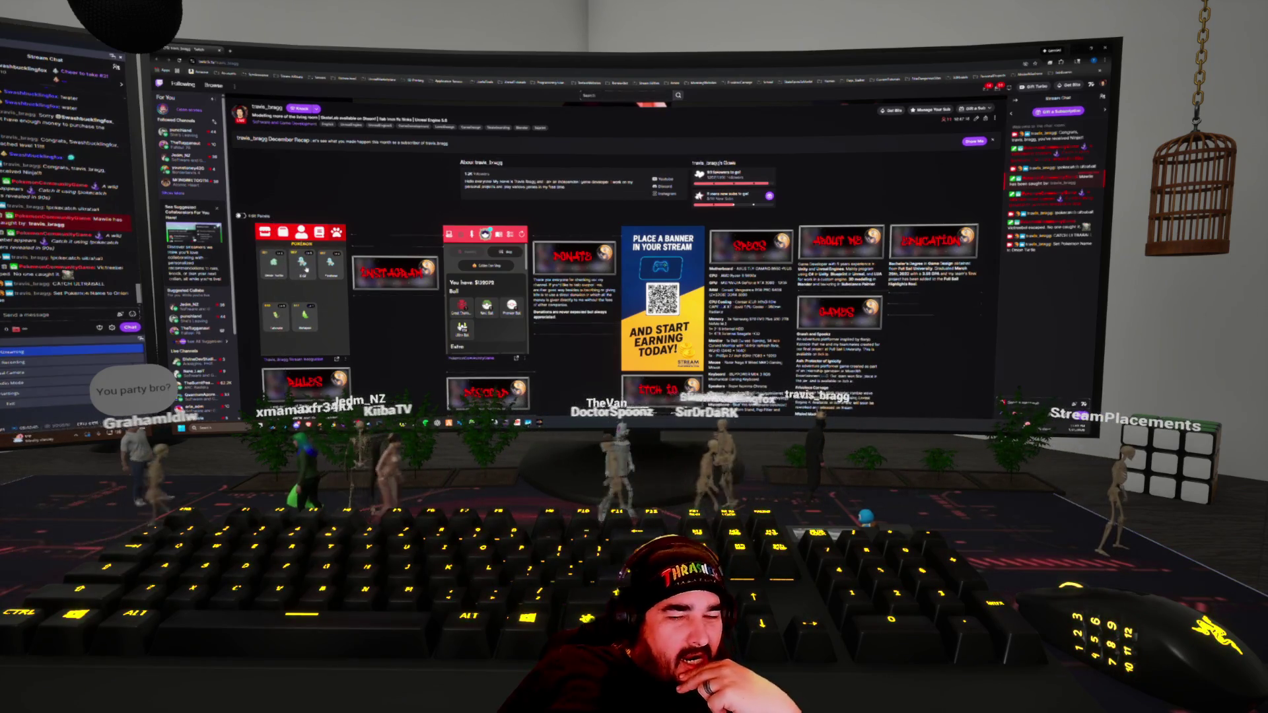
pyautogui.click(304, 265)
pyautogui.scroll(-3, 614, 278)
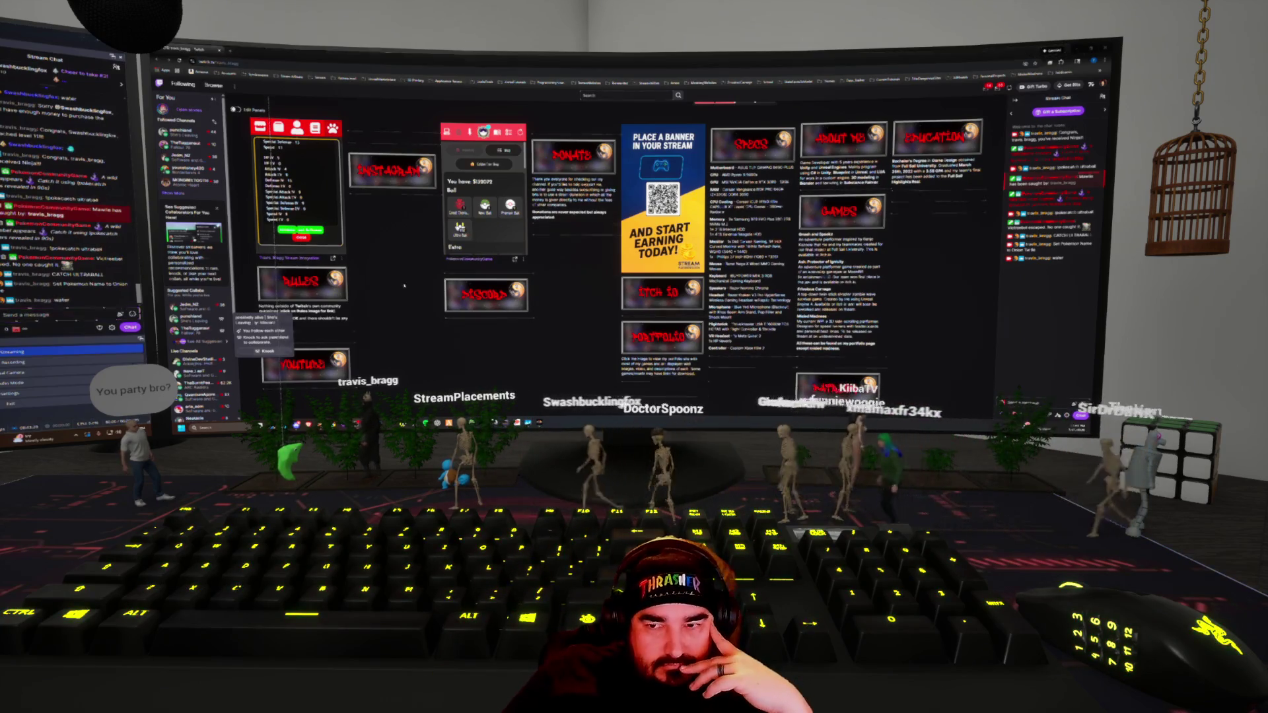
pyautogui.scroll(5, 424, 366)
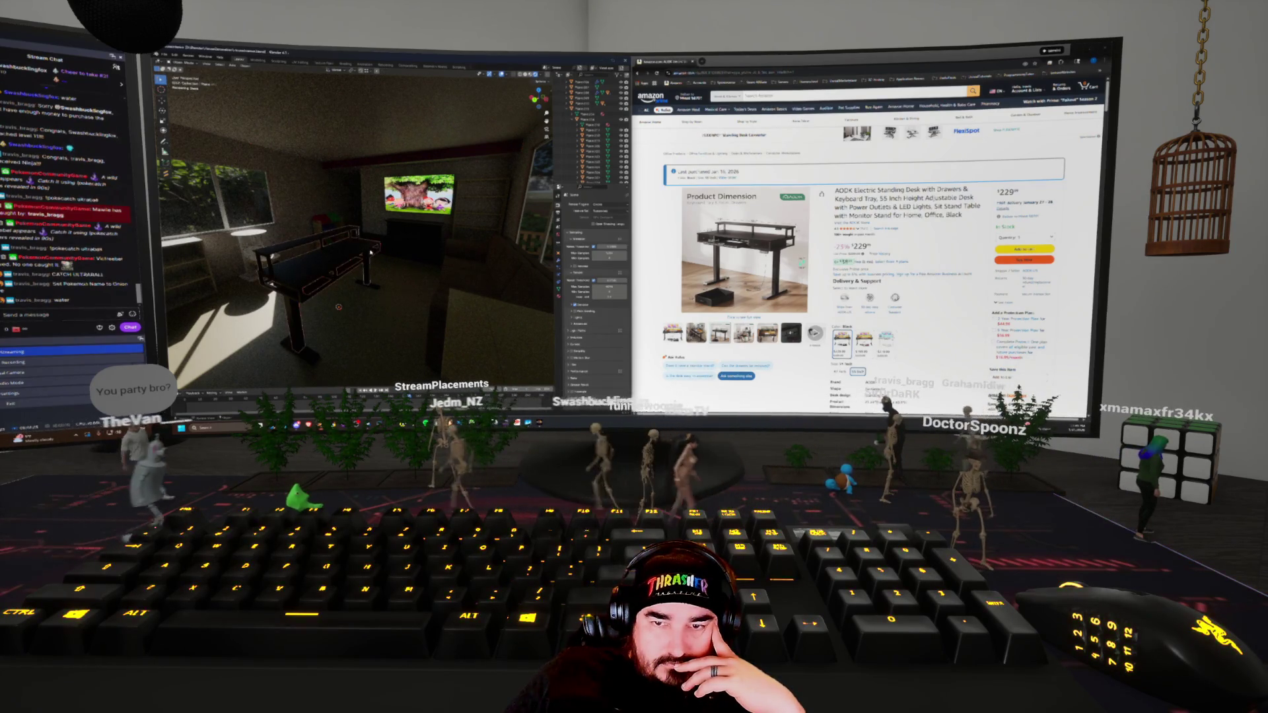
# Select the desk, frame it in the viewport, and show the sidebar for a closer look
pyautogui.click(370, 251)
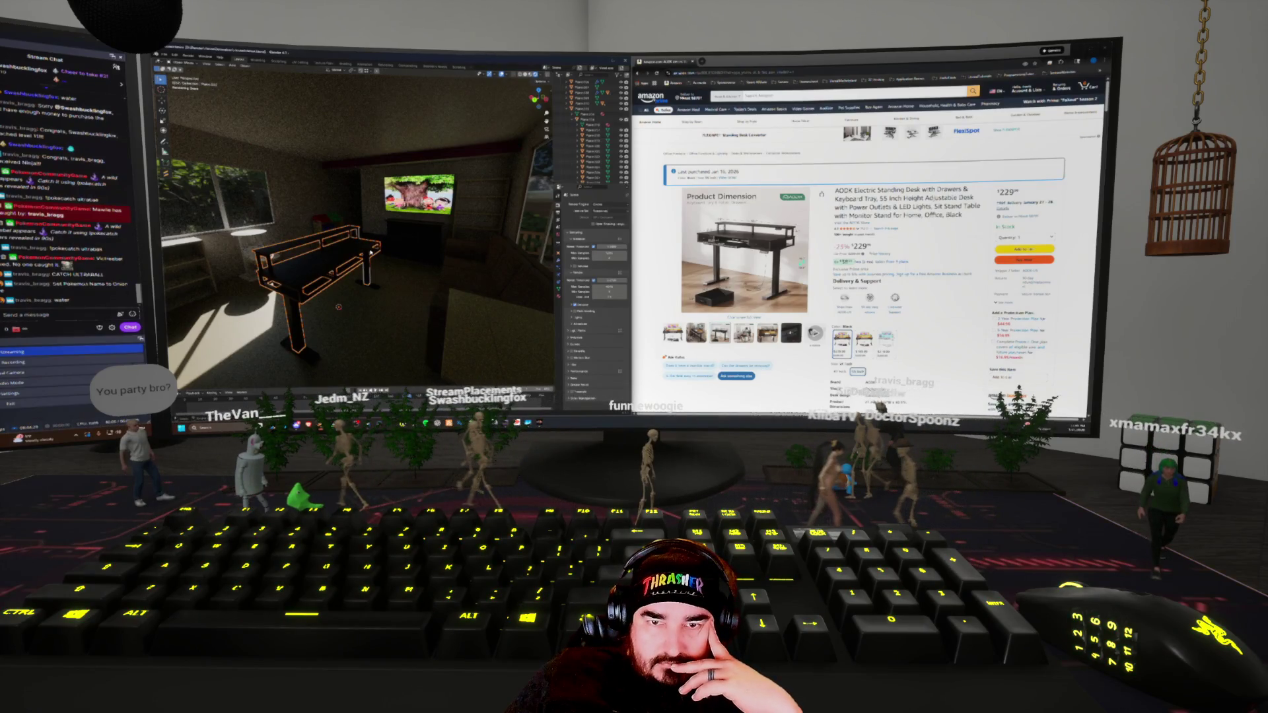
pyautogui.press('KP_Decimal')
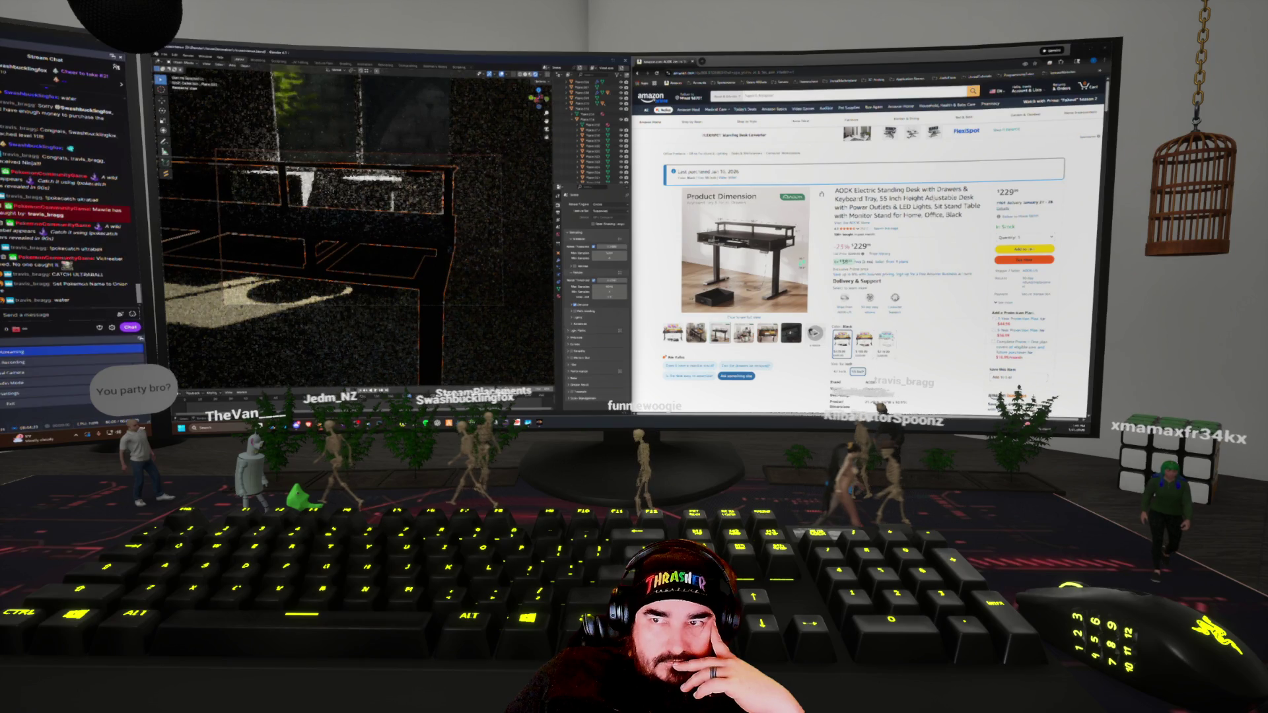
pyautogui.moveTo(356, 264)
pyautogui.mouseDown(button='middle')
pyautogui.moveTo(339, 291)
pyautogui.moveTo(462, 199)
pyautogui.mouseUp(button='middle')
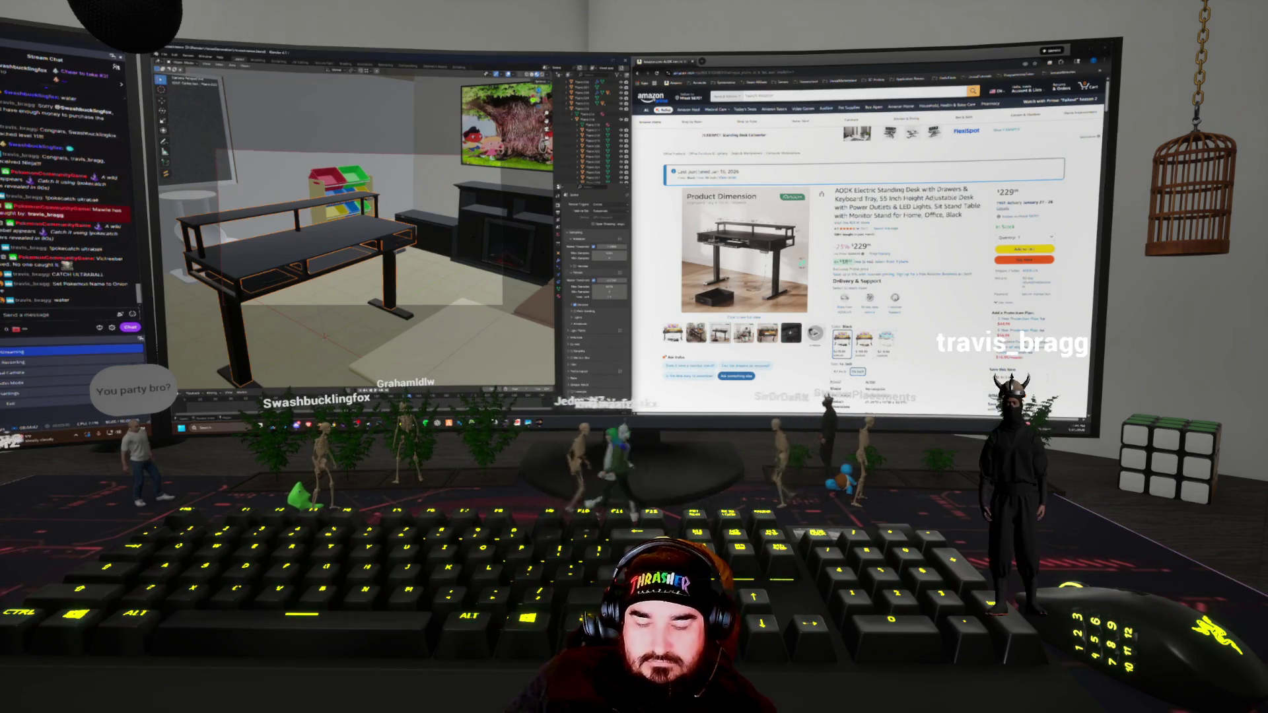
pyautogui.press('n')
pyautogui.scroll(3, 353, 228)
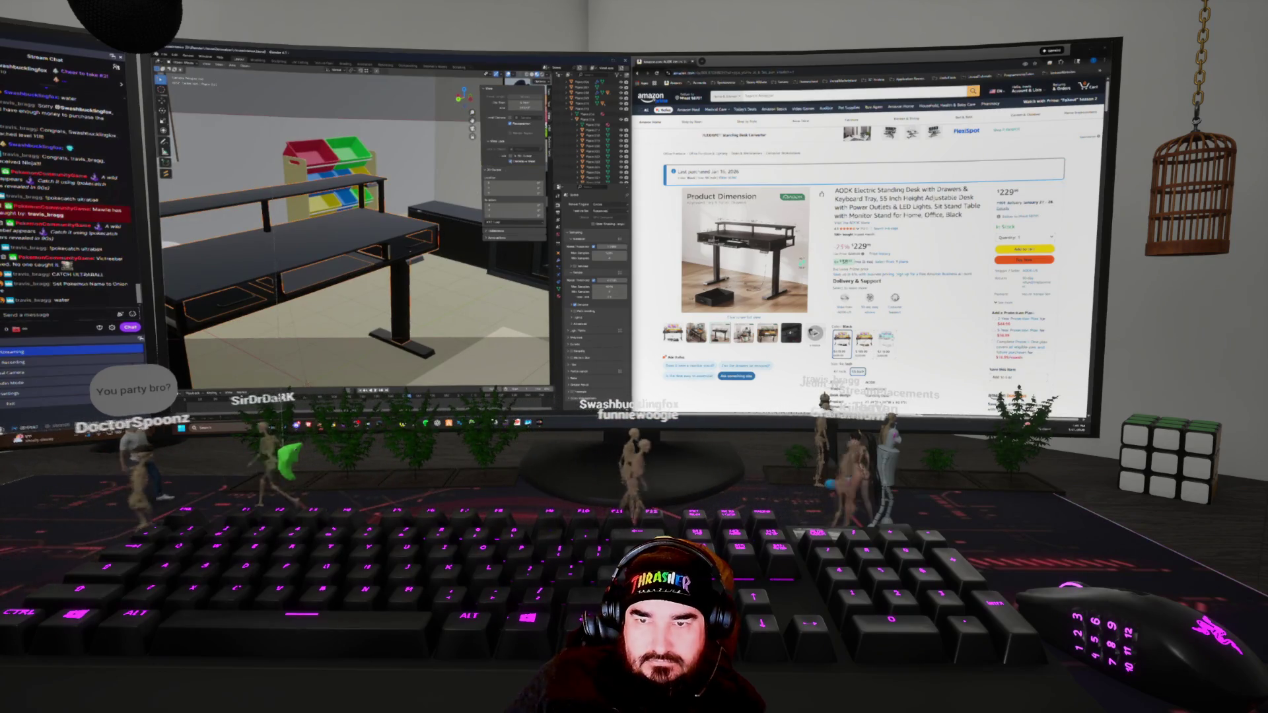
pyautogui.moveTo(380, 228)
pyautogui.mouseDown(button='middle')
pyautogui.moveTo(446, 196)
pyautogui.moveTo(416, 199)
pyautogui.mouseUp(button='middle')
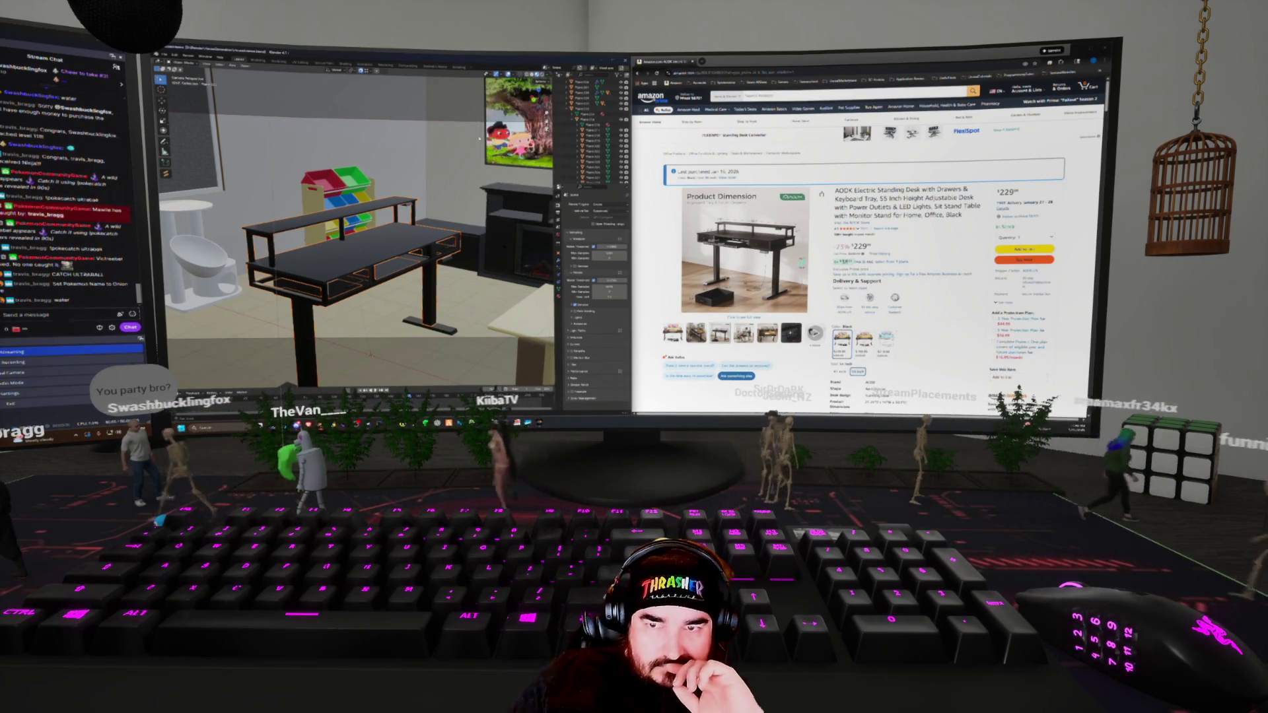
# Isolate the desk in local view with rendered shading and inspect its Custom Properties
pyautogui.press('/')
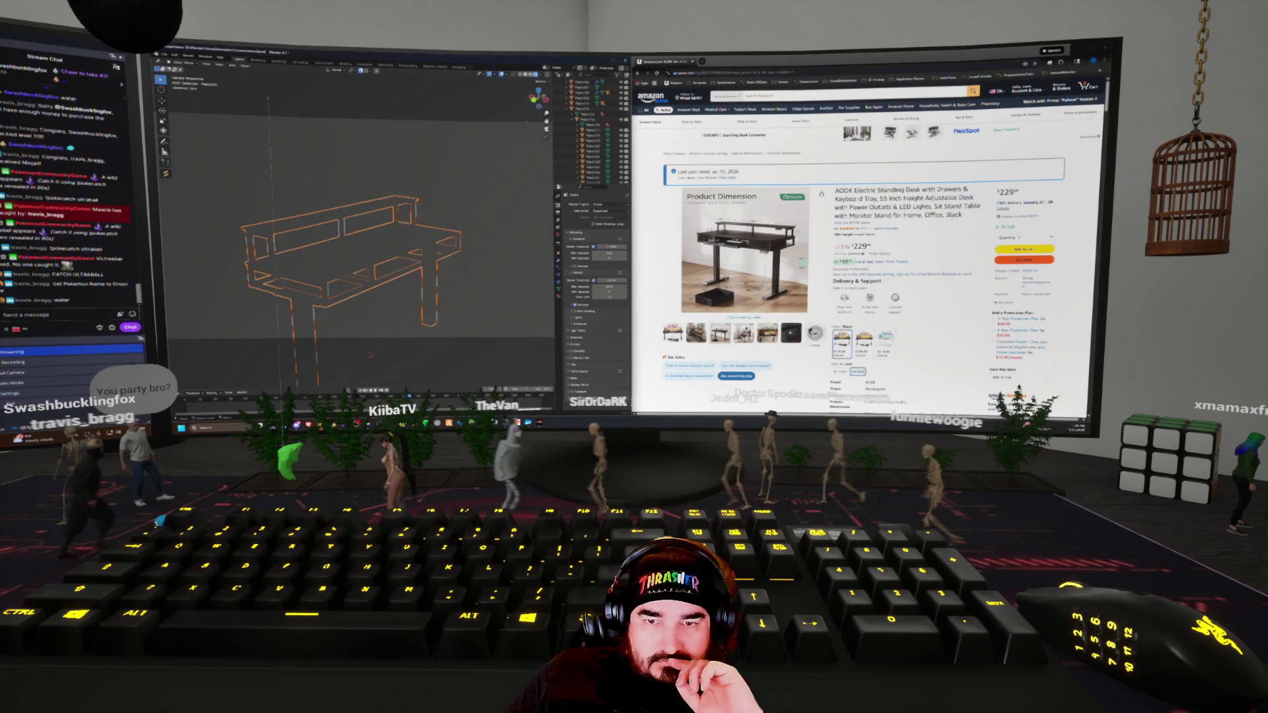
pyautogui.press('z')
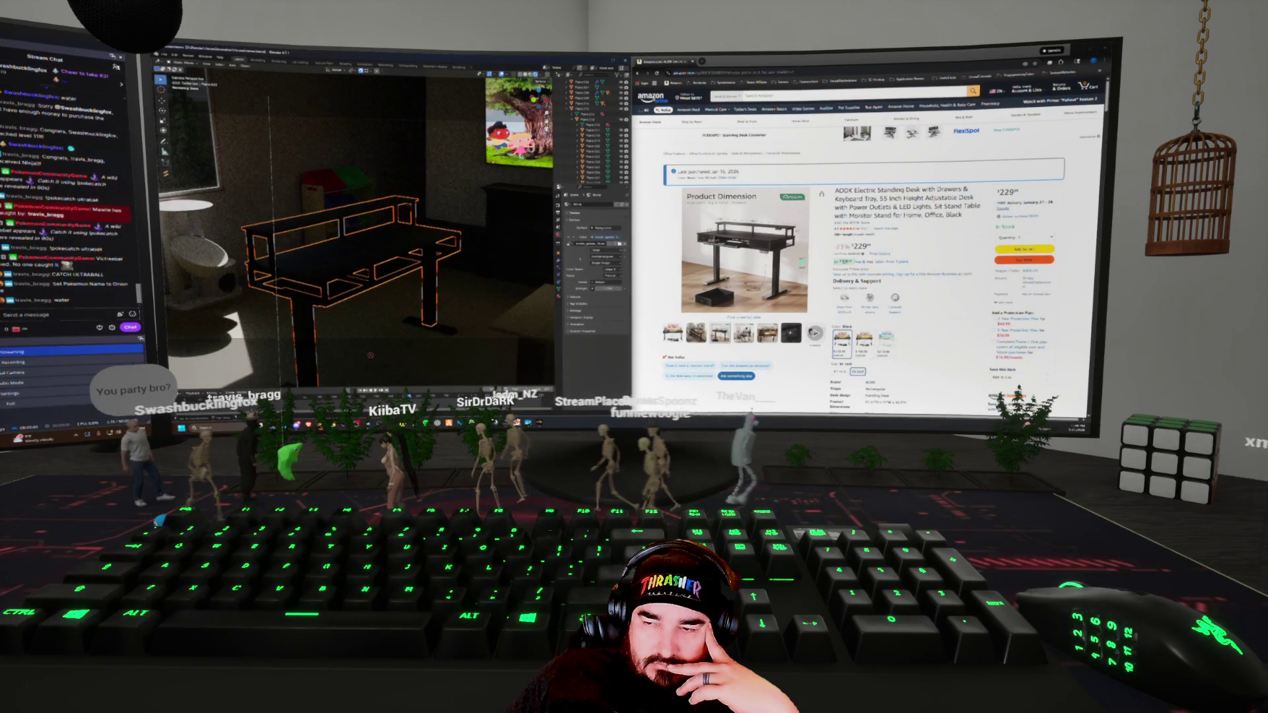
pyautogui.click(571, 310)
pyautogui.click(571, 310)
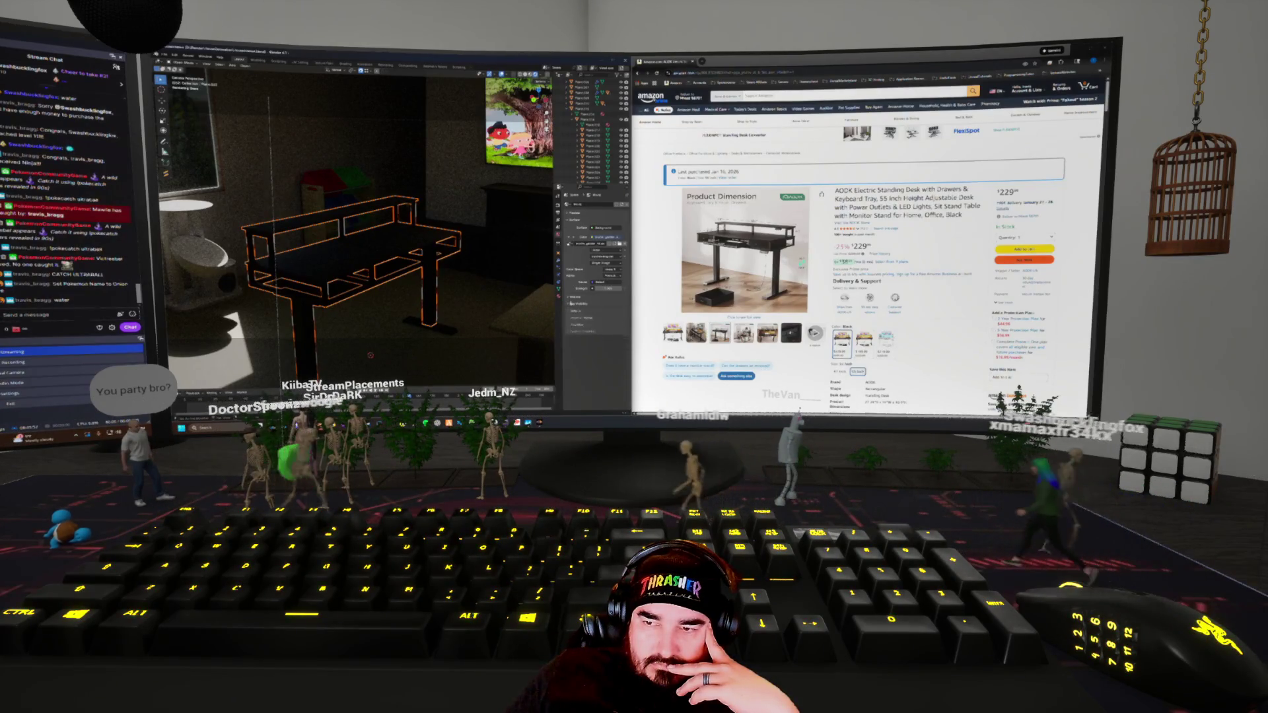
pyautogui.click(570, 331)
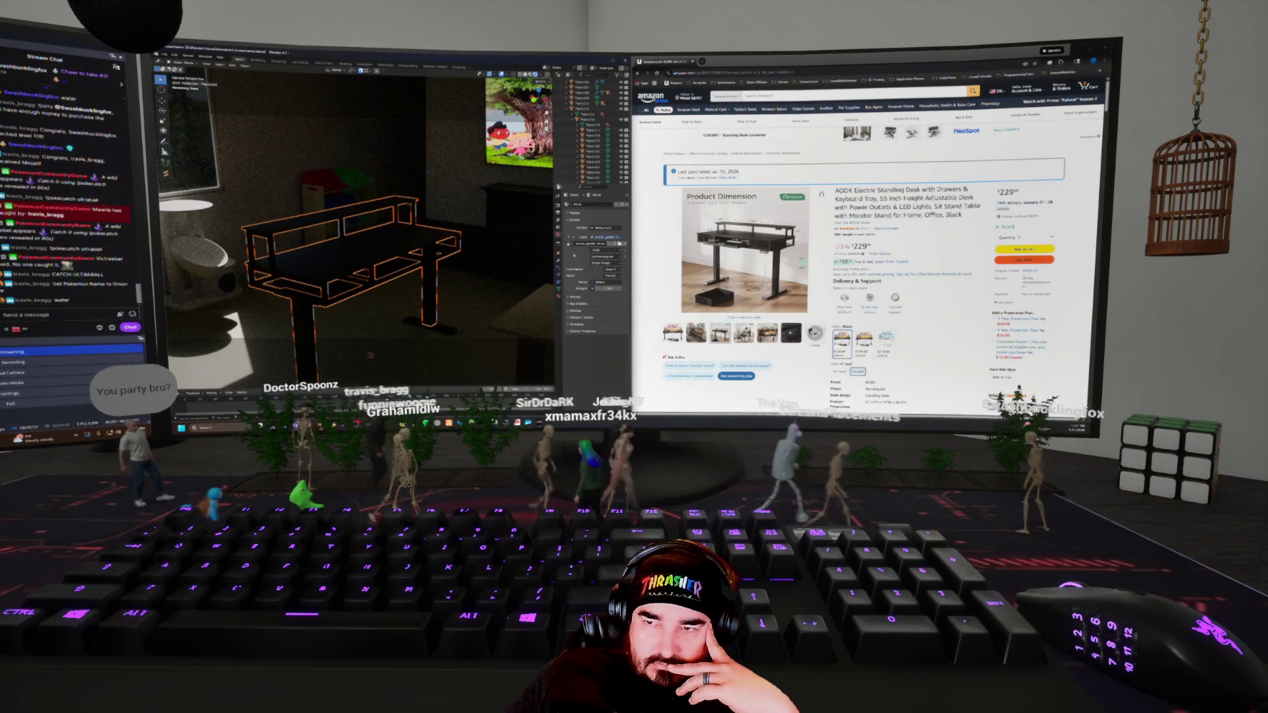
# Select the desk's small top panel, reframe, and orbit to a new room angle
pyautogui.click(473, 239)
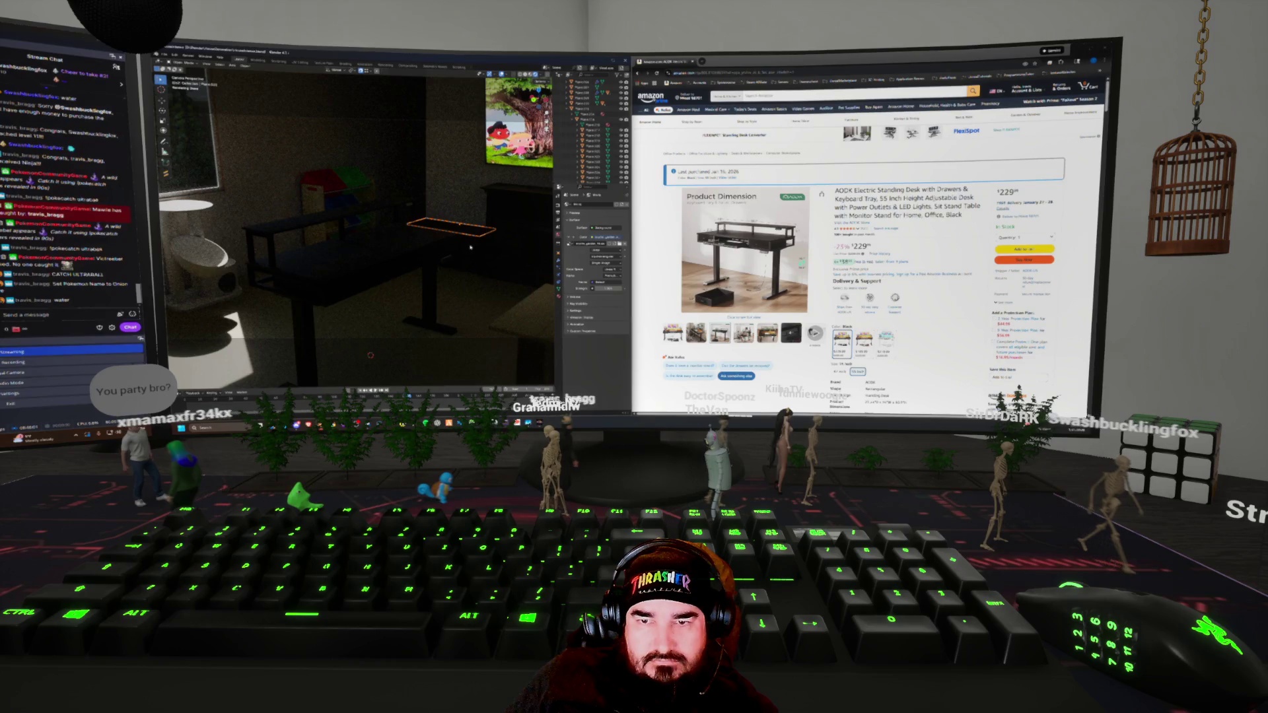
pyautogui.press('KP_Decimal')
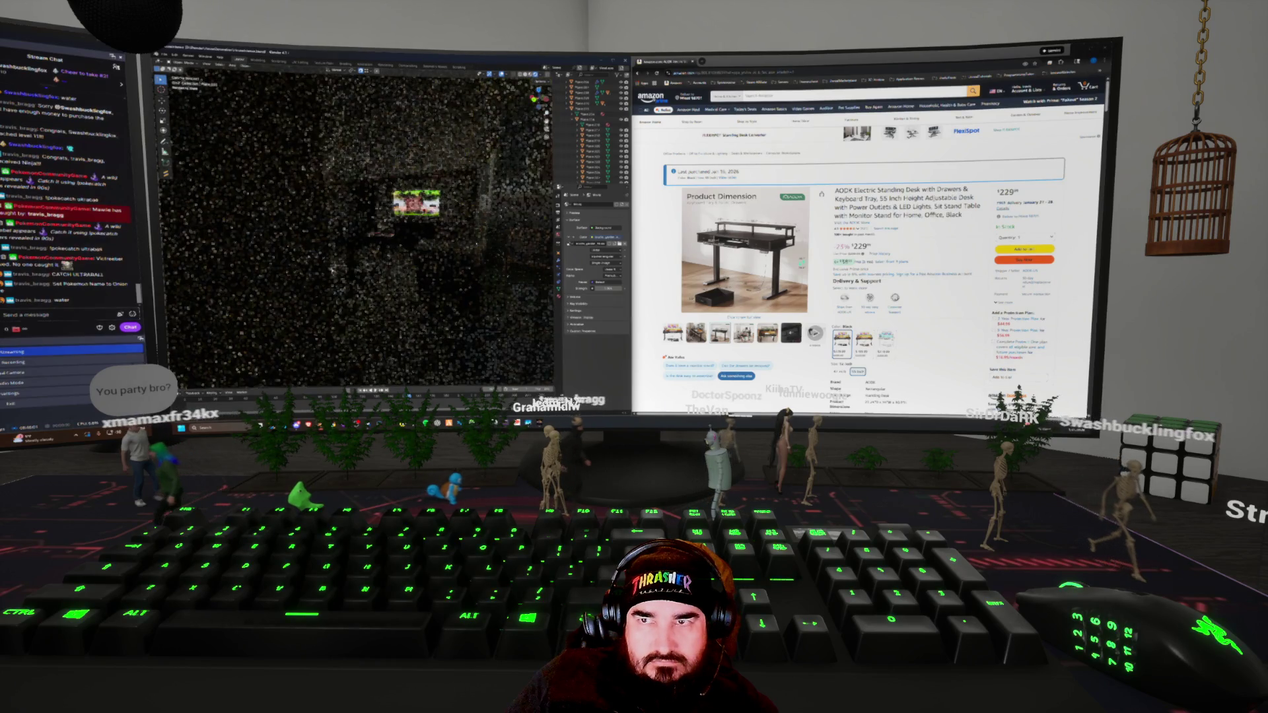
pyautogui.moveTo(333, 269); pyautogui.dragTo(382, 255, button='middle')
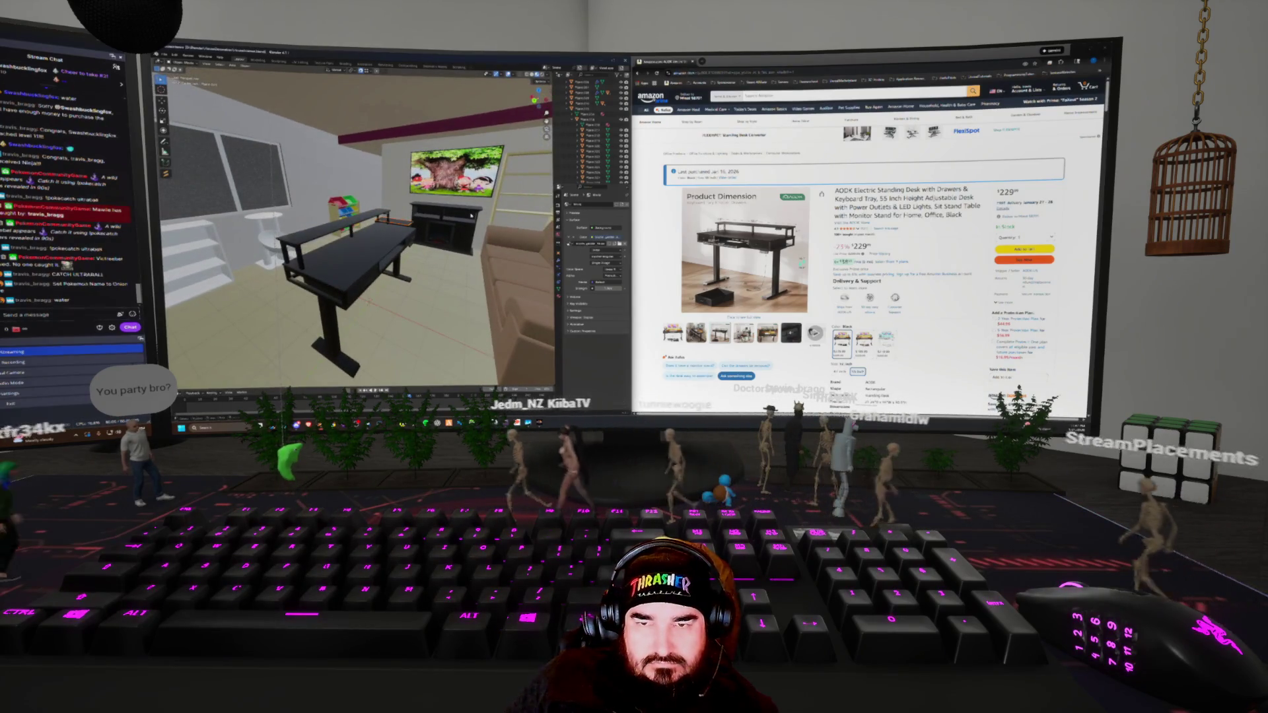
# Add a new light to the room near the TV stand
pyautogui.hotkey('shift', 'a')
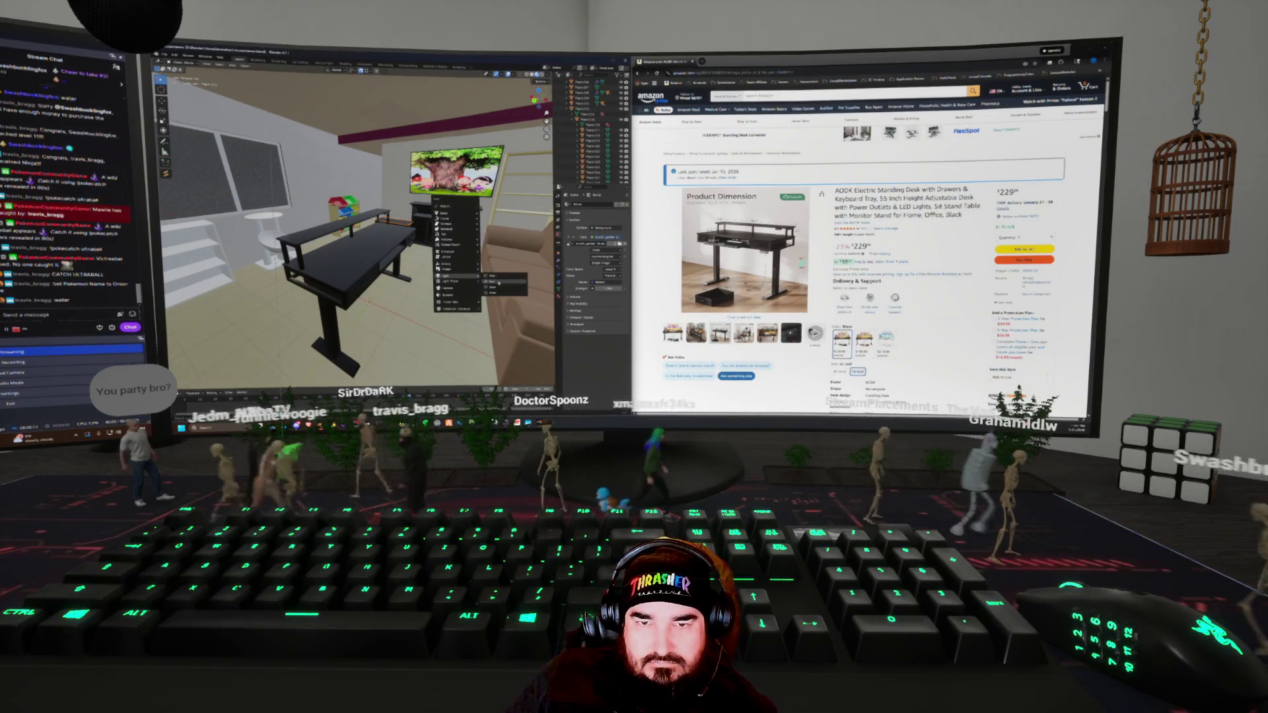
pyautogui.click(491, 276)
pyautogui.scroll(-5, 460, 272)
pyautogui.moveTo(461, 272); pyautogui.dragTo(365, 277, button='middle')
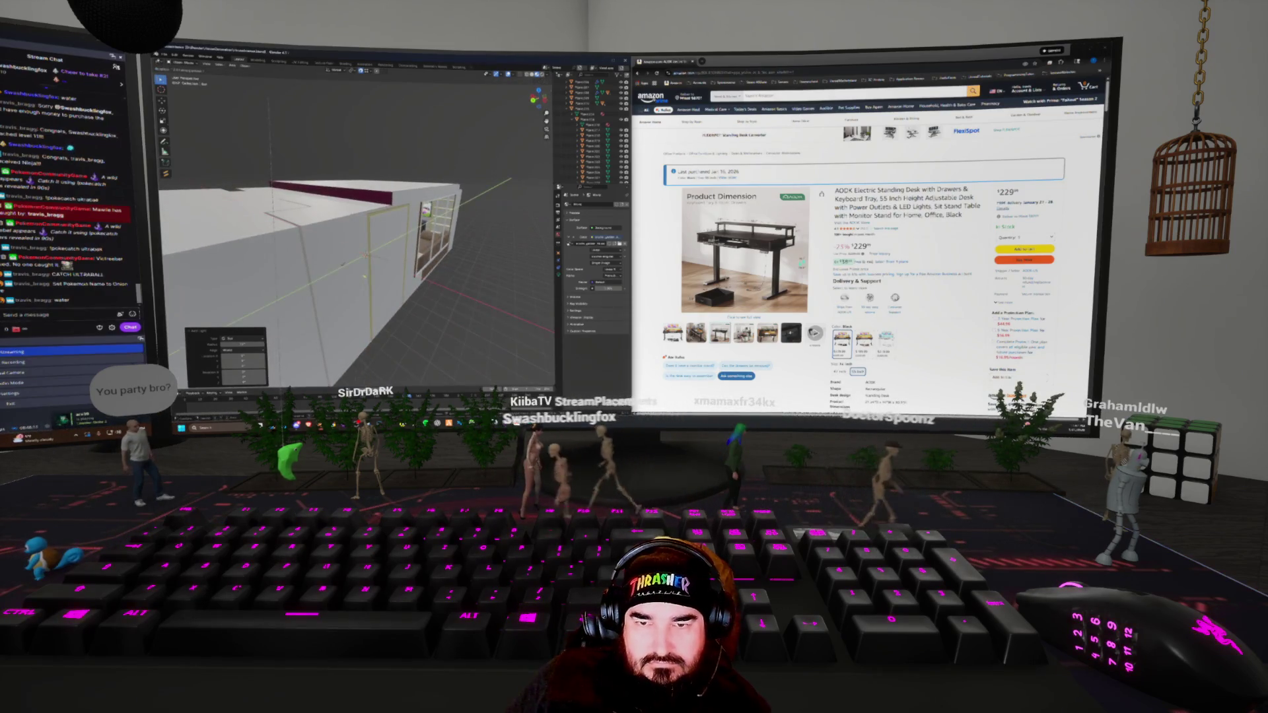
# Rotate the selection and slide the house along the X axis
pyautogui.press('r')
pyautogui.click(357, 270)
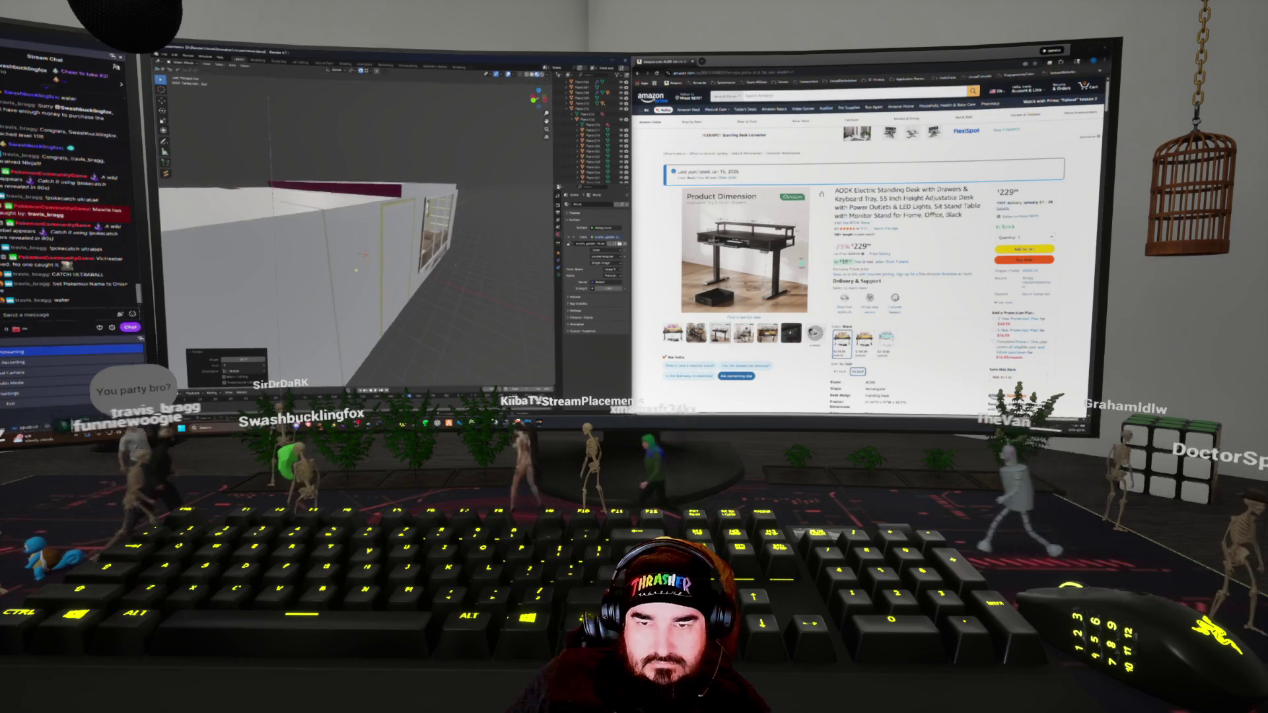
pyautogui.press('g')
pyautogui.press('x')
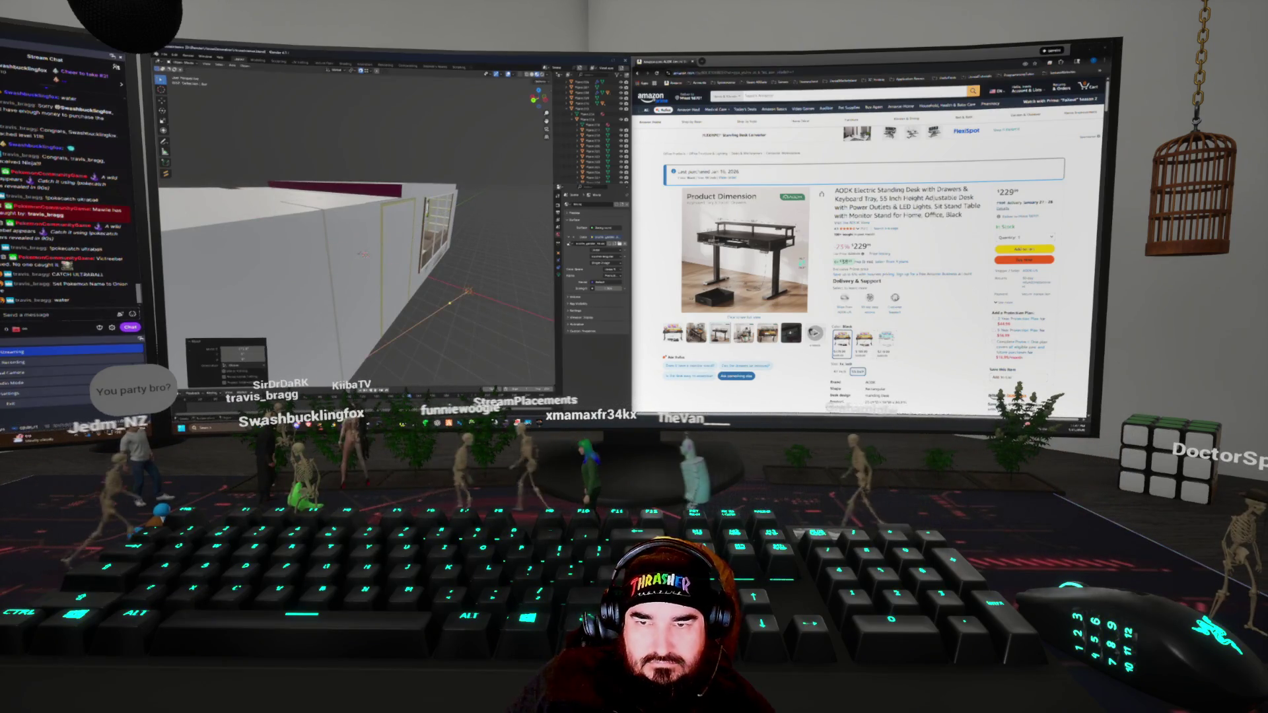
pyautogui.click(343, 303)
pyautogui.moveTo(343, 264)
pyautogui.mouseDown(button='middle')
pyautogui.moveTo(416, 244)
pyautogui.moveTo(429, 277)
pyautogui.mouseUp(button='middle')
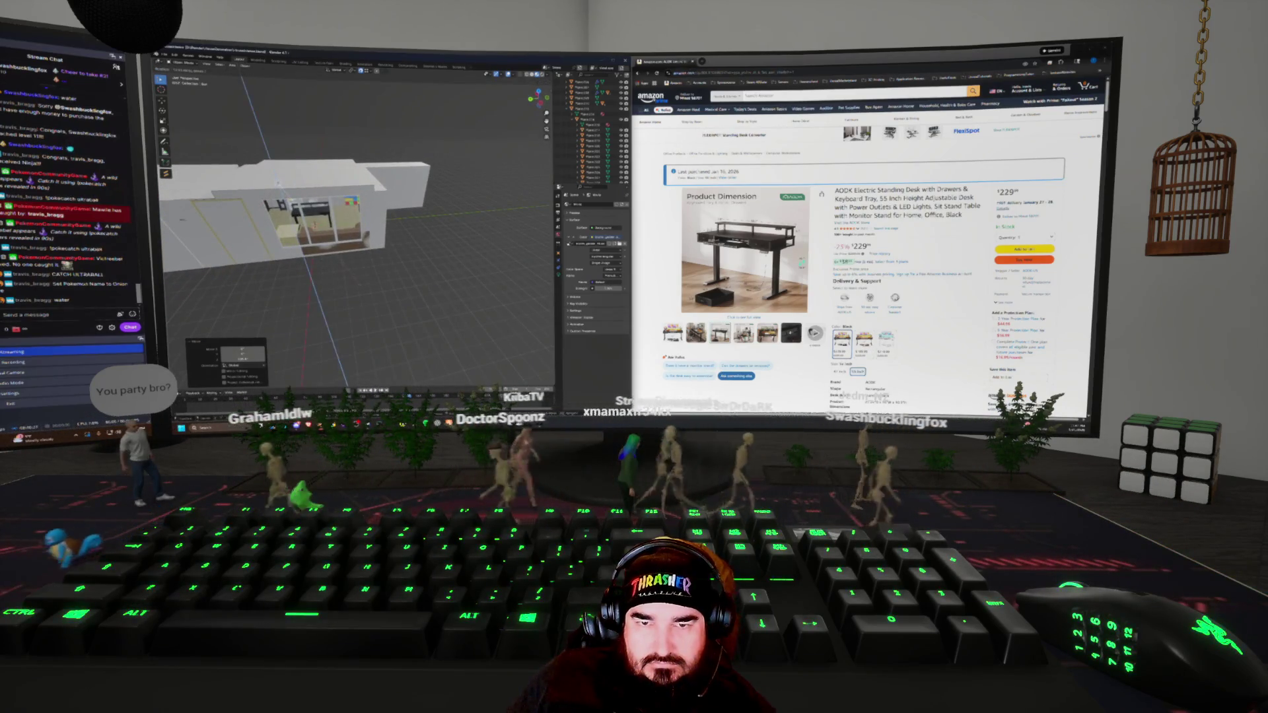
# Move the house again, constrained to X then Y, and orbit to a lower view
pyautogui.press('g')
pyautogui.press('x')
pyautogui.moveTo(307, 265); pyautogui.dragTo(332, 185, button='middle')
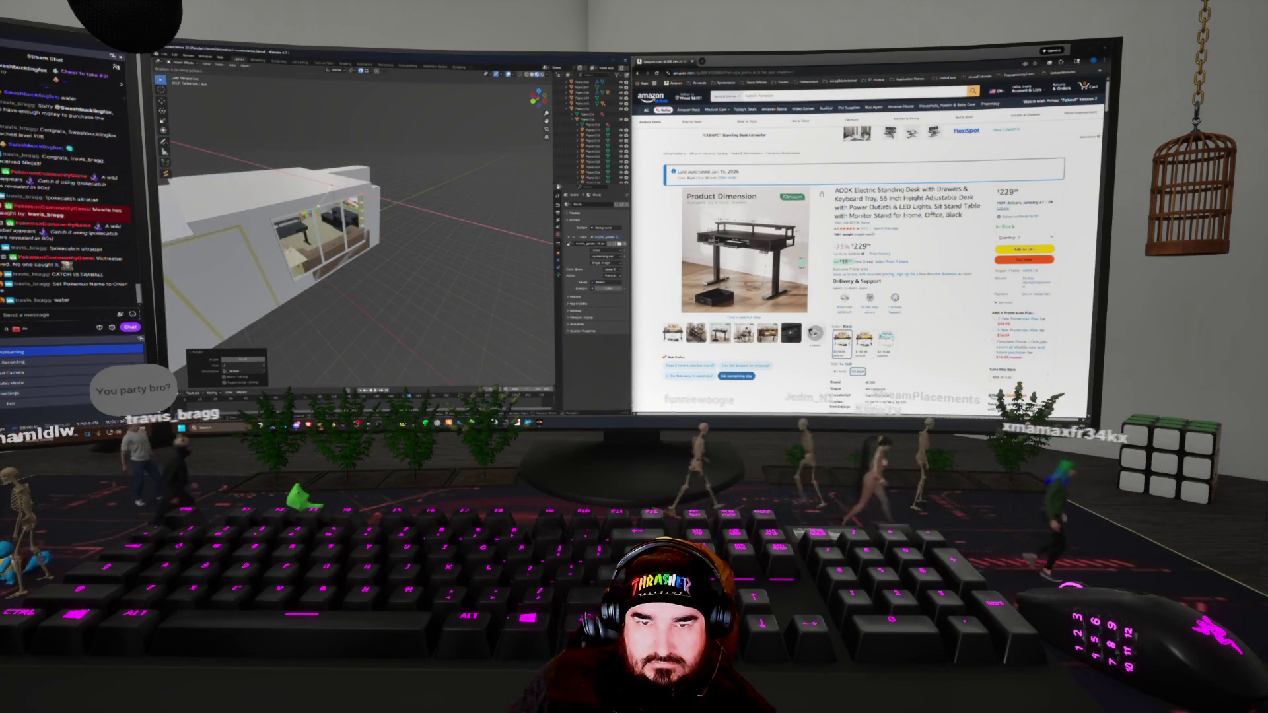
pyautogui.press('y')
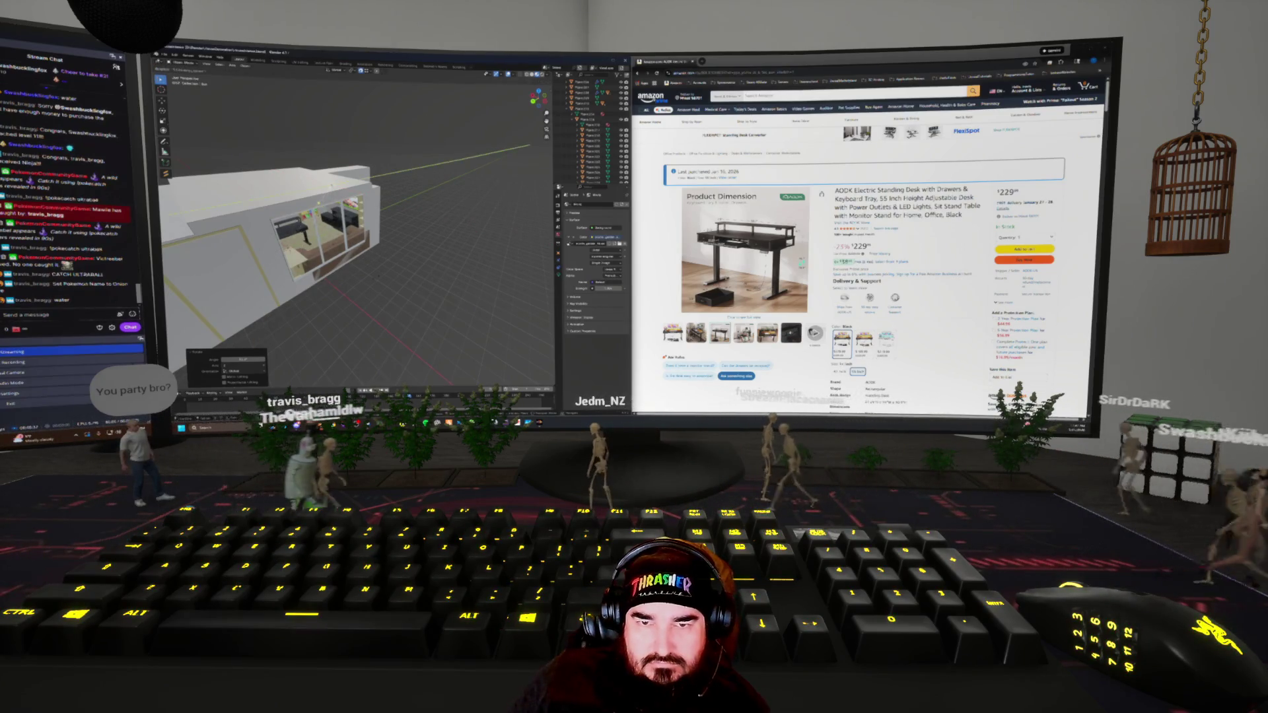
pyautogui.moveTo(363, 302)
pyautogui.mouseDown(button='middle')
pyautogui.moveTo(356, 258)
pyautogui.moveTo(238, 268)
pyautogui.mouseUp(button='middle')
pyautogui.scroll(5, 357, 257)
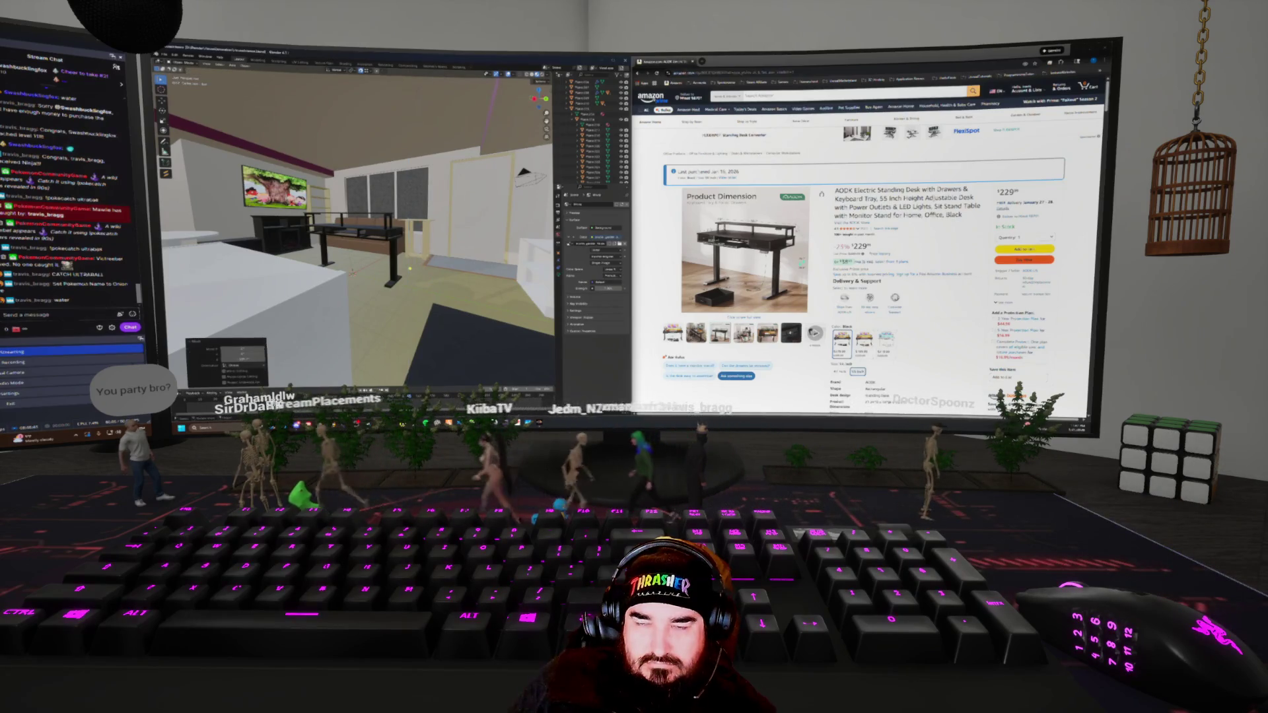
# Move the black desk along the Z axis to a new height
pyautogui.moveTo(357, 257); pyautogui.dragTo(330, 260, button='middle')
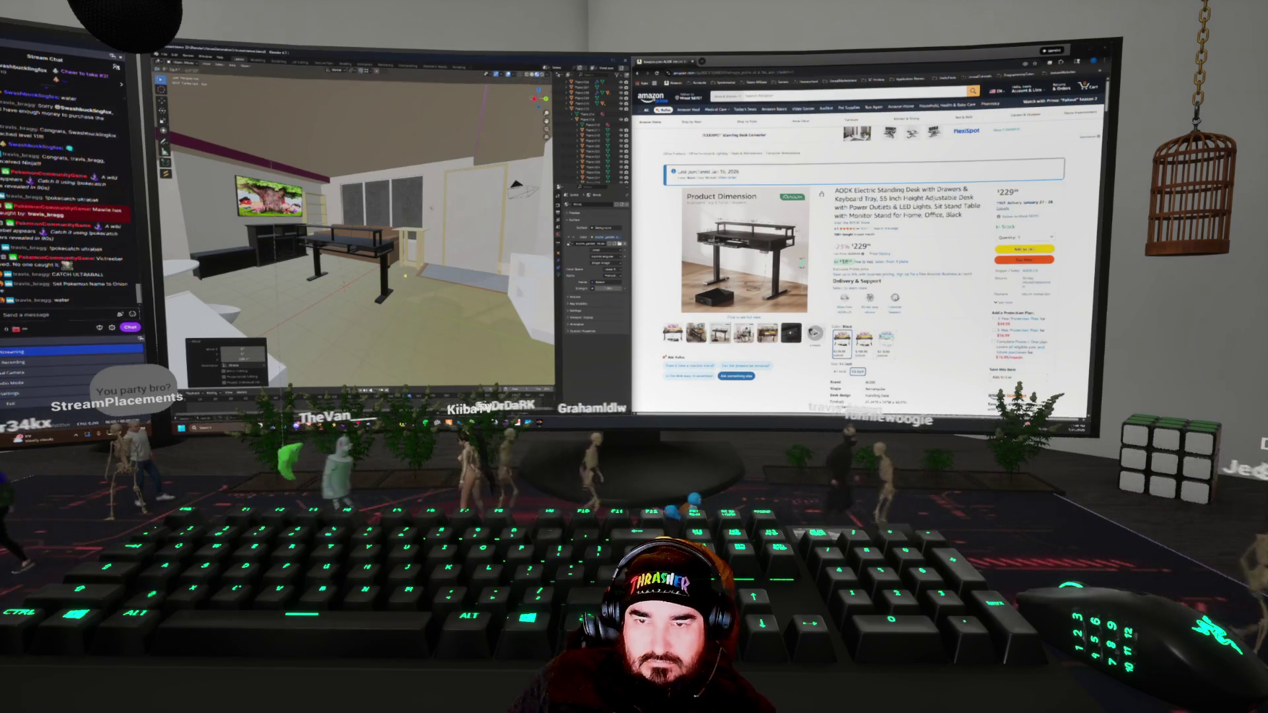
pyautogui.press('g')
pyautogui.press('z')
pyautogui.press('Return')
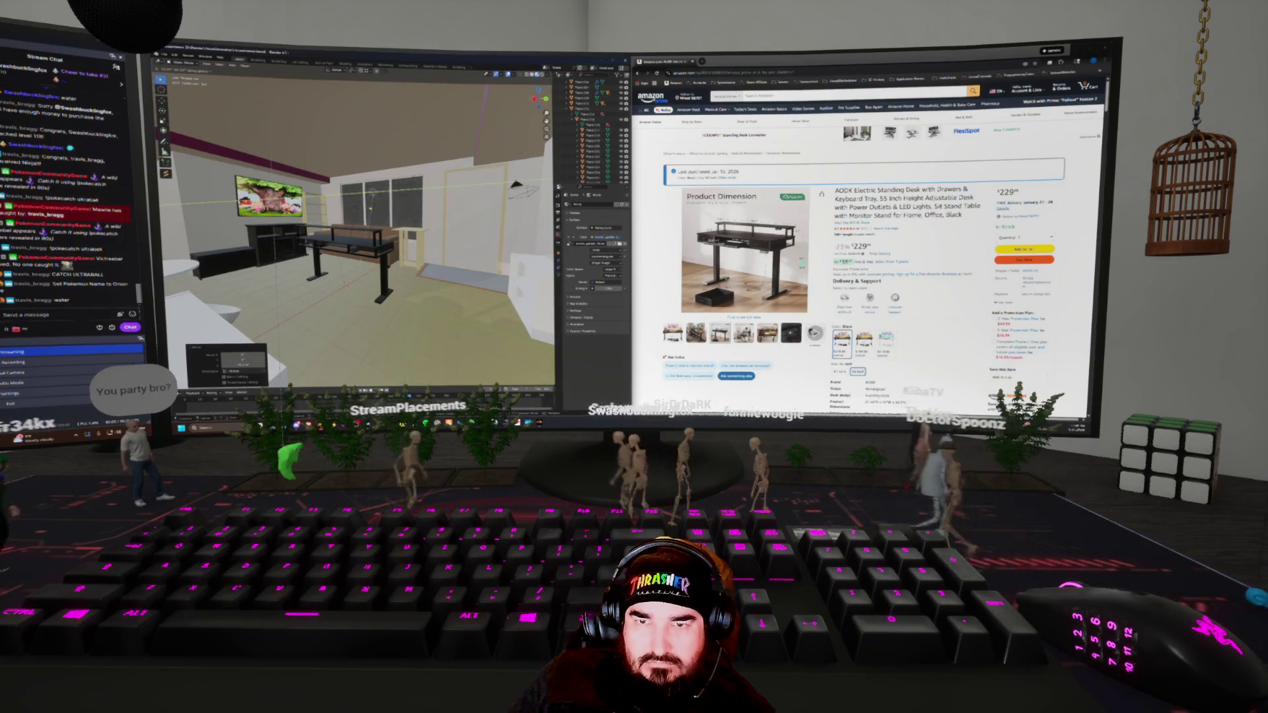
pyautogui.press('g')
pyautogui.press('z')
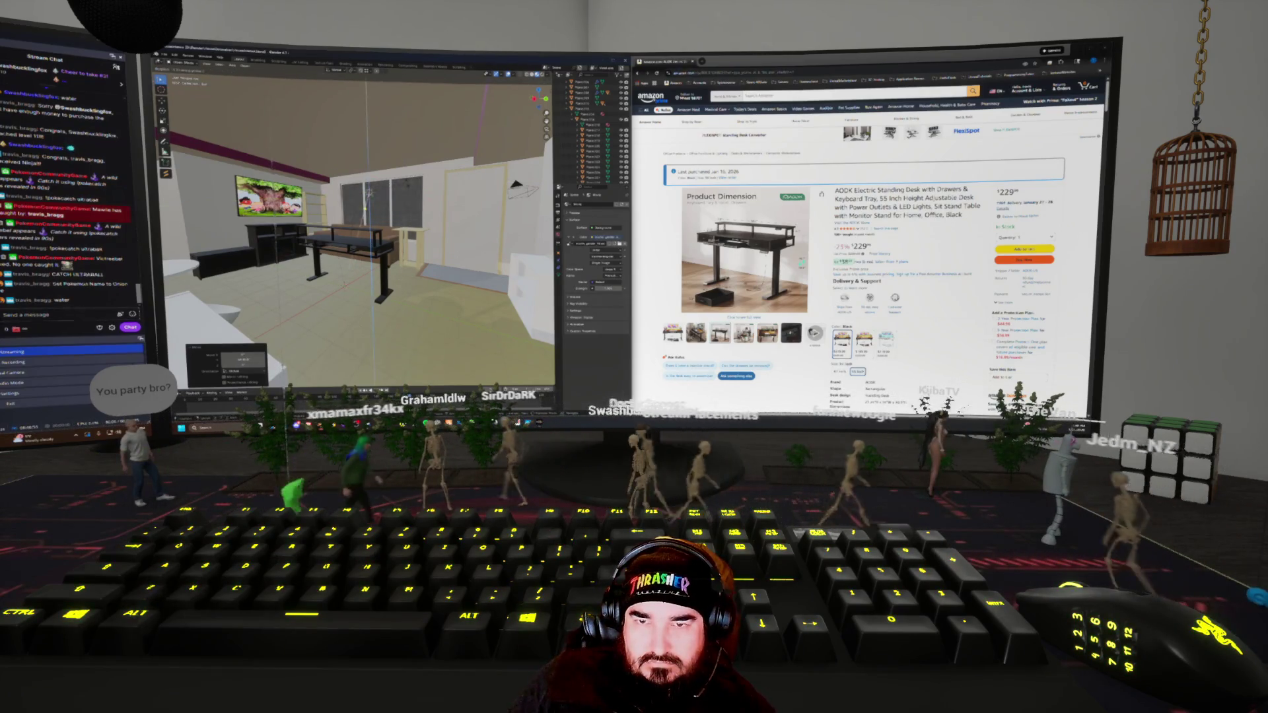
# Orbit out over the room and pick a different render engine in Render Properties
pyautogui.moveTo(369, 218)
pyautogui.mouseDown(button='middle')
pyautogui.moveTo(491, 190)
pyautogui.moveTo(473, 192)
pyautogui.mouseUp(button='middle')
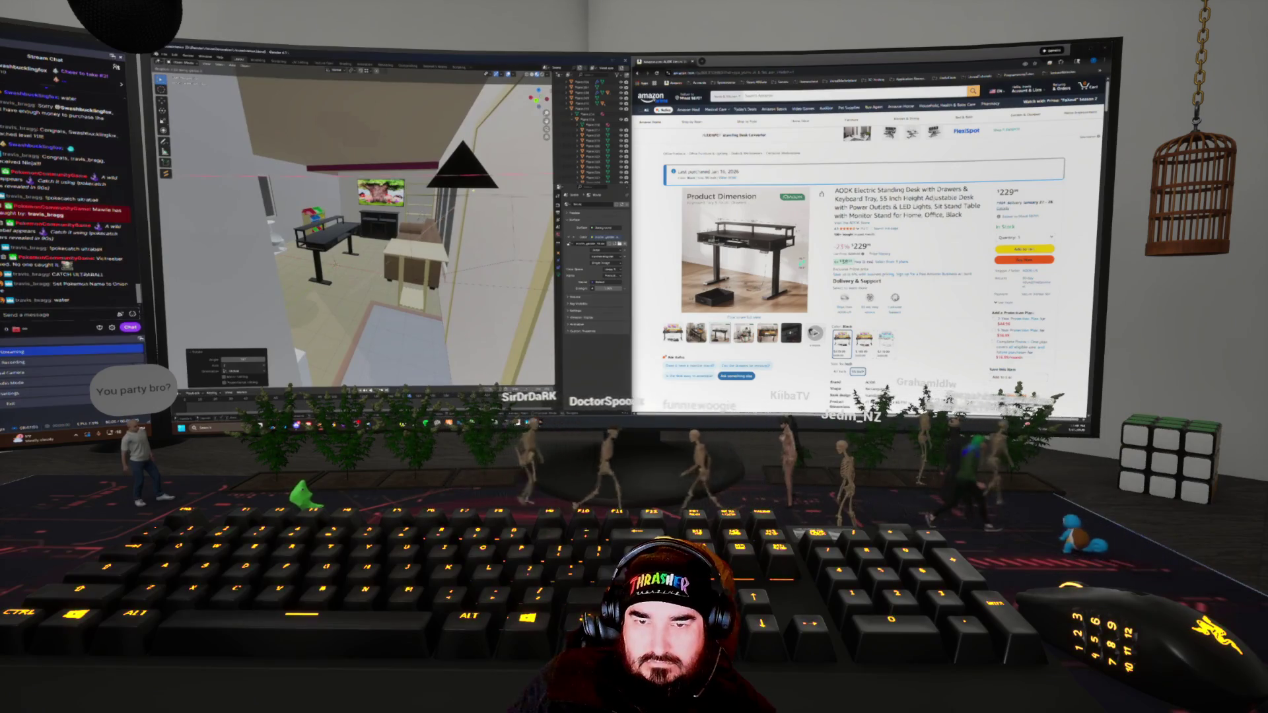
pyautogui.moveTo(472, 192); pyautogui.dragTo(444, 201, button='middle')
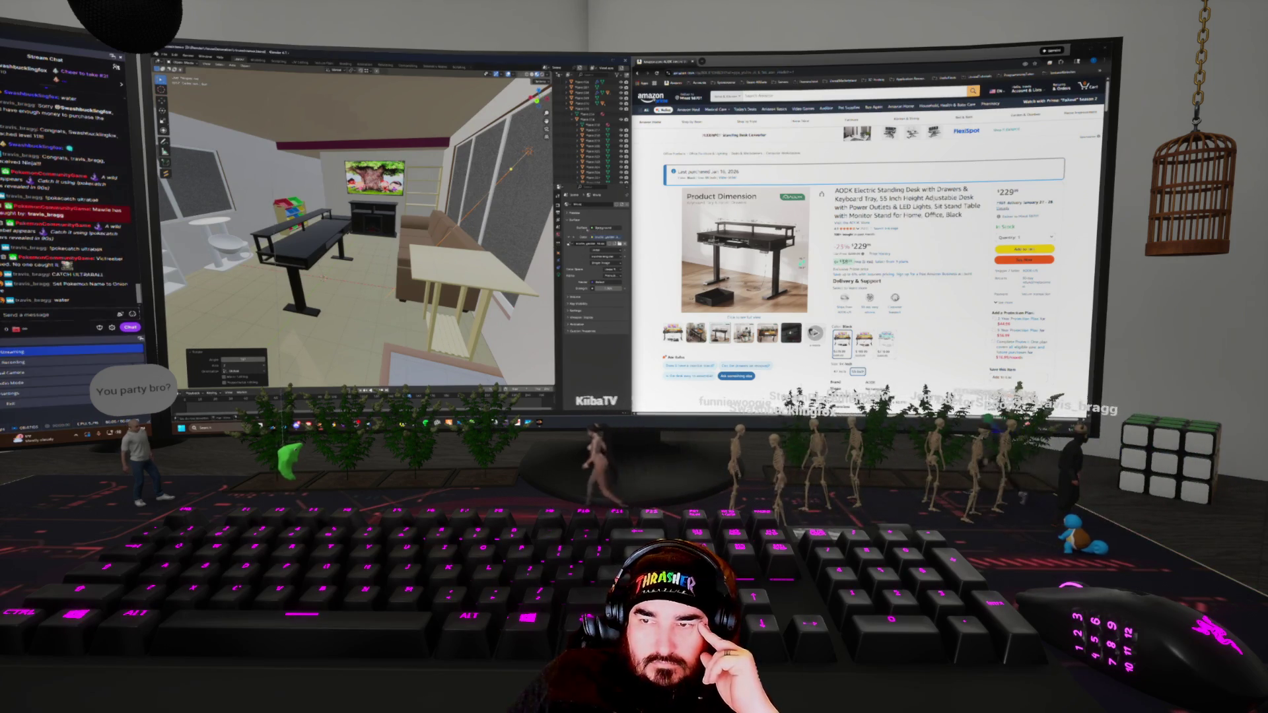
pyautogui.click(601, 244)
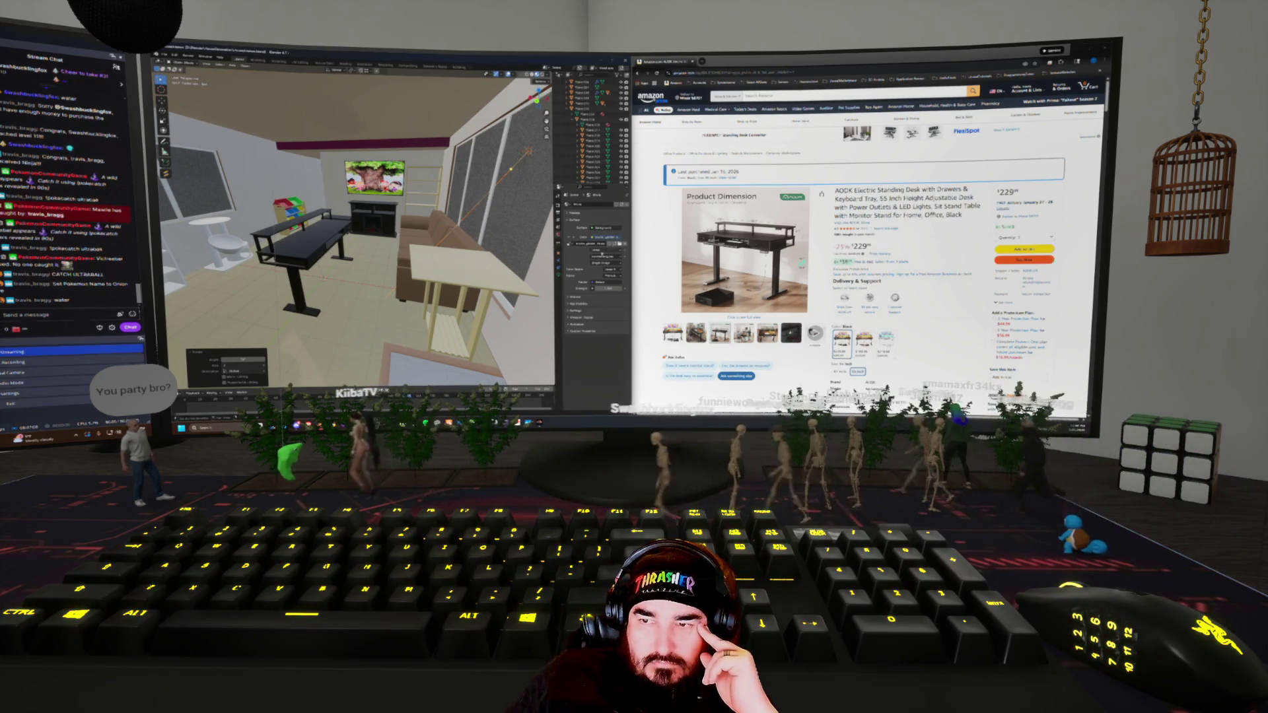
pyautogui.click(604, 263)
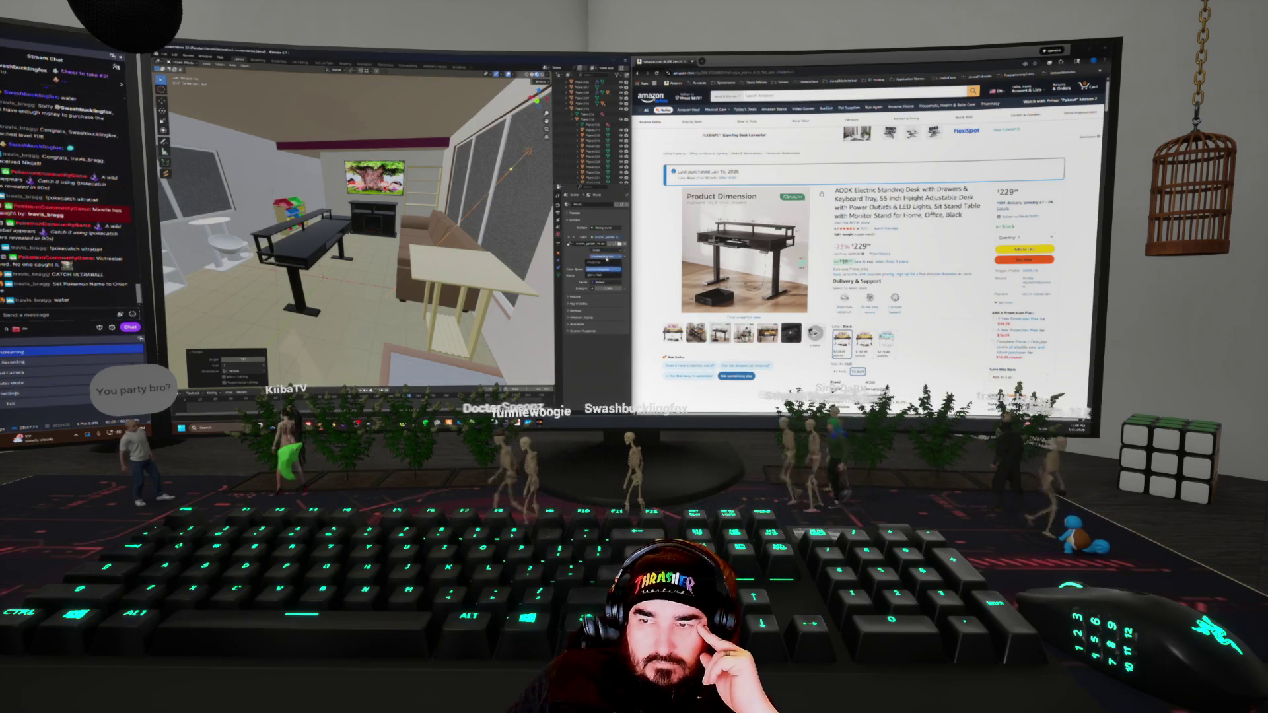
pyautogui.click(601, 275)
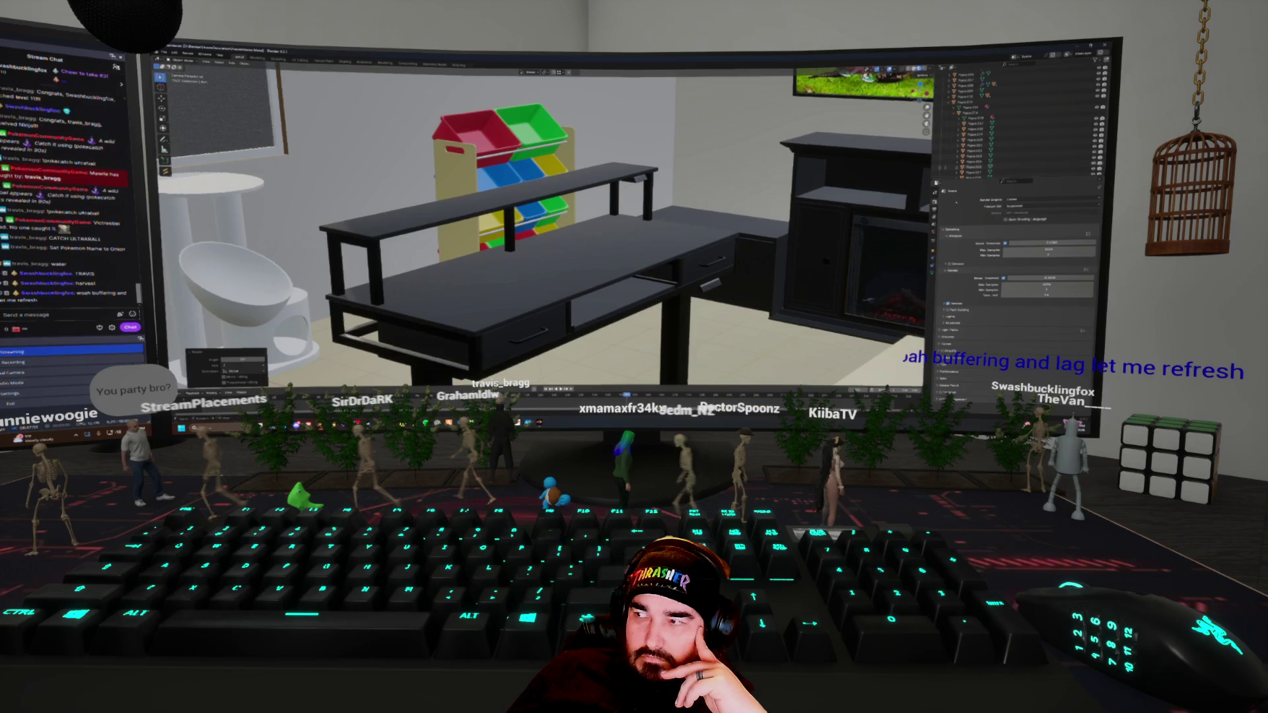
# Set the render engine to EEVEE and return to the scene camera view
pyautogui.click(1050, 200)
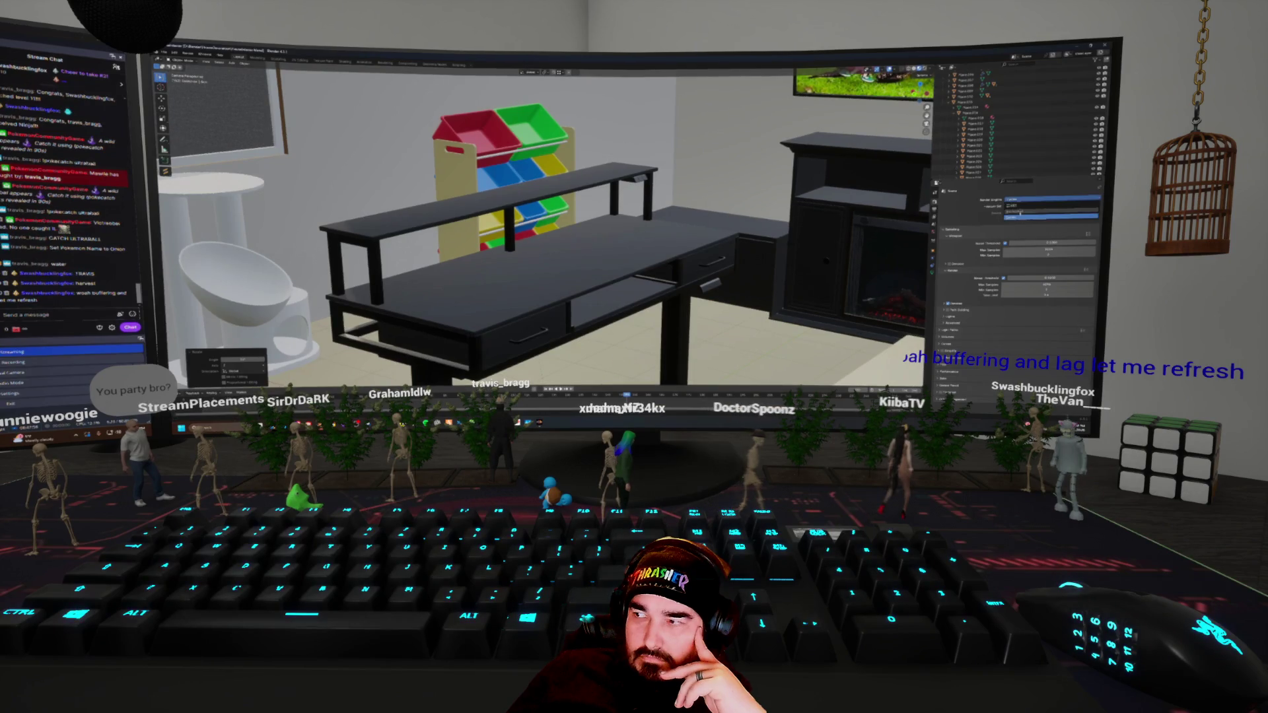
pyautogui.click(1020, 213)
pyautogui.moveTo(816, 226); pyautogui.dragTo(838, 246, button='middle')
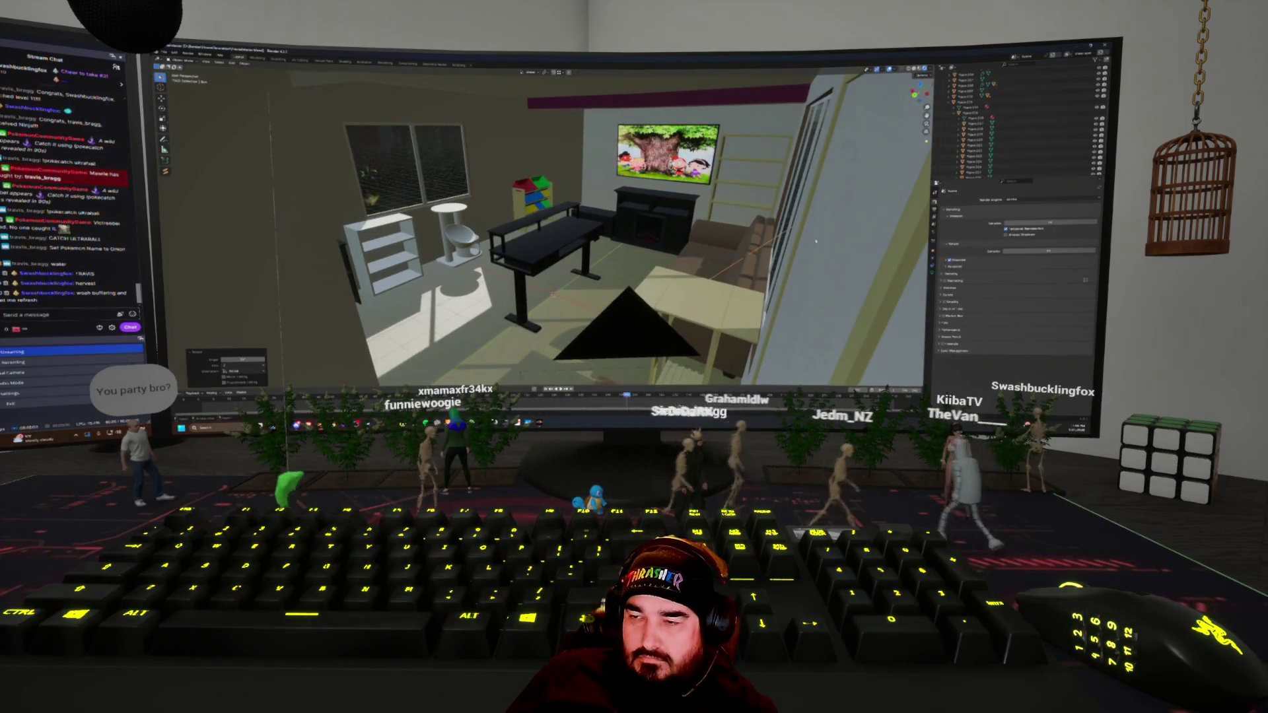
pyautogui.press('KP_0')
pyautogui.moveTo(786, 255); pyautogui.dragTo(112, 284, button='middle')
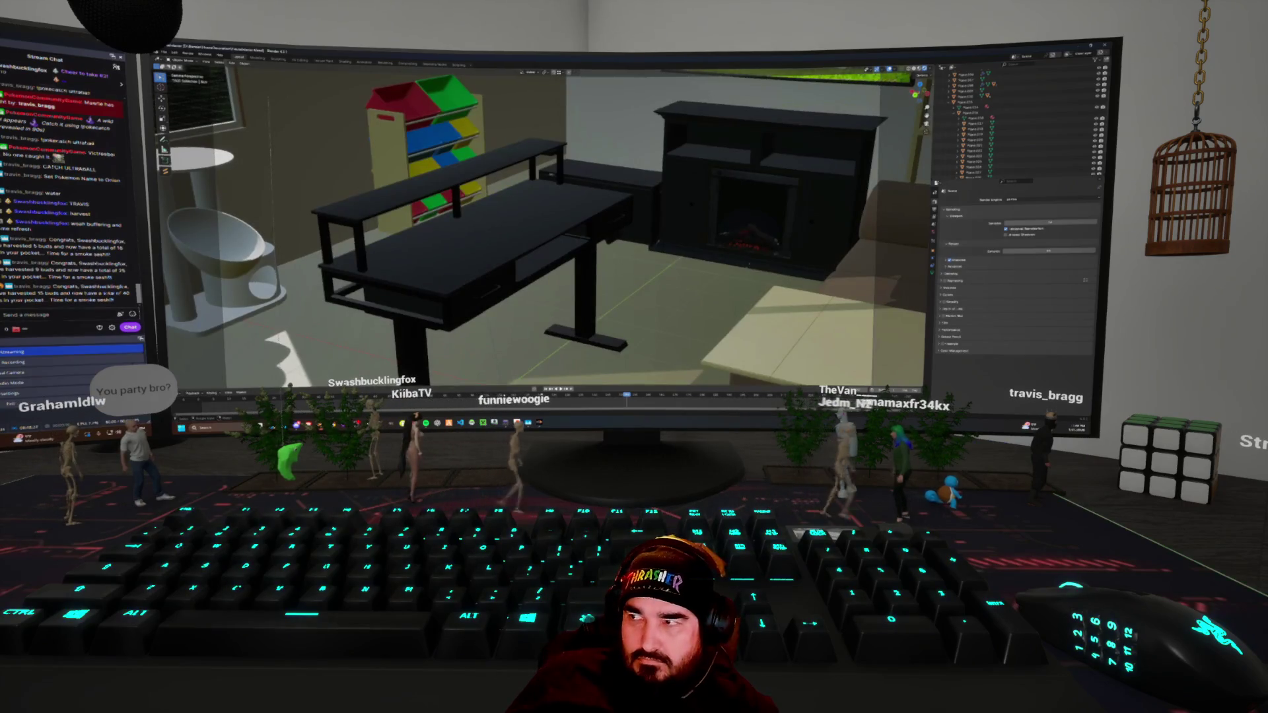
# Select the Camera and lower its Focal Length to show more of the room
pyautogui.press('n')
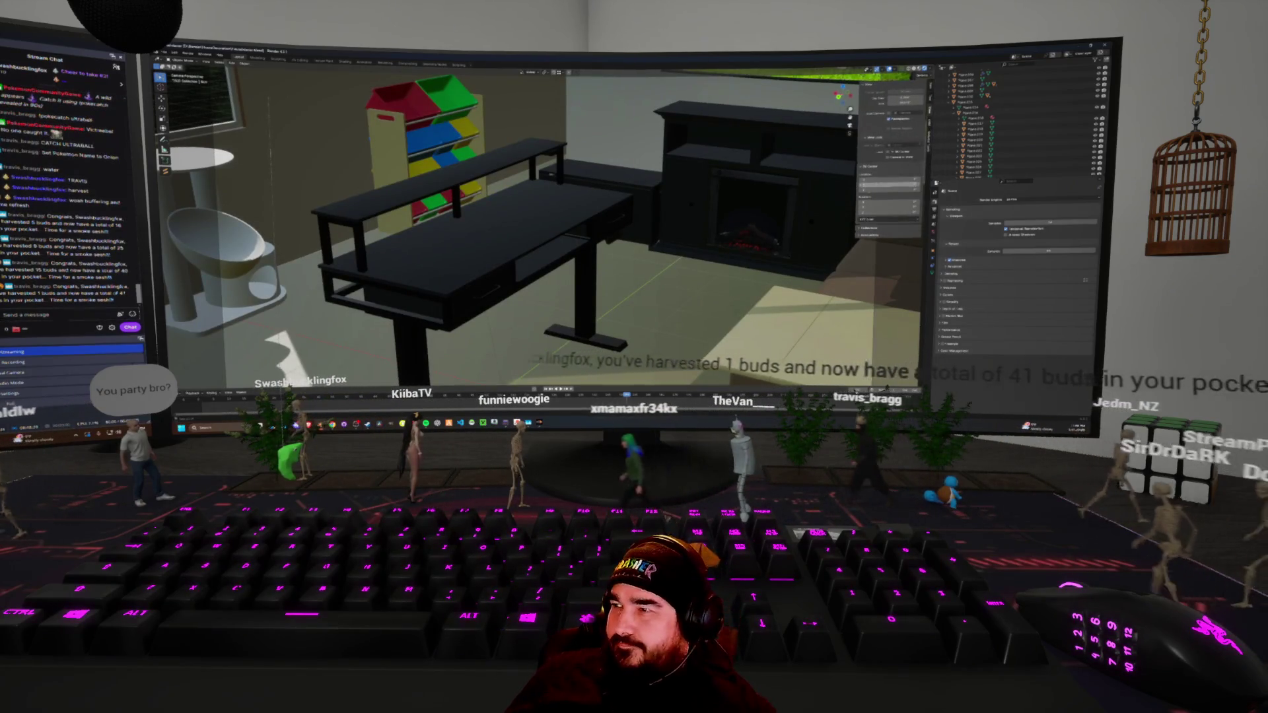
pyautogui.press('n')
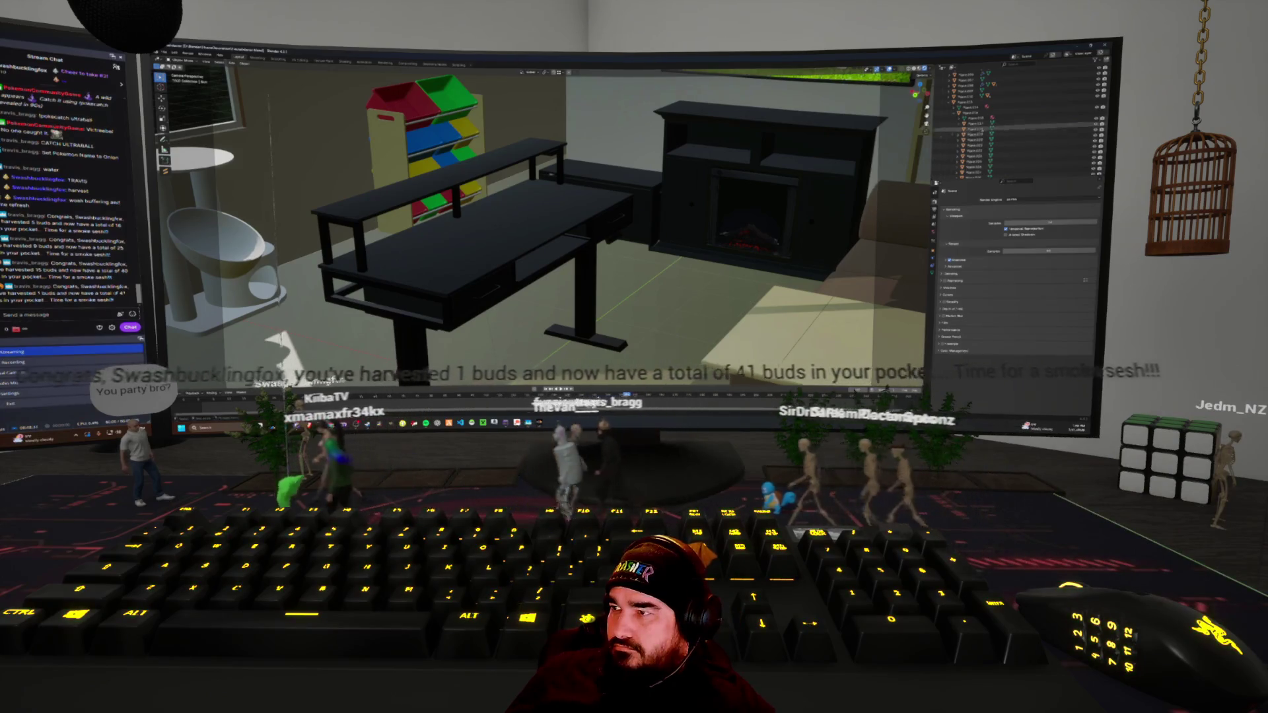
pyautogui.scroll(5, 1017, 126)
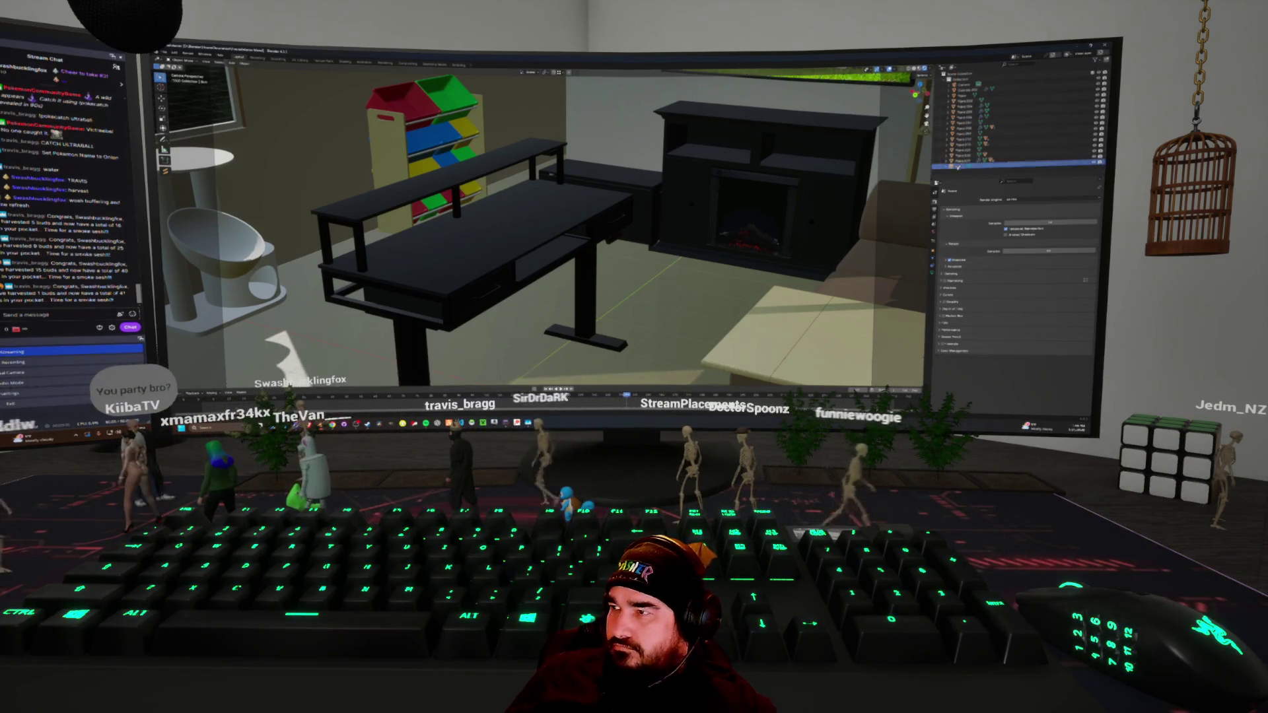
pyautogui.click(965, 85)
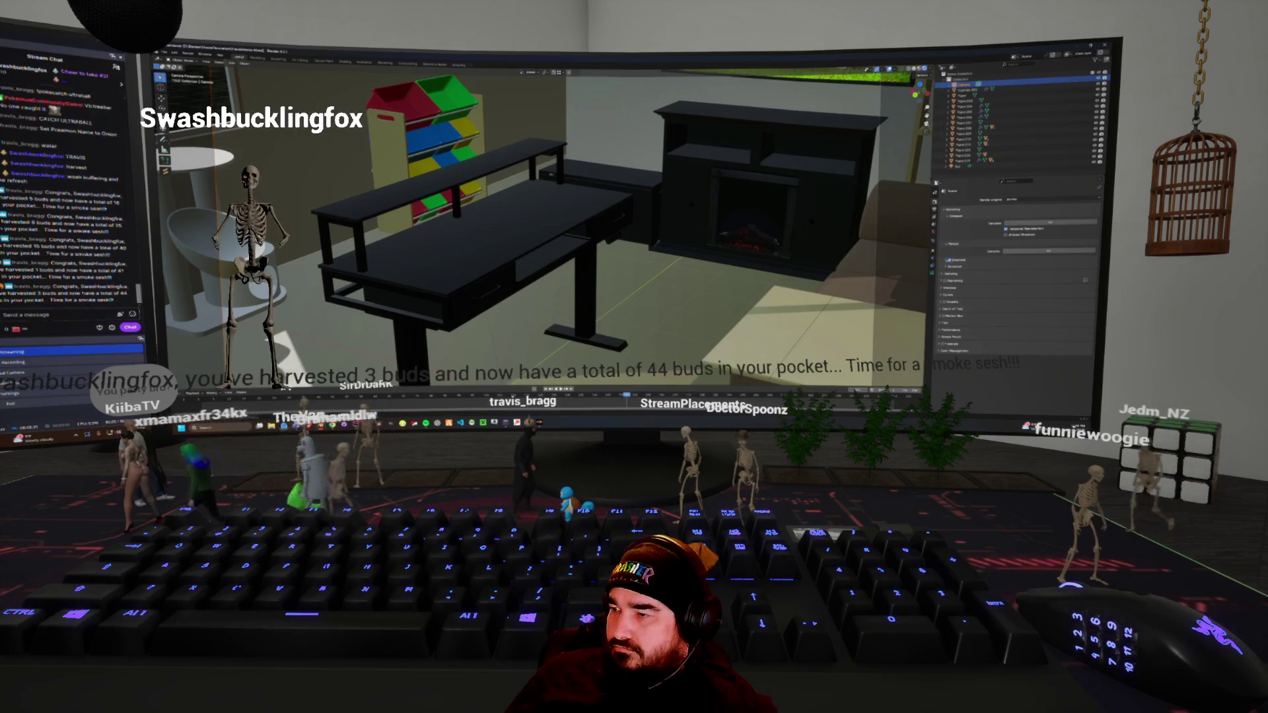
pyautogui.click(934, 267)
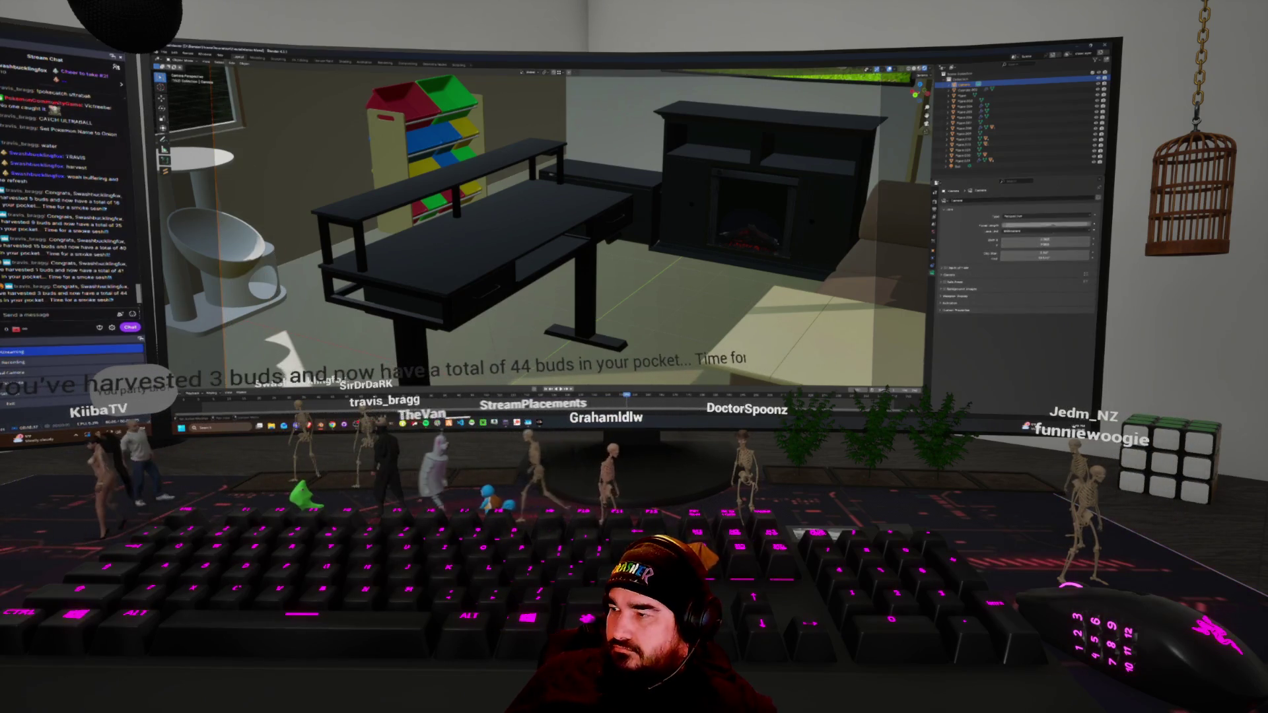
pyautogui.press('Return')
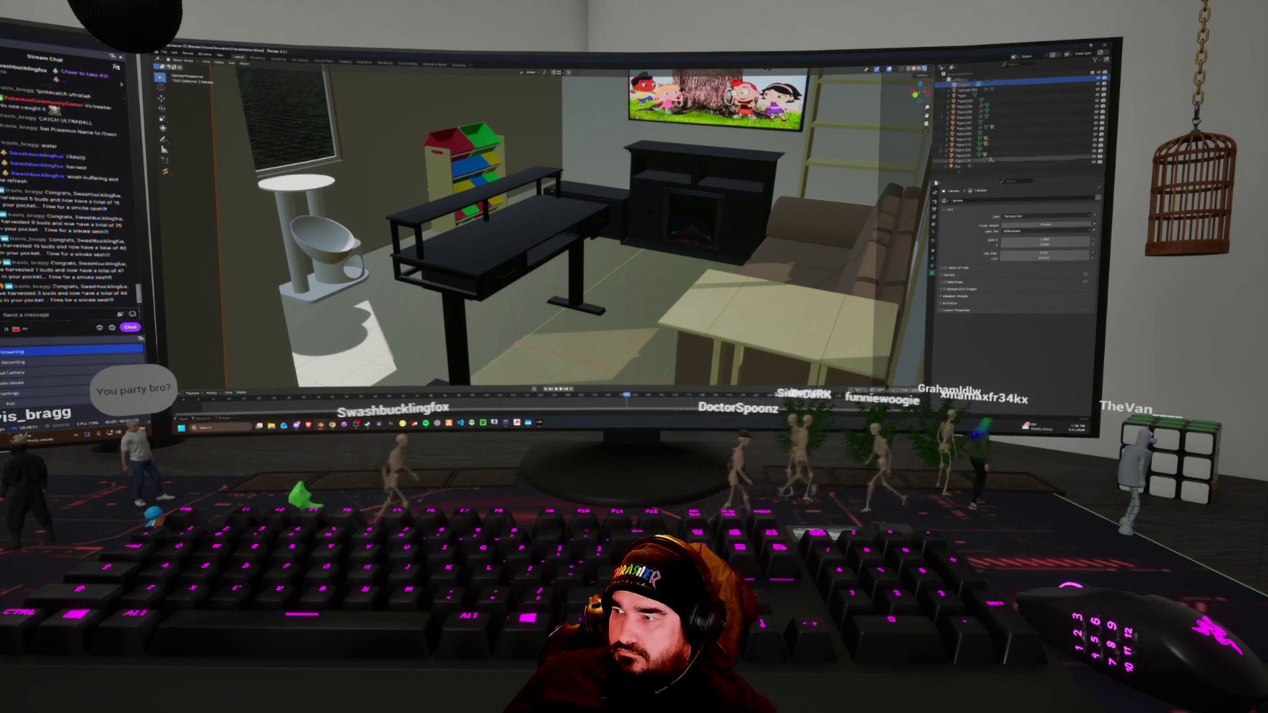
# Set the Render Engine to Workbench for a grey solid preview
pyautogui.click(934, 228)
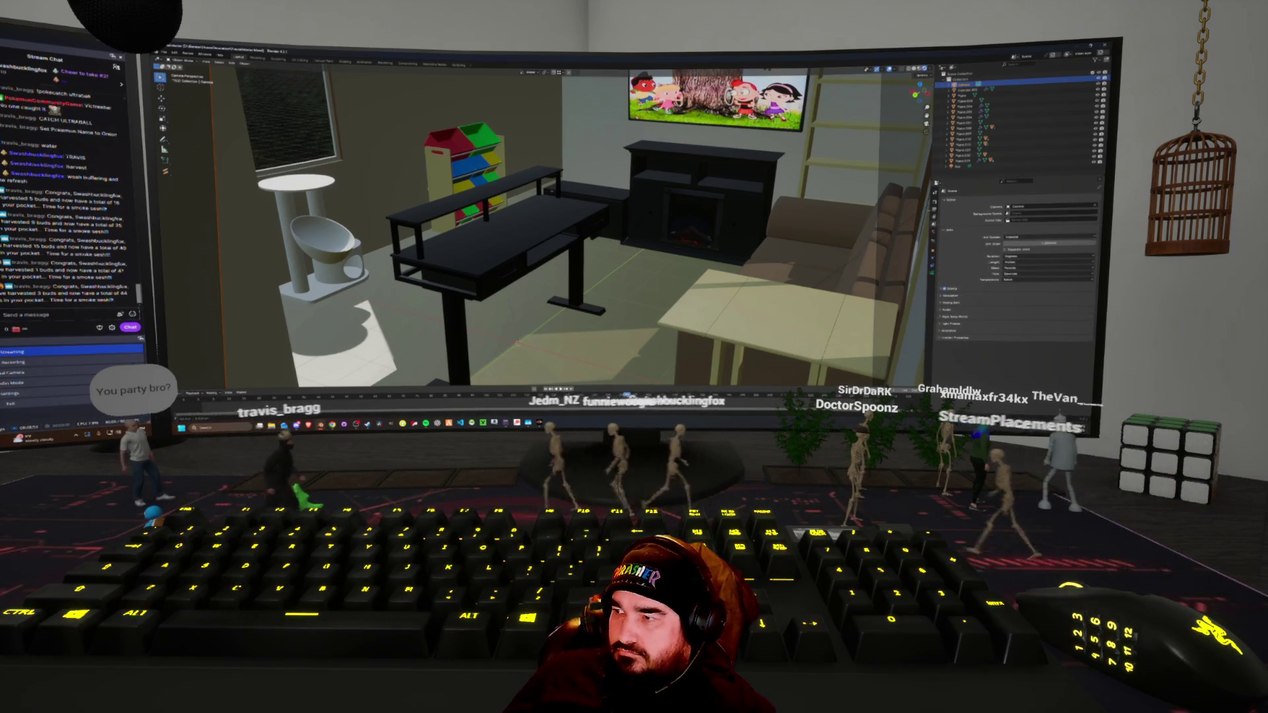
pyautogui.click(933, 236)
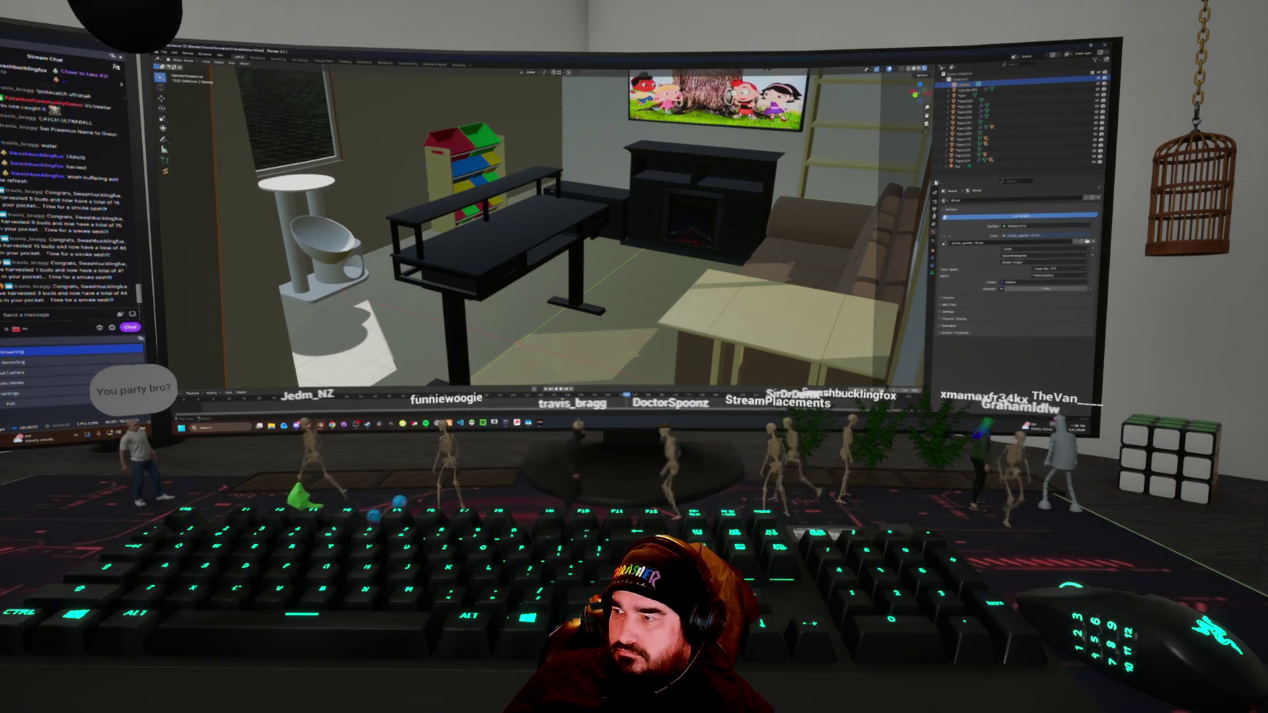
pyautogui.click(934, 204)
pyautogui.click(1017, 199)
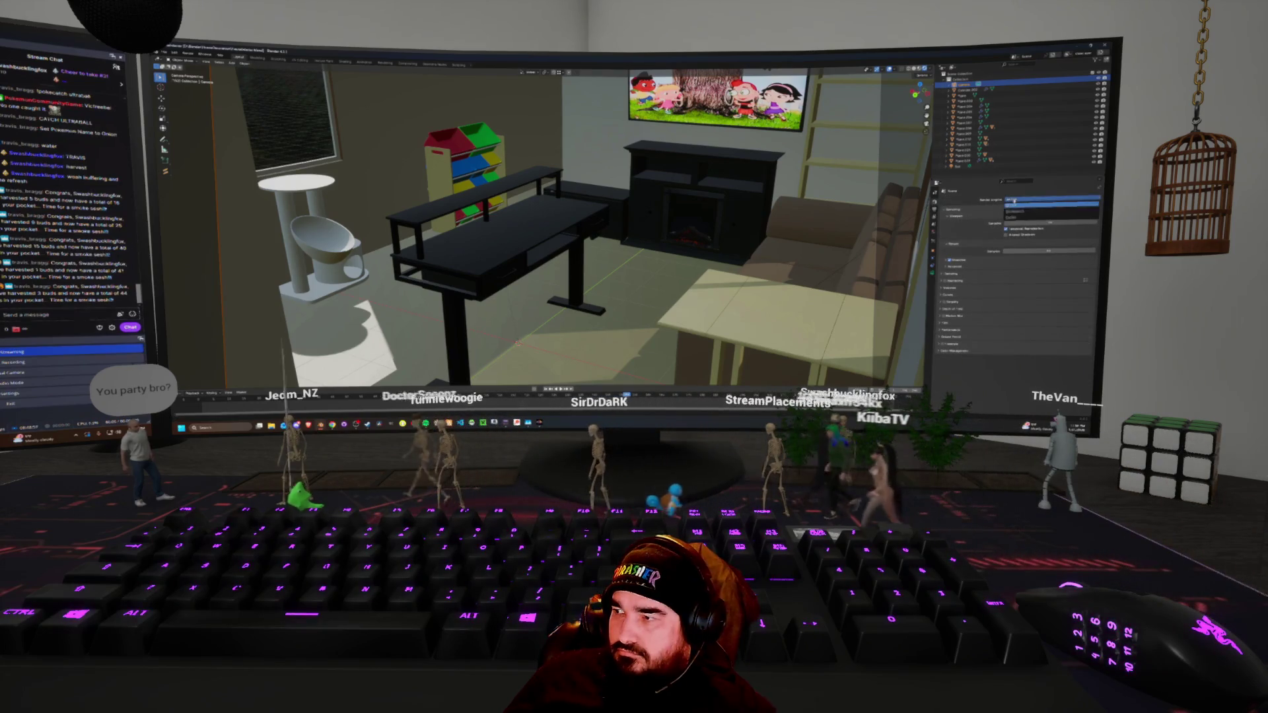
pyautogui.click(1018, 213)
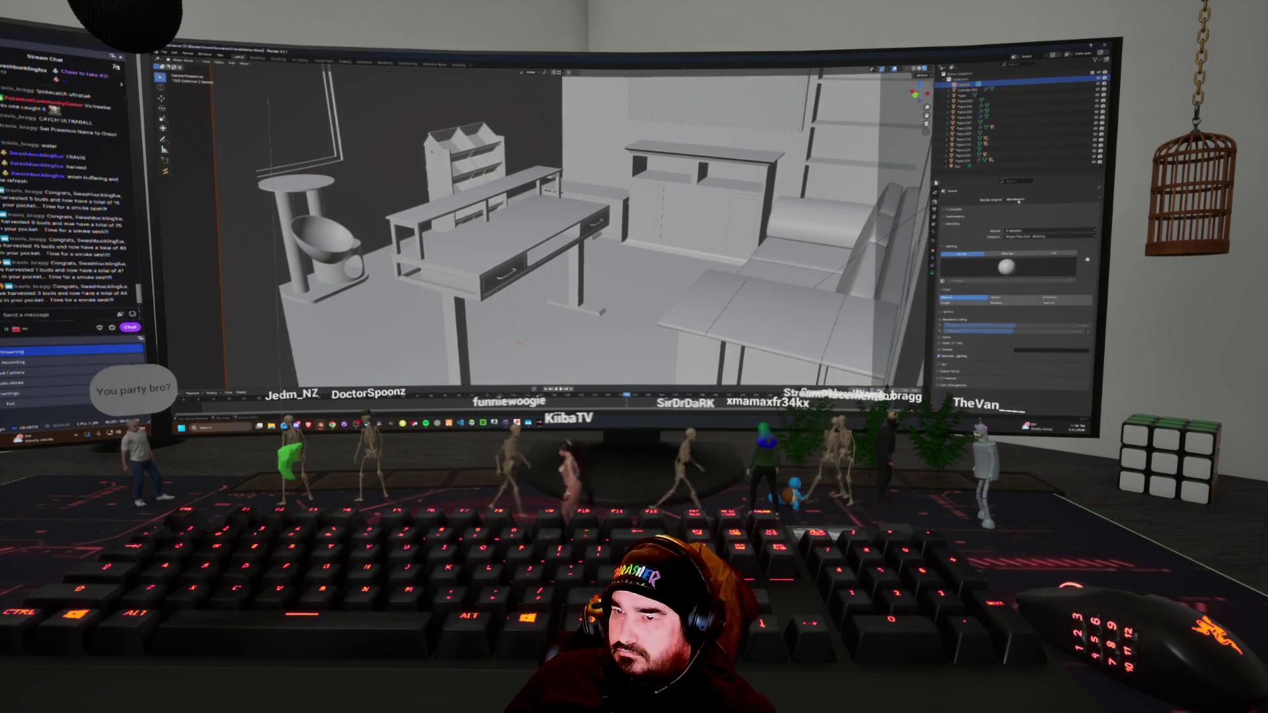
# Choose Cycles from the Render Engine dropdown in Render Properties
pyautogui.click(1017, 199)
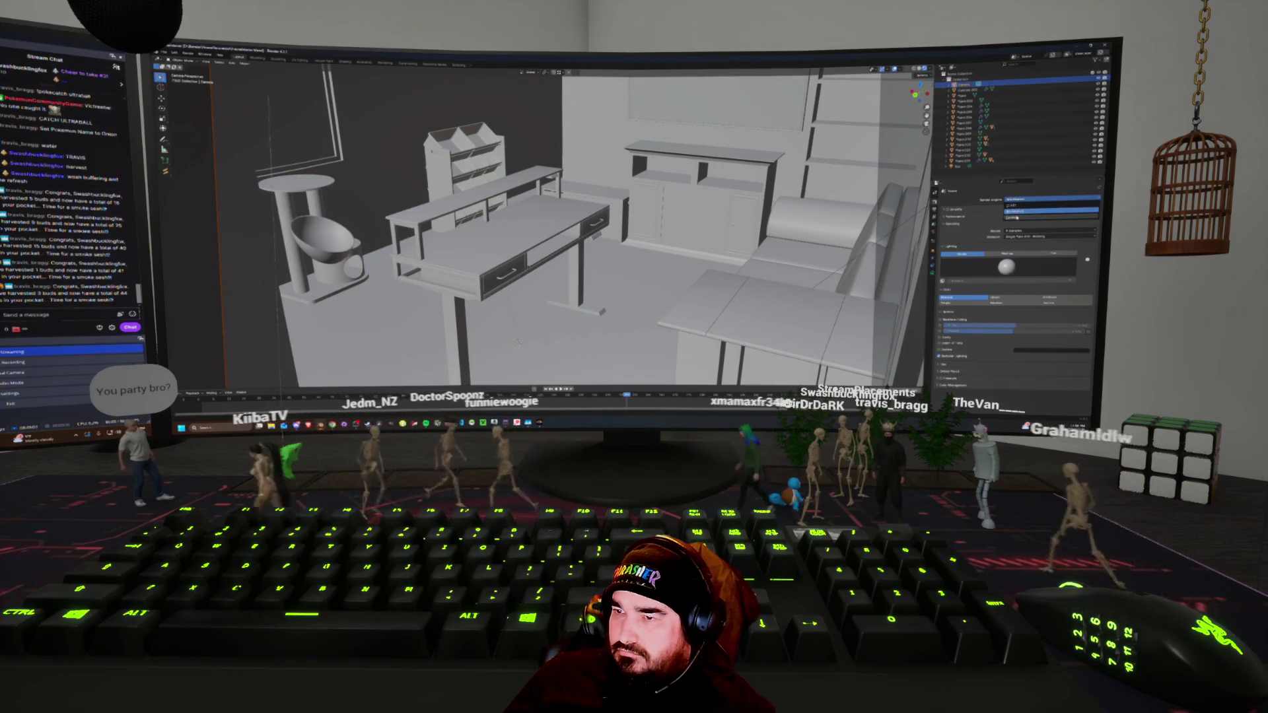
pyautogui.click(1017, 218)
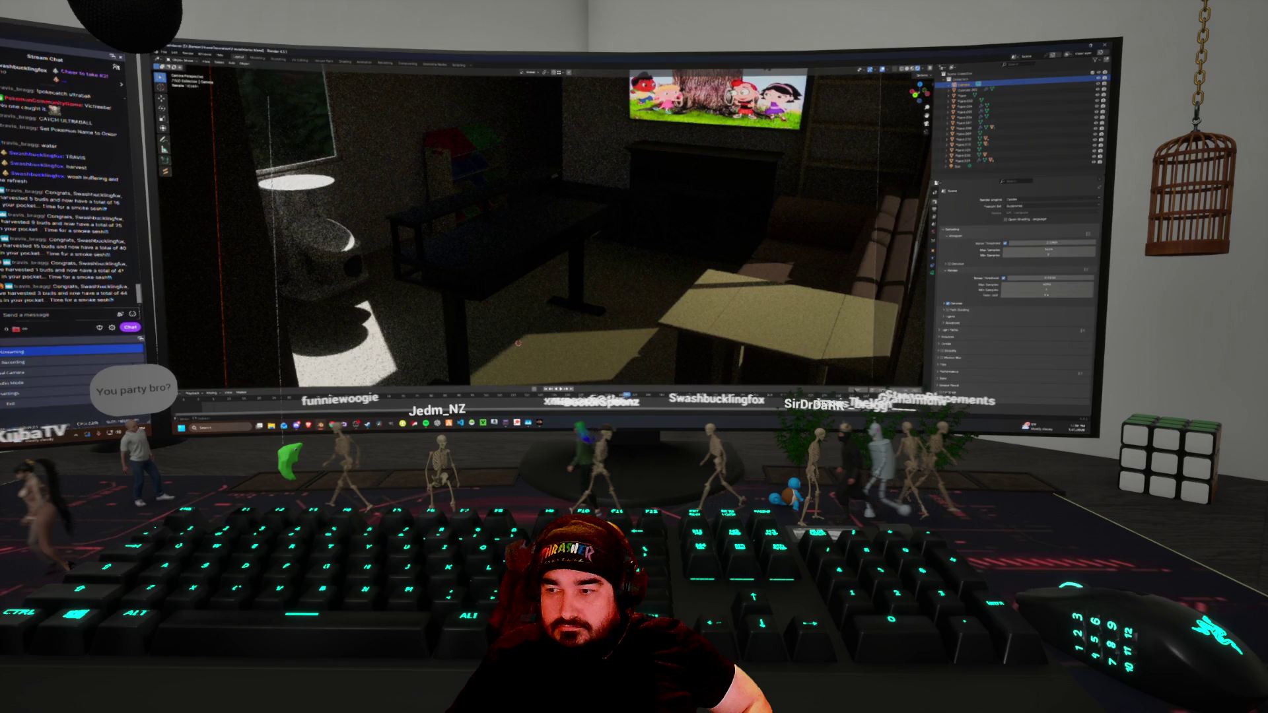
# Switch the viewport to Solid shading, then open and dismiss the File menu
pyautogui.press('z')
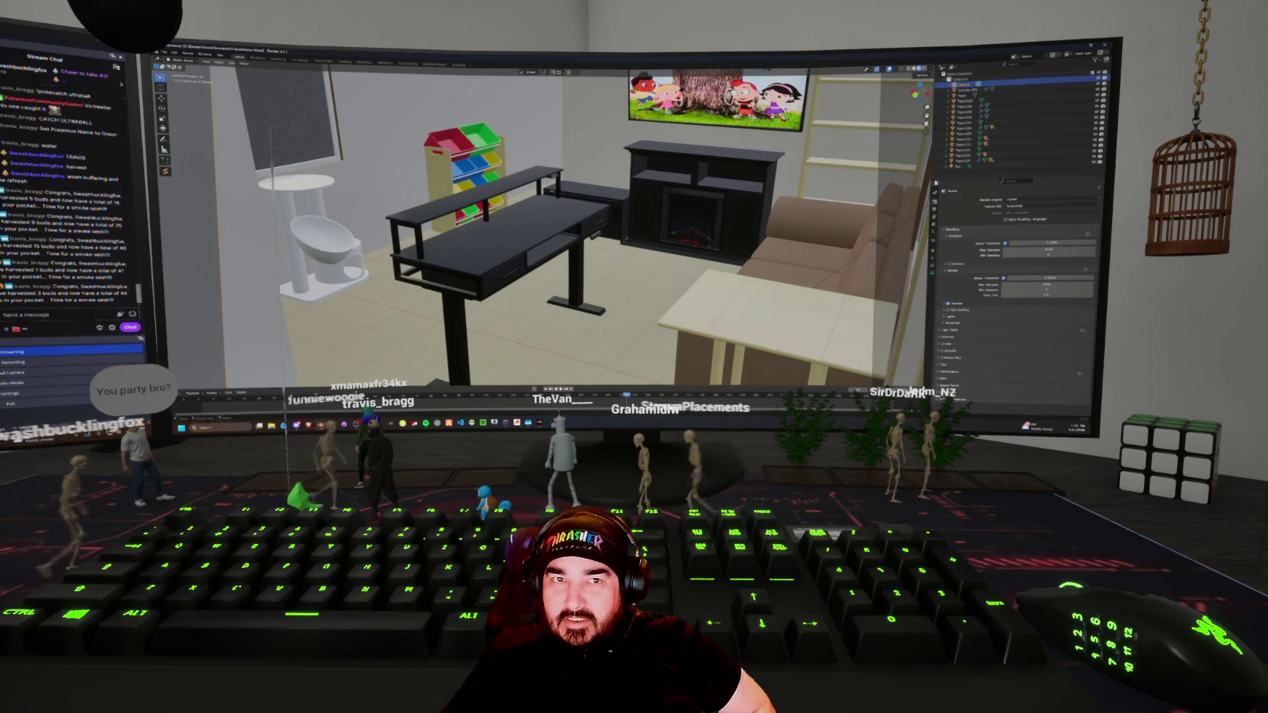
pyautogui.click(164, 52)
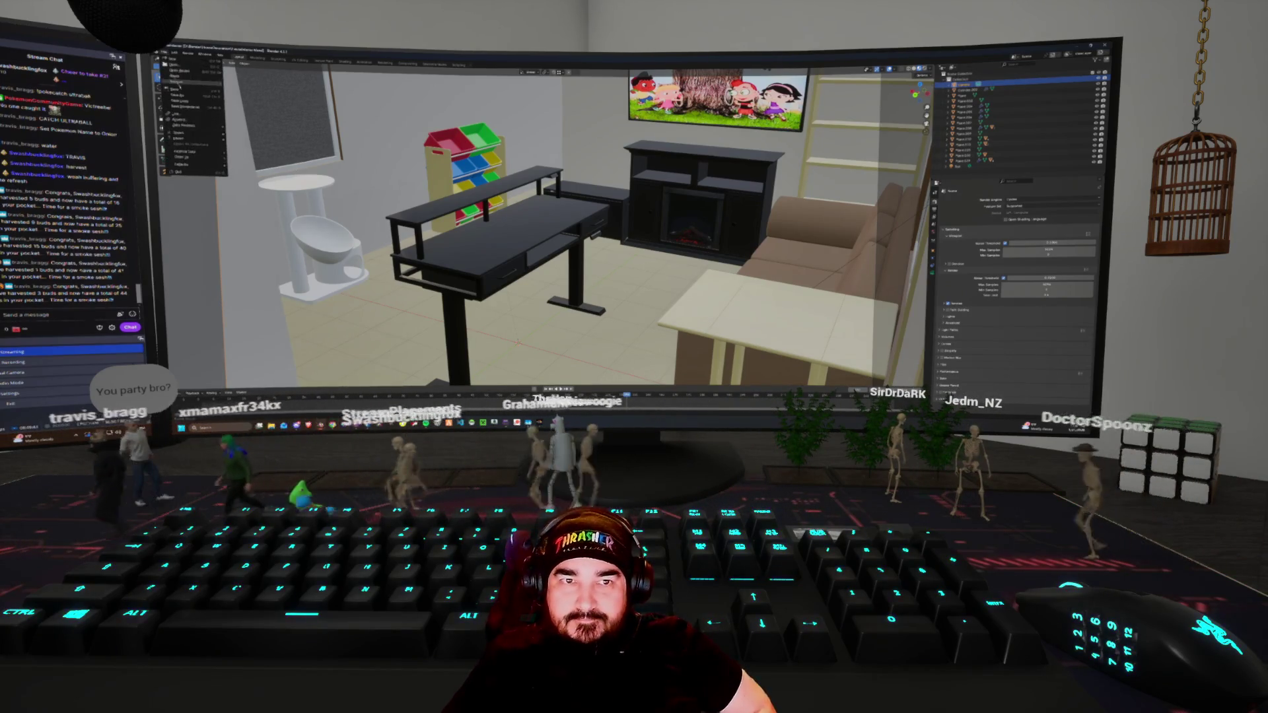
pyautogui.press('Escape')
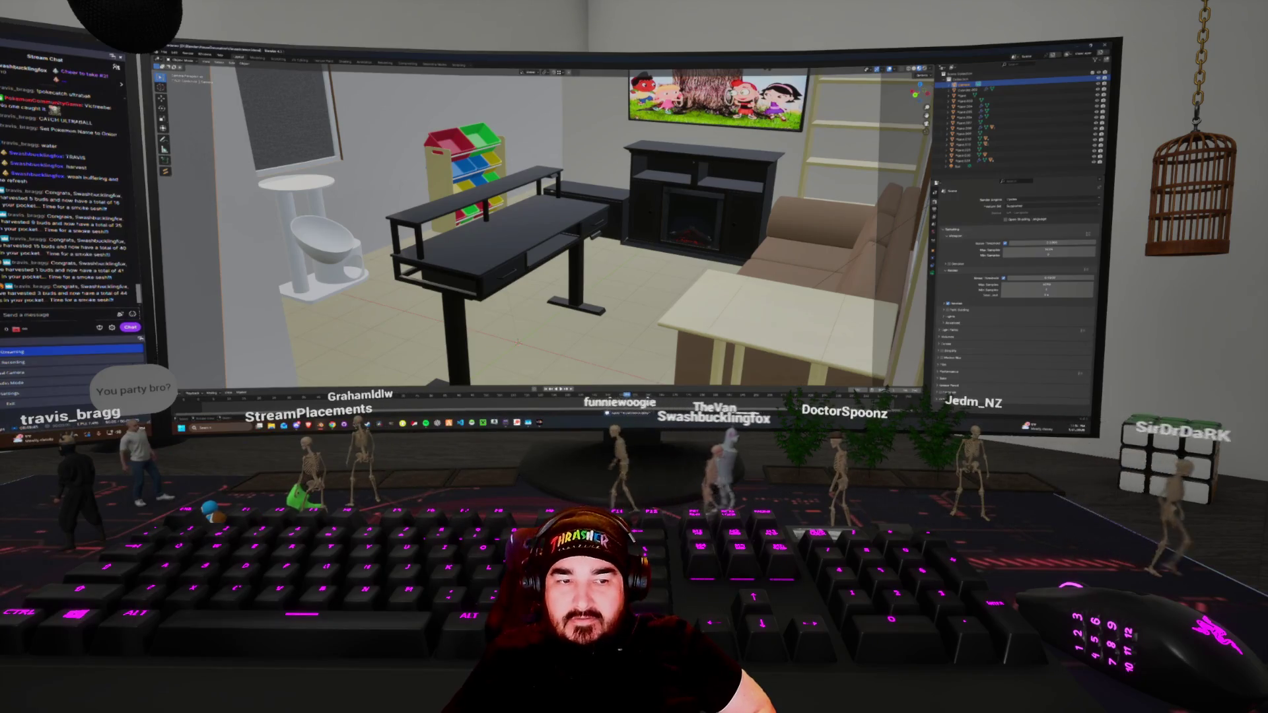